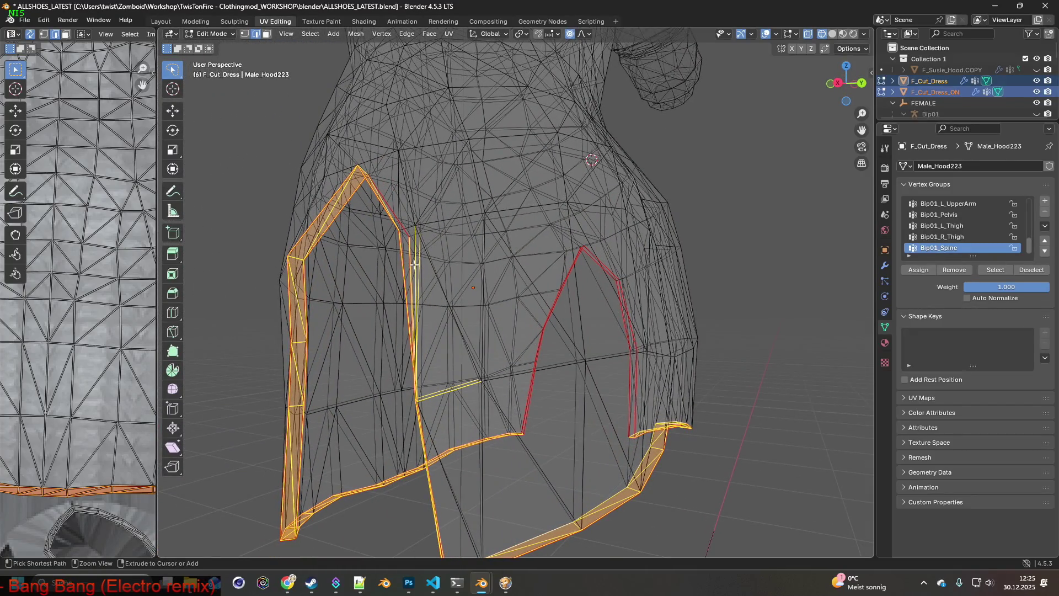
# Drop two face strips from the selection and select the right leg-opening edge loop.
pyautogui.moveTo(415, 280)
pyautogui.mouseDown(button='middle')
pyautogui.moveTo(402, 281)
pyautogui.moveTo(437, 343)
pyautogui.moveTo(456, 347)
pyautogui.moveTo(485, 286)
pyautogui.moveTo(532, 229)
pyautogui.mouseUp(button='middle')
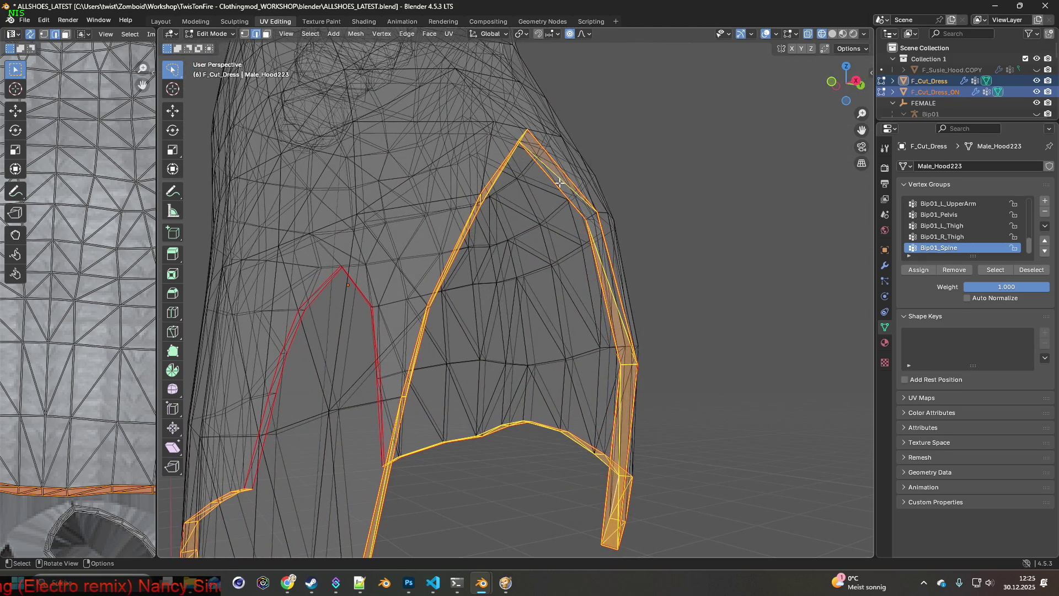
pyautogui.keyDown('ctrl'); pyautogui.click(610, 301); pyautogui.keyUp('ctrl')
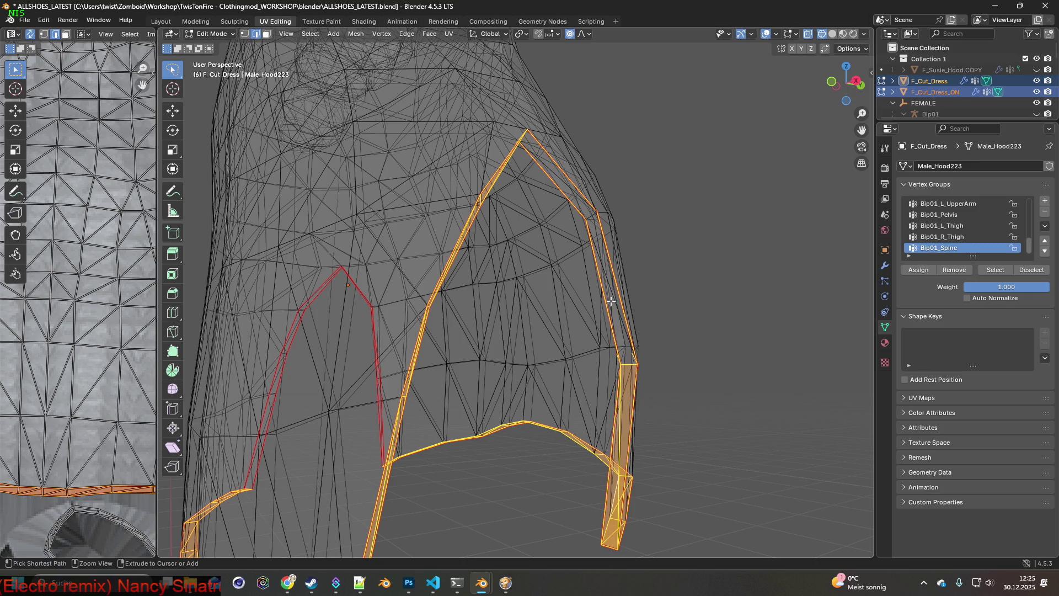
pyautogui.keyDown('ctrl'); pyautogui.click(618, 450); pyautogui.keyUp('ctrl')
pyautogui.moveTo(633, 444)
pyautogui.mouseDown(button='middle')
pyautogui.moveTo(629, 475)
pyautogui.moveTo(592, 496)
pyautogui.moveTo(606, 486)
pyautogui.moveTo(551, 457)
pyautogui.moveTo(645, 440)
pyautogui.moveTo(585, 442)
pyautogui.moveTo(578, 470)
pyautogui.moveTo(545, 475)
pyautogui.mouseUp(button='middle')
pyautogui.scroll(-4, 578, 470)
pyautogui.scroll(2, 557, 466)
pyautogui.moveTo(568, 345)
pyautogui.mouseDown()
pyautogui.moveTo(607, 375)
pyautogui.moveTo(634, 436)
pyautogui.moveTo(549, 477)
pyautogui.mouseUp()
pyautogui.moveTo(548, 477)
pyautogui.mouseDown(button='middle')
pyautogui.moveTo(602, 467)
pyautogui.moveTo(614, 441)
pyautogui.moveTo(522, 431)
pyautogui.moveTo(553, 409)
pyautogui.moveTo(541, 435)
pyautogui.moveTo(524, 437)
pyautogui.mouseUp(button='middle')
pyautogui.moveTo(461, 367)
pyautogui.mouseDown(button='middle')
pyautogui.moveTo(482, 419)
pyautogui.moveTo(600, 350)
pyautogui.moveTo(573, 354)
pyautogui.mouseUp(button='middle')
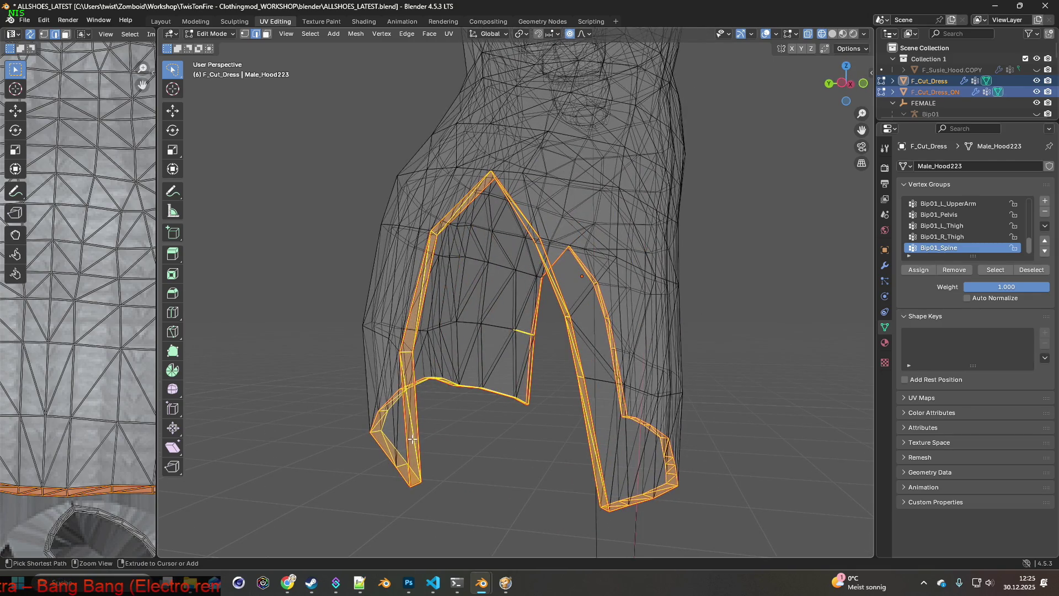
# Remove the tall face strips and right-strip faces so only the slit and hem loops remain selected.
pyautogui.keyDown('shift'); pyautogui.click(413, 416); pyautogui.keyUp('shift')
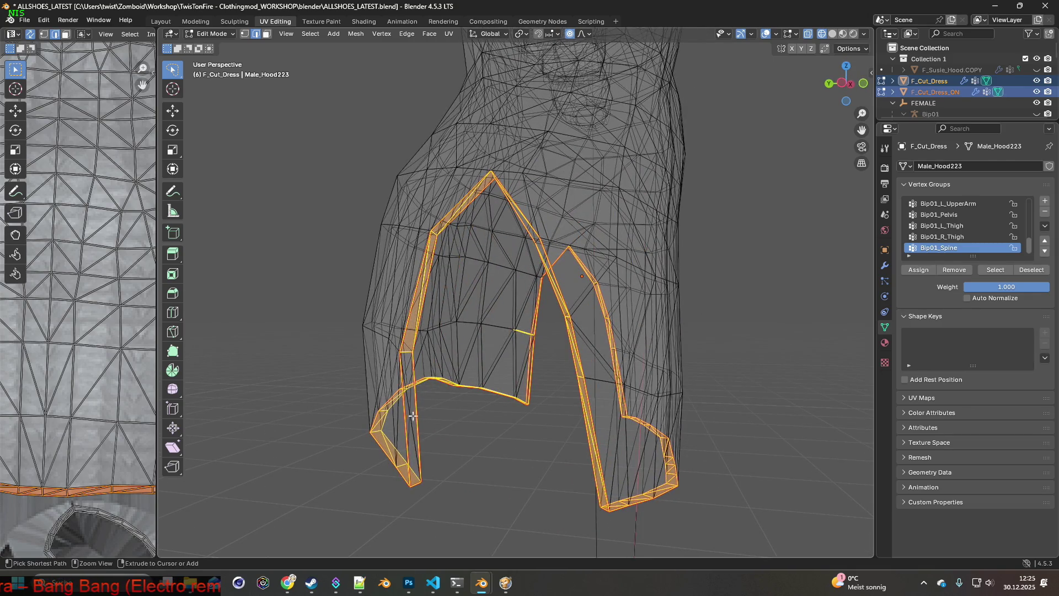
pyautogui.keyDown('shift'); pyautogui.click(419, 296); pyautogui.keyUp('shift')
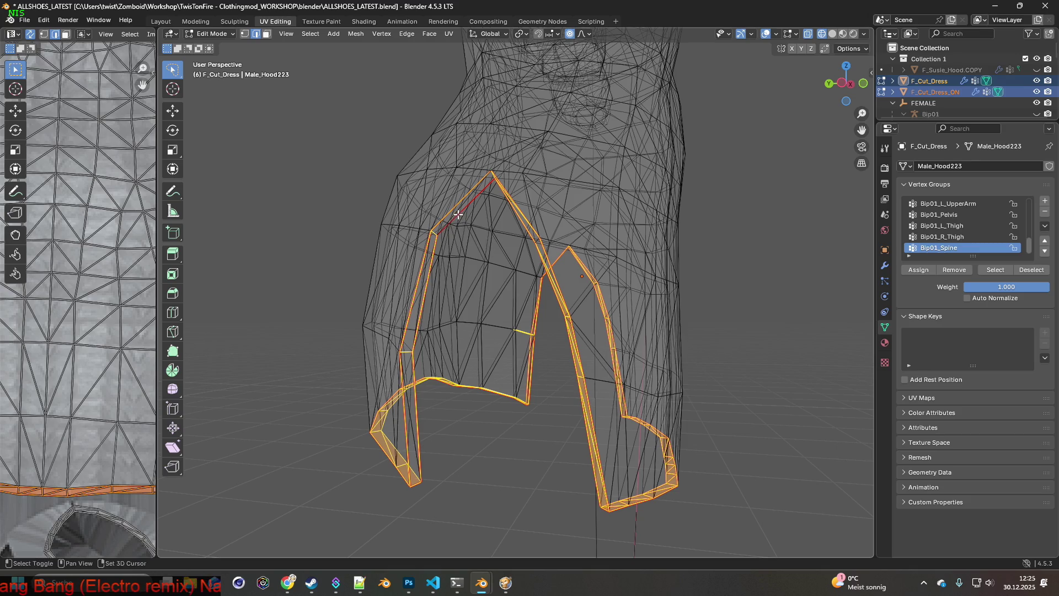
pyautogui.moveTo(464, 214); pyautogui.dragTo(497, 287, button='middle')
pyautogui.scroll(4, 509, 354)
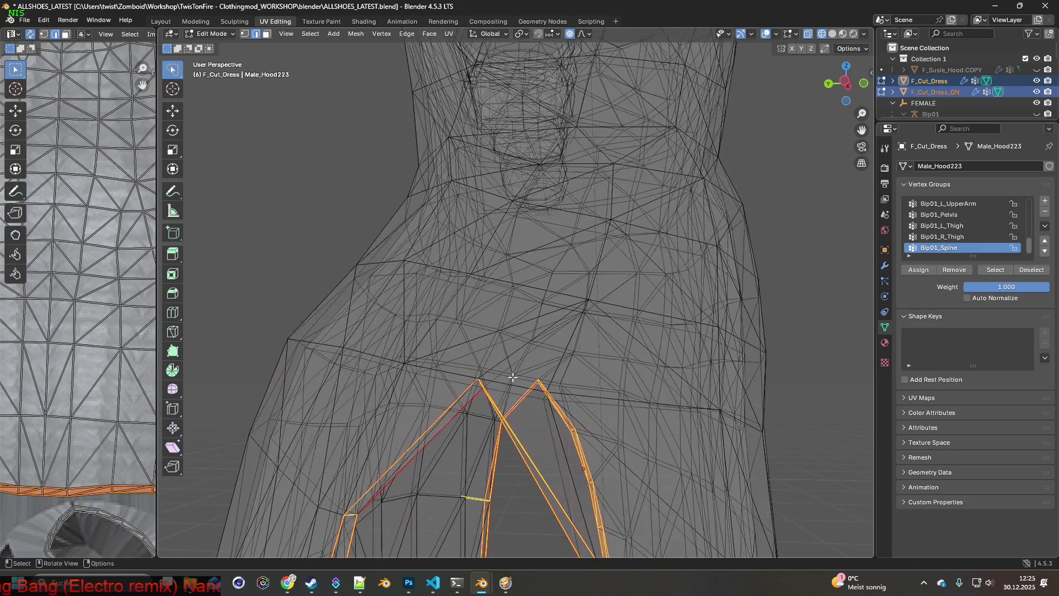
pyautogui.moveTo(446, 325); pyautogui.dragTo(710, 327, button='middle')
pyautogui.keyDown('ctrl'); pyautogui.click(752, 321); pyautogui.keyUp('ctrl')
pyautogui.moveTo(807, 428); pyautogui.dragTo(723, 353, button='middle')
pyautogui.keyDown('ctrl'); pyautogui.click(739, 442); pyautogui.keyUp('ctrl')
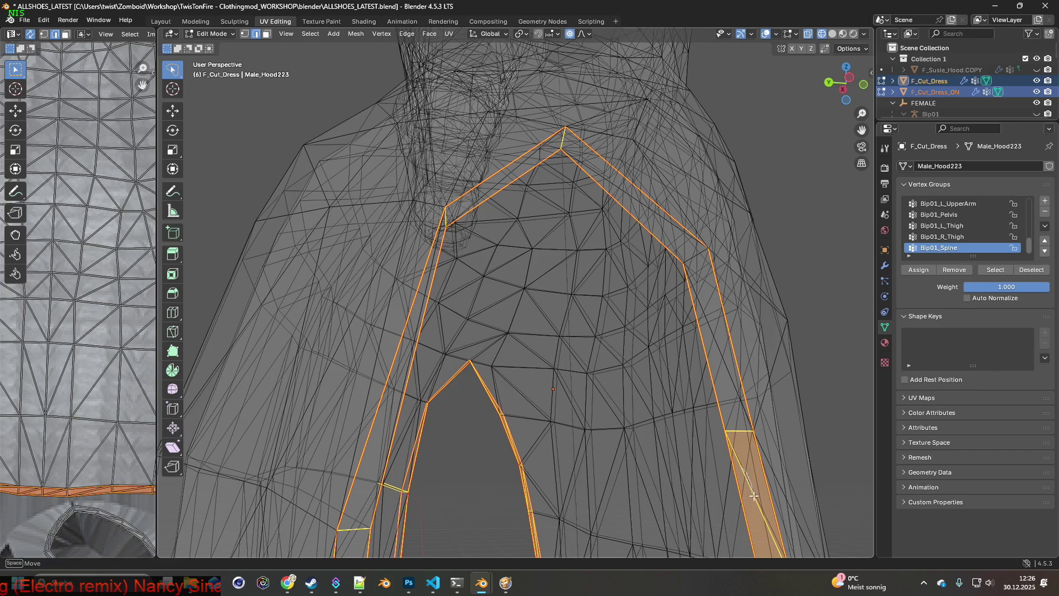
pyautogui.keyDown('shift'); pyautogui.moveTo(754, 496); pyautogui.dragTo(699, 339, button='middle'); pyautogui.keyUp('shift')
pyautogui.keyDown('shift'); pyautogui.click(655, 250); pyautogui.keyUp('shift')
pyautogui.moveTo(617, 324); pyautogui.dragTo(599, 367, button='middle')
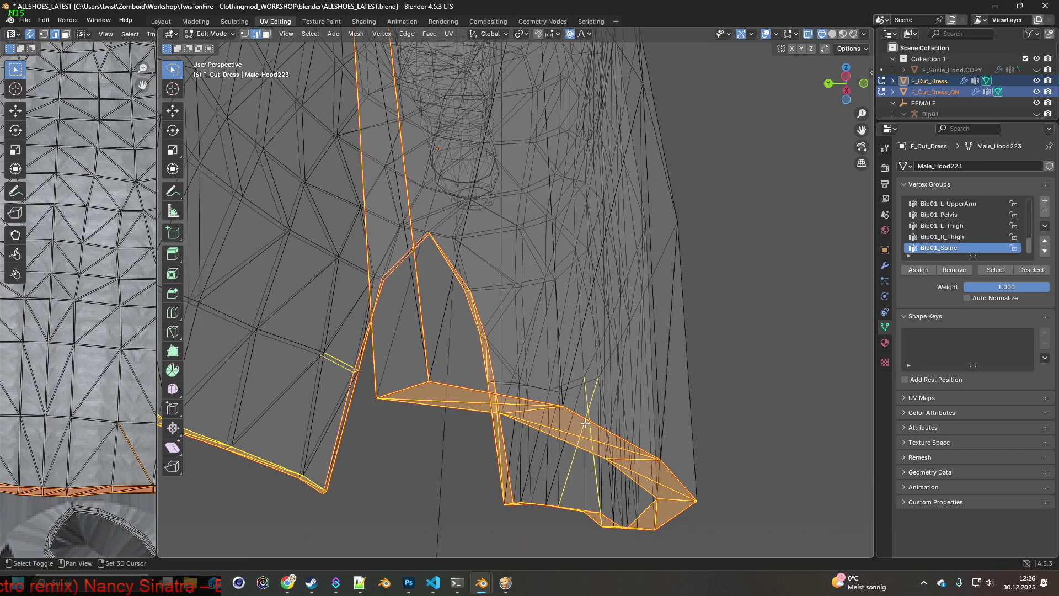
pyautogui.moveTo(599, 409); pyautogui.dragTo(624, 405, button='middle')
pyautogui.moveTo(349, 341)
pyautogui.mouseDown(button='middle')
pyautogui.moveTo(373, 383)
pyautogui.moveTo(661, 426)
pyautogui.moveTo(593, 442)
pyautogui.mouseUp(button='middle')
# Mark the selected loops as seam and sharp, then return to Object Mode.
pyautogui.rightClick(568, 462)
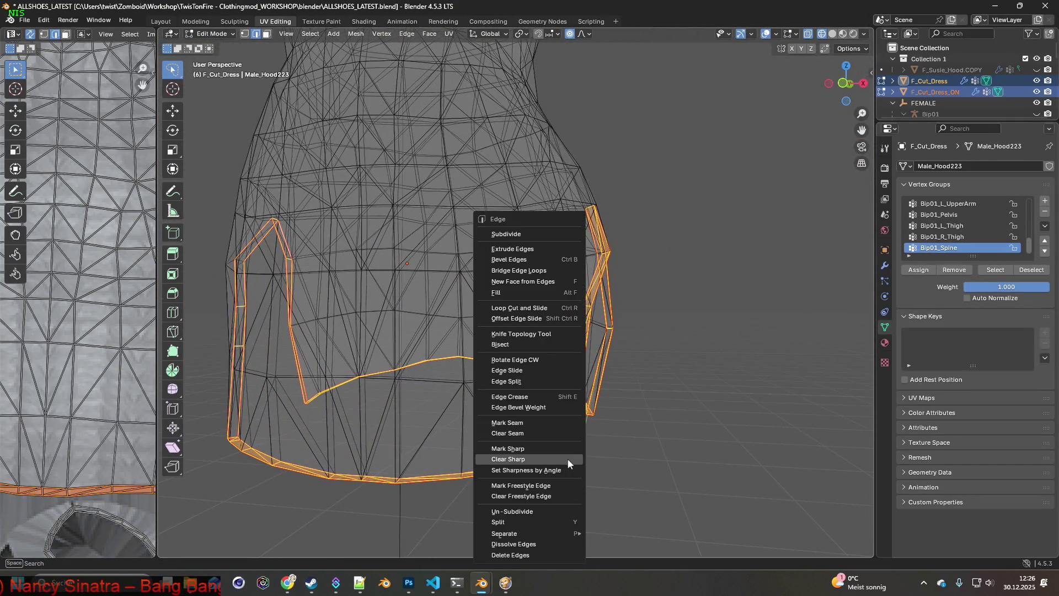
pyautogui.click(504, 423)
pyautogui.rightClick(537, 453)
pyautogui.click(498, 448)
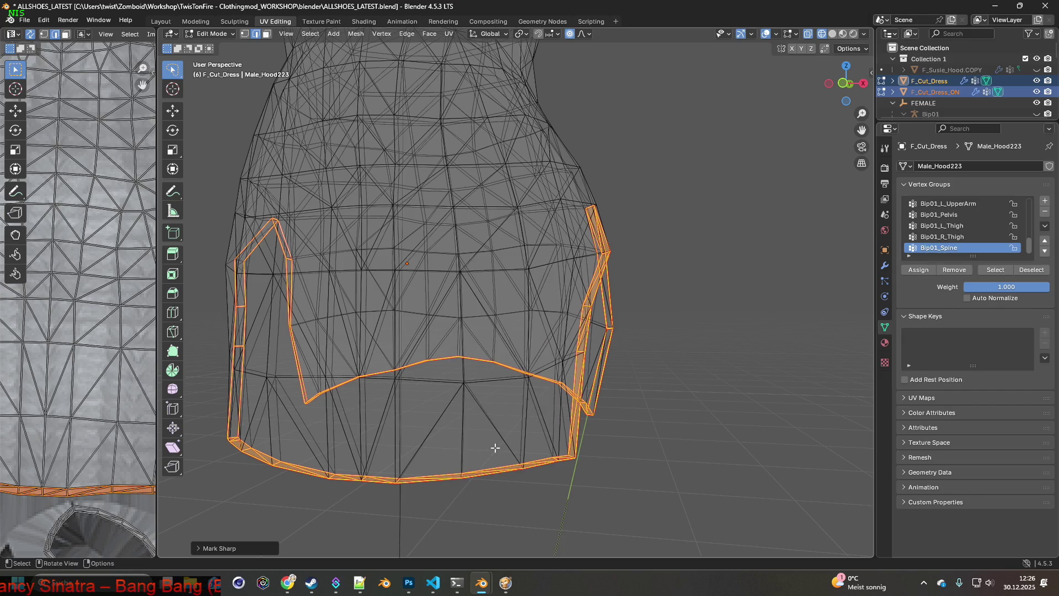
pyautogui.scroll(2, 497, 449)
pyautogui.click(218, 35)
pyautogui.click(218, 46)
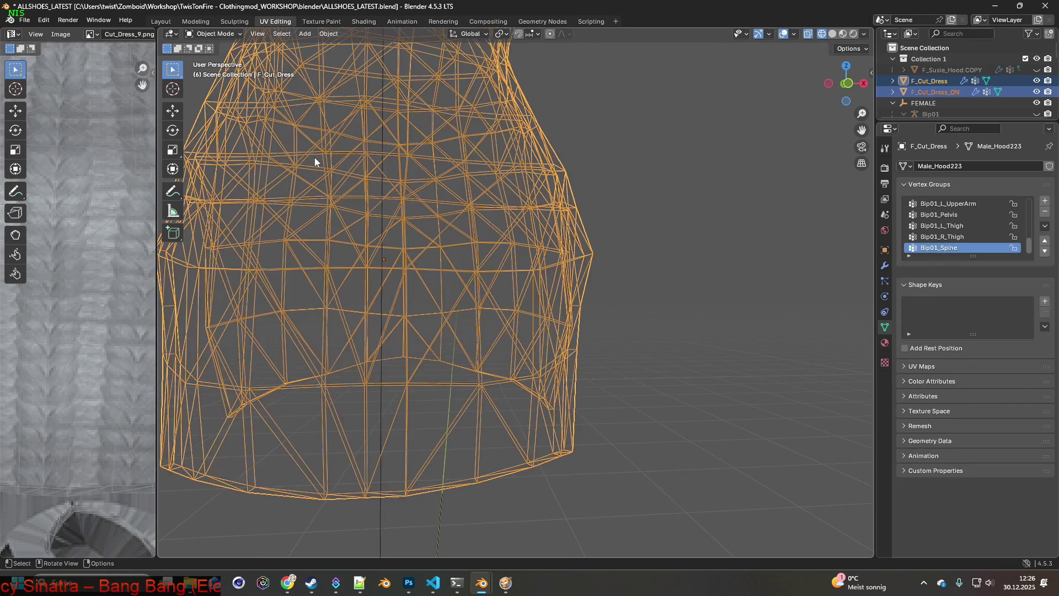
# Switch to Material Preview shading and hide the pink F_Cut_Dress_ON.
pyautogui.scroll(-5, 448, 307)
pyautogui.click(842, 38)
pyautogui.moveTo(646, 212)
pyautogui.mouseDown(button='middle')
pyautogui.moveTo(506, 239)
pyautogui.moveTo(698, 246)
pyautogui.moveTo(585, 238)
pyautogui.mouseUp(button='middle')
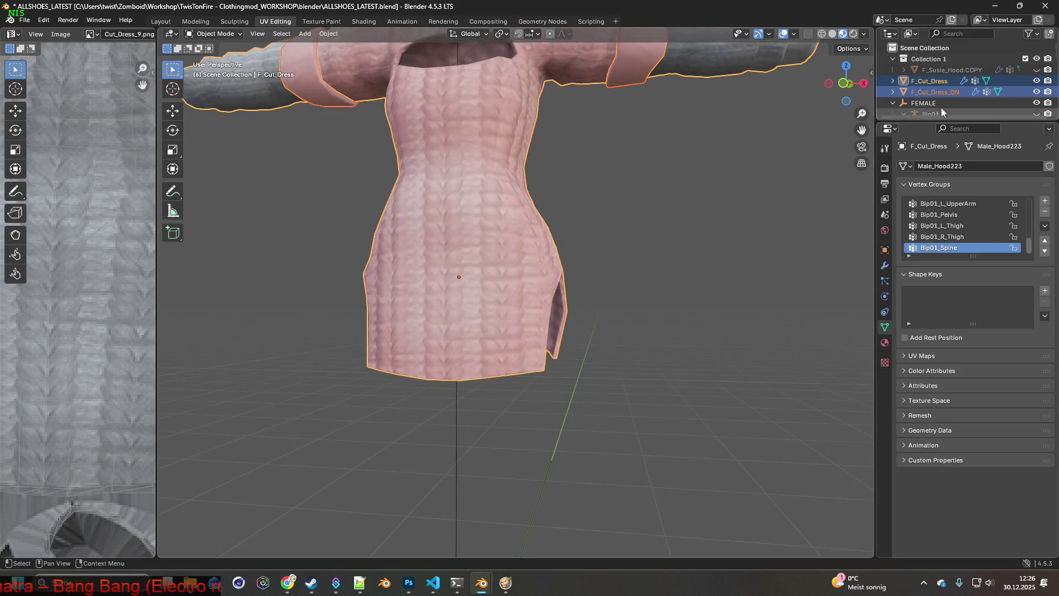
pyautogui.click(1036, 92)
pyautogui.click(1036, 93)
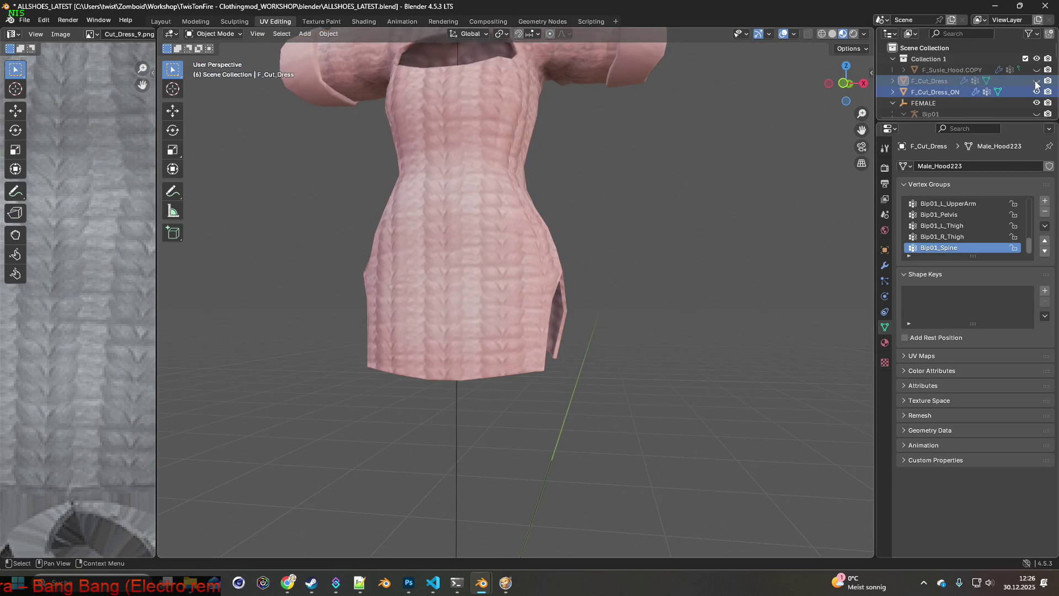
pyautogui.click(1036, 92)
pyautogui.moveTo(651, 243)
pyautogui.mouseDown(button='middle')
pyautogui.moveTo(622, 243)
pyautogui.moveTo(642, 244)
pyautogui.mouseUp(button='middle')
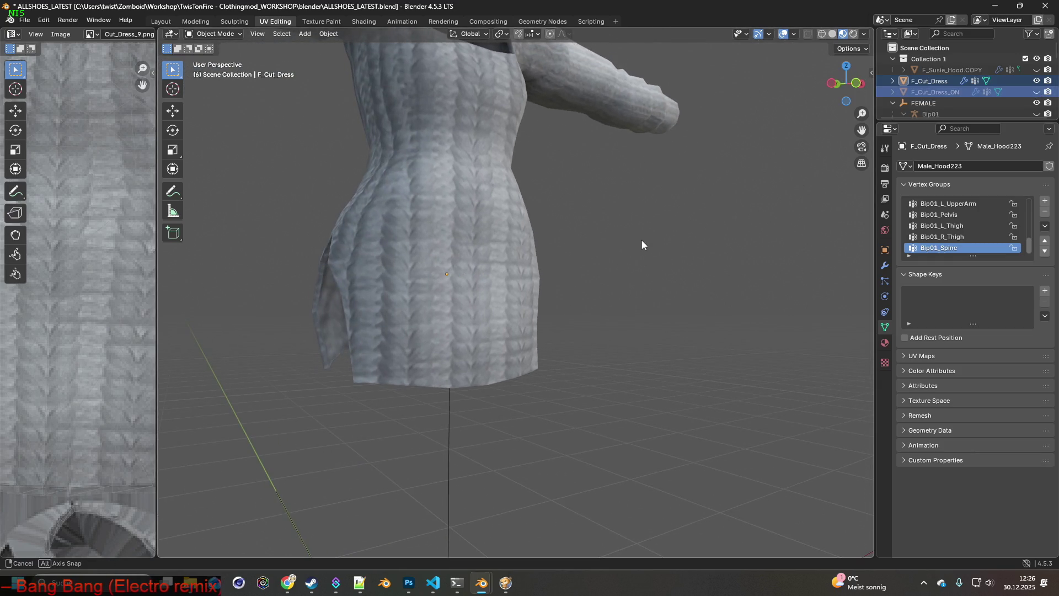
# Inspect the dress's hem and slit edges in Edit Mode, then return to Object Mode.
pyautogui.click(212, 34)
pyautogui.click(209, 56)
pyautogui.moveTo(489, 209)
pyautogui.mouseDown(button='middle')
pyautogui.moveTo(565, 217)
pyautogui.moveTo(491, 226)
pyautogui.moveTo(499, 216)
pyautogui.moveTo(484, 254)
pyautogui.moveTo(627, 291)
pyautogui.moveTo(487, 258)
pyautogui.moveTo(568, 252)
pyautogui.moveTo(484, 251)
pyautogui.mouseUp(button='middle')
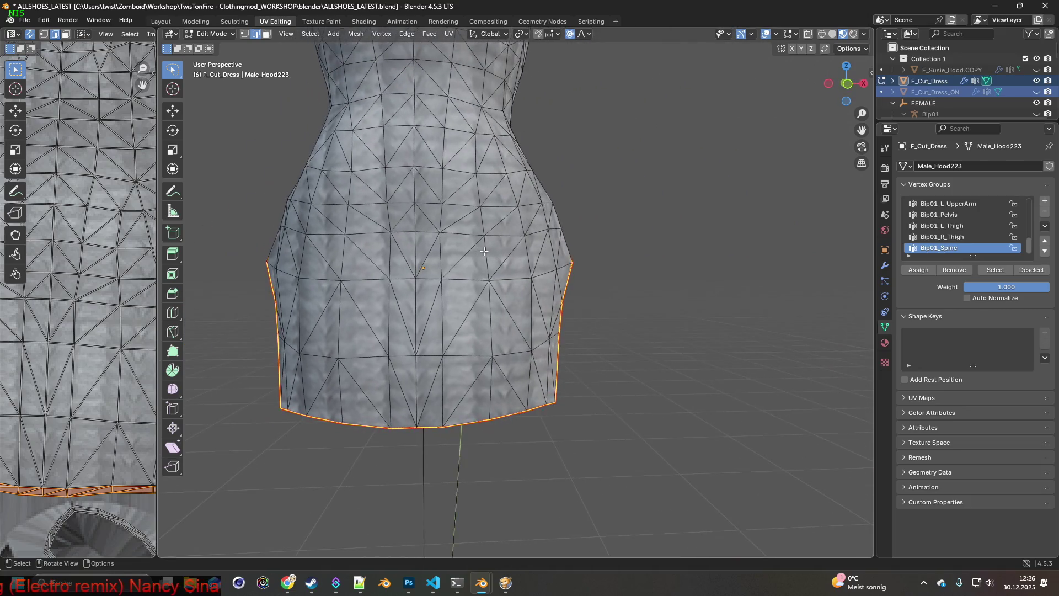
pyautogui.scroll(-6, 648, 179)
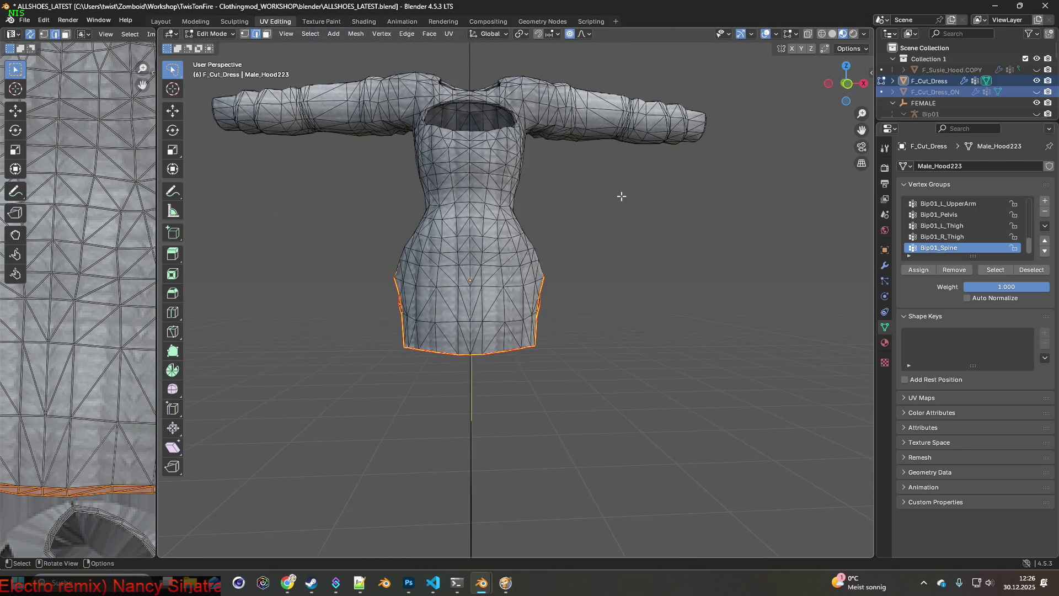
pyautogui.click(213, 34)
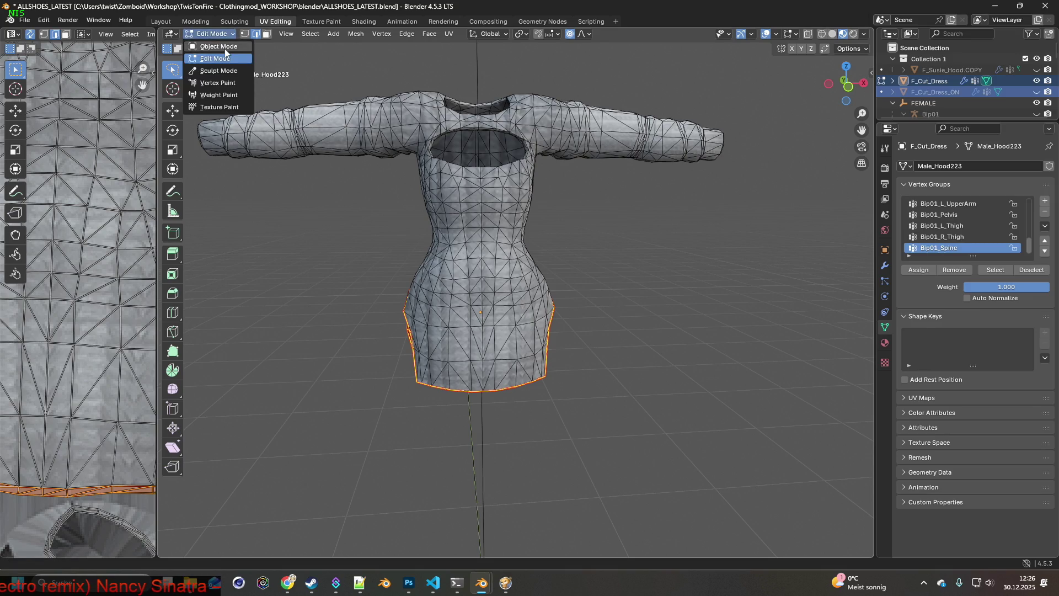
pyautogui.click(218, 41)
pyautogui.scroll(-3, 592, 184)
pyautogui.moveTo(571, 201)
pyautogui.mouseDown(button='middle')
pyautogui.moveTo(545, 200)
pyautogui.moveTo(571, 201)
pyautogui.moveTo(582, 226)
pyautogui.mouseUp(button='middle')
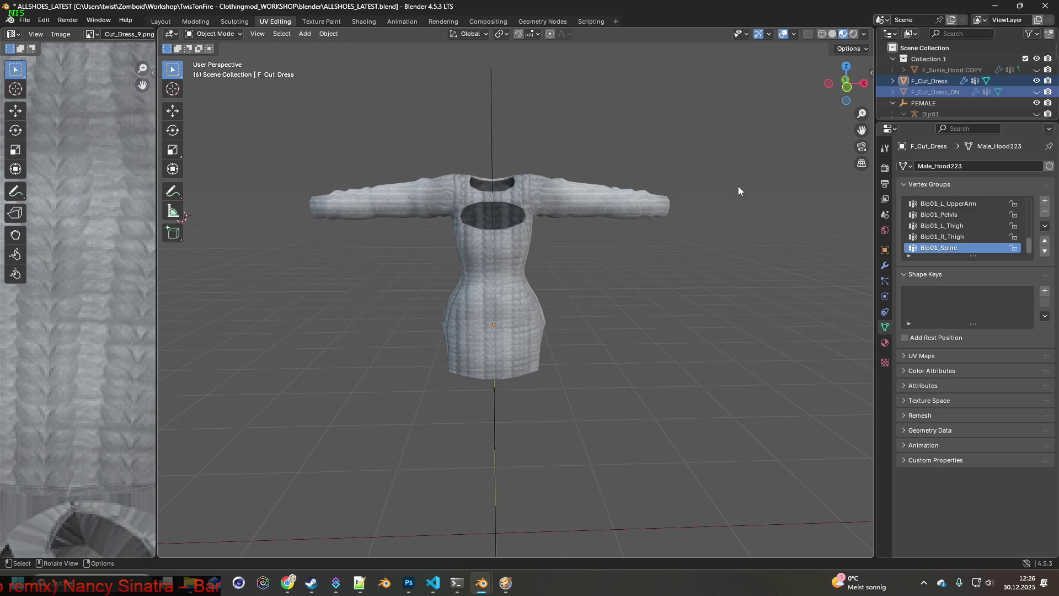
# Enlarge the outliner, show Female, unhide F_Cut_Dress_ON and select both dress objects.
pyautogui.moveTo(947, 119); pyautogui.dragTo(947, 238)
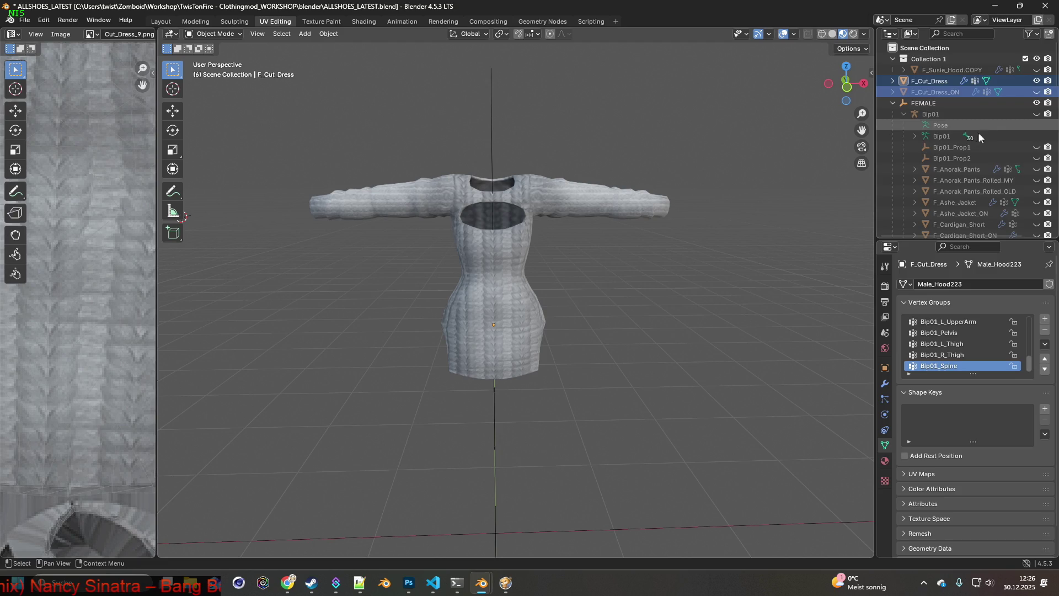
pyautogui.scroll(-10, 980, 143)
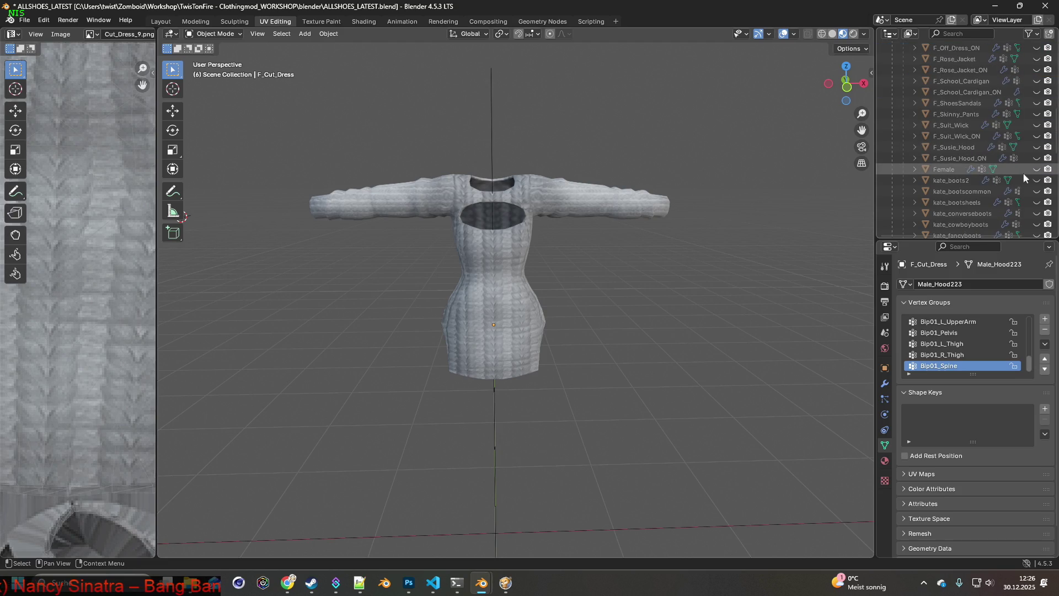
pyautogui.click(1037, 170)
pyautogui.scroll(10, 958, 130)
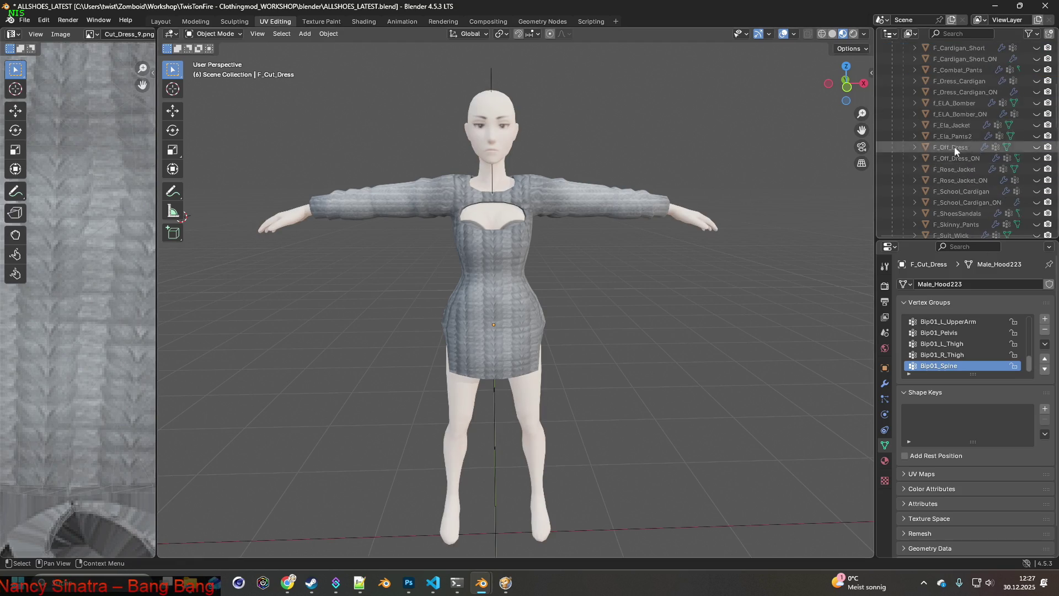
pyautogui.click(940, 82)
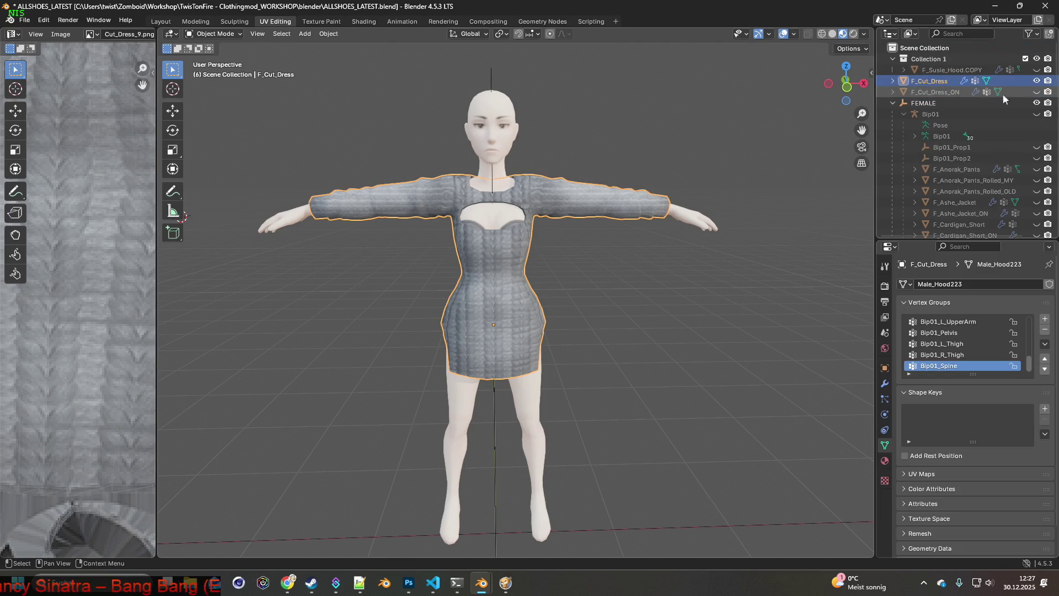
pyautogui.click(1036, 92)
pyautogui.keyDown('ctrl'); pyautogui.click(932, 92); pyautogui.keyUp('ctrl')
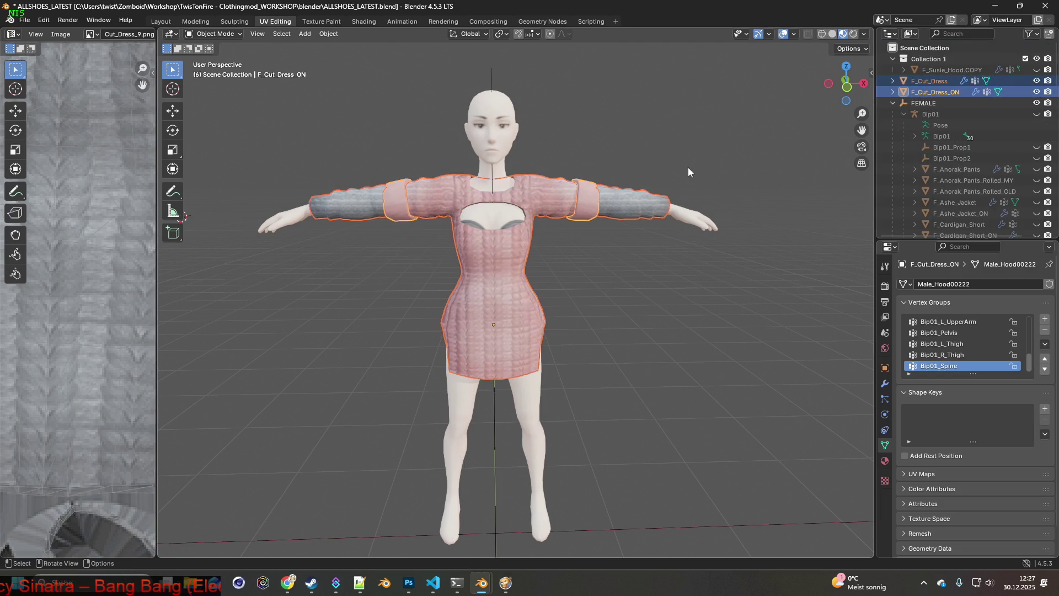
# Display the scene in Wireframe with X-ray and start a Z-axis move of both dresses.
pyautogui.moveTo(687, 167); pyautogui.dragTo(816, 112, button='middle')
pyautogui.click(822, 33)
pyautogui.moveTo(634, 160); pyautogui.dragTo(712, 136, button='middle')
pyautogui.click(808, 34)
pyautogui.moveTo(760, 106)
pyautogui.mouseDown(button='middle')
pyautogui.moveTo(675, 174)
pyautogui.moveTo(690, 203)
pyautogui.moveTo(664, 195)
pyautogui.mouseUp(button='middle')
pyautogui.press('g')
pyautogui.press('z')
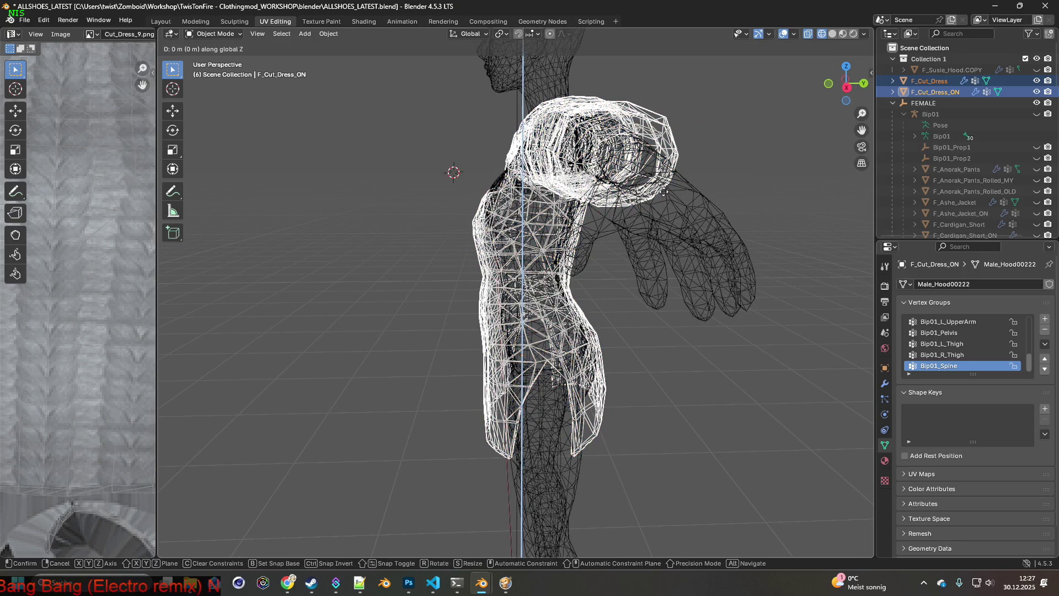
# Nudge both dresses vertically along Z in two small moves.
pyautogui.click(665, 192)
pyautogui.moveTo(667, 177)
pyautogui.mouseDown(button='middle')
pyautogui.moveTo(548, 179)
pyautogui.moveTo(631, 176)
pyautogui.mouseUp(button='middle')
pyautogui.press('g')
pyautogui.press('z')
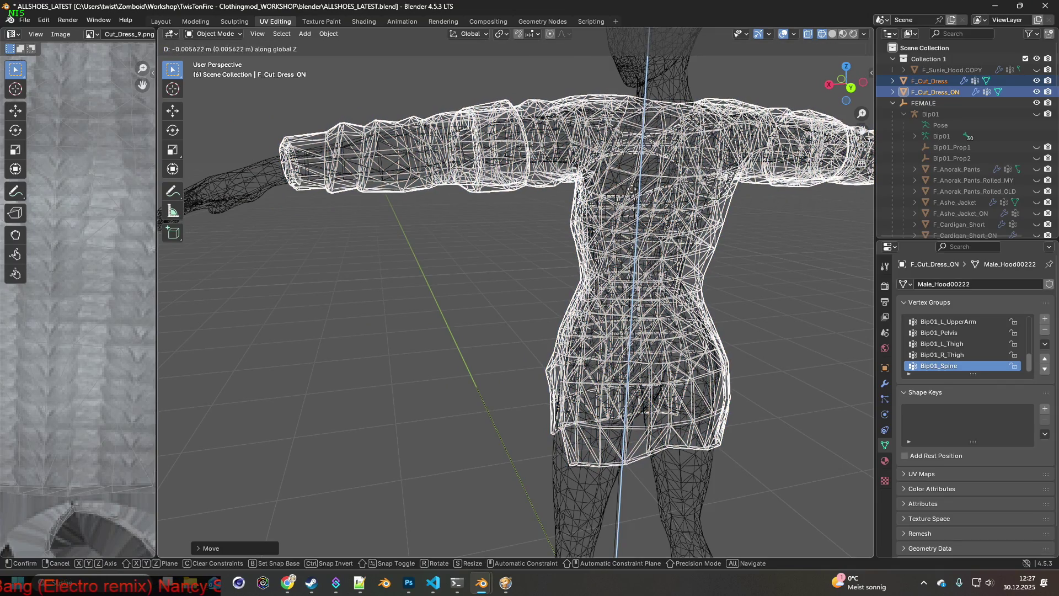
pyautogui.click(631, 196)
pyautogui.moveTo(631, 195)
pyautogui.mouseDown(button='middle')
pyautogui.moveTo(661, 196)
pyautogui.moveTo(610, 183)
pyautogui.moveTo(726, 187)
pyautogui.moveTo(707, 183)
pyautogui.mouseUp(button='middle')
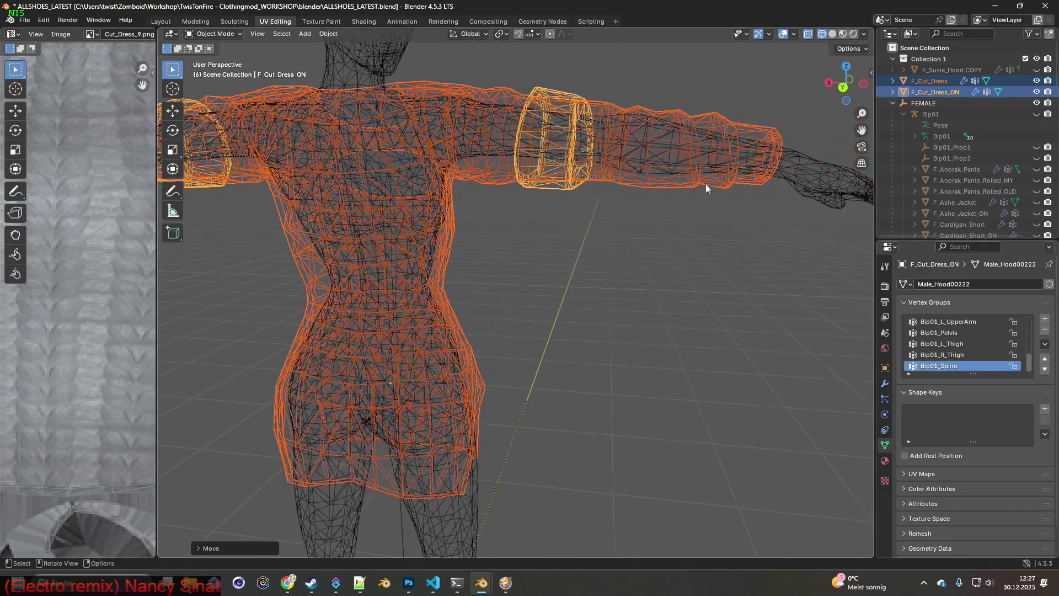
pyautogui.moveTo(612, 200)
pyautogui.mouseDown(button='middle')
pyautogui.moveTo(654, 207)
pyautogui.moveTo(669, 184)
pyautogui.moveTo(667, 201)
pyautogui.moveTo(670, 156)
pyautogui.moveTo(634, 208)
pyautogui.moveTo(594, 206)
pyautogui.moveTo(631, 251)
pyautogui.moveTo(611, 240)
pyautogui.moveTo(607, 253)
pyautogui.moveTo(614, 170)
pyautogui.moveTo(610, 274)
pyautogui.moveTo(587, 282)
pyautogui.moveTo(624, 277)
pyautogui.moveTo(617, 204)
pyautogui.moveTo(571, 219)
pyautogui.moveTo(627, 200)
pyautogui.moveTo(659, 199)
pyautogui.moveTo(617, 230)
pyautogui.moveTo(692, 222)
pyautogui.moveTo(639, 252)
pyautogui.moveTo(759, 253)
pyautogui.moveTo(611, 266)
pyautogui.moveTo(574, 283)
pyautogui.moveTo(630, 287)
pyautogui.moveTo(571, 295)
pyautogui.mouseUp(button='middle')
pyautogui.scroll(5, 610, 239)
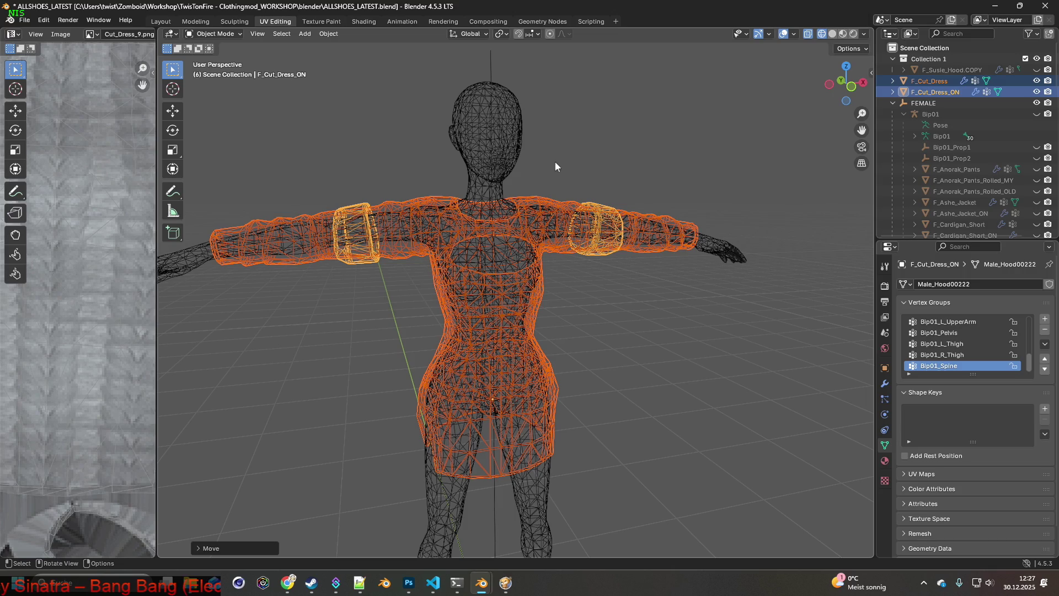
# Return to Material Preview shading, hide F_Cut_Dress_ON and select the grey knit F_Cut_Dress.
pyautogui.moveTo(604, 163); pyautogui.dragTo(601, 164, button='middle')
pyautogui.click(614, 172)
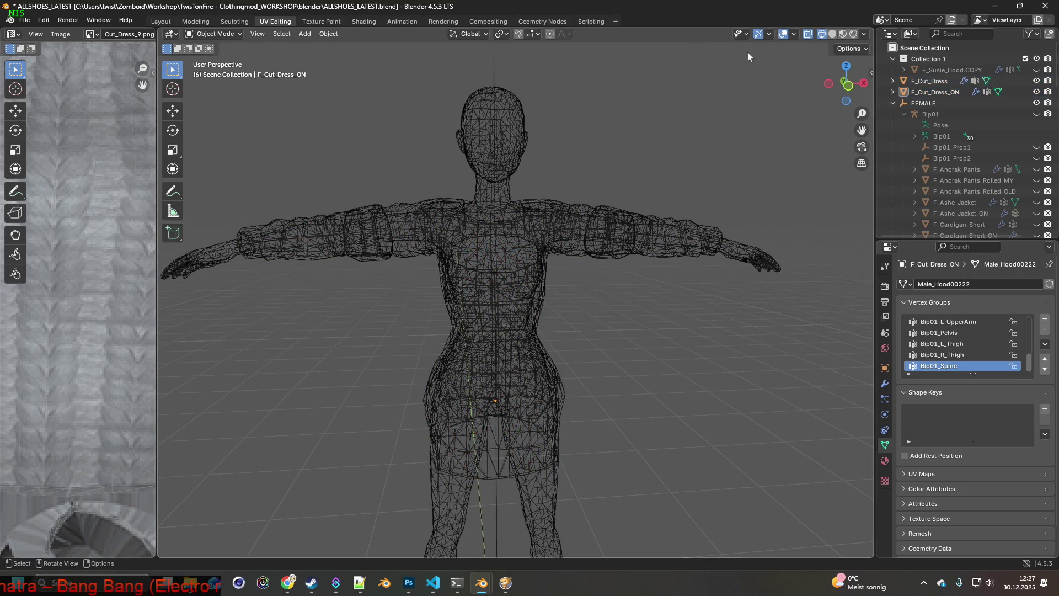
pyautogui.click(840, 33)
pyautogui.moveTo(612, 160); pyautogui.dragTo(627, 158, button='middle')
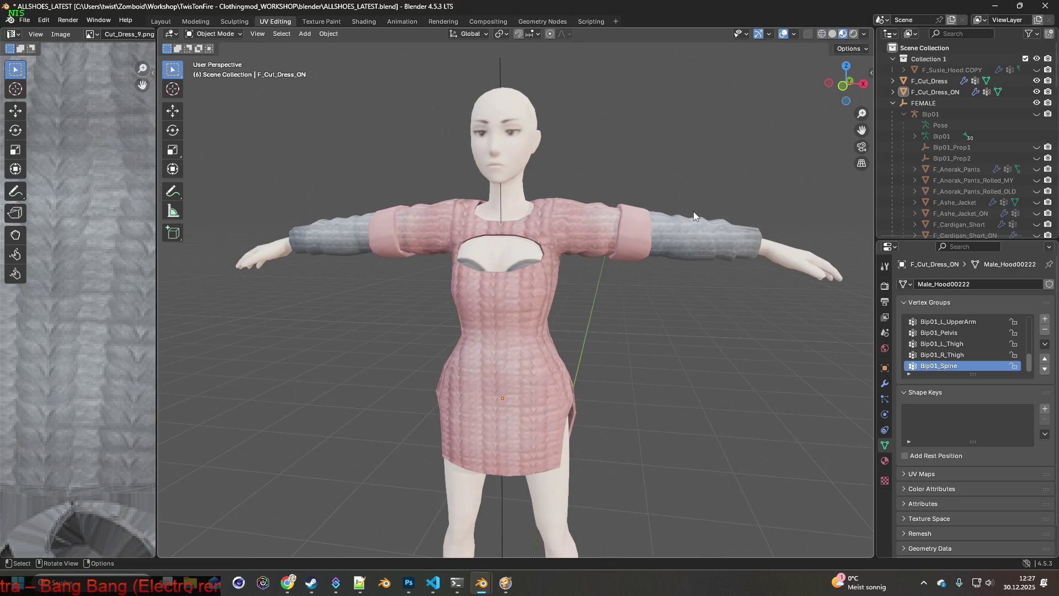
pyautogui.click(604, 228)
pyautogui.moveTo(701, 177); pyautogui.dragTo(734, 165, button='middle')
pyautogui.click(1038, 92)
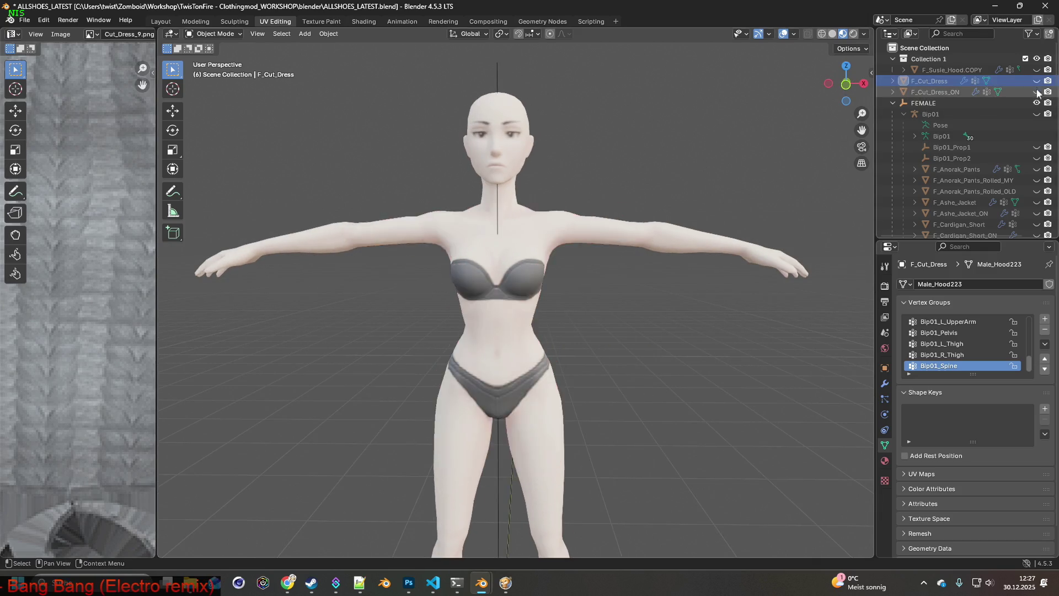
pyautogui.click(1037, 81)
pyautogui.click(640, 221)
pyautogui.moveTo(640, 220); pyautogui.dragTo(534, 225, button='middle')
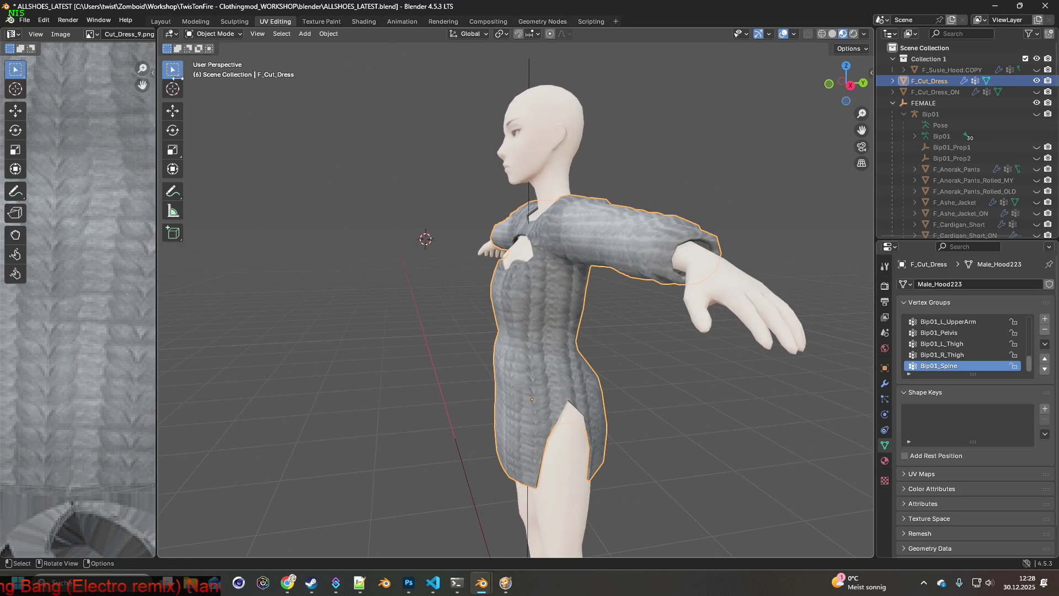
# Switch to the Layout workspace and frame the dressed figure front-on.
pyautogui.click(161, 21)
pyautogui.moveTo(333, 167)
pyautogui.mouseDown(button='middle')
pyautogui.moveTo(449, 183)
pyautogui.moveTo(404, 194)
pyautogui.moveTo(445, 182)
pyautogui.moveTo(448, 170)
pyautogui.mouseUp(button='middle')
pyautogui.keyDown('shift'); pyautogui.moveTo(384, 165); pyautogui.dragTo(396, 201, button='middle'); pyautogui.keyUp('shift')
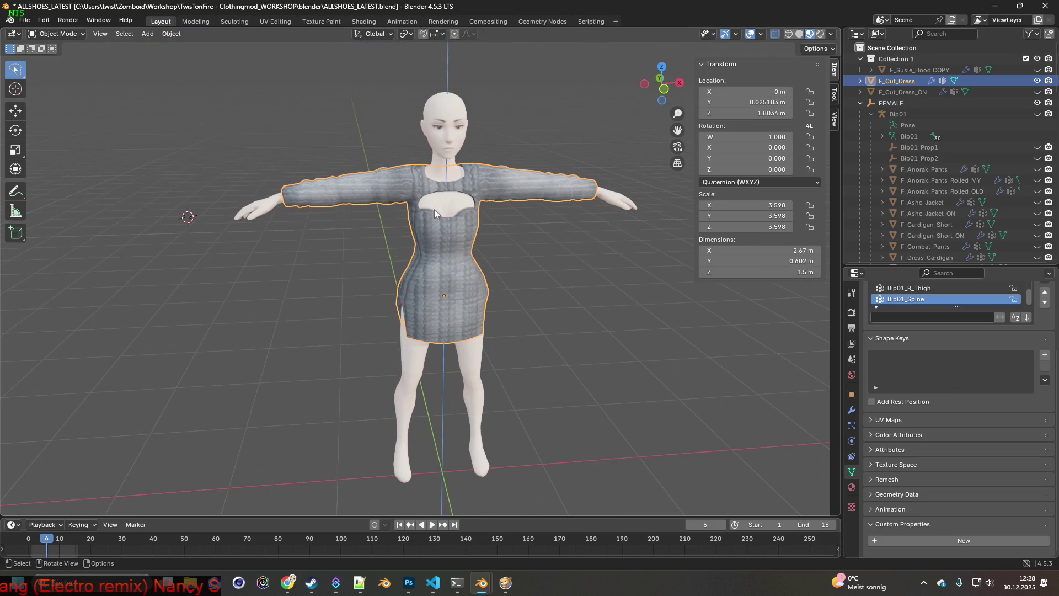
# Remove F_Cut_Dress's Armature modifier and vertex groups, then add a new Group vertex group.
pyautogui.click(852, 410)
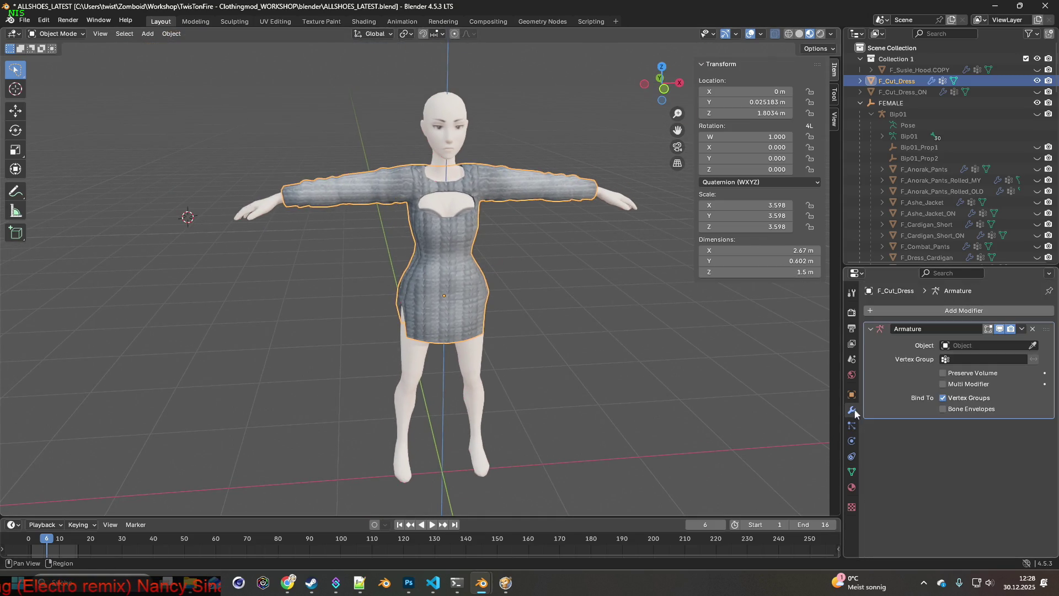
pyautogui.click(1033, 329)
pyautogui.click(852, 471)
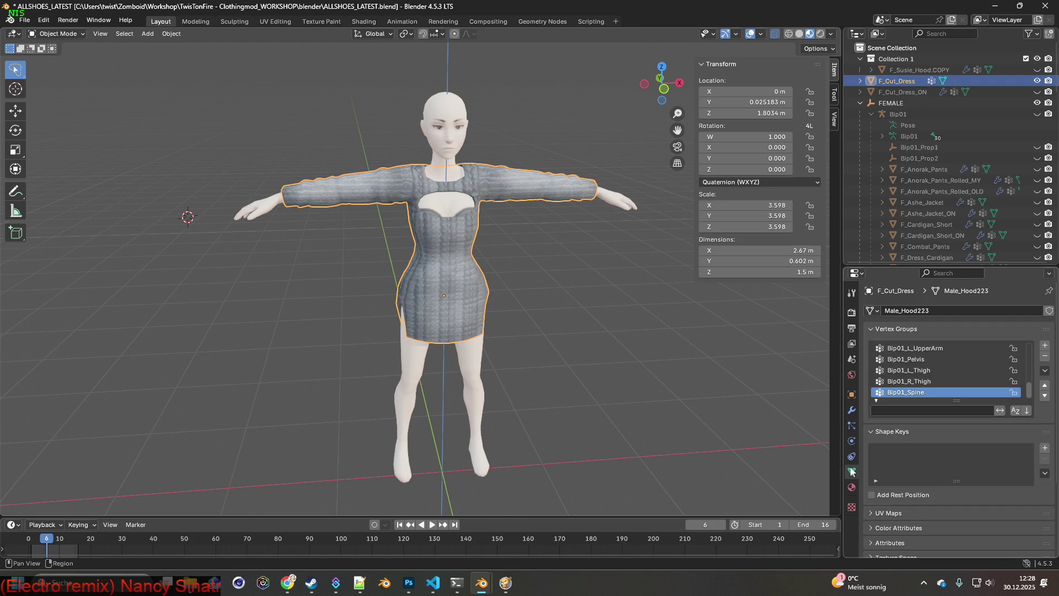
pyautogui.click(1047, 359)
pyautogui.click(1046, 359)
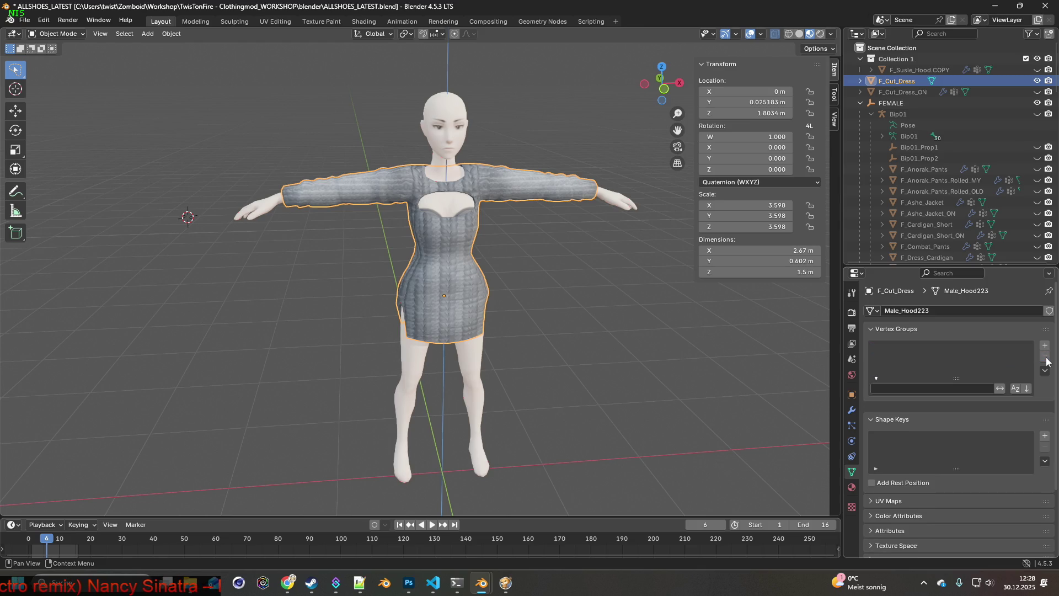
pyautogui.click(1045, 345)
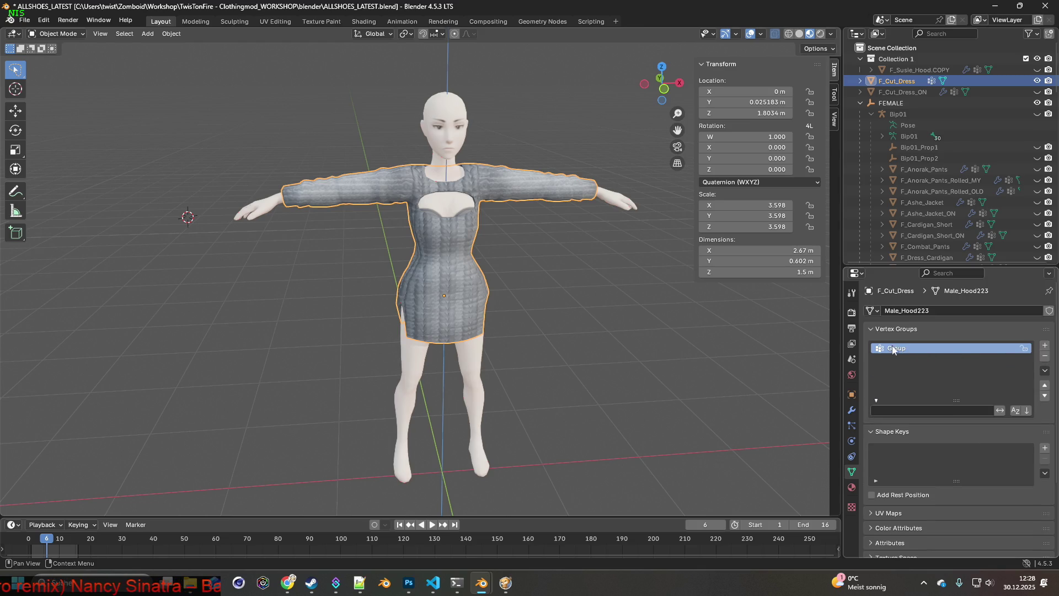
# Replace F_Cut_Dress_ON's vertex groups with a new Group and delete its Armature modifier.
pyautogui.click(918, 92)
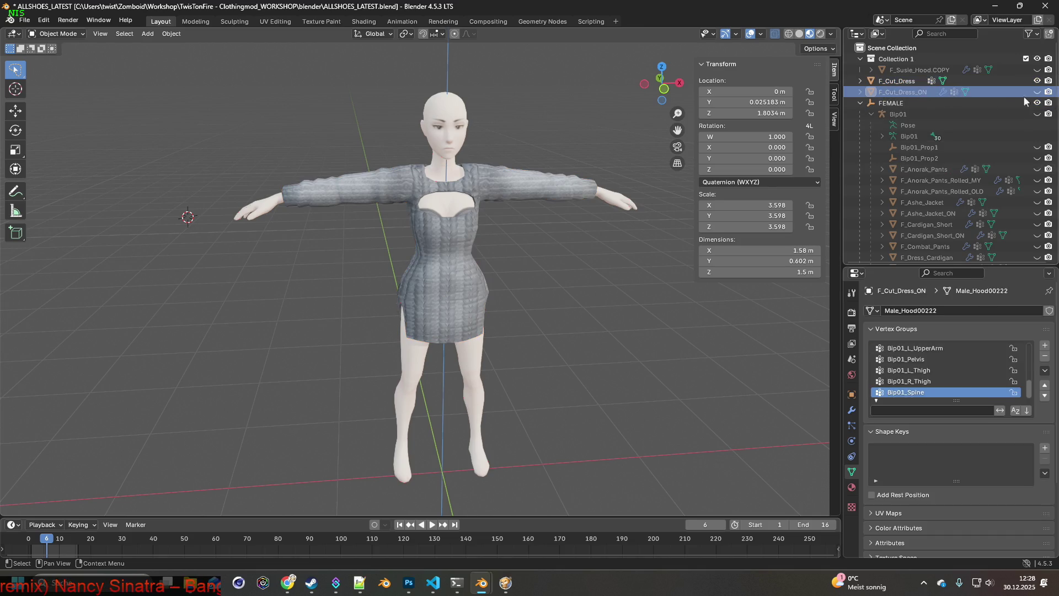
pyautogui.click(1045, 357)
pyautogui.click(1045, 357)
pyautogui.click(1046, 357)
pyautogui.click(1045, 357)
pyautogui.click(1046, 357)
pyautogui.click(1045, 357)
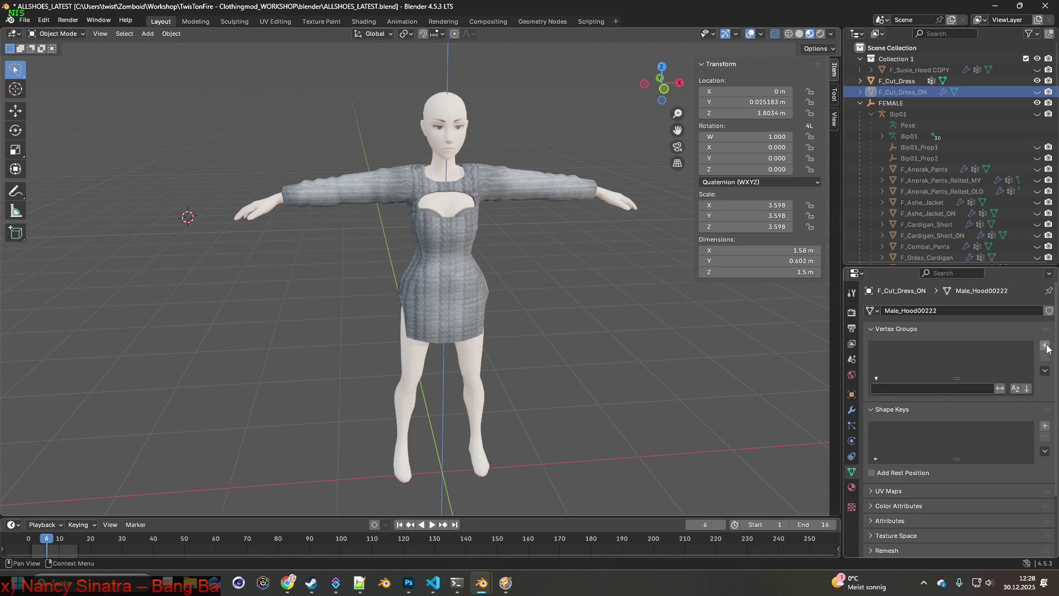
pyautogui.click(1044, 346)
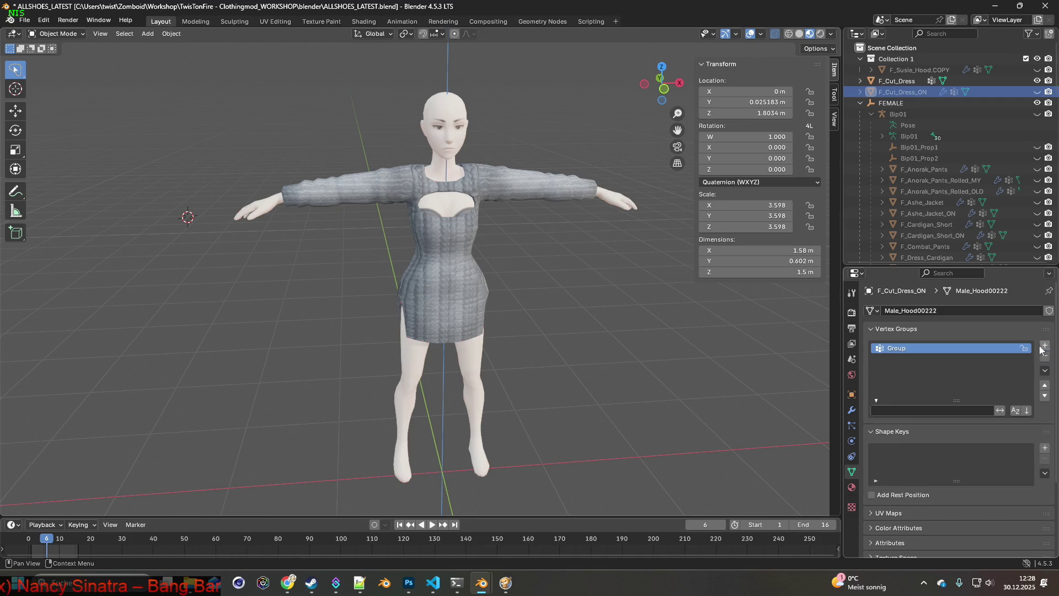
pyautogui.click(1037, 92)
pyautogui.click(851, 410)
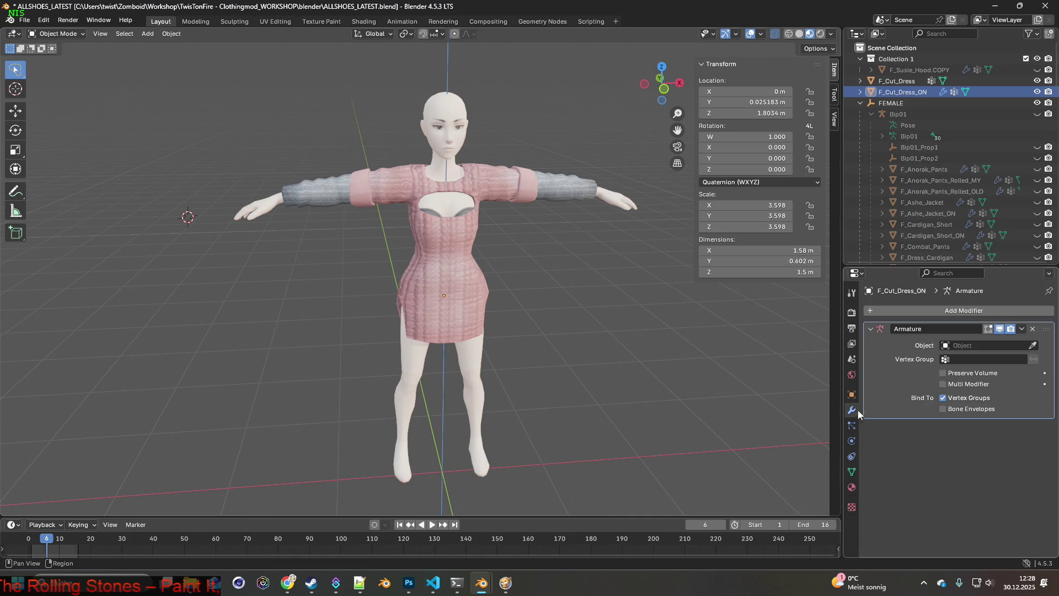
pyautogui.click(1033, 330)
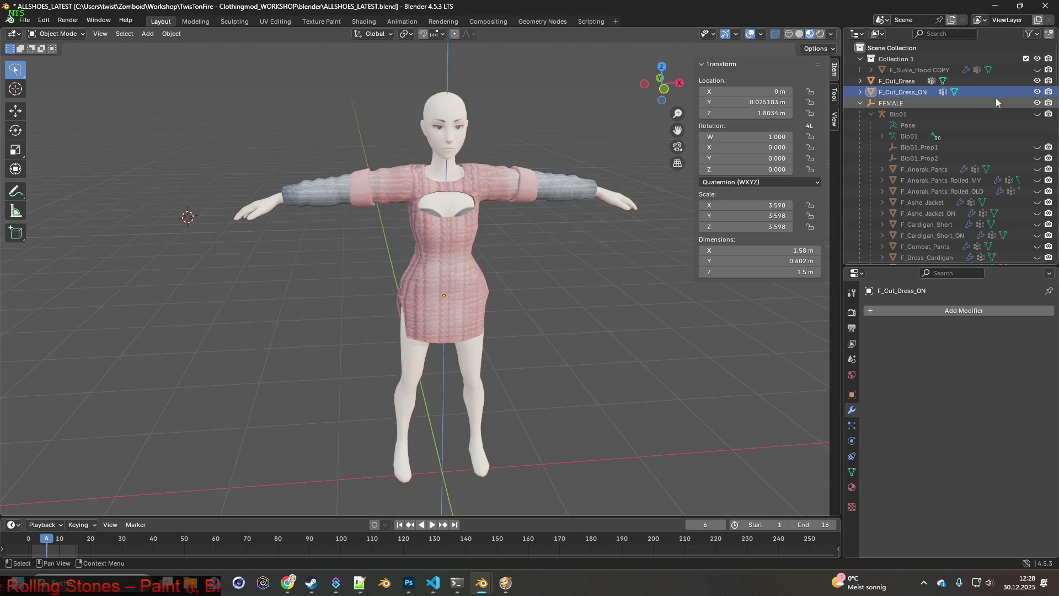
# Hide F_Cut_Dress_ON again, reselect F_Cut_Dress and open the Add Modifier menu.
pyautogui.click(1037, 92)
pyautogui.moveTo(593, 249); pyautogui.dragTo(584, 251, button='middle')
pyautogui.click(470, 257)
pyautogui.moveTo(471, 257)
pyautogui.mouseDown(button='middle')
pyautogui.moveTo(511, 256)
pyautogui.moveTo(505, 235)
pyautogui.moveTo(524, 289)
pyautogui.moveTo(567, 290)
pyautogui.moveTo(532, 287)
pyautogui.moveTo(531, 274)
pyautogui.moveTo(530, 290)
pyautogui.mouseUp(button='middle')
pyautogui.click(963, 311)
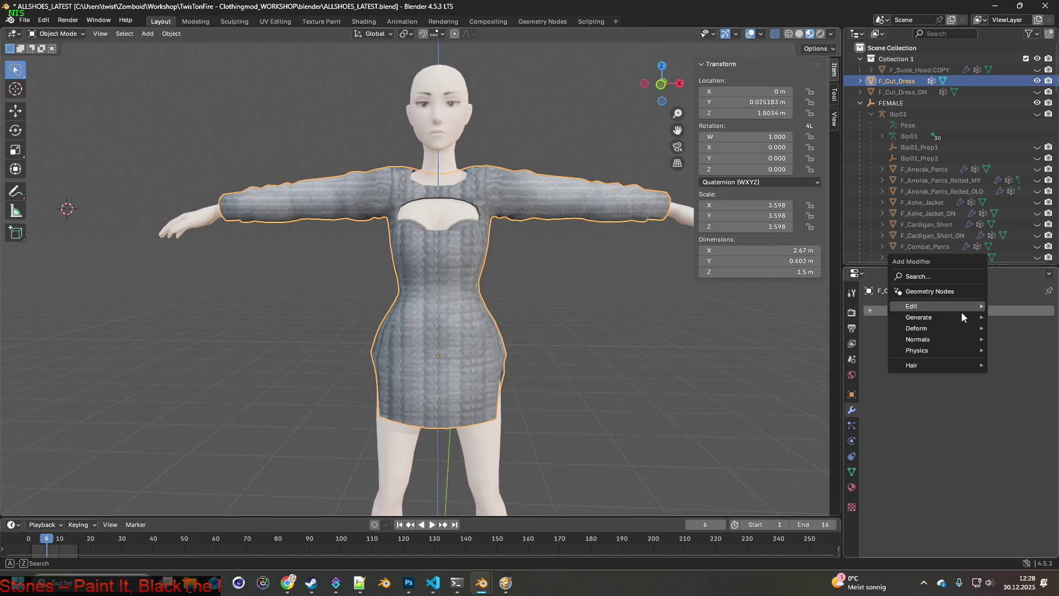
# Add a Shrinkwrap modifier with Outside Surface snap, vertex group Group and target Female.
pyautogui.moveTo(926, 329)
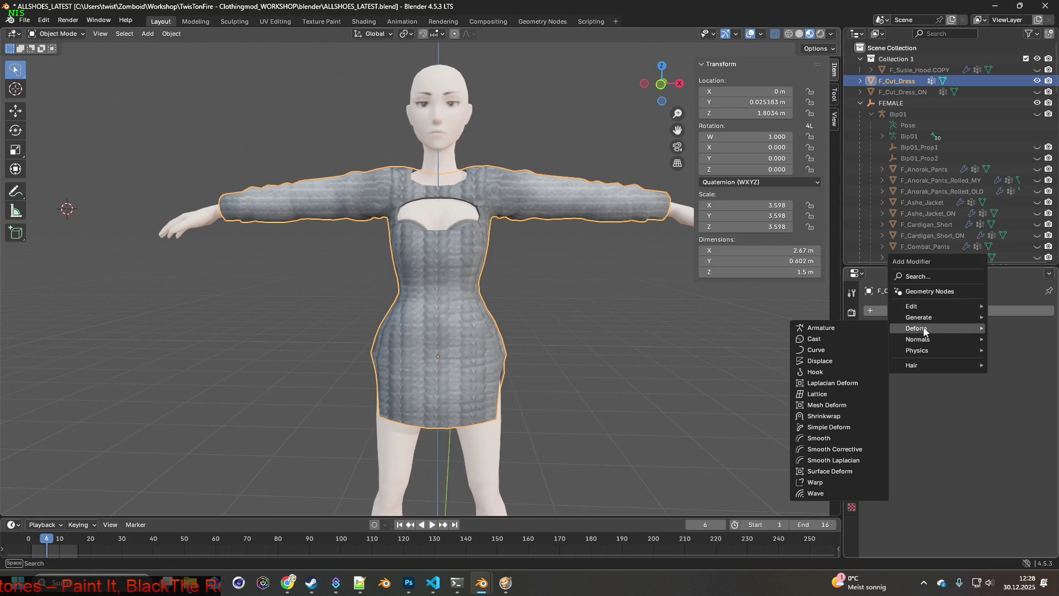
pyautogui.click(825, 417)
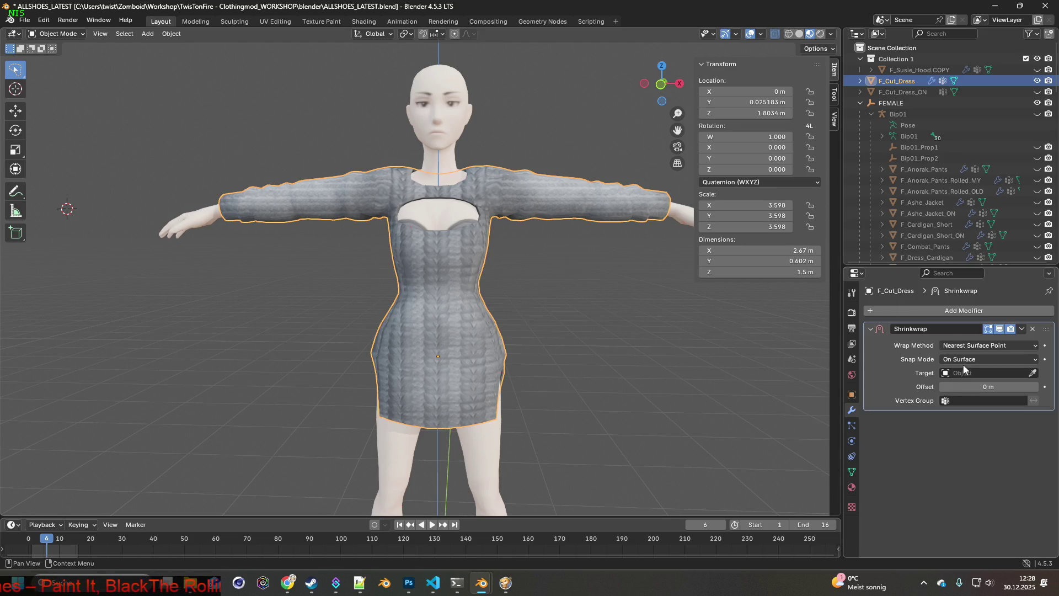
pyautogui.click(982, 359)
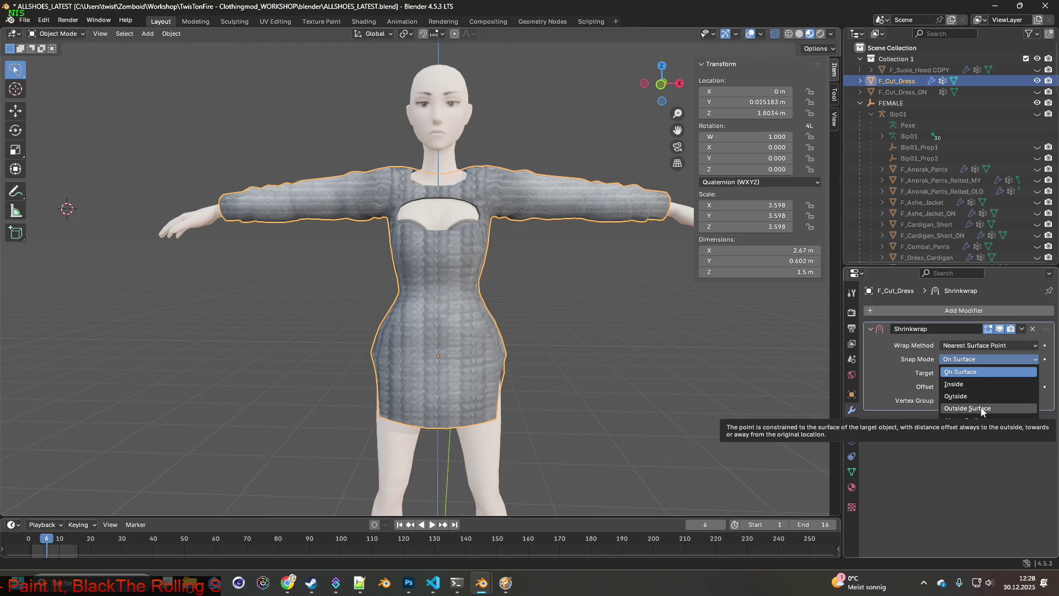
pyautogui.click(981, 408)
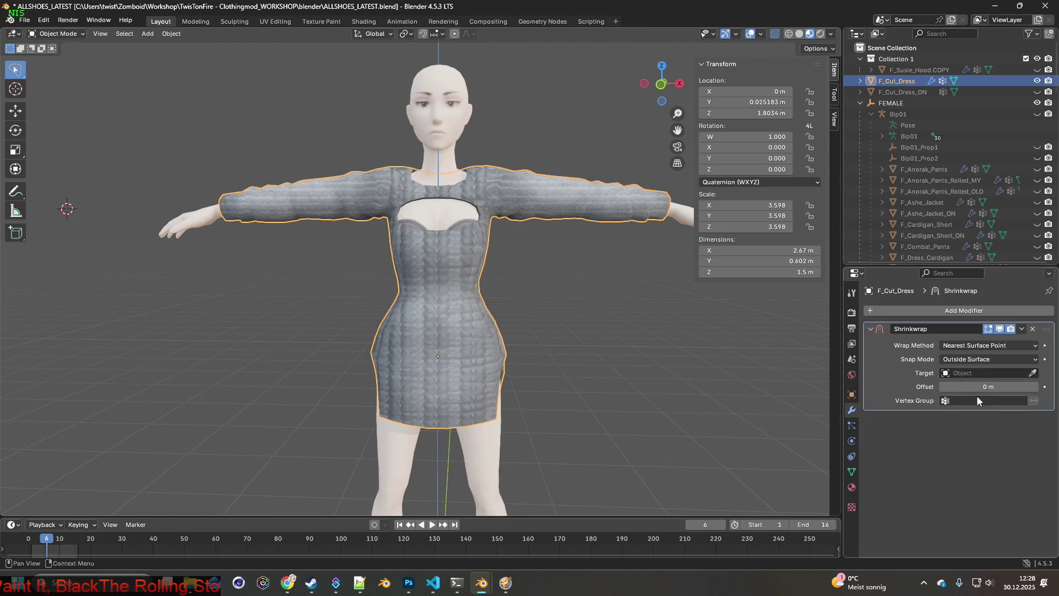
pyautogui.click(968, 402)
pyautogui.click(948, 416)
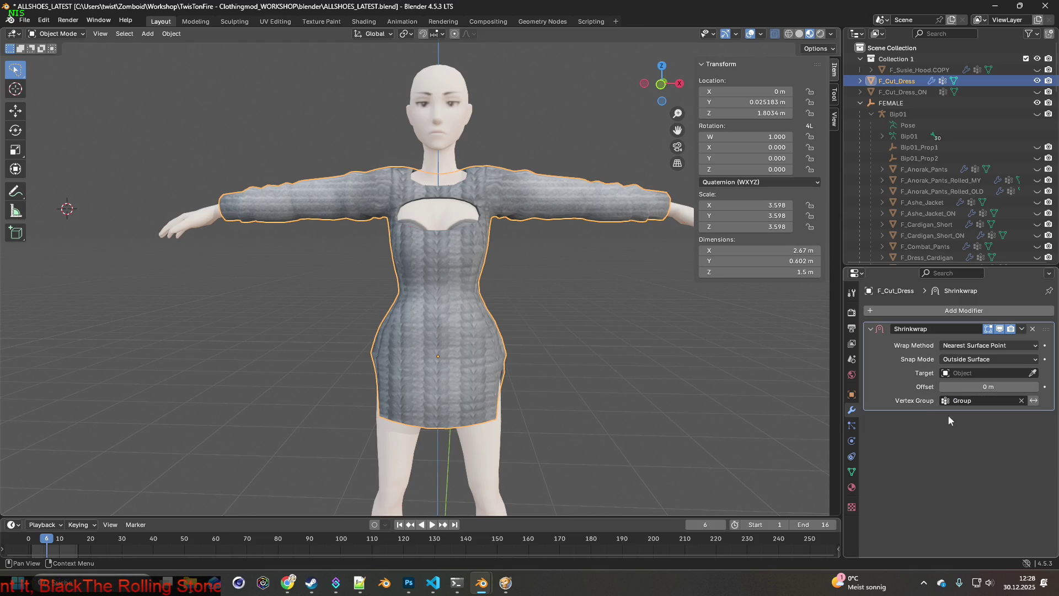
pyautogui.moveTo(684, 345)
pyautogui.mouseDown(button='middle')
pyautogui.moveTo(562, 342)
pyautogui.moveTo(731, 350)
pyautogui.mouseUp(button='middle')
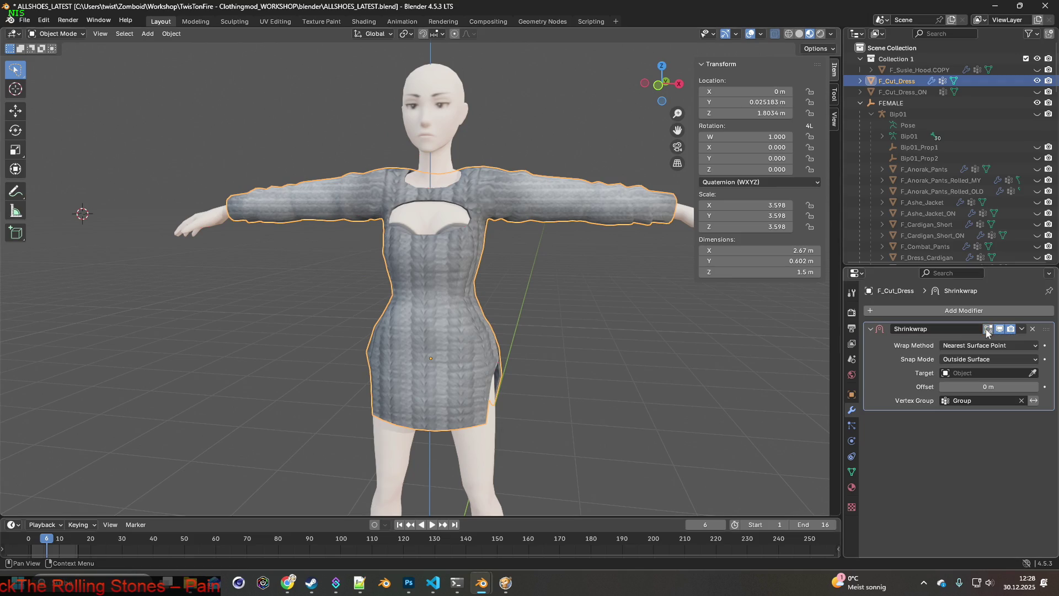
pyautogui.moveTo(678, 339)
pyautogui.mouseDown(button='middle')
pyautogui.moveTo(648, 339)
pyautogui.moveTo(702, 342)
pyautogui.mouseUp(button='middle')
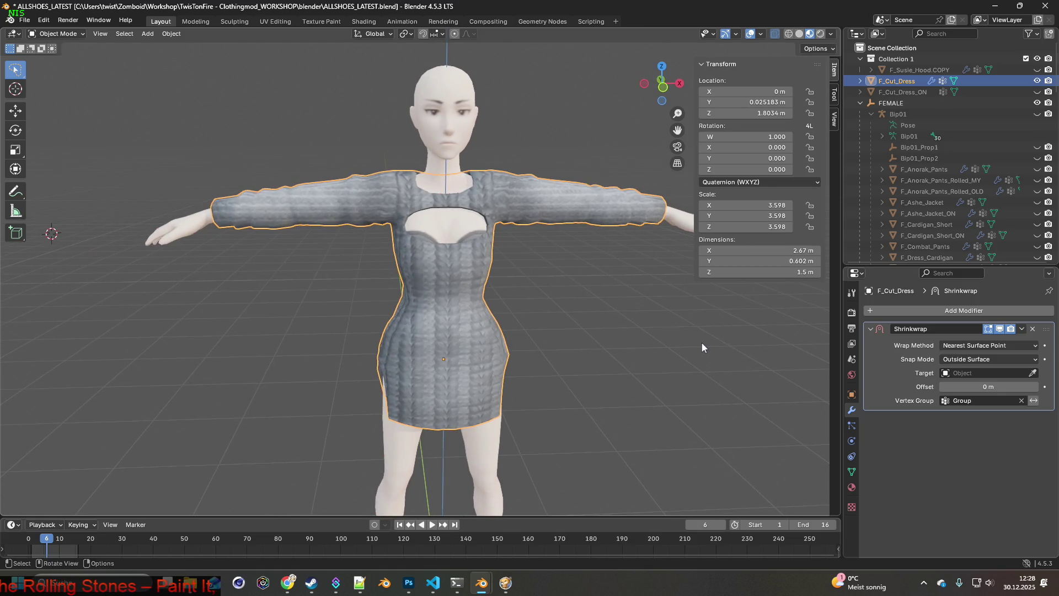
pyautogui.click(962, 374)
pyautogui.write('f')
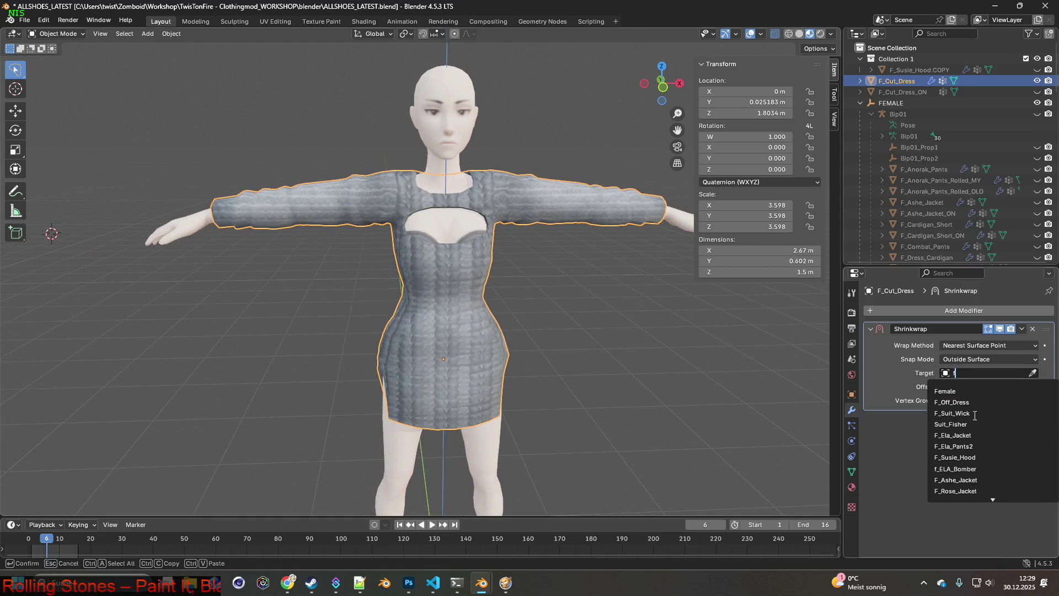
pyautogui.click(949, 391)
# Switch F_Cut_Dress into Weight Paint mode and begin adjusting the paint weight.
pyautogui.moveTo(678, 321)
pyautogui.mouseDown(button='middle')
pyautogui.moveTo(455, 293)
pyautogui.moveTo(488, 296)
pyautogui.mouseUp(button='middle')
pyautogui.click(74, 36)
pyautogui.click(66, 87)
pyautogui.moveTo(83, 130)
pyautogui.mouseDown(button='middle')
pyautogui.moveTo(276, 220)
pyautogui.moveTo(487, 273)
pyautogui.moveTo(449, 264)
pyautogui.mouseUp(button='middle')
pyautogui.hotkey('ctrl', 'f')
# Paint weight 0.57 over the hips, sides, back, waist and chest.
pyautogui.click(237, 99)
pyautogui.moveTo(461, 296)
pyautogui.mouseDown()
pyautogui.moveTo(390, 312)
pyautogui.moveTo(421, 321)
pyautogui.moveTo(394, 343)
pyautogui.moveTo(483, 416)
pyautogui.mouseUp()
pyautogui.moveTo(482, 417); pyautogui.dragTo(416, 341, button='middle')
pyautogui.moveTo(416, 341); pyautogui.dragTo(400, 405)
pyautogui.moveTo(399, 406)
pyautogui.mouseDown(button='middle')
pyautogui.moveTo(422, 337)
pyautogui.moveTo(433, 345)
pyautogui.mouseUp(button='middle')
pyautogui.moveTo(433, 344)
pyautogui.mouseDown()
pyautogui.moveTo(441, 353)
pyautogui.moveTo(436, 300)
pyautogui.moveTo(409, 249)
pyautogui.moveTo(387, 243)
pyautogui.moveTo(413, 237)
pyautogui.mouseUp()
pyautogui.moveTo(414, 237)
pyautogui.mouseDown(button='middle')
pyautogui.moveTo(446, 270)
pyautogui.moveTo(355, 236)
pyautogui.mouseUp(button='middle')
pyautogui.moveTo(354, 236); pyautogui.dragTo(355, 243)
pyautogui.moveTo(355, 244); pyautogui.dragTo(504, 295, button='middle')
pyautogui.moveTo(504, 295); pyautogui.dragTo(389, 269)
# Paint the same green weight onto both shoulders.
pyautogui.moveTo(404, 273)
pyautogui.mouseDown(button='middle')
pyautogui.moveTo(491, 256)
pyautogui.moveTo(548, 217)
pyautogui.mouseUp(button='middle')
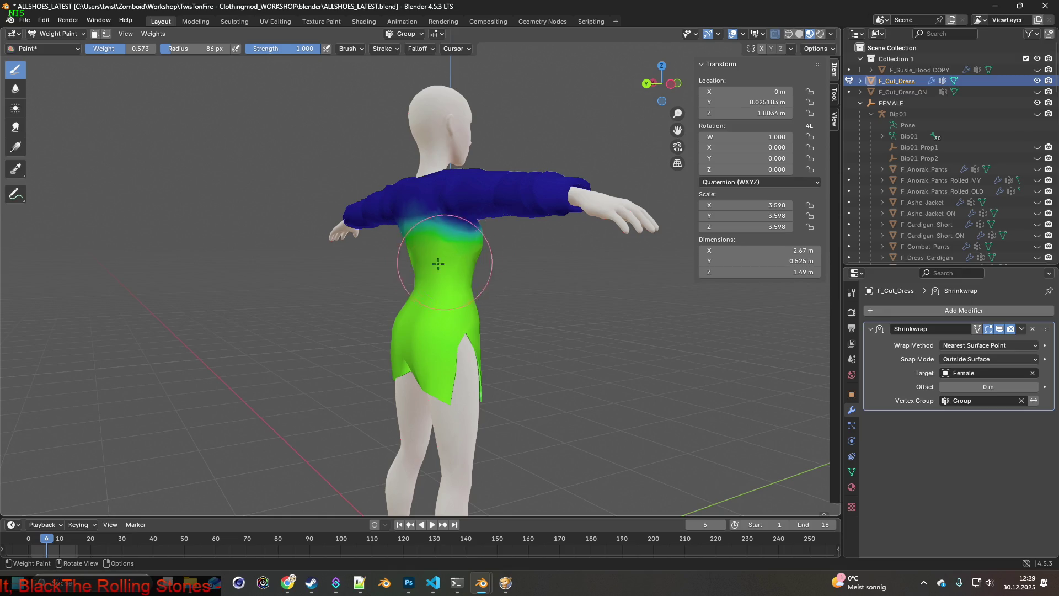
pyautogui.moveTo(438, 263); pyautogui.dragTo(492, 286, button='middle')
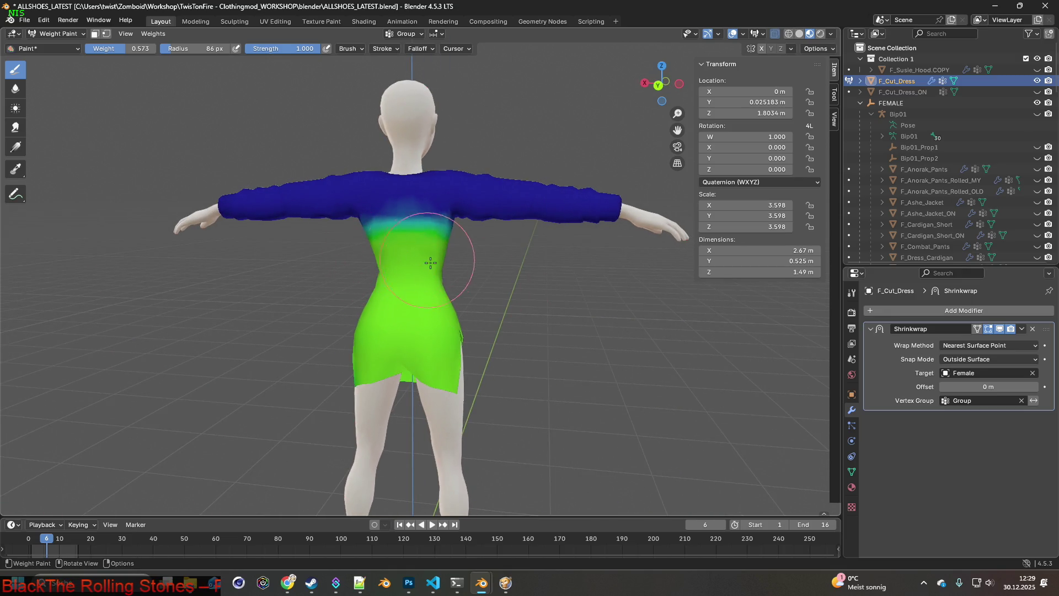
pyautogui.moveTo(430, 262); pyautogui.dragTo(373, 368, button='middle')
pyautogui.moveTo(452, 359)
pyautogui.mouseDown(button='middle')
pyautogui.moveTo(458, 336)
pyautogui.moveTo(436, 270)
pyautogui.moveTo(441, 287)
pyautogui.mouseUp(button='middle')
pyautogui.scroll(3, 433, 314)
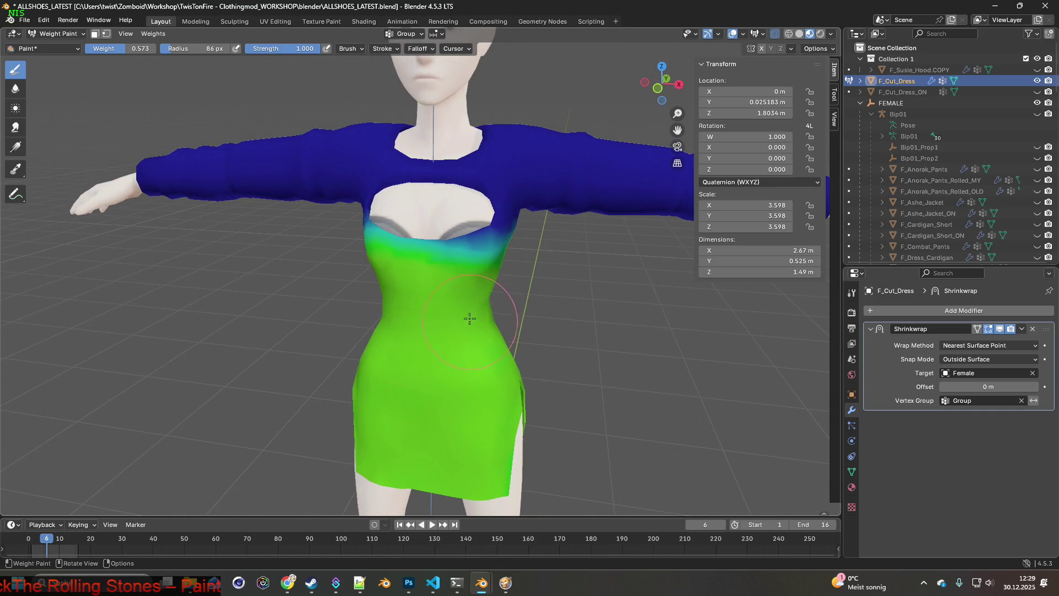
pyautogui.moveTo(430, 268)
pyautogui.mouseDown(button='middle')
pyautogui.moveTo(474, 248)
pyautogui.moveTo(472, 239)
pyautogui.moveTo(473, 303)
pyautogui.moveTo(384, 313)
pyautogui.mouseUp(button='middle')
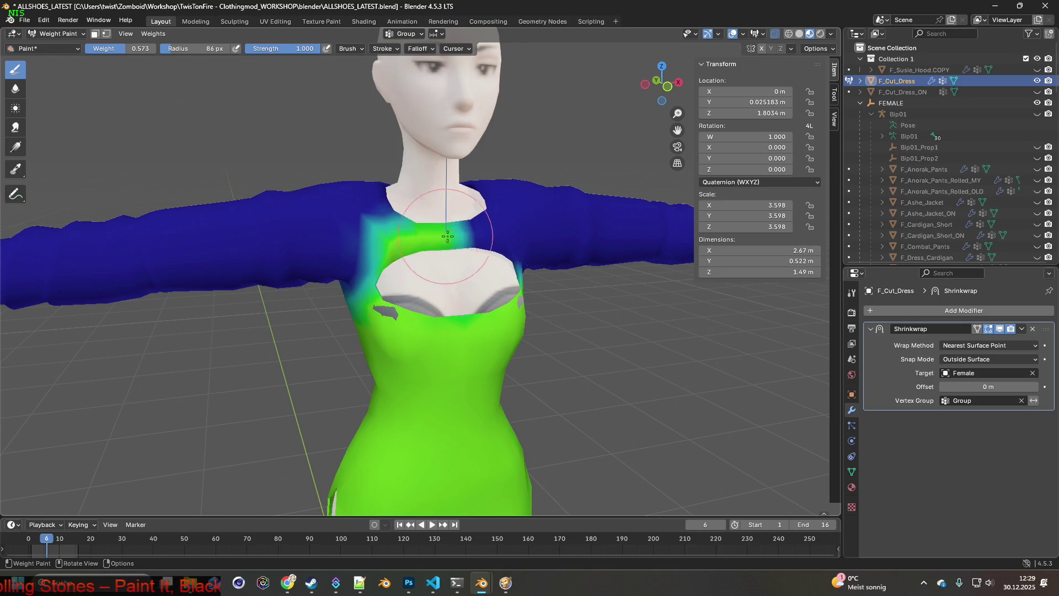
pyautogui.moveTo(491, 247)
pyautogui.mouseDown()
pyautogui.moveTo(529, 208)
pyautogui.moveTo(518, 188)
pyautogui.mouseUp()
pyautogui.moveTo(367, 182); pyautogui.dragTo(387, 204)
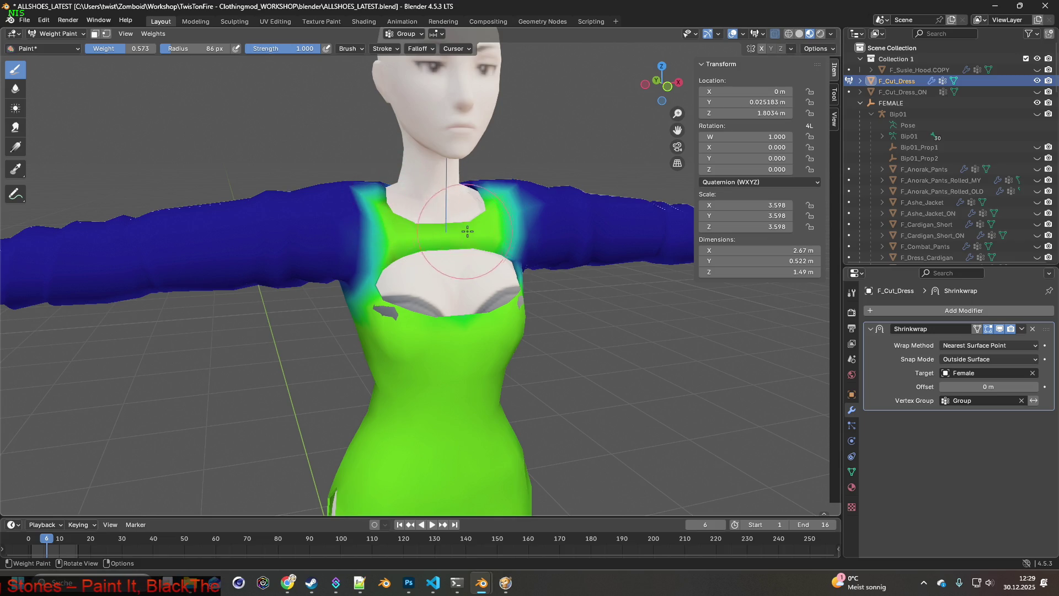
# Raise the weight to about 0.78 and paint a yellow band around the waist.
pyautogui.moveTo(467, 232); pyautogui.dragTo(401, 240, button='middle')
pyautogui.moveTo(472, 302)
pyautogui.mouseDown(button='middle')
pyautogui.moveTo(374, 288)
pyautogui.moveTo(355, 300)
pyautogui.moveTo(386, 276)
pyautogui.moveTo(472, 314)
pyautogui.moveTo(490, 289)
pyautogui.moveTo(467, 313)
pyautogui.mouseUp(button='middle')
pyautogui.scroll(-5, 500, 294)
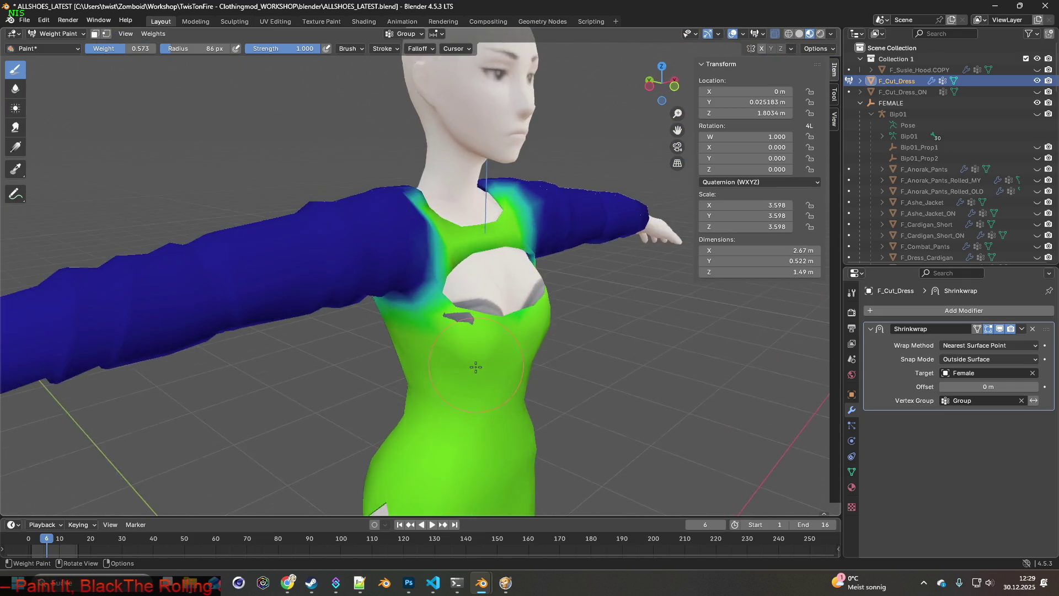
pyautogui.moveTo(386, 248); pyautogui.dragTo(292, 108, button='middle')
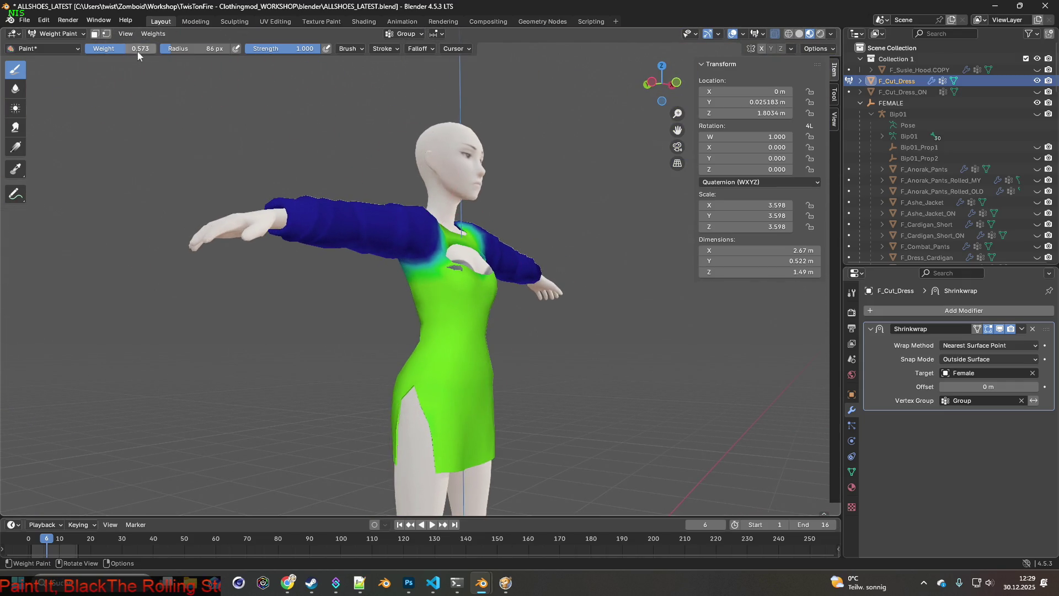
pyautogui.moveTo(141, 51); pyautogui.dragTo(145, 51)
pyautogui.moveTo(491, 353); pyautogui.dragTo(430, 361)
pyautogui.moveTo(430, 361)
pyautogui.mouseDown(button='middle')
pyautogui.moveTo(463, 362)
pyautogui.moveTo(436, 353)
pyautogui.moveTo(407, 367)
pyautogui.moveTo(381, 339)
pyautogui.mouseUp(button='middle')
# Paint a lower weight over the shoulders and upper chest from a front-facing angle.
pyautogui.moveTo(509, 348)
pyautogui.mouseDown(button='middle')
pyautogui.moveTo(506, 338)
pyautogui.moveTo(470, 349)
pyautogui.moveTo(551, 360)
pyautogui.moveTo(505, 364)
pyautogui.mouseUp(button='middle')
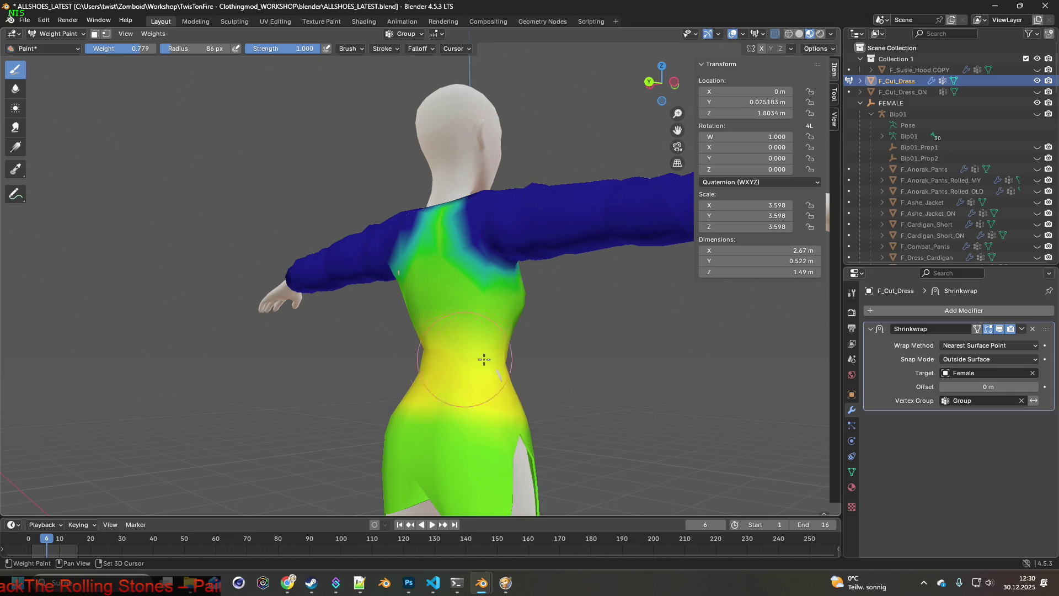
pyautogui.moveTo(428, 362); pyautogui.dragTo(535, 385, button='middle')
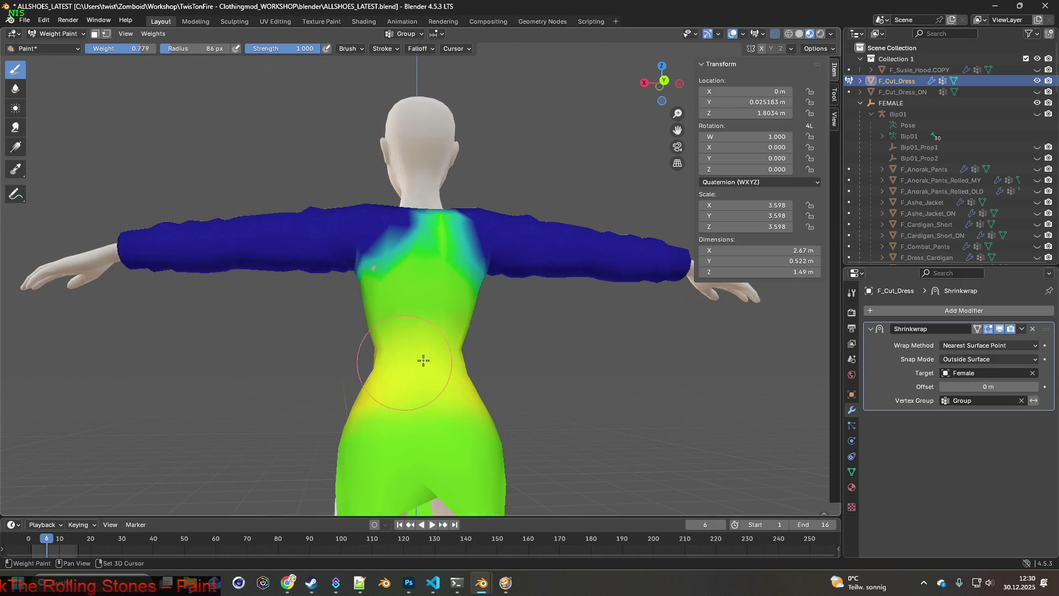
pyautogui.moveTo(423, 360); pyautogui.dragTo(497, 381, button='middle')
pyautogui.moveTo(382, 368)
pyautogui.mouseDown(button='middle')
pyautogui.moveTo(367, 371)
pyautogui.moveTo(365, 404)
pyautogui.moveTo(475, 385)
pyautogui.moveTo(453, 371)
pyautogui.moveTo(480, 390)
pyautogui.moveTo(435, 383)
pyautogui.moveTo(445, 378)
pyautogui.mouseUp(button='middle')
pyautogui.scroll(2, 444, 378)
pyautogui.moveTo(444, 348)
pyautogui.mouseDown()
pyautogui.moveTo(381, 221)
pyautogui.moveTo(355, 200)
pyautogui.moveTo(419, 248)
pyautogui.moveTo(490, 222)
pyautogui.mouseUp()
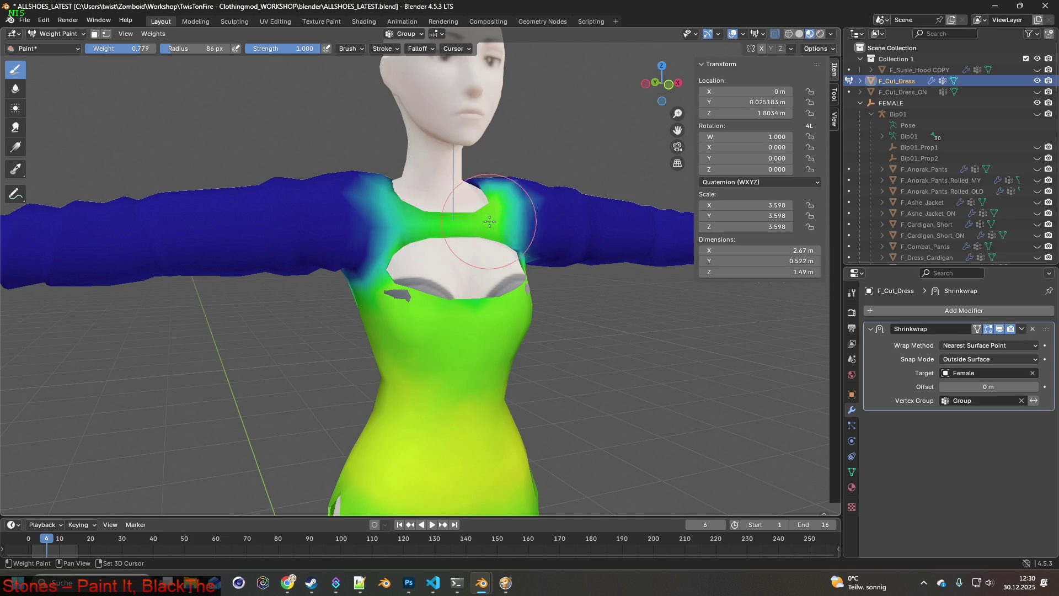
# In exact front view, lower Weight to about 0.46 and paint from right shoulder to mid-chest.
pyautogui.press('KP_1')
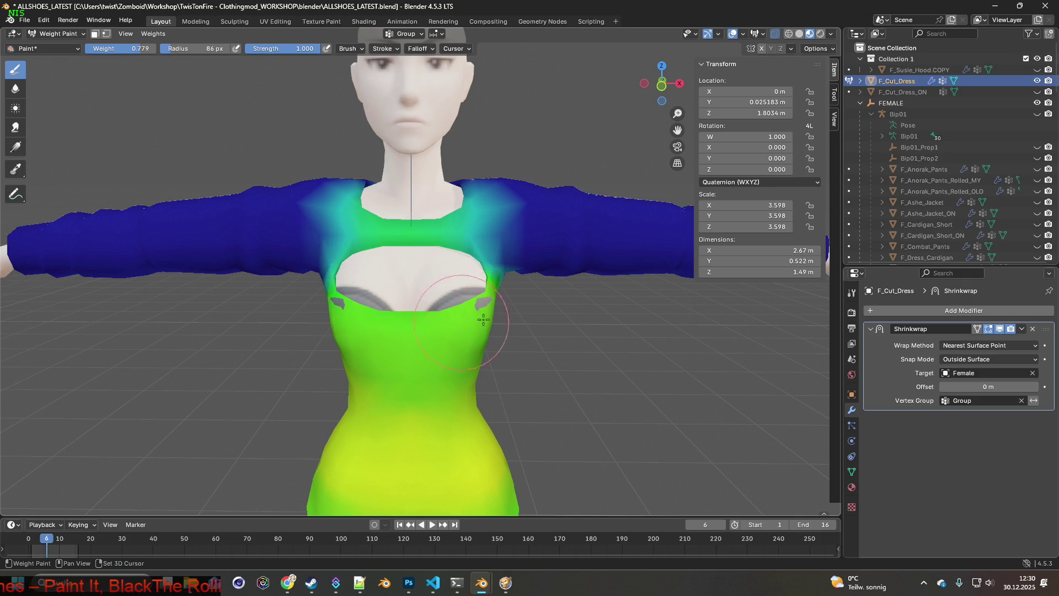
pyautogui.moveTo(398, 347)
pyautogui.mouseDown(button='middle')
pyautogui.moveTo(496, 347)
pyautogui.moveTo(341, 311)
pyautogui.mouseUp(button='middle')
pyautogui.moveTo(140, 48); pyautogui.dragTo(112, 51)
pyautogui.scroll(3, 331, 247)
pyautogui.scroll(-2, 347, 247)
pyautogui.moveTo(451, 255)
pyautogui.mouseDown()
pyautogui.moveTo(477, 292)
pyautogui.moveTo(438, 361)
pyautogui.moveTo(359, 386)
pyautogui.moveTo(329, 328)
pyautogui.mouseUp()
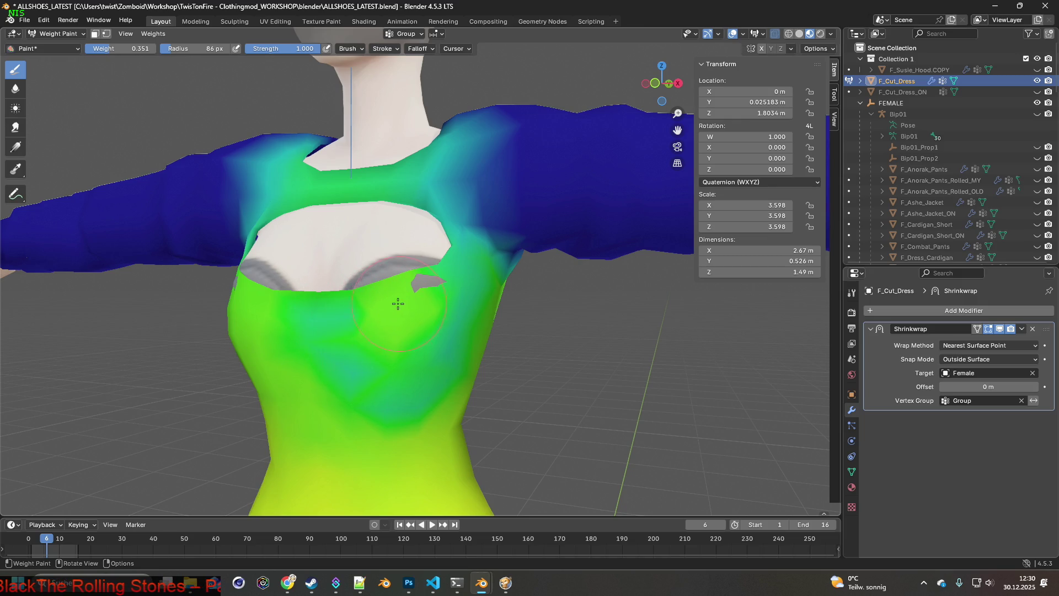
# At weight 0.550, repaint the chest, lower-chest teal patch and right shoulder green.
pyautogui.moveTo(119, 49); pyautogui.dragTo(135, 48)
pyautogui.moveTo(326, 306); pyautogui.dragTo(324, 348)
pyautogui.moveTo(342, 399)
pyautogui.mouseDown()
pyautogui.moveTo(387, 414)
pyautogui.moveTo(436, 408)
pyautogui.mouseUp()
pyautogui.moveTo(471, 268)
pyautogui.mouseDown()
pyautogui.moveTo(489, 265)
pyautogui.moveTo(504, 295)
pyautogui.mouseUp()
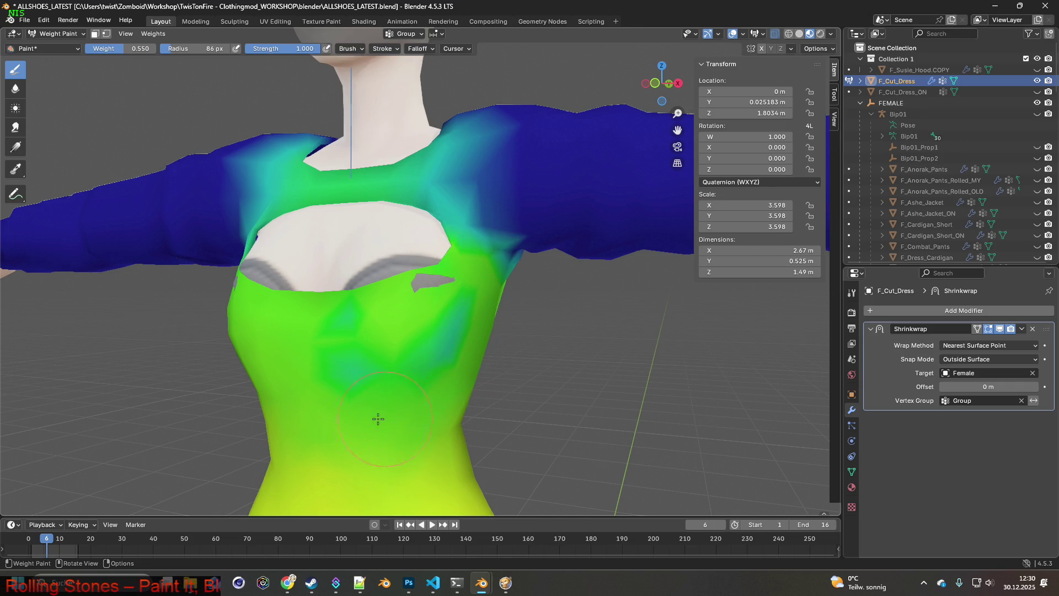
pyautogui.moveTo(332, 321); pyautogui.dragTo(366, 314, button='middle')
pyautogui.moveTo(441, 326)
pyautogui.mouseDown(button='middle')
pyautogui.moveTo(456, 371)
pyautogui.moveTo(492, 366)
pyautogui.mouseUp(button='middle')
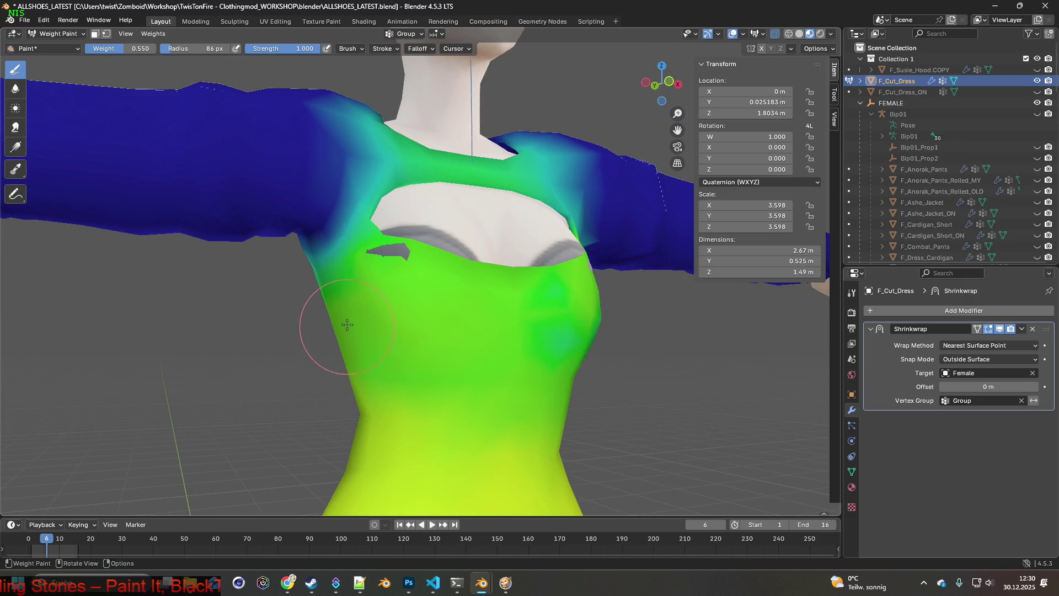
pyautogui.moveTo(359, 237); pyautogui.dragTo(331, 219)
# Raise the weight to 0.672 and paint the chest yellower.
pyautogui.moveTo(138, 49); pyautogui.dragTo(160, 48)
pyautogui.moveTo(440, 282)
pyautogui.mouseDown()
pyautogui.moveTo(402, 286)
pyautogui.moveTo(426, 278)
pyautogui.moveTo(444, 309)
pyautogui.moveTo(389, 314)
pyautogui.mouseUp()
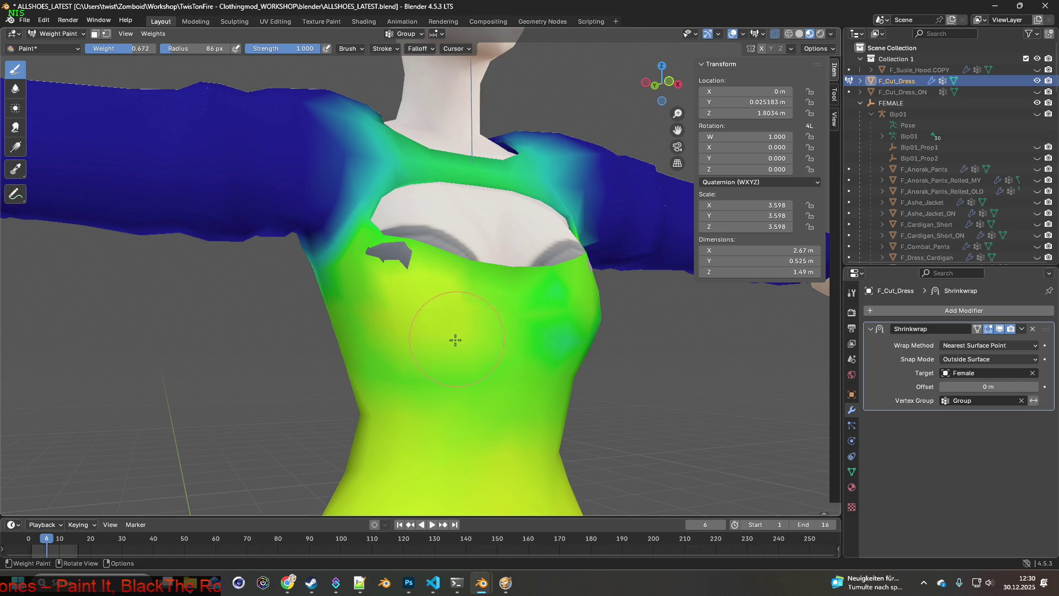
pyautogui.moveTo(452, 345)
pyautogui.mouseDown(button='middle')
pyautogui.moveTo(403, 342)
pyautogui.moveTo(431, 352)
pyautogui.moveTo(419, 347)
pyautogui.mouseUp(button='middle')
# Drop the weight to about 0.23 and paint low-weight patches on both sides of the chest.
pyautogui.moveTo(140, 48); pyautogui.dragTo(135, 49)
pyautogui.moveTo(350, 283); pyautogui.dragTo(359, 331)
pyautogui.moveTo(359, 331)
pyautogui.mouseDown(button='middle')
pyautogui.moveTo(386, 320)
pyautogui.moveTo(433, 326)
pyautogui.mouseUp(button='middle')
pyautogui.moveTo(433, 326)
pyautogui.mouseDown()
pyautogui.moveTo(406, 324)
pyautogui.moveTo(392, 281)
pyautogui.mouseUp()
pyautogui.moveTo(411, 291); pyautogui.dragTo(339, 312, button='middle')
pyautogui.moveTo(419, 309); pyautogui.dragTo(454, 280)
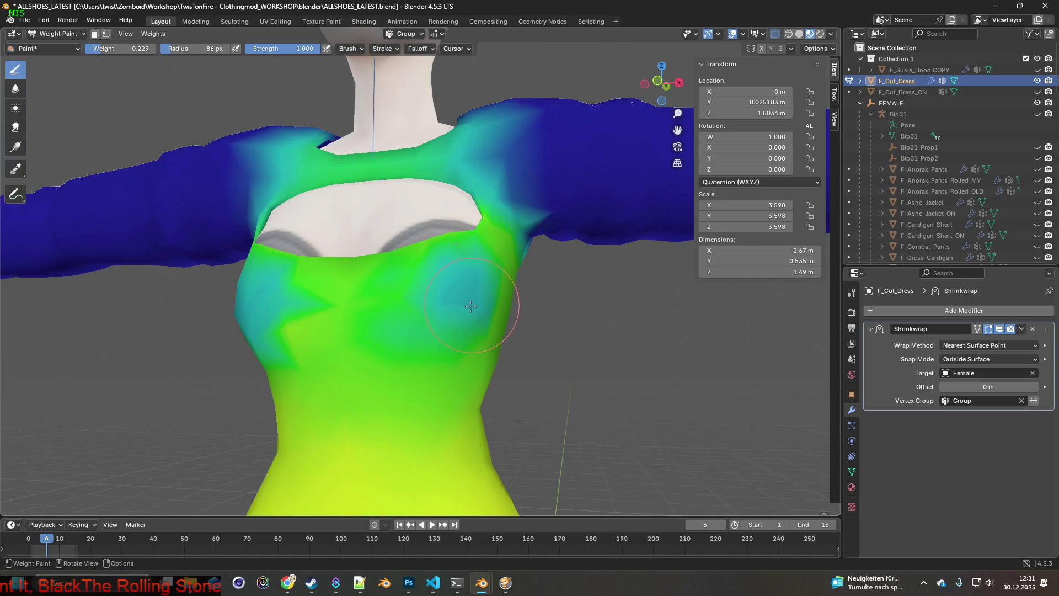
# Extend the low-weight patch down the right chest and across to the left chest edge.
pyautogui.moveTo(474, 260)
pyautogui.mouseDown()
pyautogui.moveTo(485, 310)
pyautogui.moveTo(401, 309)
pyautogui.mouseUp()
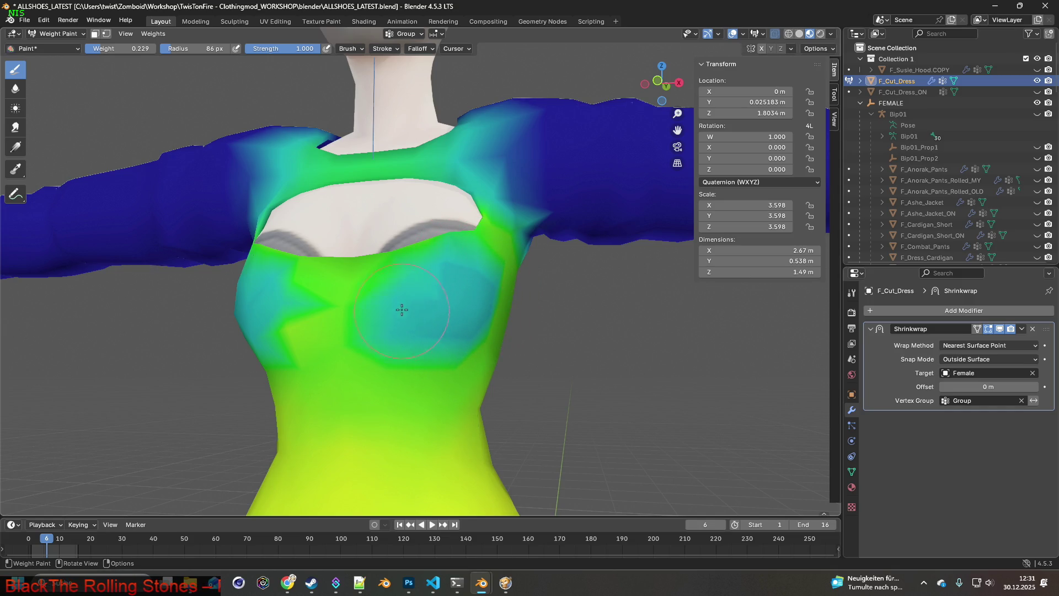
pyautogui.moveTo(451, 297); pyautogui.dragTo(425, 295, button='middle')
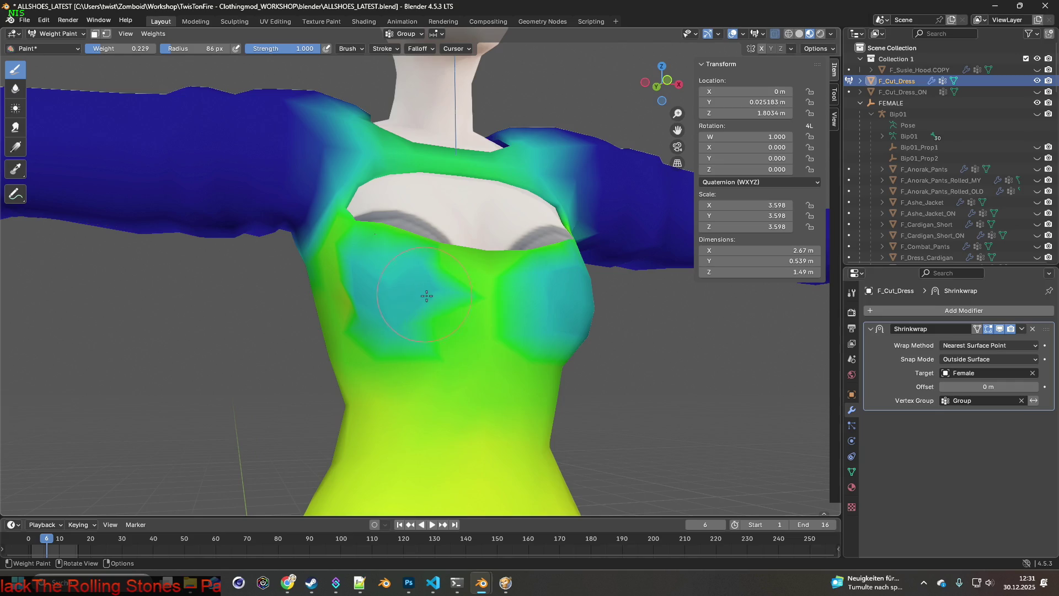
pyautogui.moveTo(355, 279)
pyautogui.mouseDown()
pyautogui.moveTo(331, 268)
pyautogui.moveTo(433, 289)
pyautogui.moveTo(388, 279)
pyautogui.mouseUp()
pyautogui.moveTo(388, 280)
pyautogui.mouseDown(button='middle')
pyautogui.moveTo(390, 300)
pyautogui.moveTo(409, 274)
pyautogui.mouseUp(button='middle')
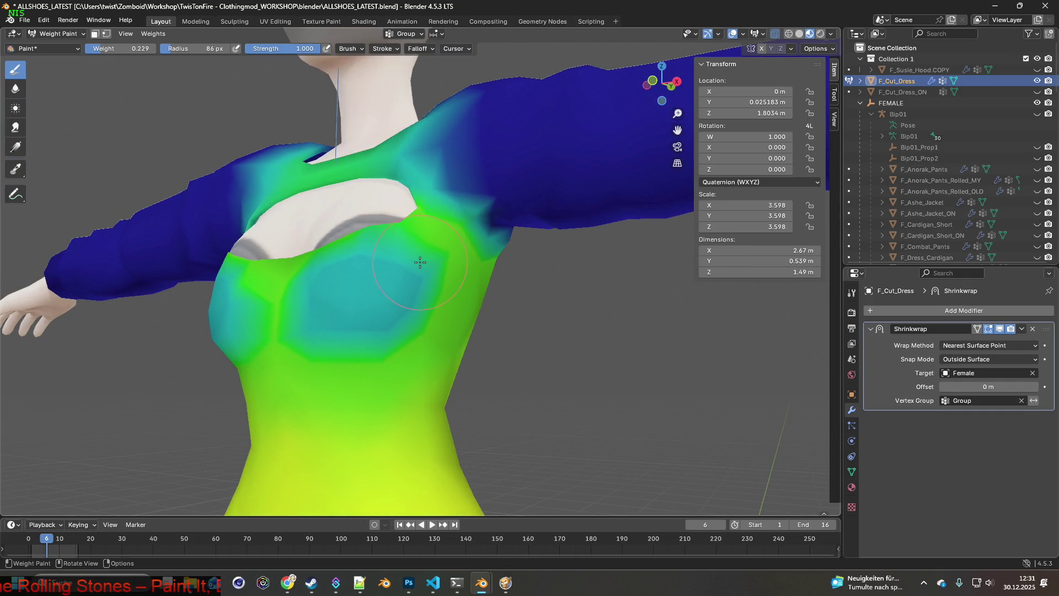
pyautogui.moveTo(373, 255)
pyautogui.mouseDown(button='middle')
pyautogui.moveTo(349, 282)
pyautogui.moveTo(484, 296)
pyautogui.moveTo(418, 296)
pyautogui.moveTo(460, 297)
pyautogui.mouseUp(button='middle')
# Cover the green stripe between the breasts and spread cyan weight over the lower, right and upper chest.
pyautogui.moveTo(423, 279)
pyautogui.mouseDown()
pyautogui.moveTo(466, 348)
pyautogui.moveTo(502, 350)
pyautogui.mouseUp()
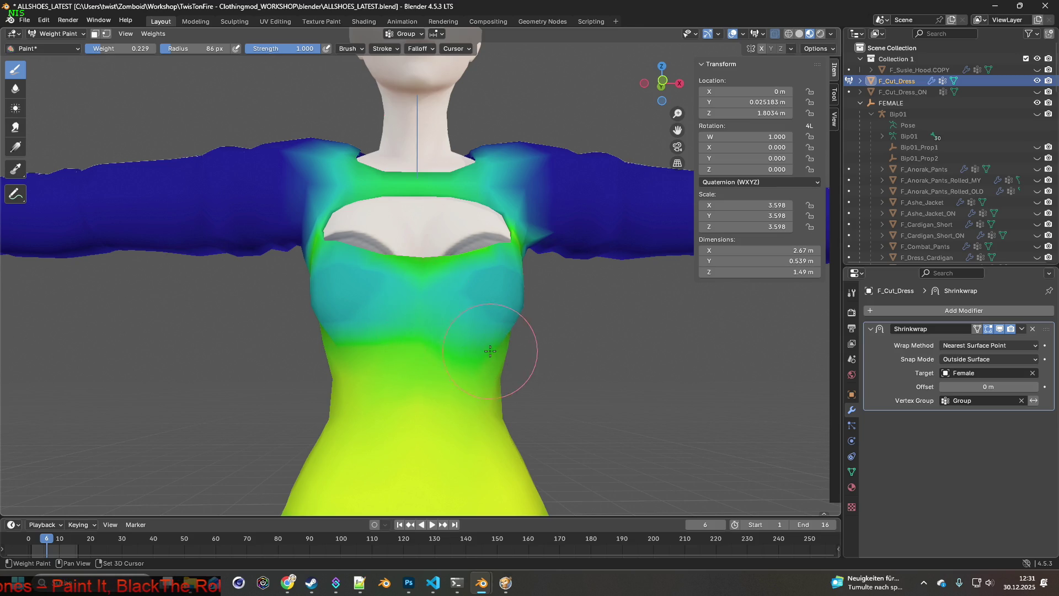
pyautogui.moveTo(501, 350); pyautogui.dragTo(428, 355, button='middle')
pyautogui.moveTo(398, 347)
pyautogui.mouseDown()
pyautogui.moveTo(447, 292)
pyautogui.moveTo(441, 243)
pyautogui.moveTo(417, 241)
pyautogui.mouseUp()
pyautogui.moveTo(417, 242); pyautogui.dragTo(517, 305, button='middle')
pyautogui.moveTo(440, 392)
pyautogui.mouseDown(button='middle')
pyautogui.moveTo(442, 359)
pyautogui.moveTo(529, 367)
pyautogui.mouseUp(button='middle')
pyautogui.moveTo(530, 366); pyautogui.dragTo(460, 312)
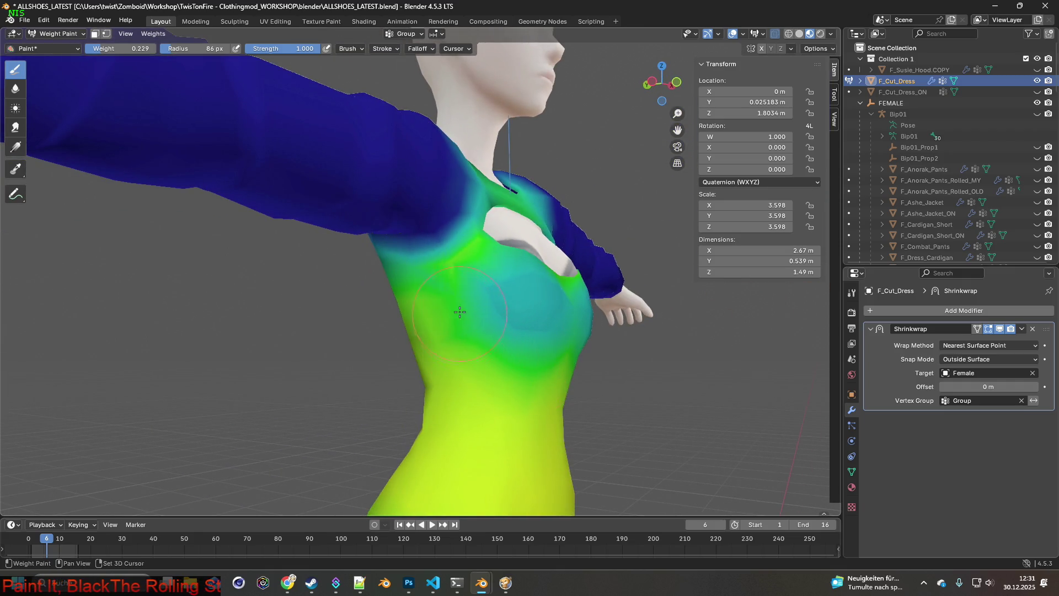
# After checking the chest from several angles, darken both shoulders' weights toward blue.
pyautogui.moveTo(543, 374)
pyautogui.mouseDown(button='middle')
pyautogui.moveTo(365, 346)
pyautogui.moveTo(489, 366)
pyautogui.mouseUp(button='middle')
pyautogui.moveTo(496, 269)
pyautogui.mouseDown(button='middle')
pyautogui.moveTo(530, 287)
pyautogui.moveTo(377, 311)
pyautogui.mouseUp(button='middle')
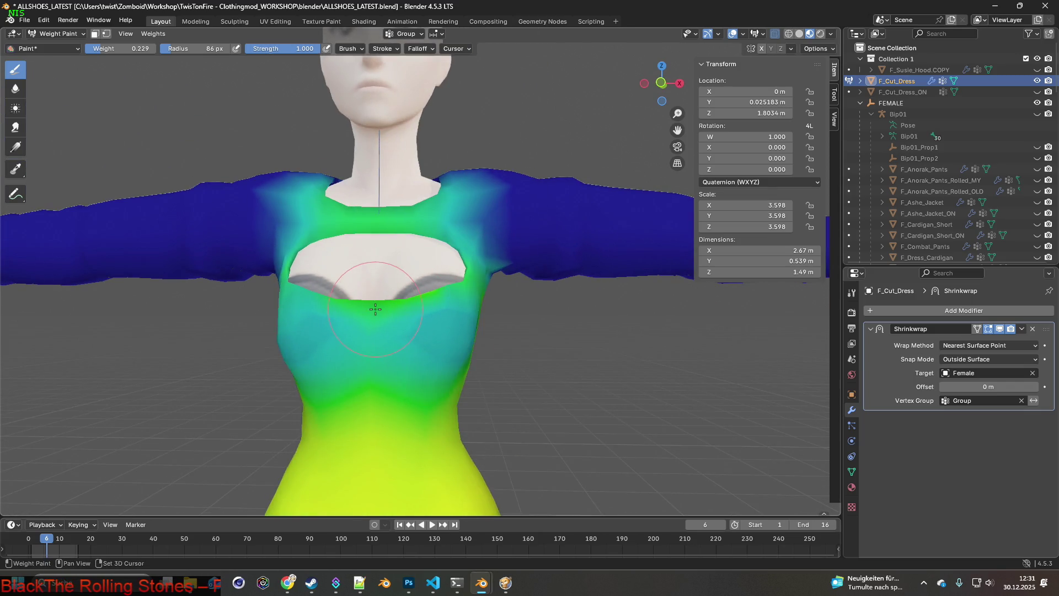
pyautogui.moveTo(371, 356); pyautogui.dragTo(337, 296, button='middle')
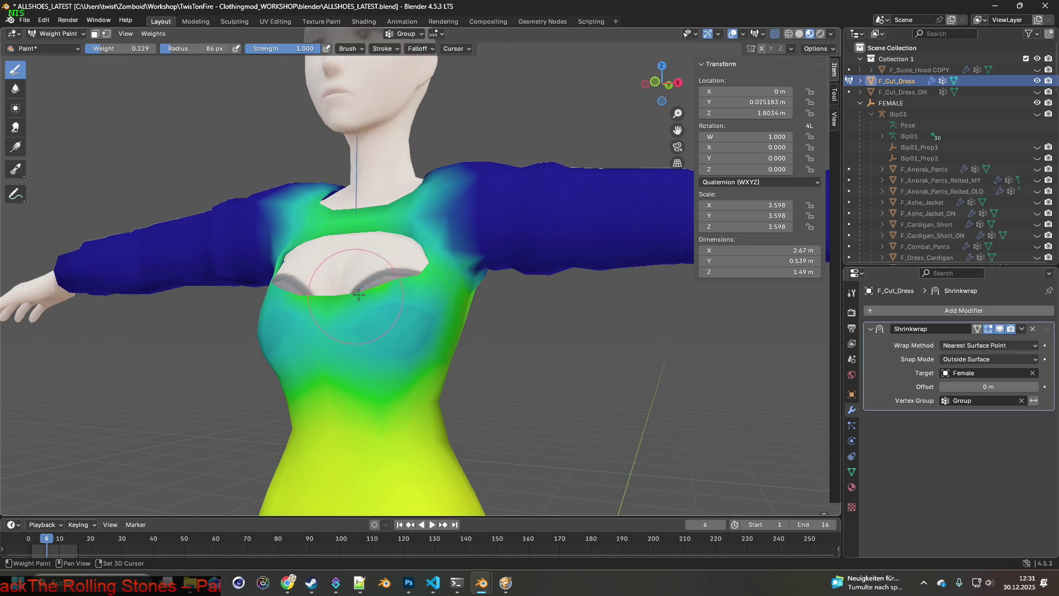
pyautogui.moveTo(451, 301)
pyautogui.mouseDown(button='middle')
pyautogui.moveTo(591, 331)
pyautogui.moveTo(495, 299)
pyautogui.moveTo(584, 320)
pyautogui.moveTo(427, 327)
pyautogui.mouseUp(button='middle')
pyautogui.moveTo(421, 312)
pyautogui.mouseDown(button='middle')
pyautogui.moveTo(366, 320)
pyautogui.moveTo(422, 305)
pyautogui.moveTo(403, 327)
pyautogui.mouseUp(button='middle')
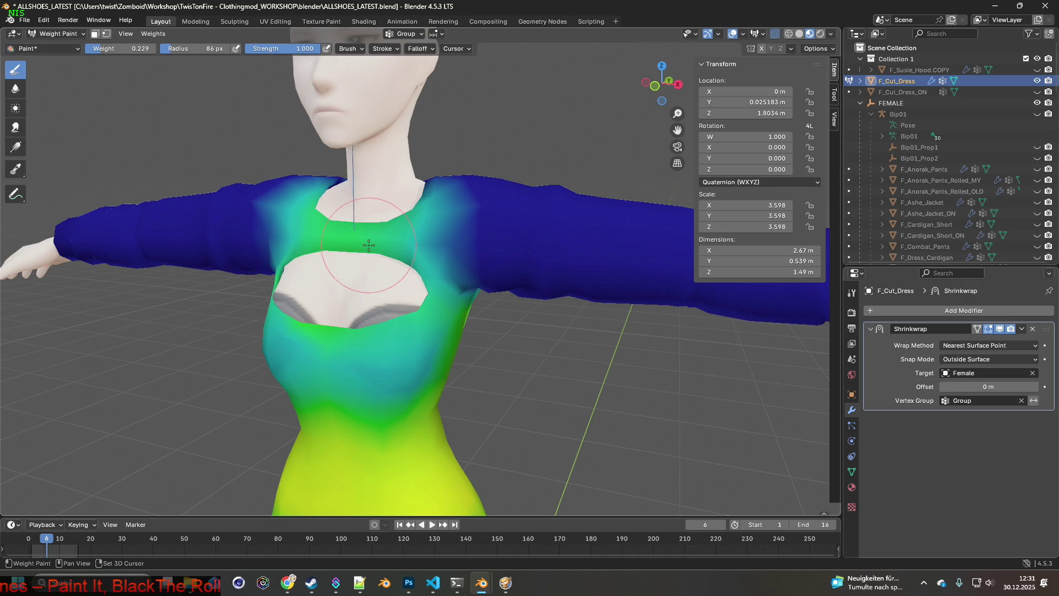
pyautogui.moveTo(369, 245); pyautogui.dragTo(435, 270, button='middle')
pyautogui.moveTo(302, 269); pyautogui.dragTo(438, 281, button='middle')
pyautogui.moveTo(373, 266); pyautogui.dragTo(350, 222)
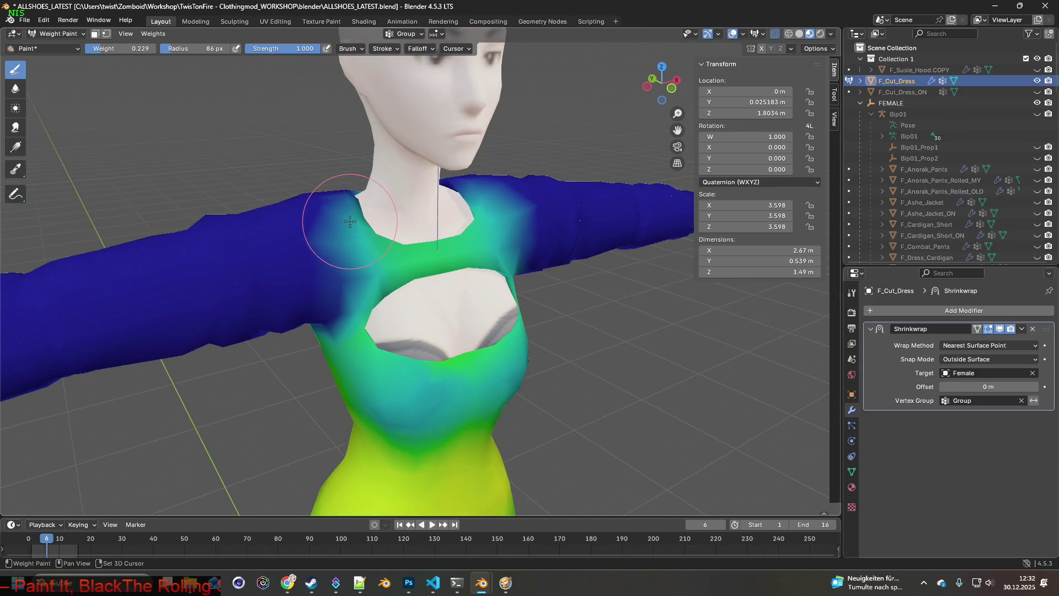
pyautogui.moveTo(488, 236)
pyautogui.mouseDown()
pyautogui.moveTo(496, 226)
pyautogui.moveTo(485, 221)
pyautogui.moveTo(502, 238)
pyautogui.mouseUp()
pyautogui.moveTo(502, 238); pyautogui.dragTo(423, 257, button='middle')
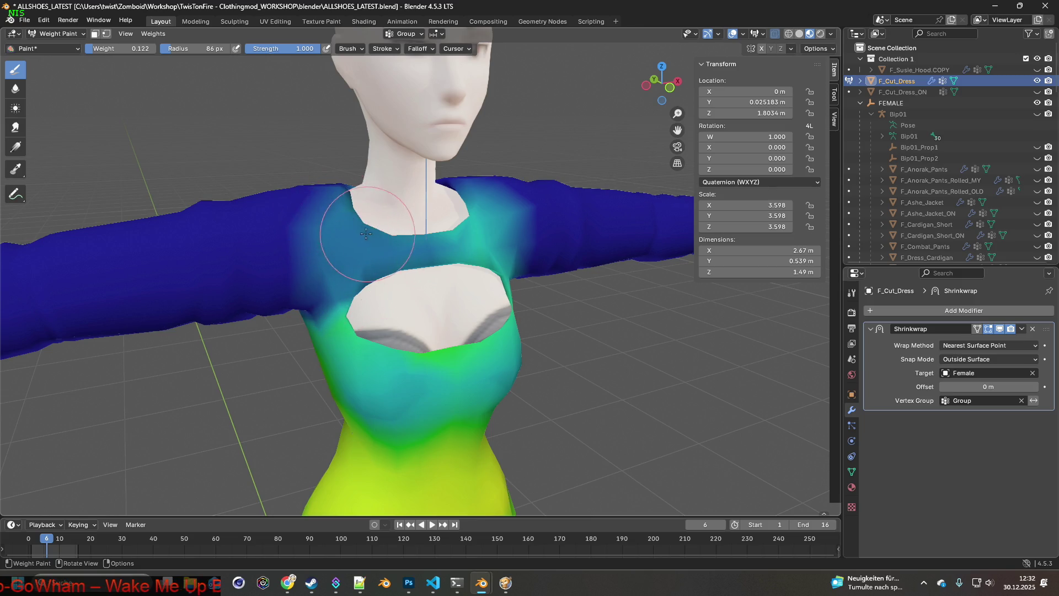
# Orbit from a frontal view around to the back of the dress.
pyautogui.moveTo(416, 251); pyautogui.dragTo(383, 237, button='middle')
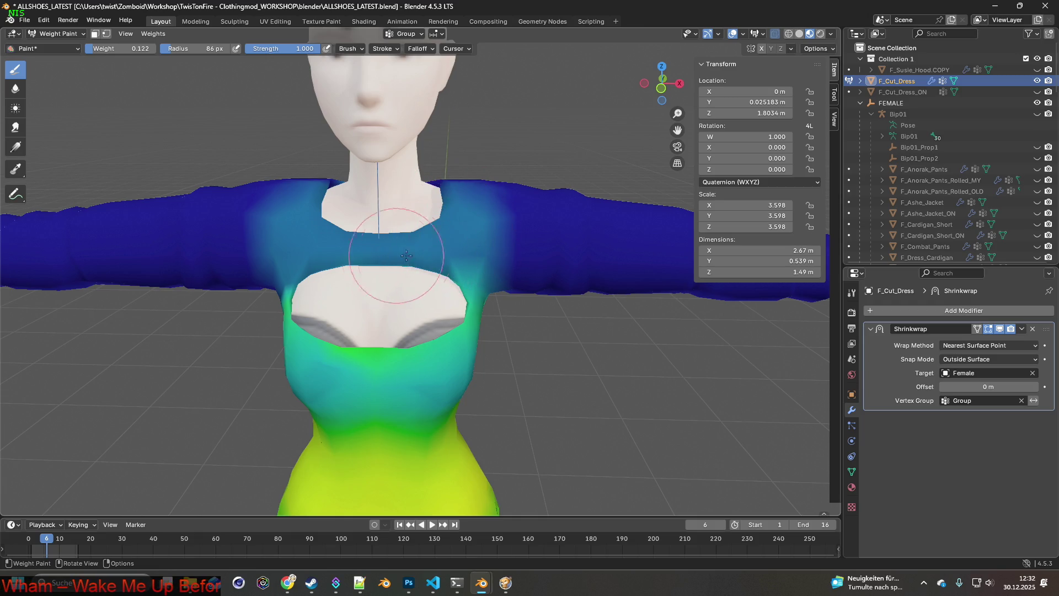
pyautogui.moveTo(440, 263)
pyautogui.mouseDown(button='middle')
pyautogui.moveTo(320, 255)
pyautogui.moveTo(461, 259)
pyautogui.moveTo(386, 260)
pyautogui.moveTo(489, 243)
pyautogui.moveTo(540, 305)
pyautogui.moveTo(461, 286)
pyautogui.moveTo(430, 237)
pyautogui.mouseUp(button='middle')
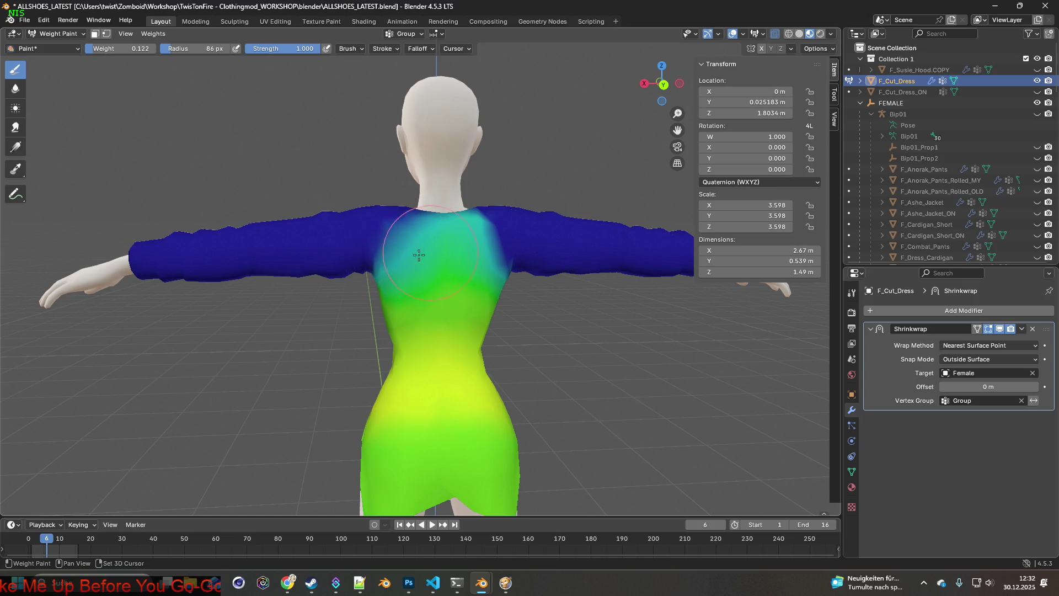
pyautogui.moveTo(402, 324)
pyautogui.mouseDown(button='middle')
pyautogui.moveTo(456, 322)
pyautogui.moveTo(430, 326)
pyautogui.moveTo(458, 345)
pyautogui.moveTo(437, 319)
pyautogui.moveTo(468, 347)
pyautogui.moveTo(463, 333)
pyautogui.moveTo(459, 357)
pyautogui.moveTo(483, 361)
pyautogui.mouseUp(button='middle')
pyautogui.moveTo(402, 351)
pyautogui.mouseDown(button='middle')
pyautogui.moveTo(398, 386)
pyautogui.moveTo(480, 377)
pyautogui.moveTo(462, 340)
pyautogui.moveTo(543, 265)
pyautogui.moveTo(538, 342)
pyautogui.mouseUp(button='middle')
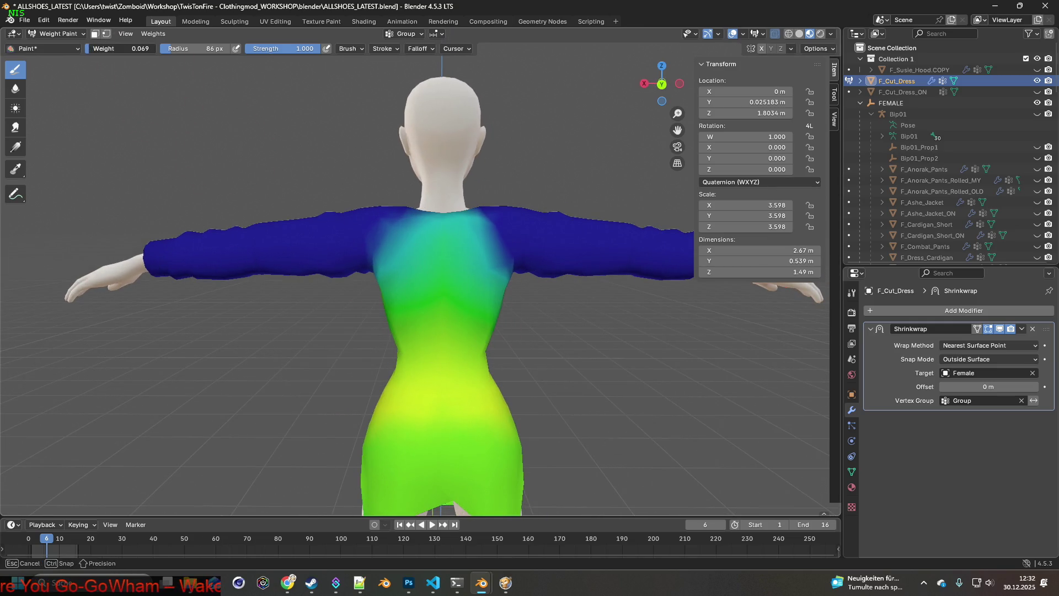
# Paint a 0.069 weight onto the back shoulder and blend it over the left shoulder.
pyautogui.scroll(2, 499, 312)
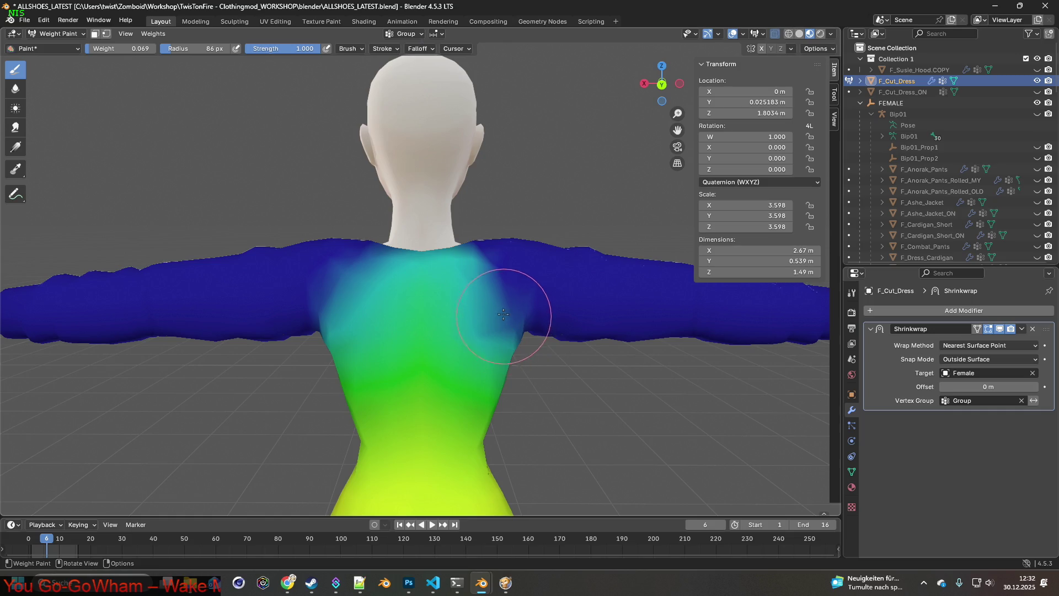
pyautogui.moveTo(498, 291)
pyautogui.mouseDown()
pyautogui.moveTo(494, 267)
pyautogui.moveTo(472, 251)
pyautogui.moveTo(494, 309)
pyautogui.moveTo(453, 291)
pyautogui.mouseUp()
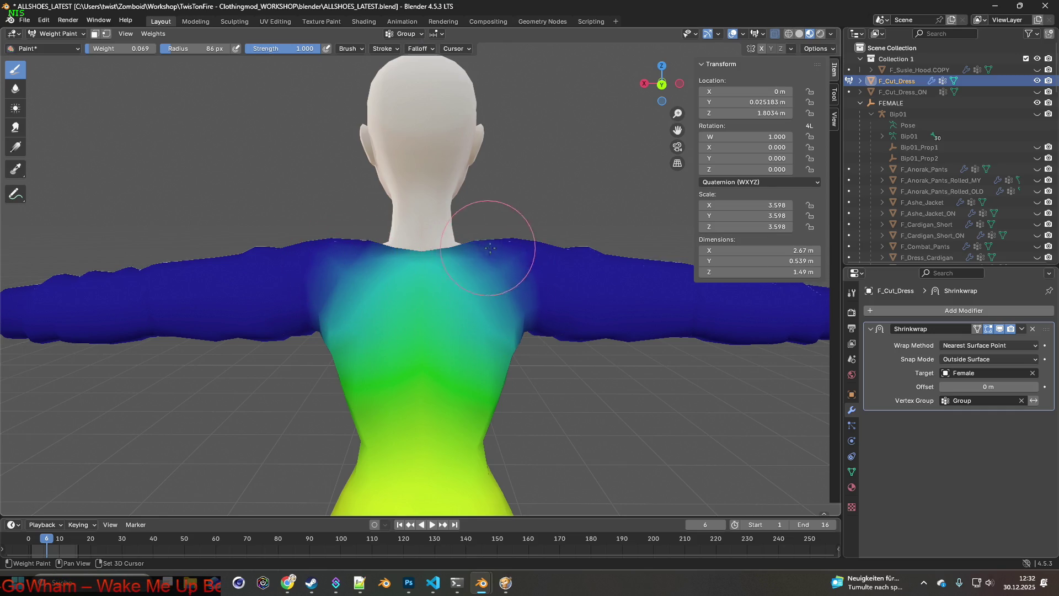
pyautogui.moveTo(346, 249)
pyautogui.mouseDown()
pyautogui.moveTo(343, 225)
pyautogui.moveTo(350, 251)
pyautogui.mouseUp()
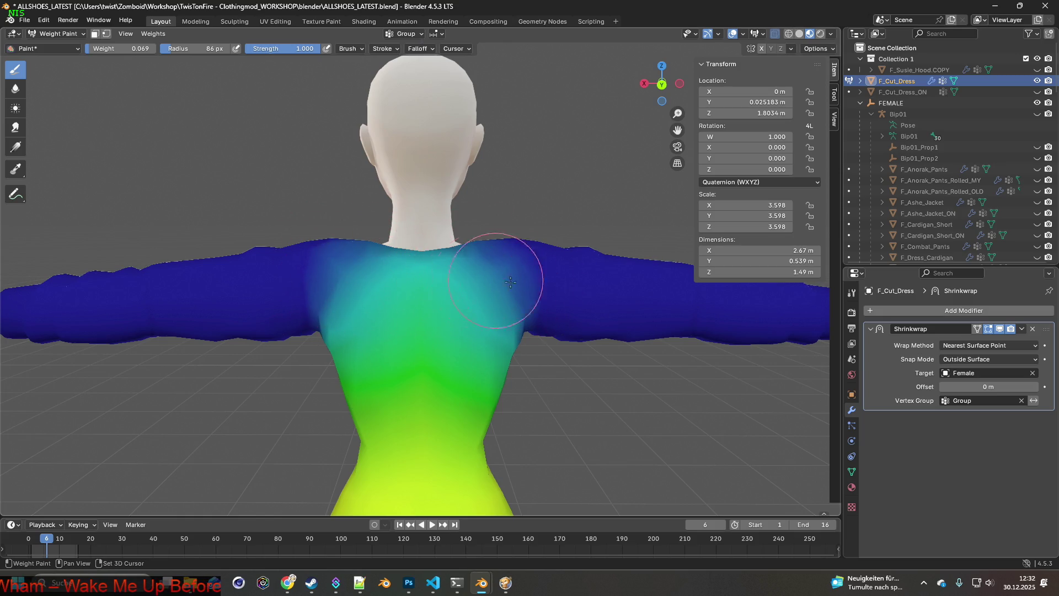
# Bring the right arm into view and paint lower weights along the forearm, enlarging the brush.
pyautogui.moveTo(496, 331)
pyautogui.mouseDown(button='middle')
pyautogui.moveTo(462, 323)
pyautogui.moveTo(530, 331)
pyautogui.moveTo(579, 289)
pyautogui.moveTo(591, 294)
pyautogui.mouseUp(button='middle')
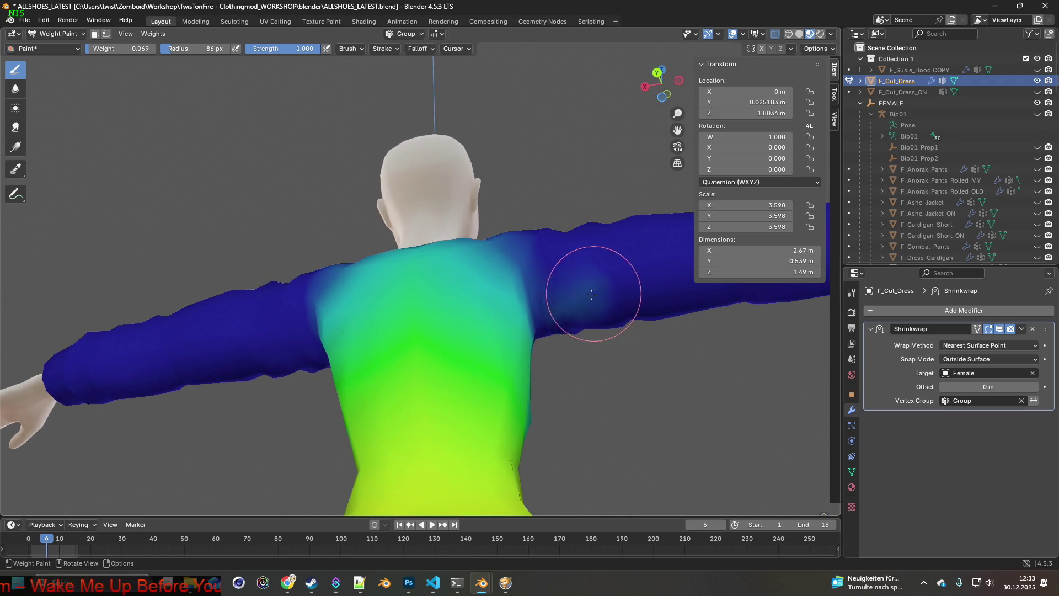
pyautogui.moveTo(537, 319); pyautogui.dragTo(473, 326, button='middle')
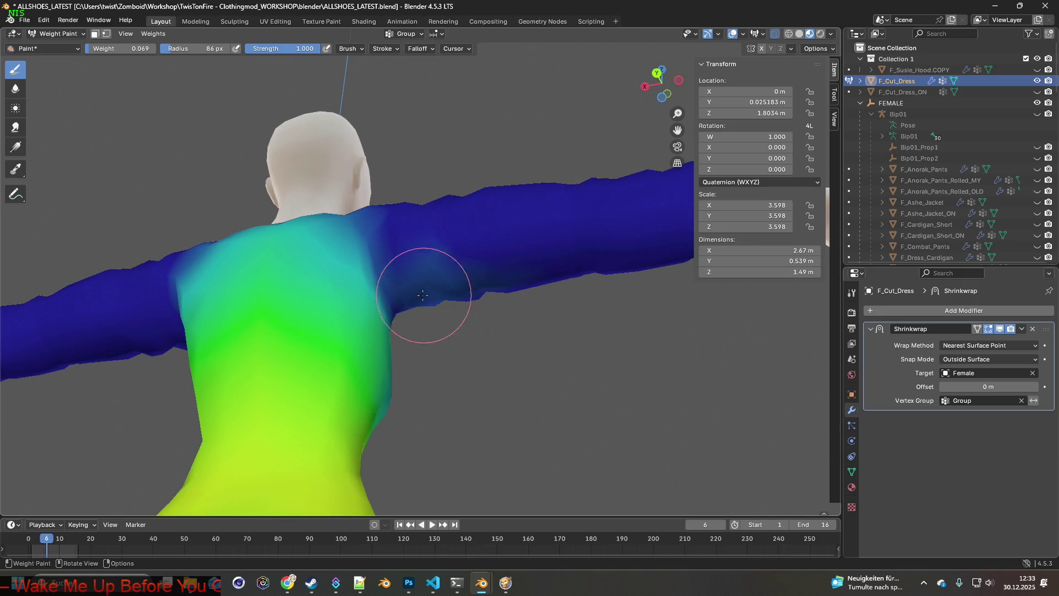
pyautogui.moveTo(515, 248)
pyautogui.mouseDown(button='middle')
pyautogui.moveTo(468, 265)
pyautogui.moveTo(442, 259)
pyautogui.moveTo(435, 270)
pyautogui.mouseUp(button='middle')
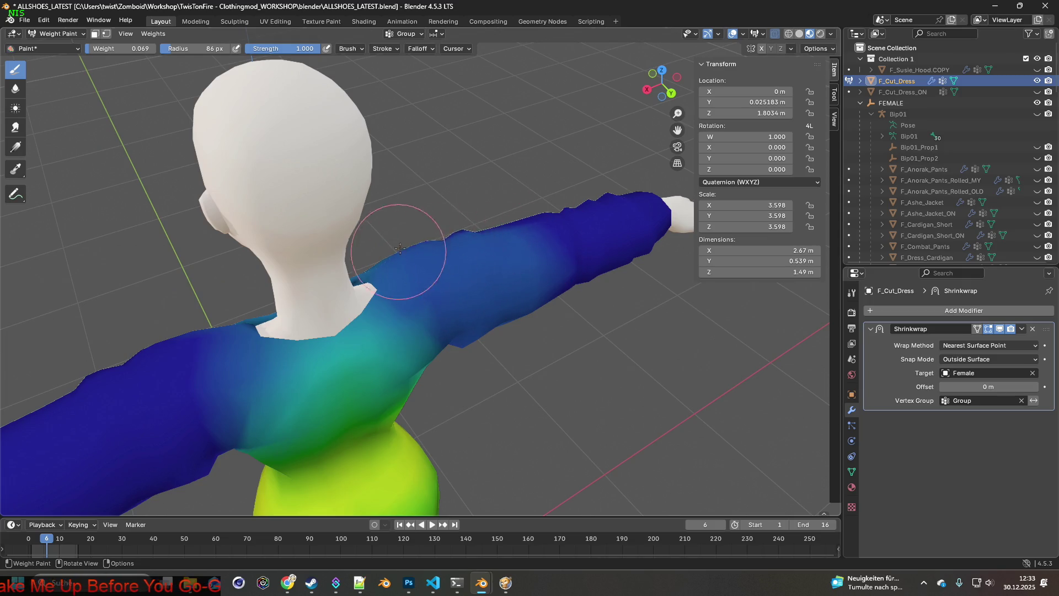
pyautogui.moveTo(524, 271); pyautogui.dragTo(472, 270, button='middle')
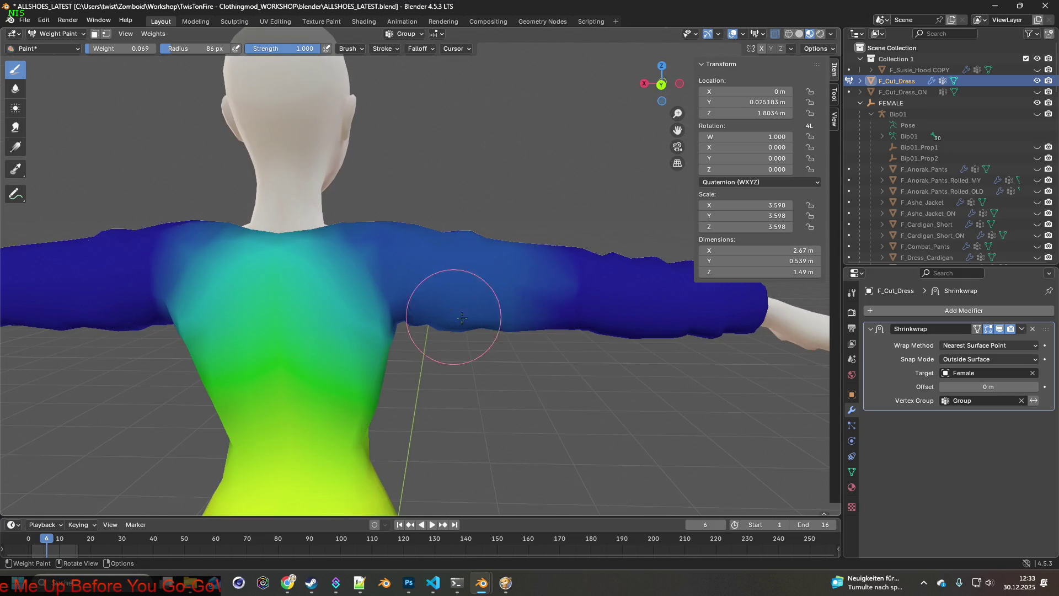
pyautogui.moveTo(462, 318); pyautogui.dragTo(461, 262, button='middle')
pyautogui.moveTo(531, 291)
pyautogui.mouseDown()
pyautogui.moveTo(494, 306)
pyautogui.moveTo(588, 291)
pyautogui.mouseUp()
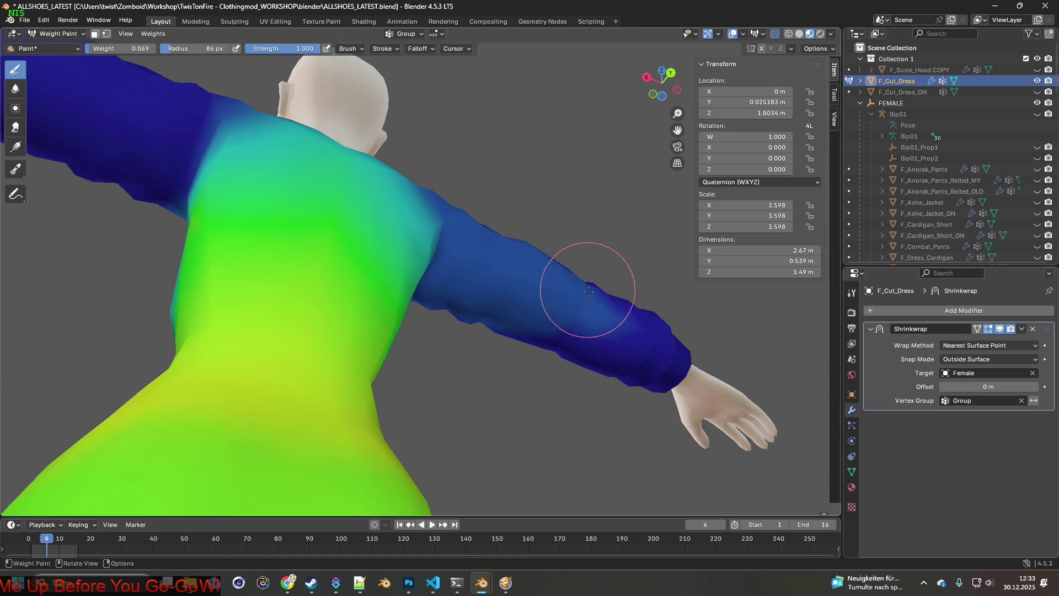
pyautogui.moveTo(574, 294)
pyautogui.mouseDown(button='middle')
pyautogui.moveTo(549, 250)
pyautogui.moveTo(523, 277)
pyautogui.mouseUp(button='middle')
# Set the brush radius to 152 px and smooth the forearm weights with a wide stroke.
pyautogui.press('f')
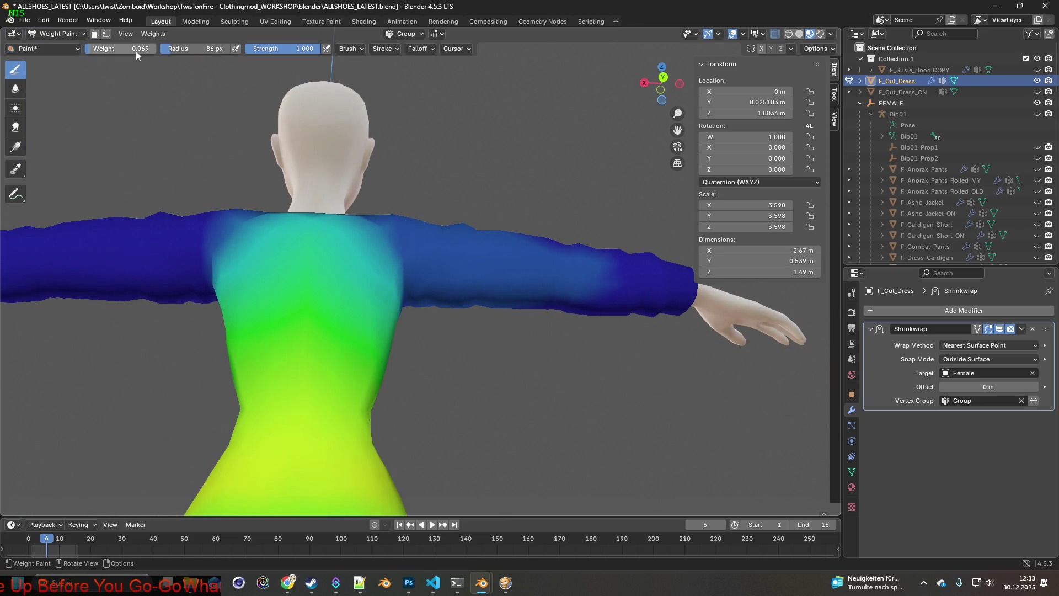
pyautogui.click(612, 297)
pyautogui.moveTo(613, 298)
pyautogui.mouseDown(button='middle')
pyautogui.moveTo(620, 331)
pyautogui.moveTo(593, 290)
pyautogui.moveTo(502, 225)
pyautogui.moveTo(574, 283)
pyautogui.moveTo(548, 260)
pyautogui.mouseUp(button='middle')
pyautogui.moveTo(455, 276)
pyautogui.mouseDown()
pyautogui.moveTo(603, 279)
pyautogui.moveTo(579, 302)
pyautogui.moveTo(497, 260)
pyautogui.moveTo(463, 267)
pyautogui.mouseUp()
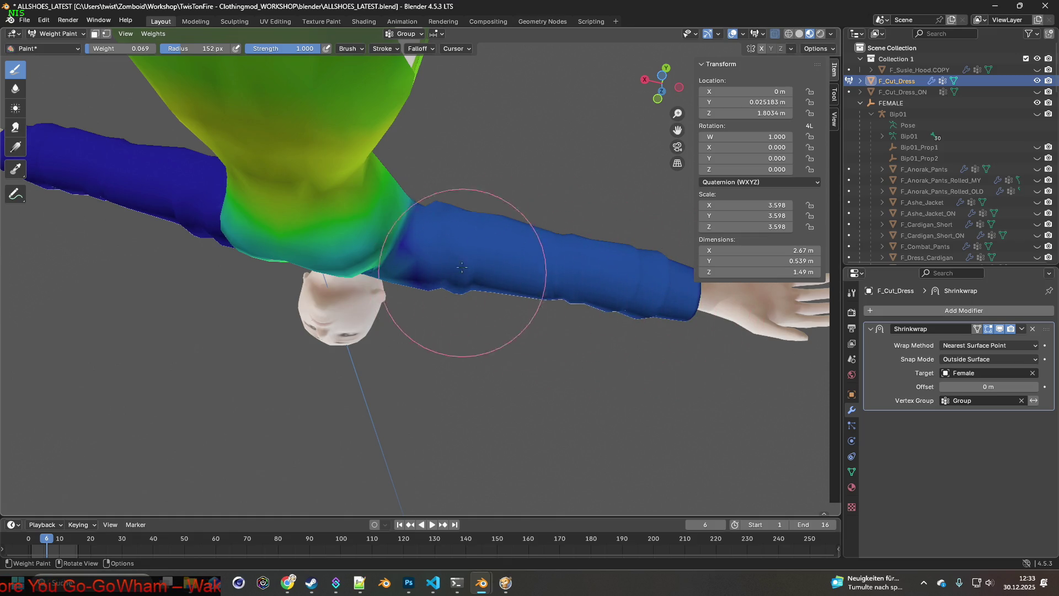
# Check the arm's underside, then lighten the weight on the upper arm near the shoulder.
pyautogui.moveTo(460, 283)
pyautogui.mouseDown(button='middle')
pyautogui.moveTo(491, 326)
pyautogui.moveTo(379, 265)
pyautogui.mouseUp(button='middle')
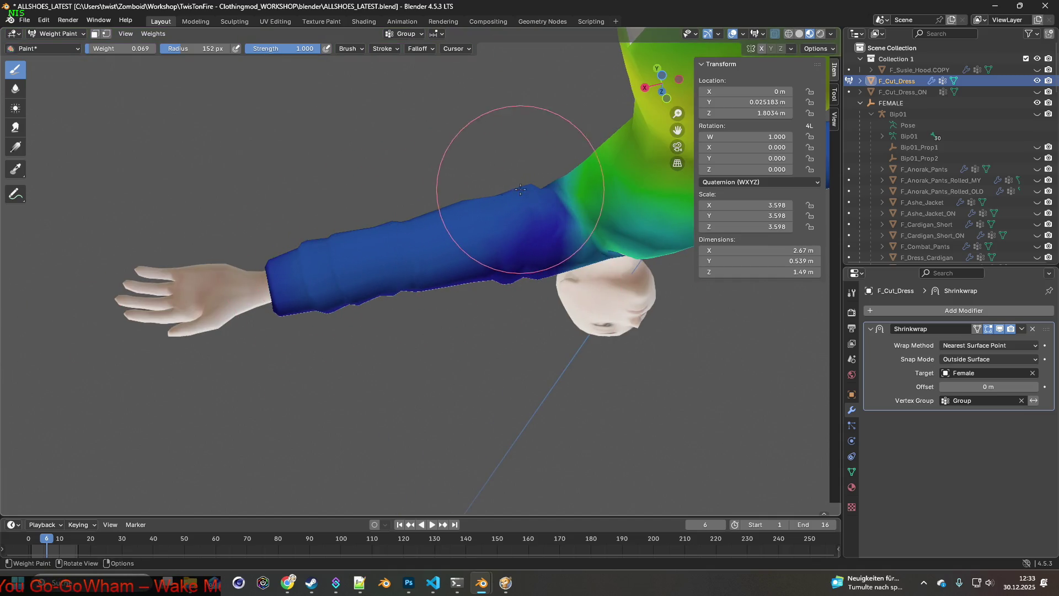
pyautogui.moveTo(412, 271)
pyautogui.mouseDown(button='middle')
pyautogui.moveTo(442, 320)
pyautogui.moveTo(442, 249)
pyautogui.mouseUp(button='middle')
pyautogui.moveTo(459, 289); pyautogui.dragTo(286, 243, button='middle')
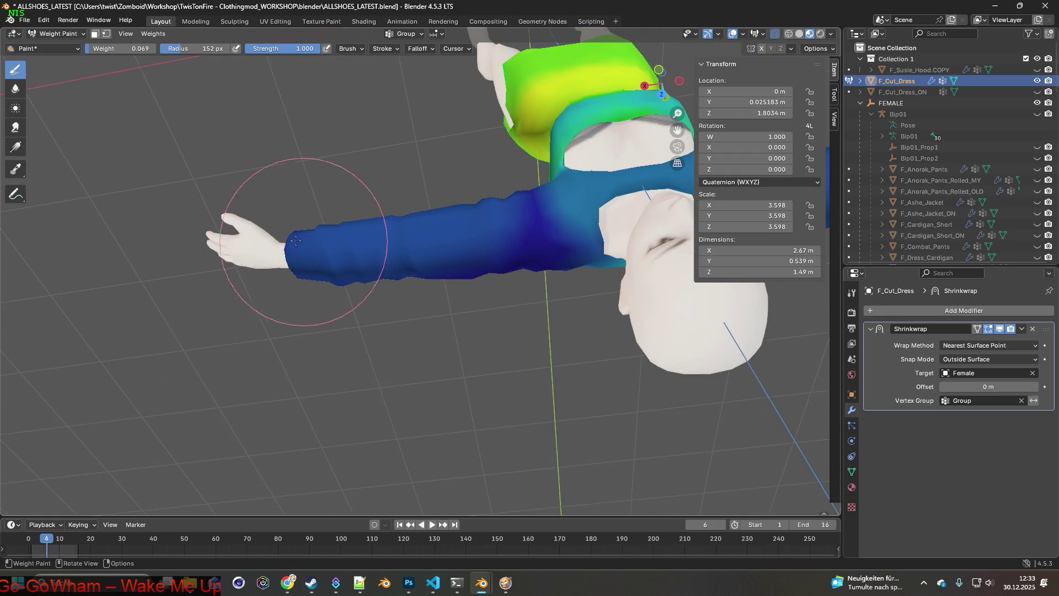
pyautogui.moveTo(491, 315); pyautogui.dragTo(479, 247, button='middle')
pyautogui.moveTo(423, 301)
pyautogui.mouseDown(button='middle')
pyautogui.moveTo(441, 275)
pyautogui.moveTo(474, 297)
pyautogui.mouseUp(button='middle')
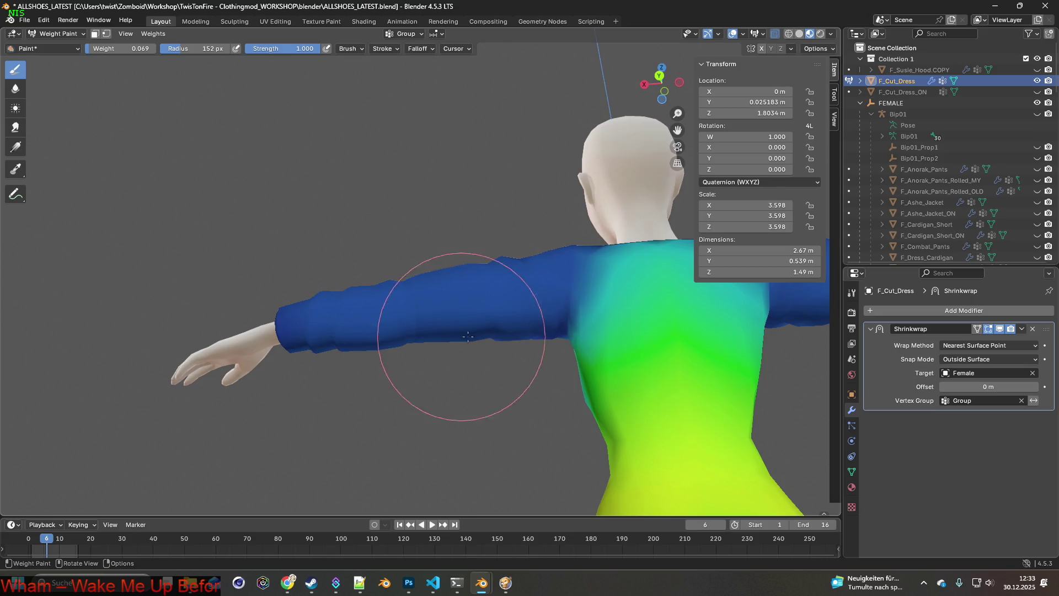
pyautogui.moveTo(468, 336); pyautogui.dragTo(425, 248, button='middle')
pyautogui.moveTo(378, 303)
pyautogui.mouseDown(button='middle')
pyautogui.moveTo(467, 271)
pyautogui.moveTo(449, 241)
pyautogui.mouseUp(button='middle')
pyautogui.moveTo(394, 263)
pyautogui.mouseDown(button='middle')
pyautogui.moveTo(437, 189)
pyautogui.moveTo(430, 259)
pyautogui.moveTo(461, 319)
pyautogui.moveTo(333, 372)
pyautogui.moveTo(356, 331)
pyautogui.moveTo(307, 249)
pyautogui.moveTo(296, 272)
pyautogui.moveTo(165, 127)
pyautogui.moveTo(127, 50)
pyautogui.mouseUp(button='middle')
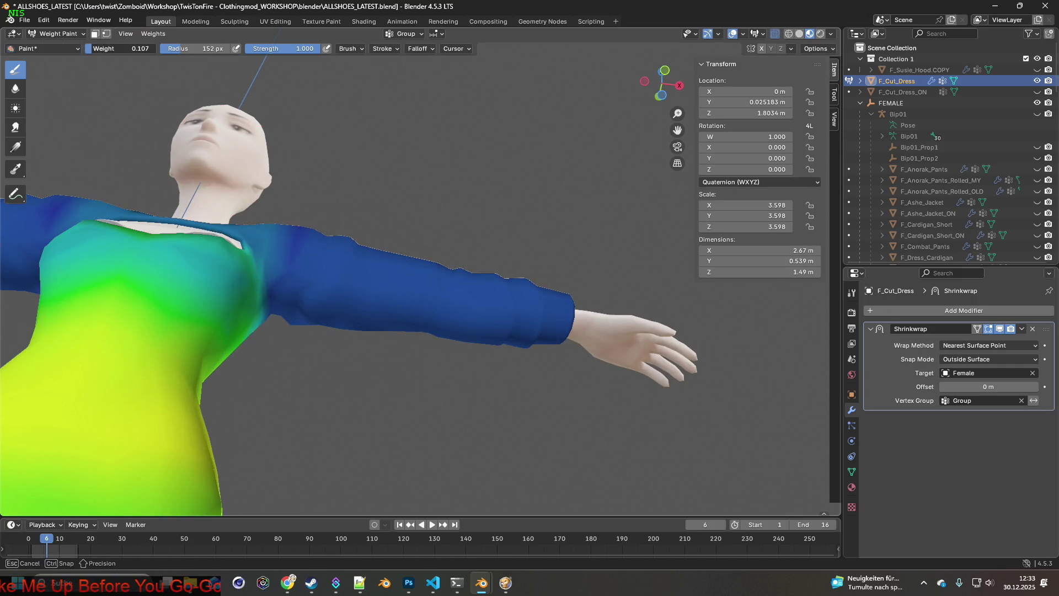
pyautogui.moveTo(354, 319); pyautogui.dragTo(346, 286, button='middle')
pyautogui.moveTo(347, 286)
pyautogui.mouseDown()
pyautogui.moveTo(307, 312)
pyautogui.moveTo(334, 288)
pyautogui.mouseUp()
# From behind the arm and back, paint the shoulder weight slightly toward teal.
pyautogui.moveTo(354, 213)
pyautogui.mouseDown(button='middle')
pyautogui.moveTo(343, 272)
pyautogui.moveTo(304, 293)
pyautogui.mouseUp(button='middle')
pyautogui.moveTo(308, 248); pyautogui.dragTo(296, 224, button='middle')
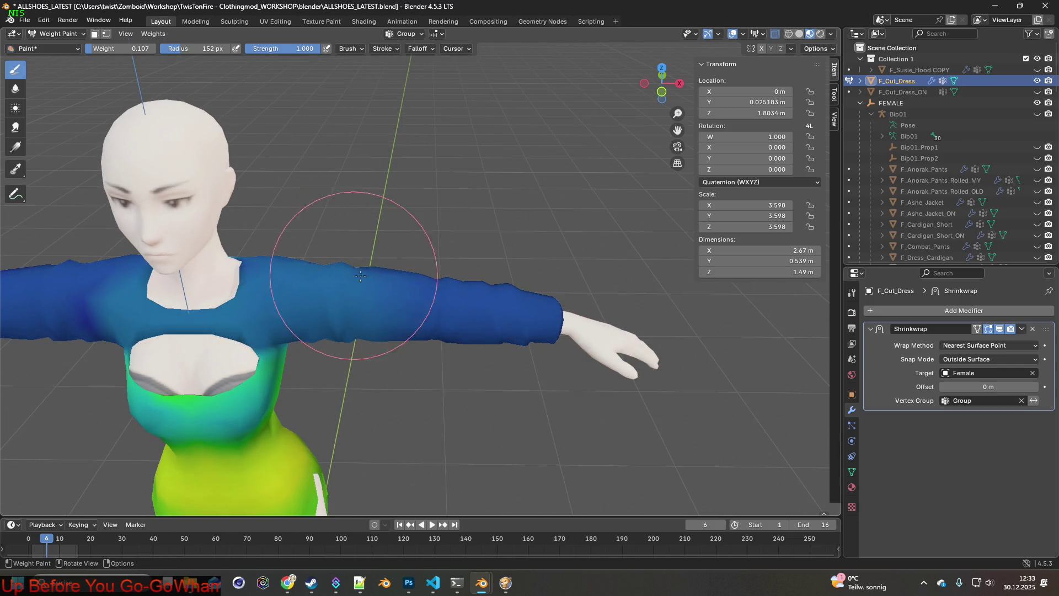
pyautogui.moveTo(409, 321)
pyautogui.mouseDown(button='middle')
pyautogui.moveTo(542, 340)
pyautogui.moveTo(386, 331)
pyautogui.mouseUp(button='middle')
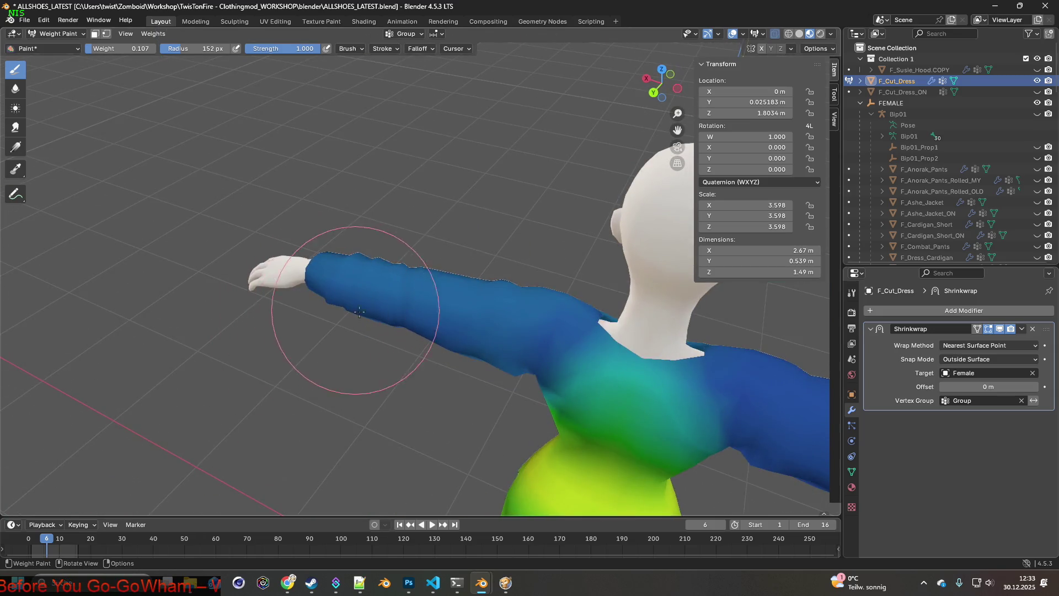
pyautogui.moveTo(320, 350); pyautogui.dragTo(343, 304, button='middle')
pyautogui.moveTo(449, 280); pyautogui.dragTo(508, 314, button='middle')
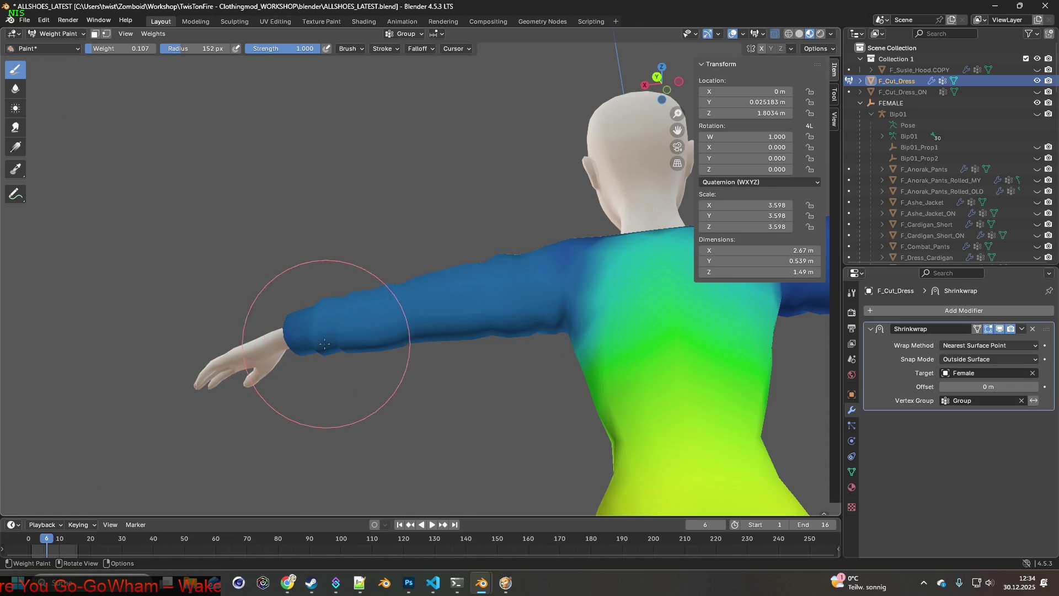
pyautogui.moveTo(355, 307)
pyautogui.mouseDown(button='middle')
pyautogui.moveTo(485, 259)
pyautogui.moveTo(570, 281)
pyautogui.moveTo(544, 320)
pyautogui.moveTo(603, 331)
pyautogui.moveTo(505, 322)
pyautogui.moveTo(466, 284)
pyautogui.mouseUp(button='middle')
pyautogui.keyDown('shift'); pyautogui.moveTo(572, 300); pyautogui.dragTo(378, 237, button='middle'); pyautogui.keyUp('shift')
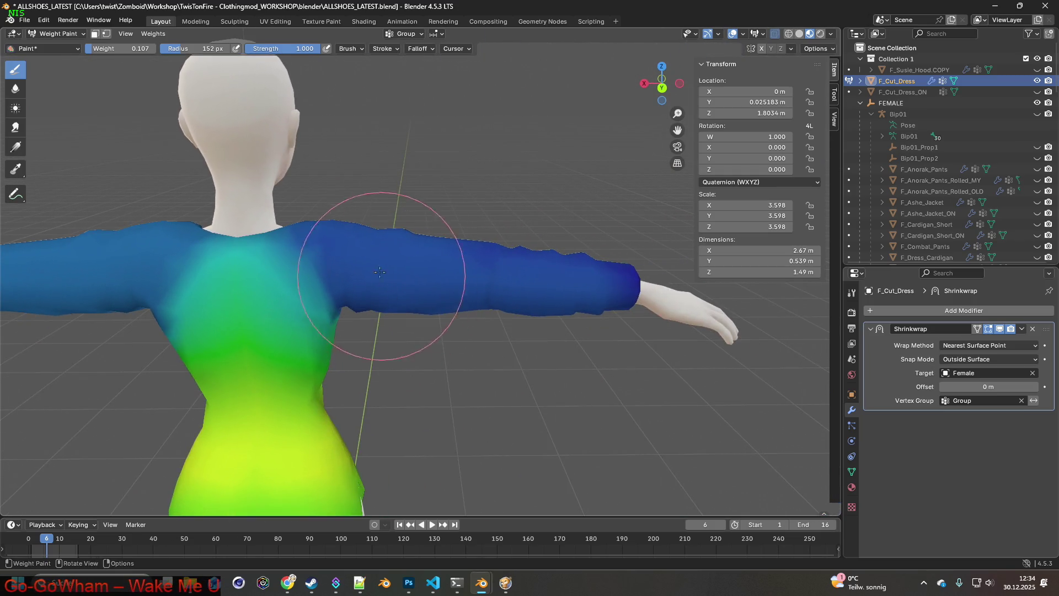
pyautogui.moveTo(367, 251); pyautogui.dragTo(355, 245)
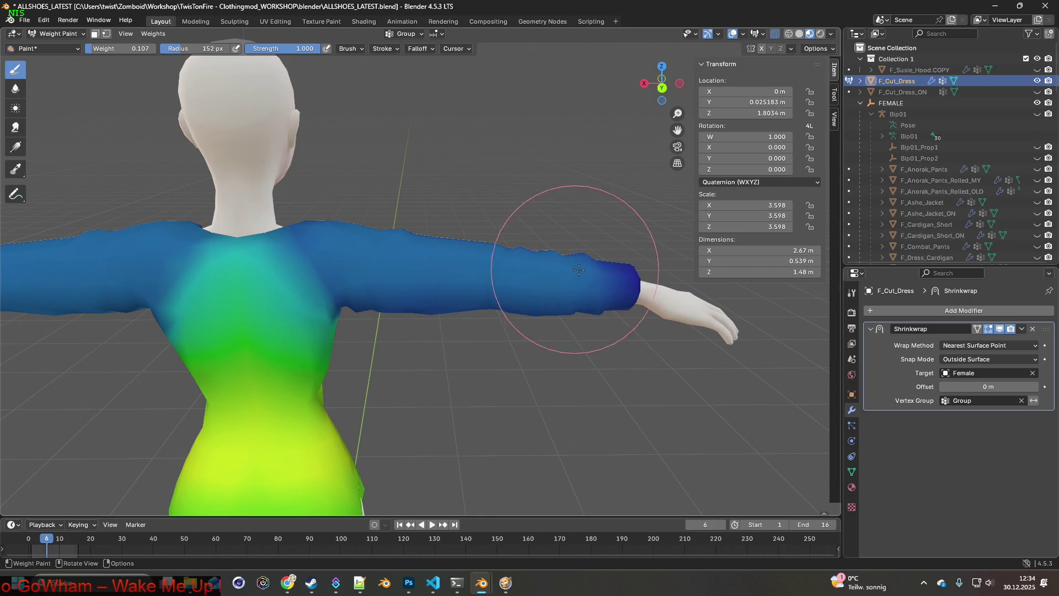
# Orbit around the whole figure to inspect the sleeve and skirt weights.
pyautogui.moveTo(579, 243)
pyautogui.mouseDown(button='middle')
pyautogui.moveTo(412, 266)
pyautogui.moveTo(376, 256)
pyautogui.mouseUp(button='middle')
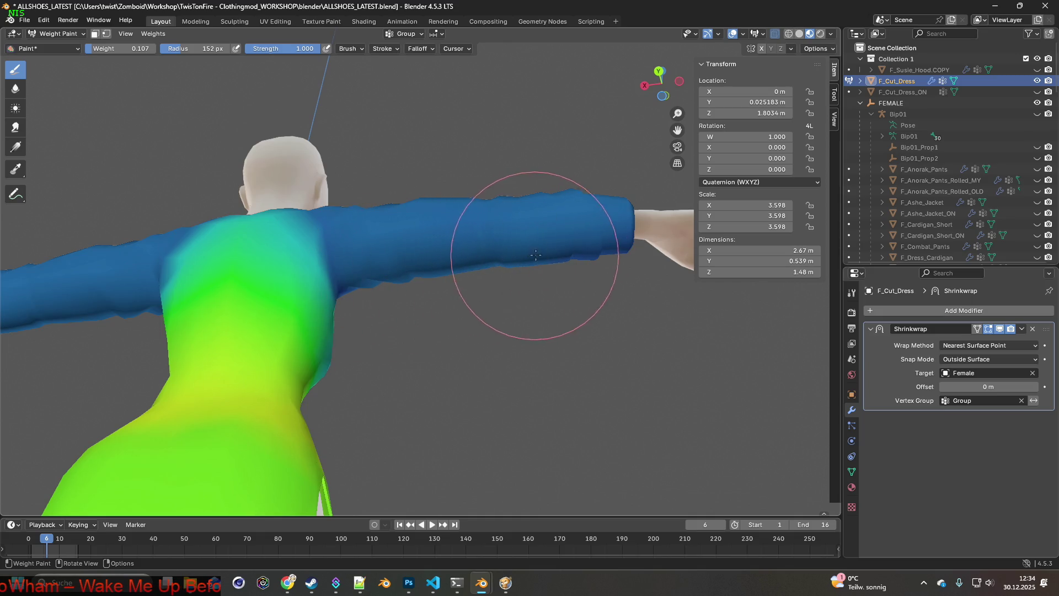
pyautogui.moveTo(513, 248)
pyautogui.mouseDown(button='middle')
pyautogui.moveTo(480, 269)
pyautogui.moveTo(367, 287)
pyautogui.mouseUp(button='middle')
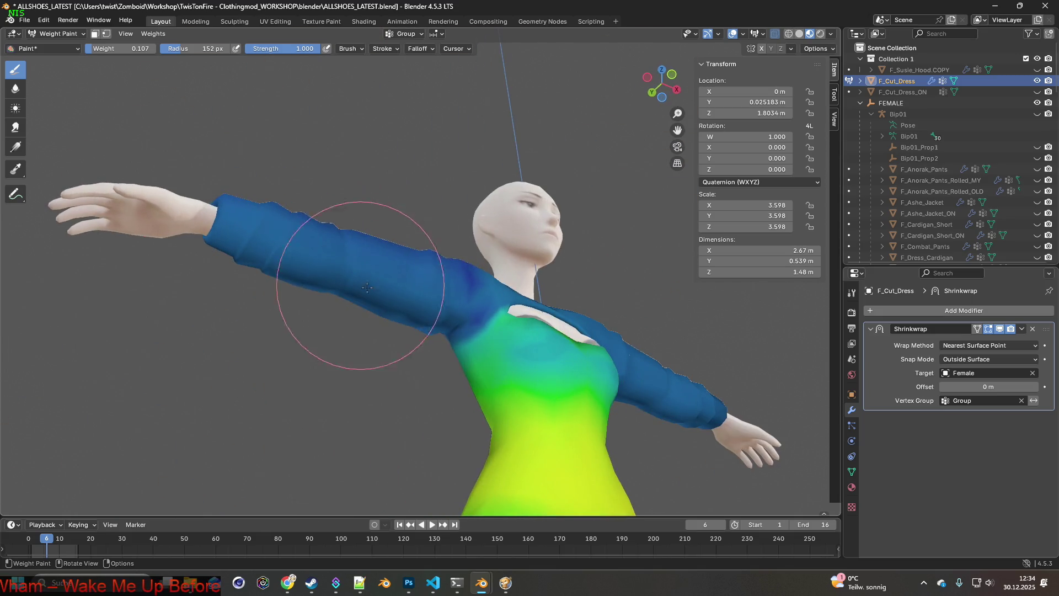
pyautogui.moveTo(445, 312); pyautogui.dragTo(434, 299, button='middle')
pyautogui.moveTo(486, 258)
pyautogui.mouseDown(button='middle')
pyautogui.moveTo(449, 307)
pyautogui.moveTo(461, 259)
pyautogui.moveTo(442, 248)
pyautogui.mouseUp(button='middle')
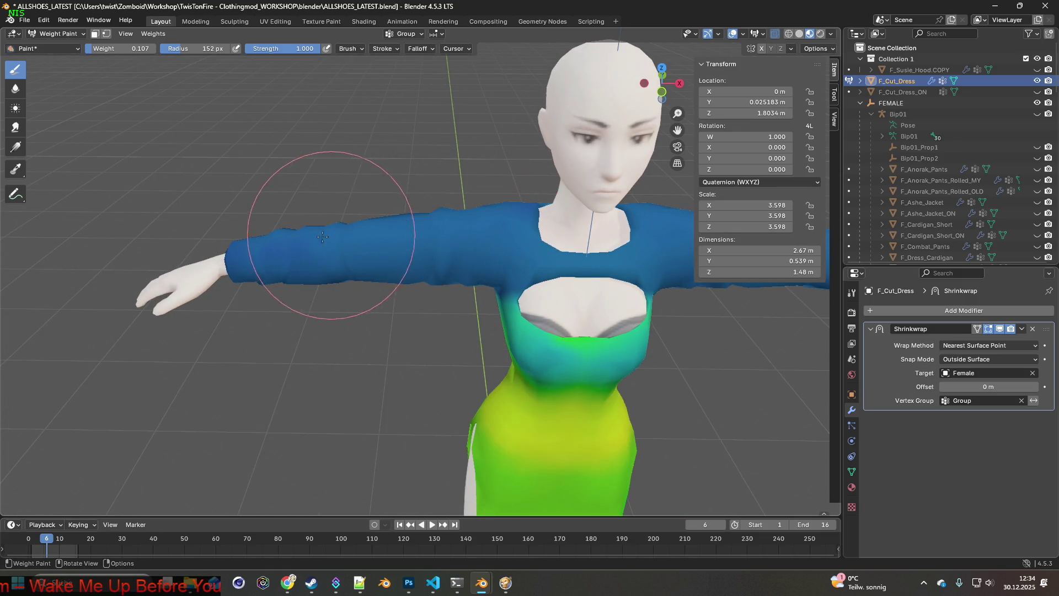
pyautogui.moveTo(338, 208); pyautogui.dragTo(452, 212, button='middle')
pyautogui.moveTo(382, 216); pyautogui.dragTo(323, 232, button='middle')
pyautogui.moveTo(311, 289)
pyautogui.mouseDown(button='middle')
pyautogui.moveTo(417, 253)
pyautogui.moveTo(417, 276)
pyautogui.moveTo(386, 276)
pyautogui.moveTo(385, 315)
pyautogui.moveTo(289, 255)
pyautogui.mouseUp(button='middle')
pyautogui.scroll(2, 417, 287)
# Set the weight to 0.313 and paint the teal band and patches on the sleeve's lower edge blue.
pyautogui.scroll(3, 417, 287)
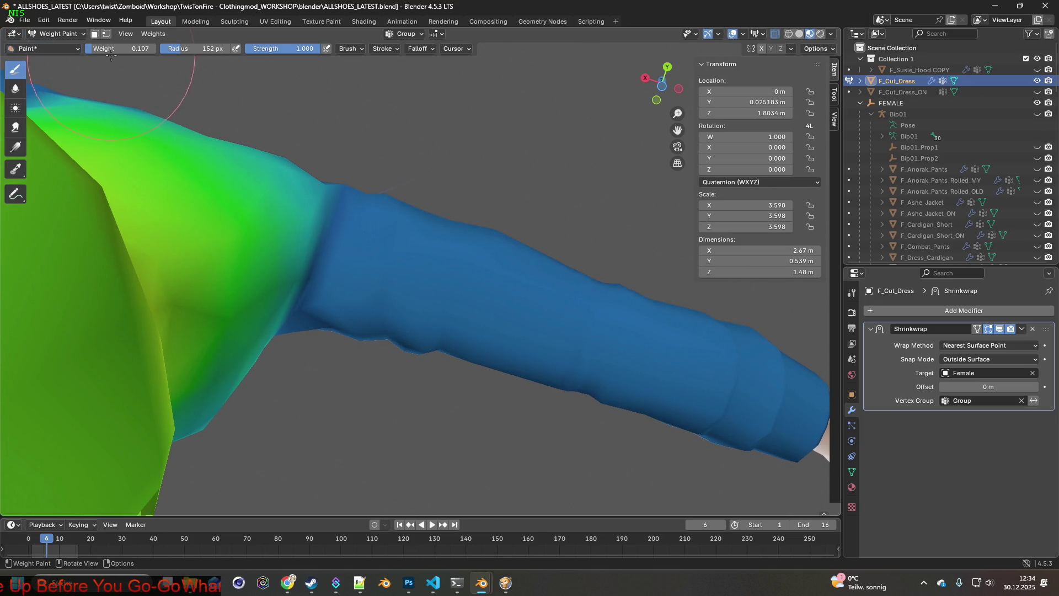
pyautogui.moveTo(95, 51); pyautogui.dragTo(95, 51)
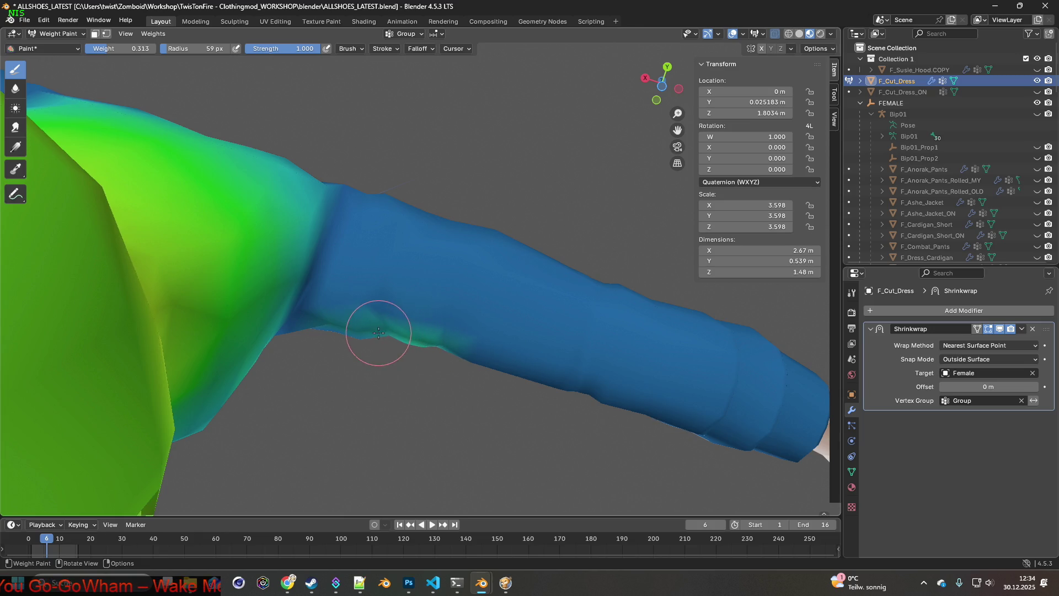
pyautogui.moveTo(331, 327)
pyautogui.mouseDown()
pyautogui.moveTo(421, 346)
pyautogui.moveTo(368, 329)
pyautogui.mouseUp()
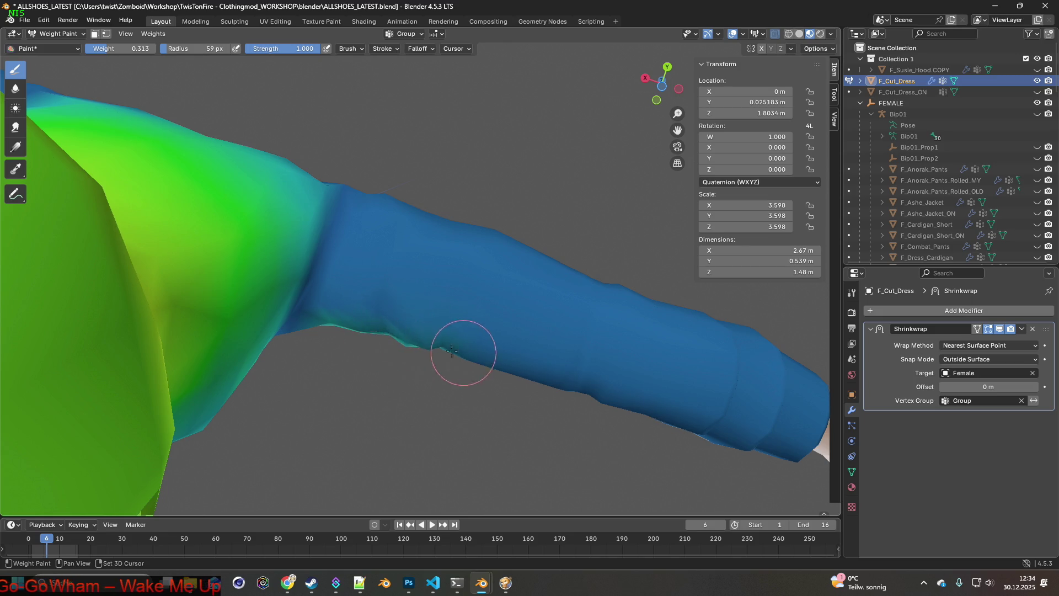
pyautogui.moveTo(458, 351); pyautogui.dragTo(402, 296, button='middle')
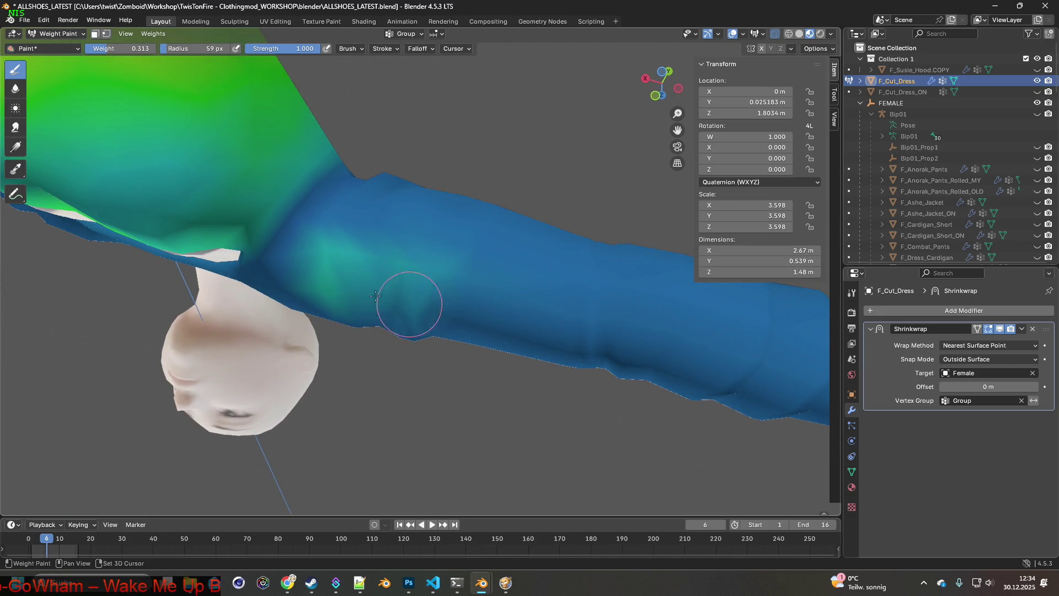
pyautogui.moveTo(389, 300); pyautogui.dragTo(401, 275)
# Add light-green weight along the sleeve's upper edge and repaint its teal patch blue.
pyautogui.moveTo(464, 277); pyautogui.dragTo(422, 215, button='middle')
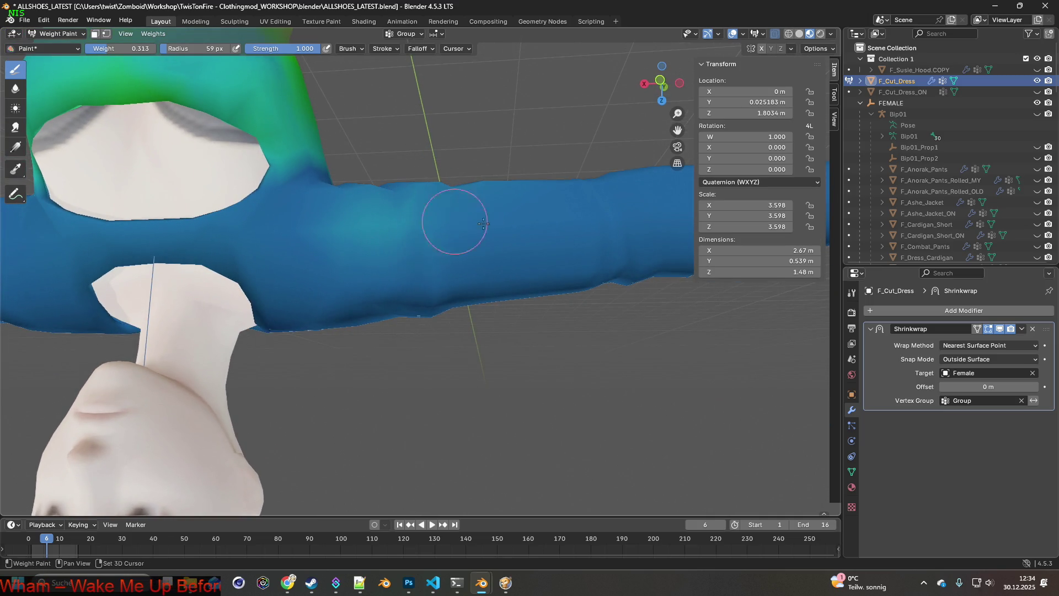
pyautogui.moveTo(343, 208)
pyautogui.mouseDown(button='middle')
pyautogui.moveTo(476, 213)
pyautogui.moveTo(485, 248)
pyautogui.moveTo(397, 267)
pyautogui.moveTo(199, 260)
pyautogui.moveTo(204, 314)
pyautogui.moveTo(198, 220)
pyautogui.moveTo(151, 231)
pyautogui.moveTo(156, 171)
pyautogui.moveTo(248, 212)
pyautogui.mouseUp(button='middle')
pyautogui.moveTo(293, 185)
pyautogui.mouseDown()
pyautogui.moveTo(331, 177)
pyautogui.moveTo(334, 195)
pyautogui.moveTo(265, 177)
pyautogui.moveTo(156, 182)
pyautogui.moveTo(256, 184)
pyautogui.mouseUp()
pyautogui.moveTo(256, 184)
pyautogui.mouseDown(button='middle')
pyautogui.moveTo(258, 230)
pyautogui.moveTo(268, 225)
pyautogui.mouseUp(button='middle')
pyautogui.moveTo(325, 196)
pyautogui.mouseDown()
pyautogui.moveTo(244, 184)
pyautogui.moveTo(296, 184)
pyautogui.moveTo(307, 224)
pyautogui.moveTo(163, 223)
pyautogui.moveTo(466, 237)
pyautogui.moveTo(414, 184)
pyautogui.moveTo(443, 178)
pyautogui.mouseUp()
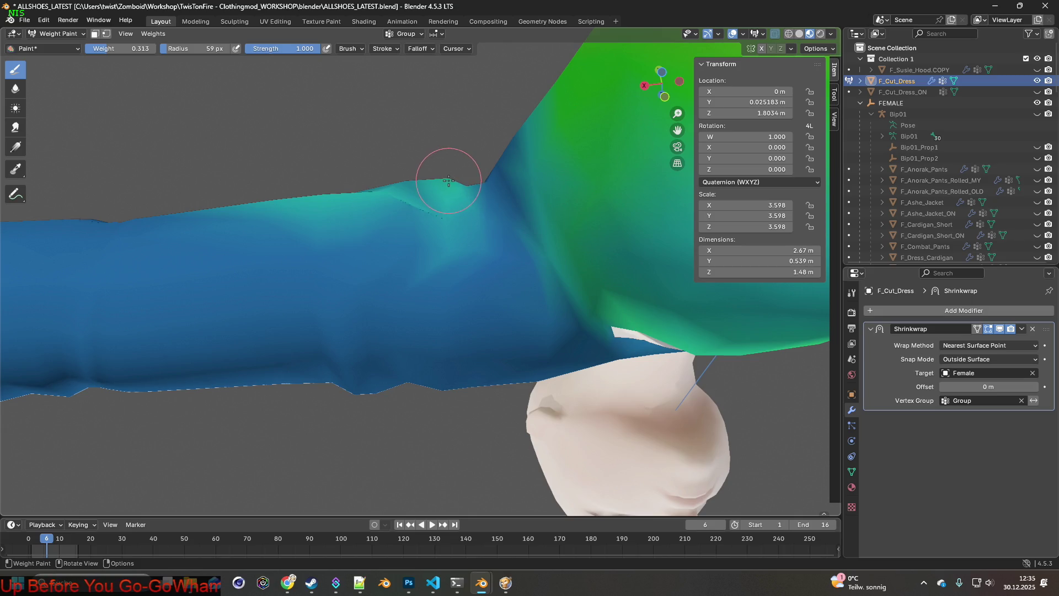
# Brighten the dress's upper edge weight, undoing a bad stroke and repainting it teal.
pyautogui.moveTo(430, 177)
pyautogui.mouseDown(button='middle')
pyautogui.moveTo(441, 204)
pyautogui.moveTo(432, 374)
pyautogui.mouseUp(button='middle')
pyautogui.moveTo(419, 360)
pyautogui.mouseDown()
pyautogui.moveTo(295, 359)
pyautogui.moveTo(417, 369)
pyautogui.moveTo(331, 375)
pyautogui.moveTo(353, 378)
pyautogui.mouseUp()
pyautogui.moveTo(353, 379)
pyautogui.mouseDown(button='middle')
pyautogui.moveTo(378, 364)
pyautogui.moveTo(411, 309)
pyautogui.mouseUp(button='middle')
pyautogui.hotkey('ctrl', 'z')
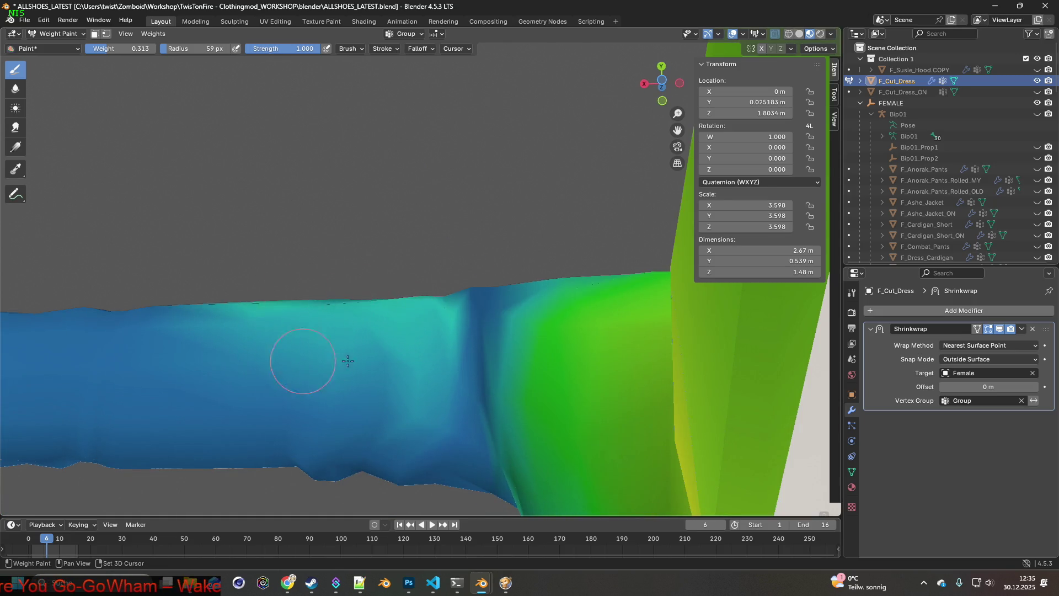
pyautogui.moveTo(198, 342)
pyautogui.mouseDown()
pyautogui.moveTo(135, 320)
pyautogui.moveTo(444, 302)
pyautogui.moveTo(446, 284)
pyautogui.moveTo(427, 299)
pyautogui.mouseUp()
# Paint the teal upper-arm area down to blue, then add a cyan stroke on the upper arm.
pyautogui.scroll(-5, 429, 363)
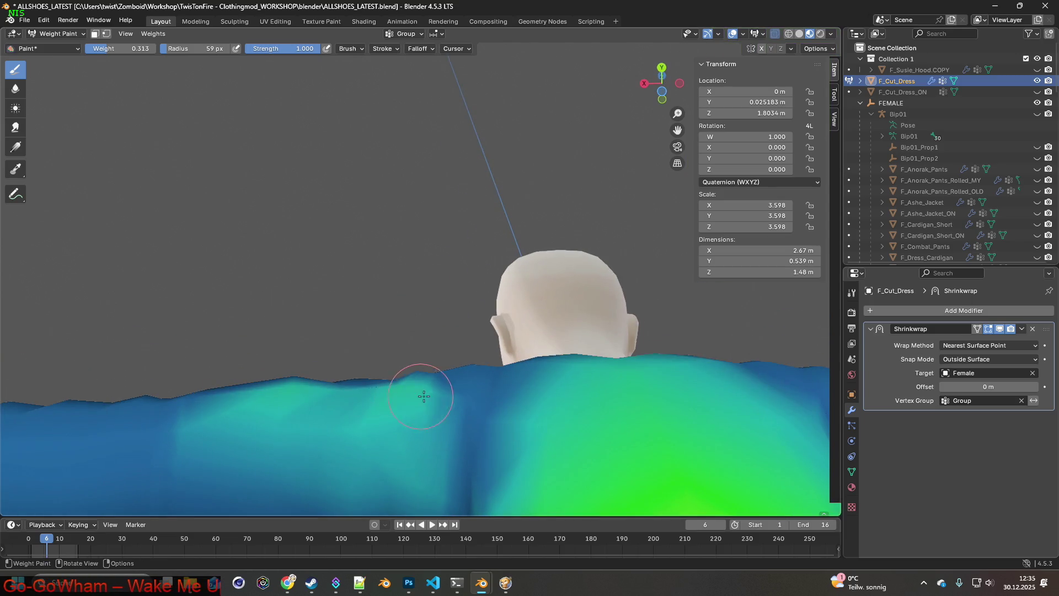
pyautogui.moveTo(390, 366)
pyautogui.mouseDown(button='middle')
pyautogui.moveTo(387, 425)
pyautogui.moveTo(355, 379)
pyautogui.mouseUp(button='middle')
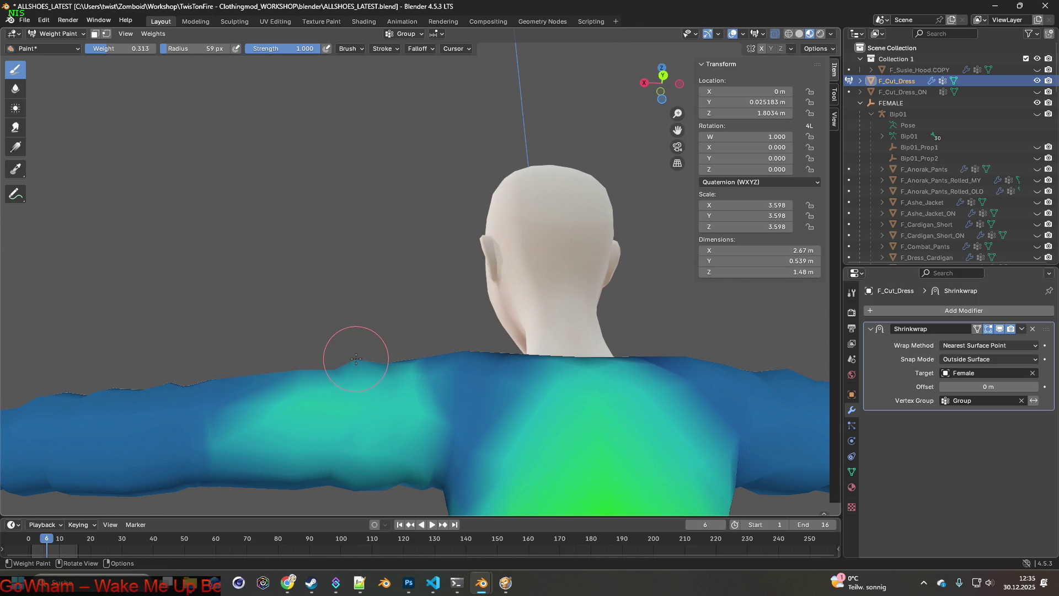
pyautogui.moveTo(357, 363)
pyautogui.mouseDown(button='middle')
pyautogui.moveTo(366, 397)
pyautogui.moveTo(355, 326)
pyautogui.mouseUp(button='middle')
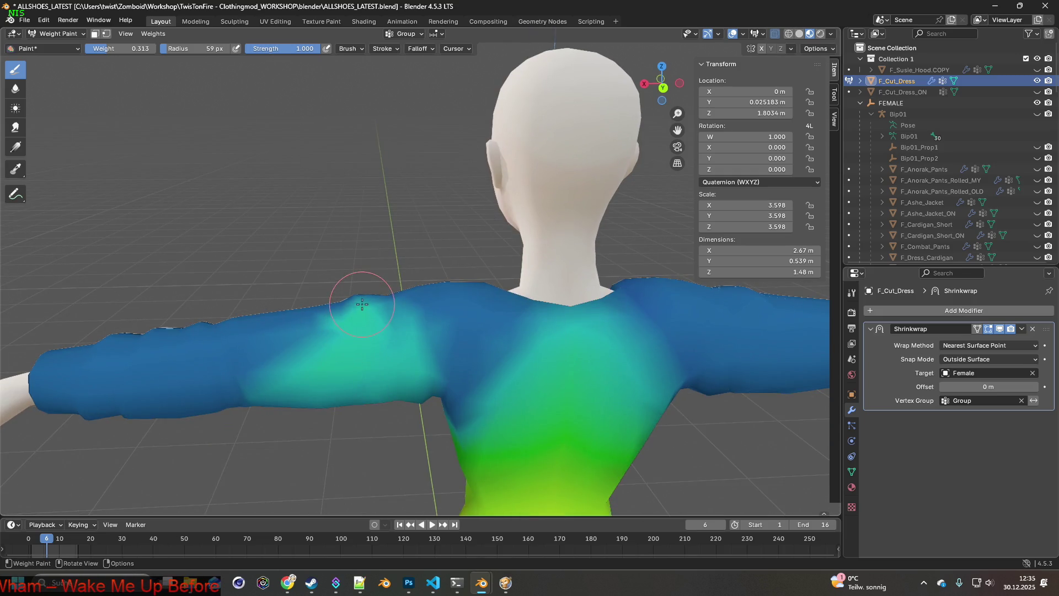
pyautogui.moveTo(294, 341)
pyautogui.mouseDown()
pyautogui.moveTo(288, 355)
pyautogui.moveTo(359, 354)
pyautogui.moveTo(266, 386)
pyautogui.mouseUp()
pyautogui.moveTo(355, 378); pyautogui.dragTo(288, 402, button='middle')
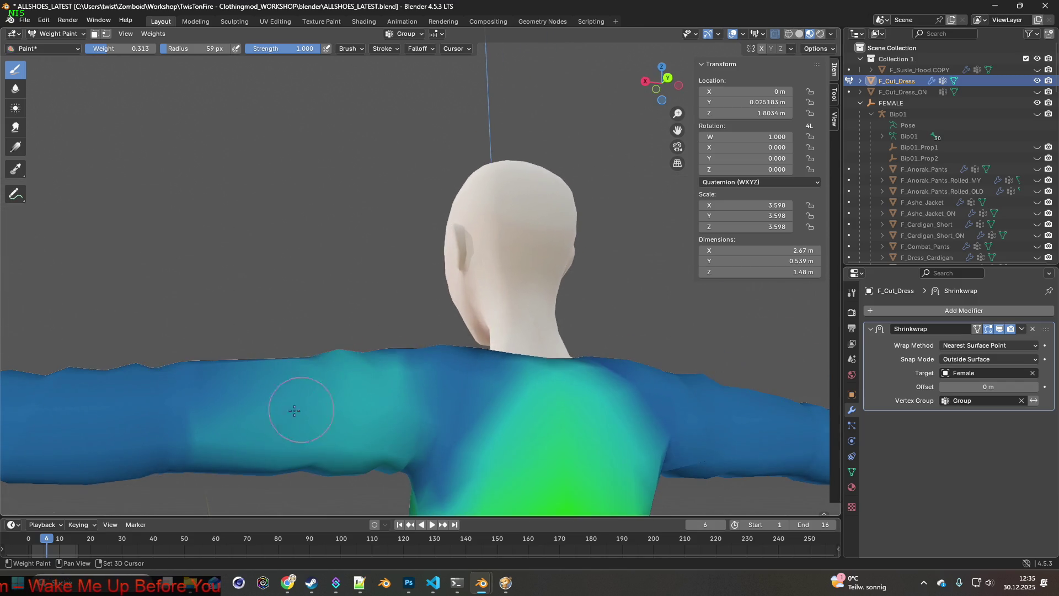
pyautogui.moveTo(365, 455)
pyautogui.mouseDown(button='middle')
pyautogui.moveTo(272, 425)
pyautogui.moveTo(342, 425)
pyautogui.moveTo(331, 296)
pyautogui.mouseUp(button='middle')
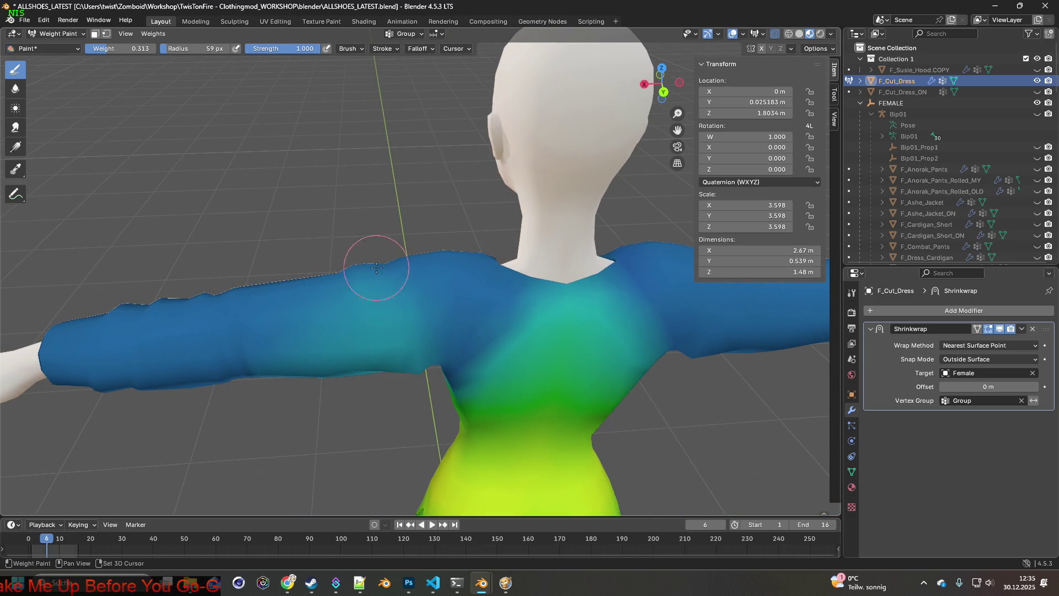
pyautogui.moveTo(248, 307); pyautogui.dragTo(273, 306, button='middle')
pyautogui.moveTo(273, 306)
pyautogui.mouseDown()
pyautogui.moveTo(202, 330)
pyautogui.moveTo(170, 324)
pyautogui.moveTo(109, 350)
pyautogui.moveTo(237, 330)
pyautogui.moveTo(284, 336)
pyautogui.moveTo(204, 312)
pyautogui.mouseUp()
# Zoom out to frame the full figure and lower the paint weight to 0.046.
pyautogui.moveTo(303, 338)
pyautogui.mouseDown(button='middle')
pyautogui.moveTo(366, 303)
pyautogui.moveTo(372, 331)
pyautogui.moveTo(353, 342)
pyautogui.mouseUp(button='middle')
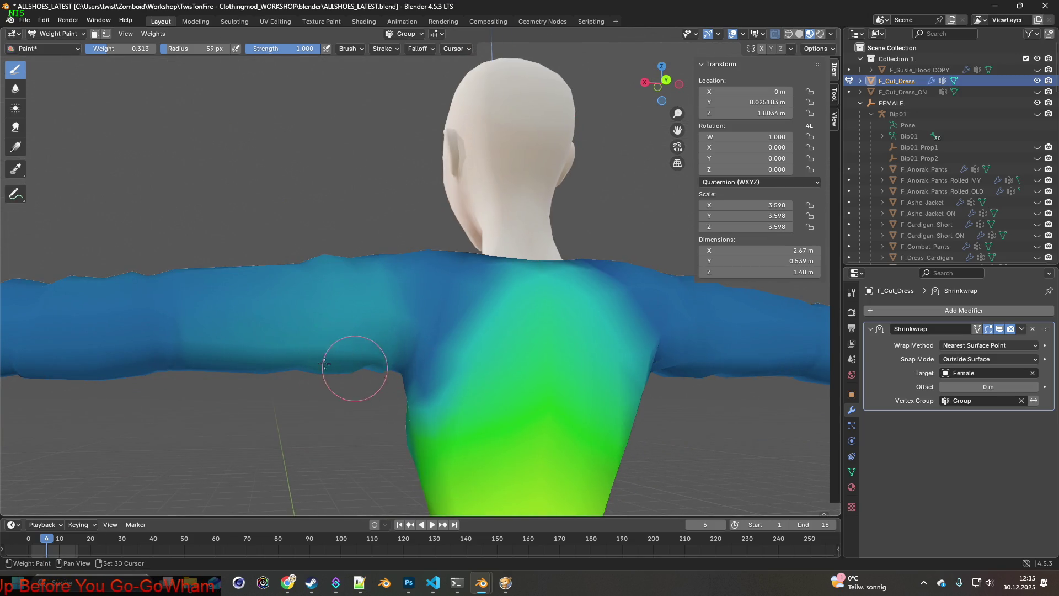
pyautogui.moveTo(467, 373)
pyautogui.mouseDown(button='middle')
pyautogui.moveTo(548, 390)
pyautogui.moveTo(357, 362)
pyautogui.moveTo(449, 371)
pyautogui.mouseUp(button='middle')
pyautogui.scroll(-4, 449, 371)
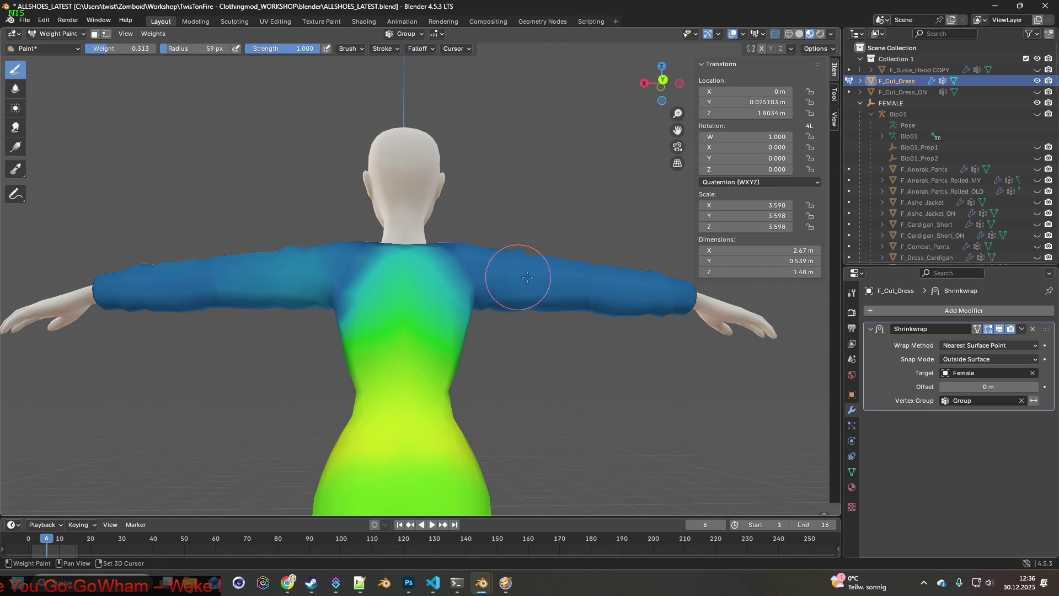
pyautogui.moveTo(524, 274)
pyautogui.mouseDown(button='middle')
pyautogui.moveTo(371, 301)
pyautogui.moveTo(307, 296)
pyautogui.mouseUp(button='middle')
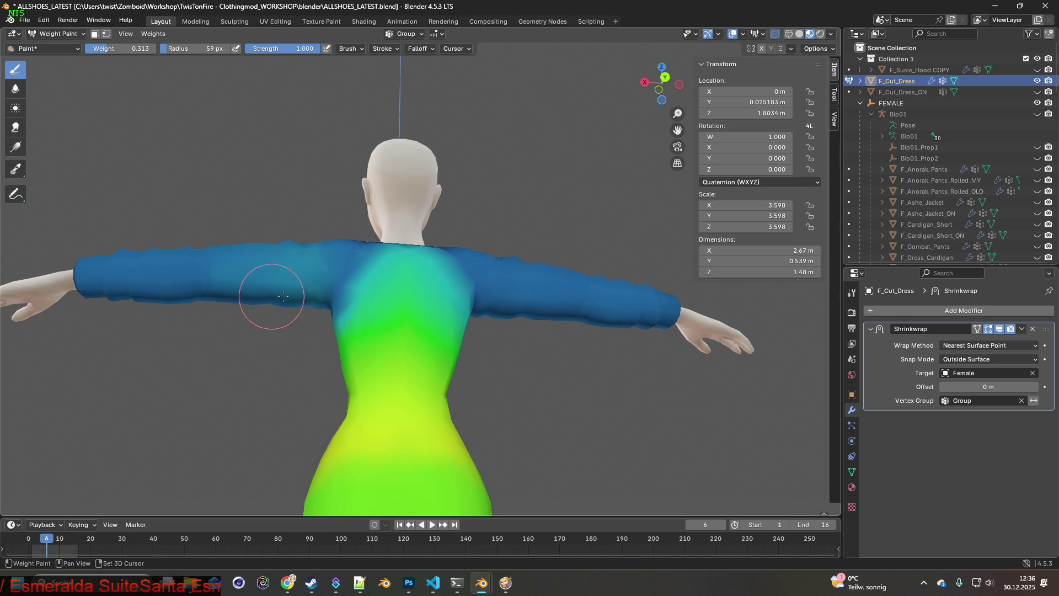
pyautogui.moveTo(267, 260)
pyautogui.mouseDown(button='middle')
pyautogui.moveTo(468, 292)
pyautogui.moveTo(563, 330)
pyautogui.moveTo(455, 321)
pyautogui.moveTo(403, 332)
pyautogui.mouseUp(button='middle')
pyautogui.scroll(-3, 508, 308)
pyautogui.moveTo(111, 49)
pyautogui.mouseDown()
pyautogui.moveTo(90, 48)
pyautogui.moveTo(105, 48)
pyautogui.mouseUp()
# Raise the paint weight to 0.099 and paint the dress hem with this low weight.
pyautogui.moveTo(189, 146); pyautogui.dragTo(376, 343, button='middle')
pyautogui.moveTo(377, 343)
pyautogui.mouseDown()
pyautogui.moveTo(396, 337)
pyautogui.moveTo(406, 350)
pyautogui.mouseUp()
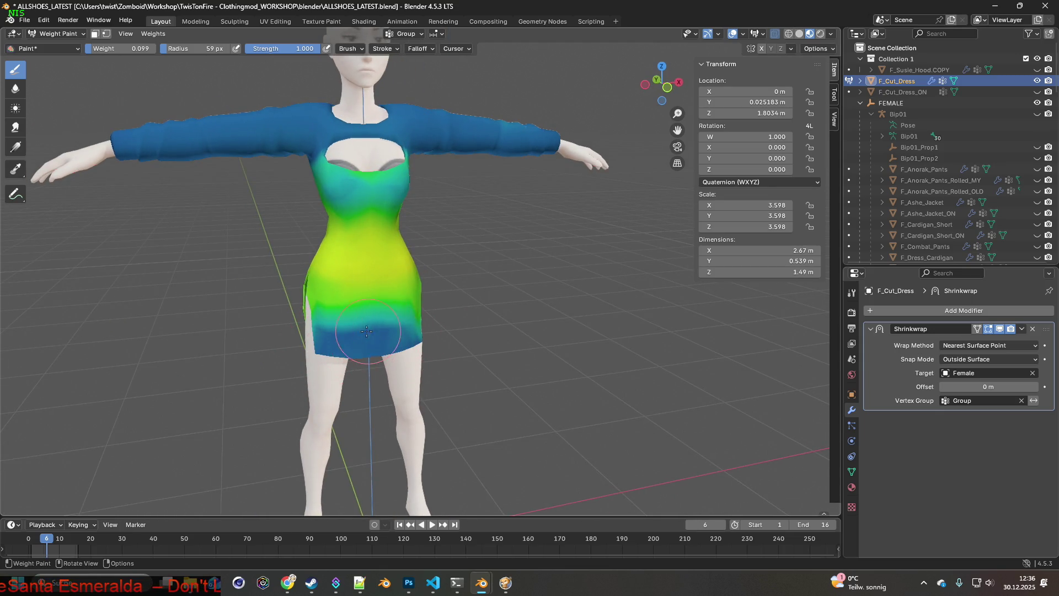
pyautogui.moveTo(401, 329); pyautogui.dragTo(344, 336, button='middle')
pyautogui.moveTo(407, 319)
pyautogui.mouseDown(button='middle')
pyautogui.moveTo(425, 331)
pyautogui.moveTo(469, 324)
pyautogui.moveTo(484, 338)
pyautogui.mouseUp(button='middle')
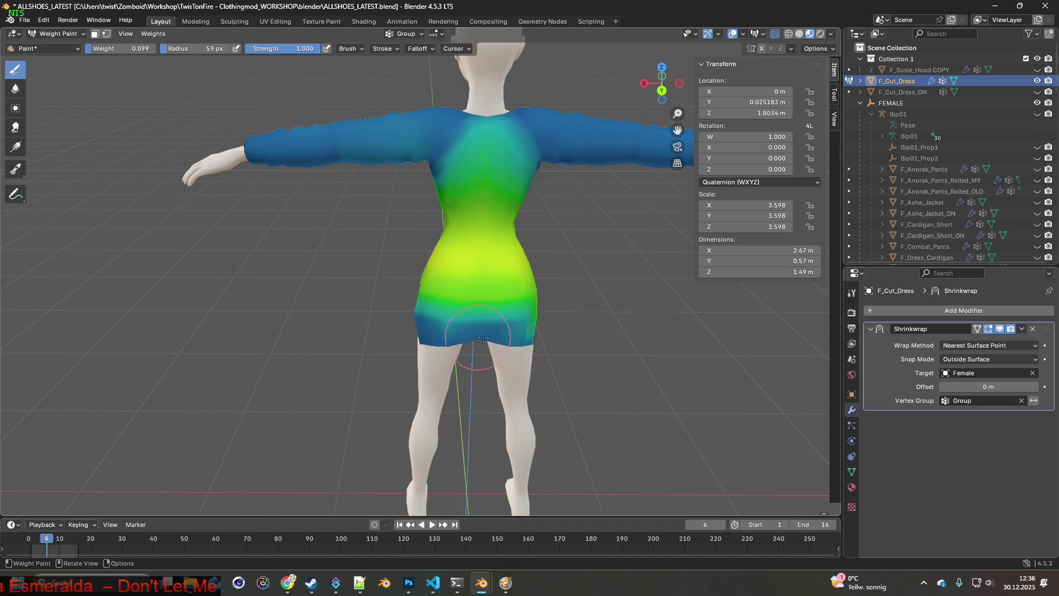
pyautogui.moveTo(604, 346); pyautogui.dragTo(447, 366, button='middle')
pyautogui.moveTo(517, 386)
pyautogui.mouseDown(button='middle')
pyautogui.moveTo(406, 364)
pyautogui.moveTo(427, 357)
pyautogui.moveTo(341, 359)
pyautogui.mouseUp(button='middle')
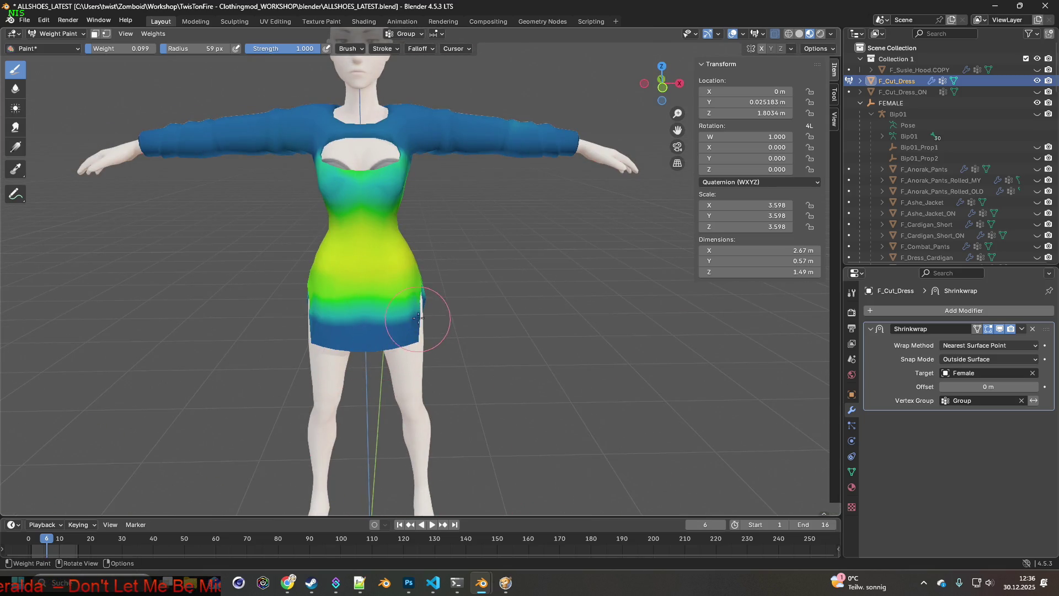
pyautogui.moveTo(429, 323)
pyautogui.mouseDown(button='middle')
pyautogui.moveTo(403, 322)
pyautogui.moveTo(485, 315)
pyautogui.moveTo(538, 334)
pyautogui.mouseUp(button='middle')
# Lower the weights around the dress's side slit with strokes and a dab.
pyautogui.scroll(2, 489, 302)
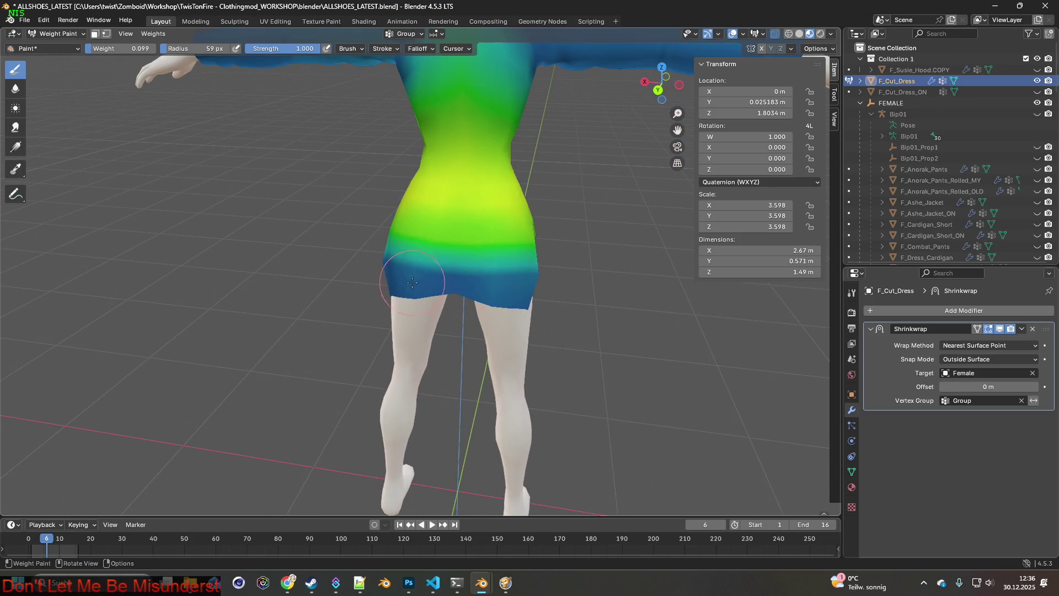
pyautogui.moveTo(456, 290); pyautogui.dragTo(460, 319, button='middle')
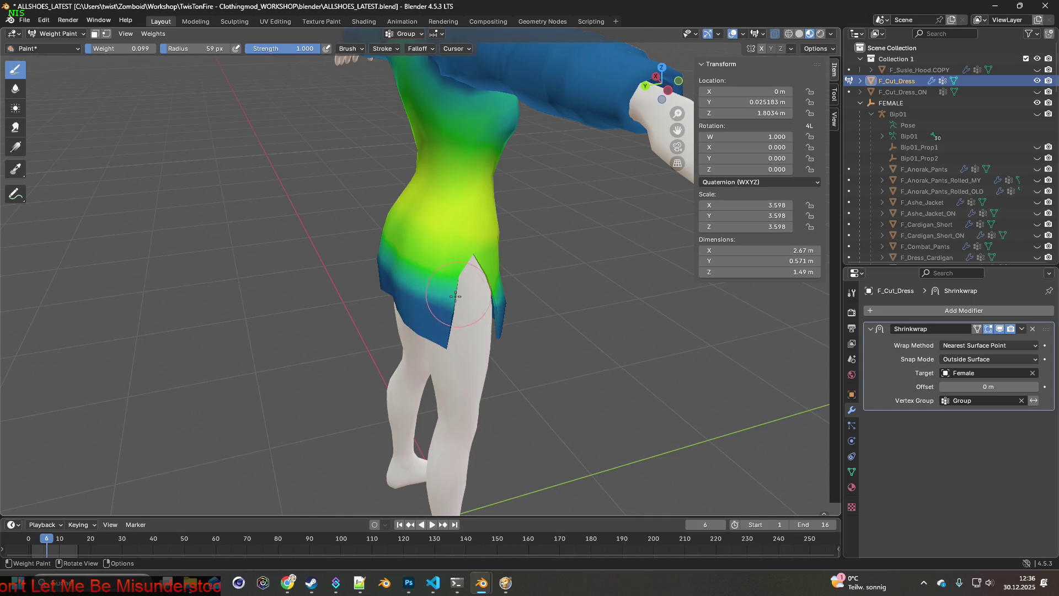
pyautogui.moveTo(446, 303)
pyautogui.mouseDown(button='middle')
pyautogui.moveTo(504, 307)
pyautogui.moveTo(461, 284)
pyautogui.mouseUp(button='middle')
pyautogui.moveTo(411, 262); pyautogui.dragTo(408, 251)
pyautogui.moveTo(414, 266)
pyautogui.mouseDown(button='middle')
pyautogui.moveTo(441, 268)
pyautogui.moveTo(480, 300)
pyautogui.moveTo(406, 289)
pyautogui.mouseUp(button='middle')
pyautogui.click(351, 284)
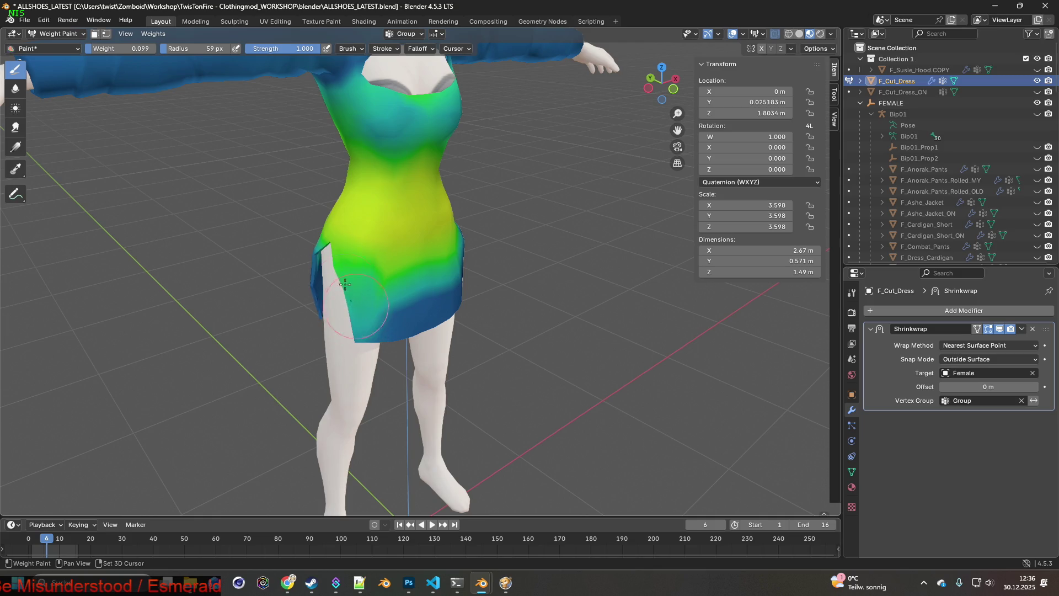
# Lighten the dark-blue weights on the hem beside the slit.
pyautogui.moveTo(359, 341); pyautogui.dragTo(400, 260, button='middle')
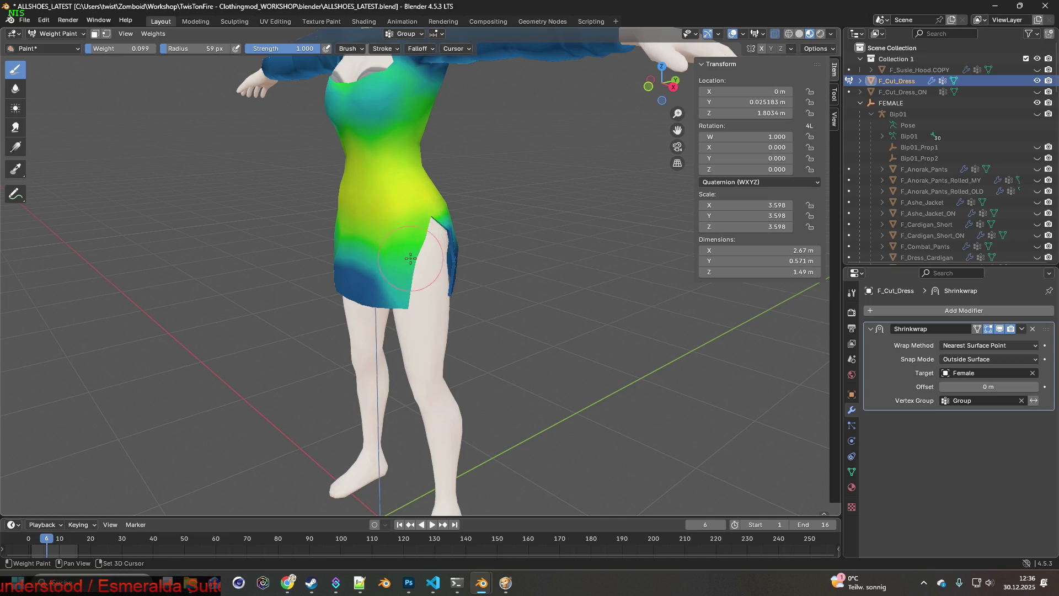
pyautogui.moveTo(401, 297); pyautogui.dragTo(376, 281, button='middle')
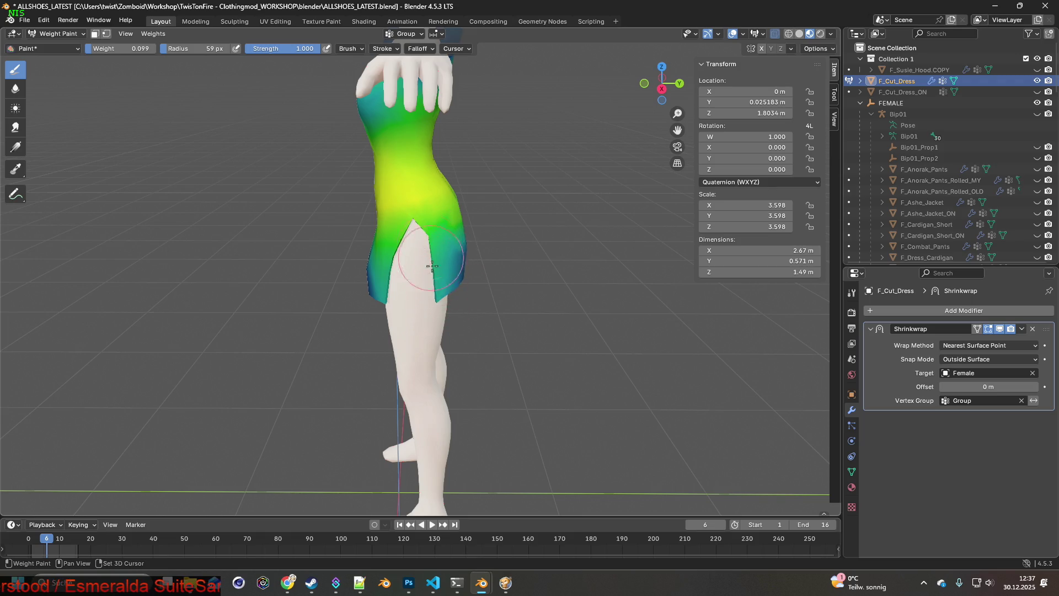
pyautogui.moveTo(470, 295); pyautogui.dragTo(430, 294, button='middle')
pyautogui.moveTo(430, 294); pyautogui.dragTo(428, 317)
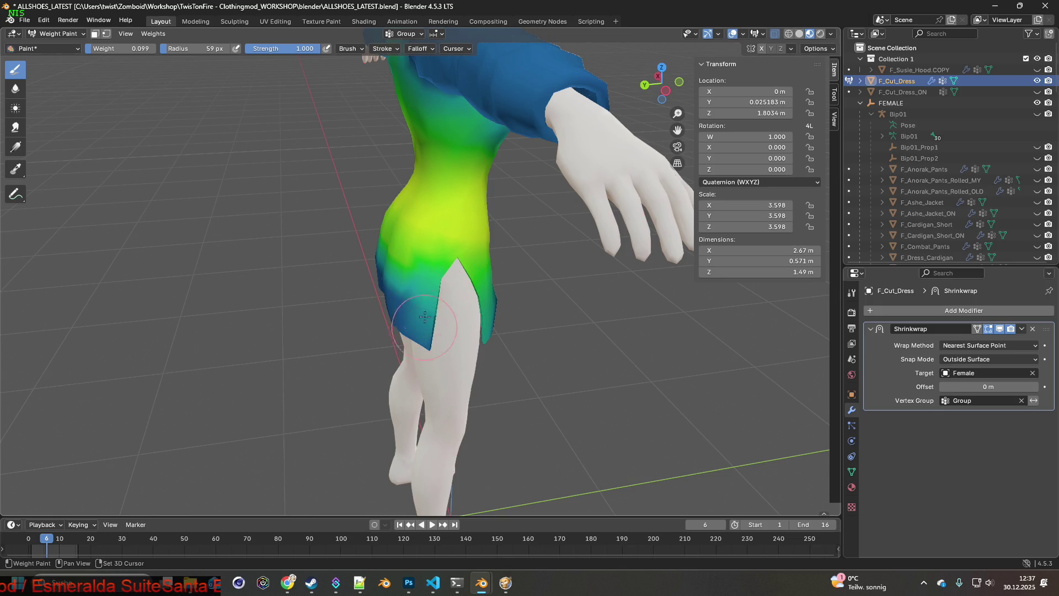
pyautogui.moveTo(436, 310)
pyautogui.mouseDown(button='middle')
pyautogui.moveTo(392, 277)
pyautogui.moveTo(499, 250)
pyautogui.mouseUp(button='middle')
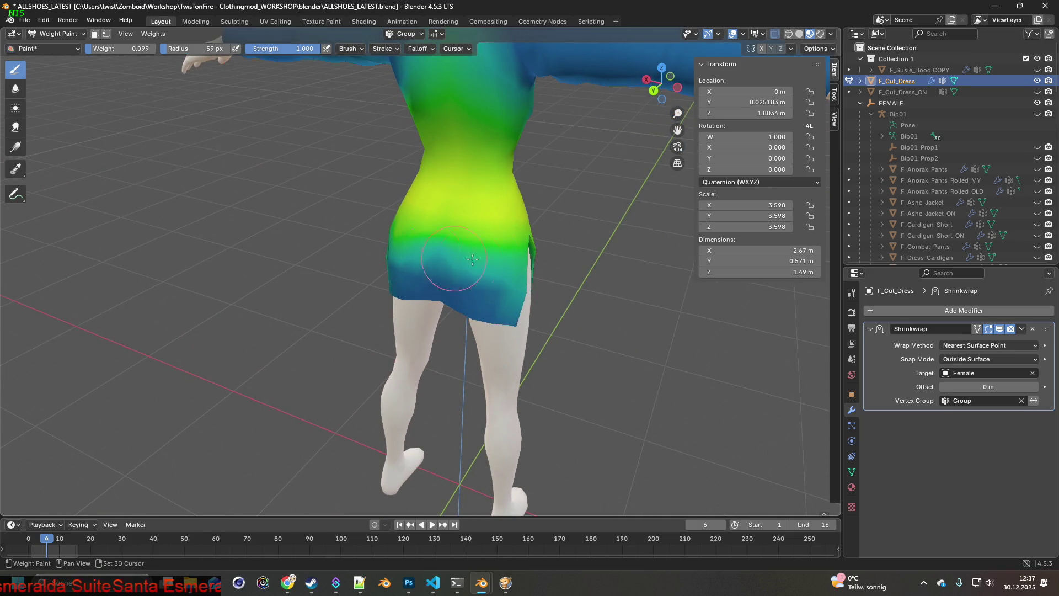
# Orbit around to inspect the dress from behind and the back-left.
pyautogui.moveTo(467, 265); pyautogui.dragTo(457, 255, button='middle')
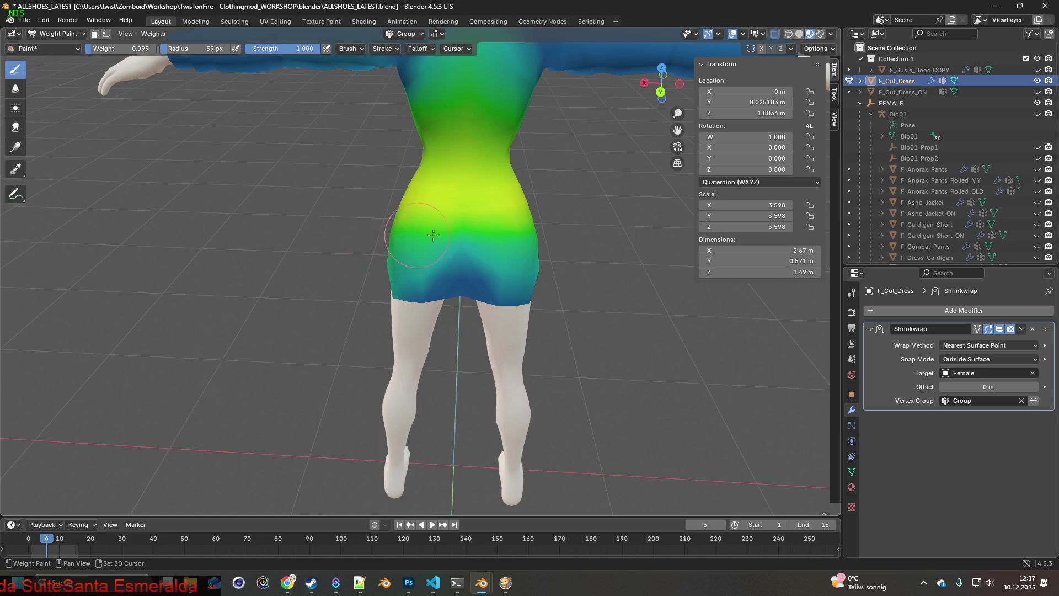
pyautogui.moveTo(543, 256); pyautogui.dragTo(474, 237, button='middle')
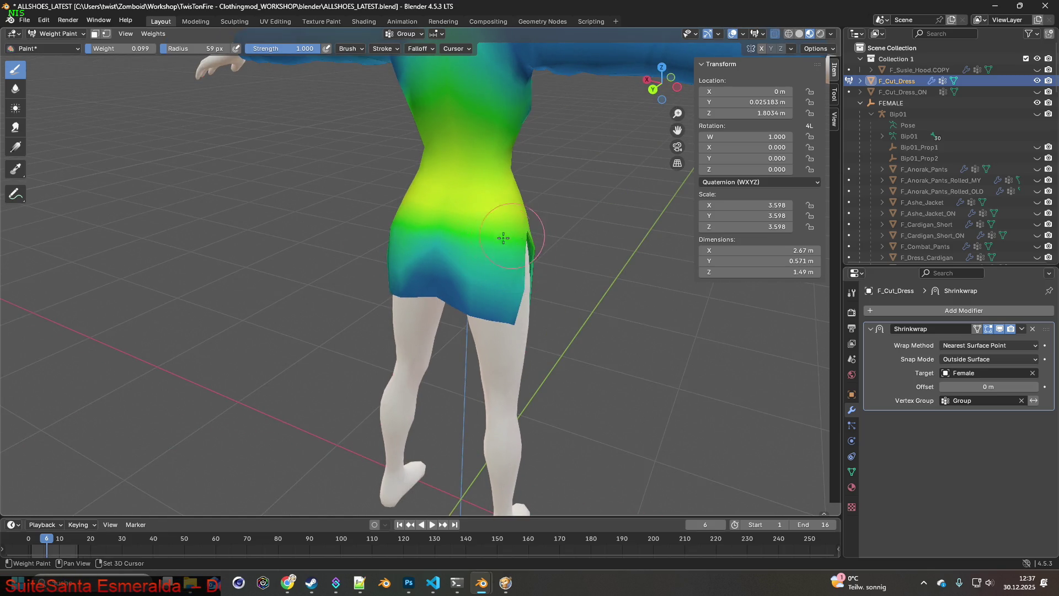
pyautogui.moveTo(526, 265)
pyautogui.mouseDown(button='middle')
pyautogui.moveTo(473, 213)
pyautogui.moveTo(485, 197)
pyautogui.moveTo(473, 207)
pyautogui.mouseUp(button='middle')
pyautogui.moveTo(476, 244)
pyautogui.mouseDown(button='middle')
pyautogui.moveTo(462, 213)
pyautogui.moveTo(441, 235)
pyautogui.moveTo(408, 239)
pyautogui.moveTo(447, 231)
pyautogui.moveTo(501, 307)
pyautogui.moveTo(501, 288)
pyautogui.moveTo(578, 300)
pyautogui.moveTo(430, 303)
pyautogui.moveTo(466, 312)
pyautogui.moveTo(407, 288)
pyautogui.moveTo(359, 289)
pyautogui.moveTo(352, 310)
pyautogui.moveTo(401, 321)
pyautogui.mouseUp(button='middle')
pyautogui.scroll(2, 403, 319)
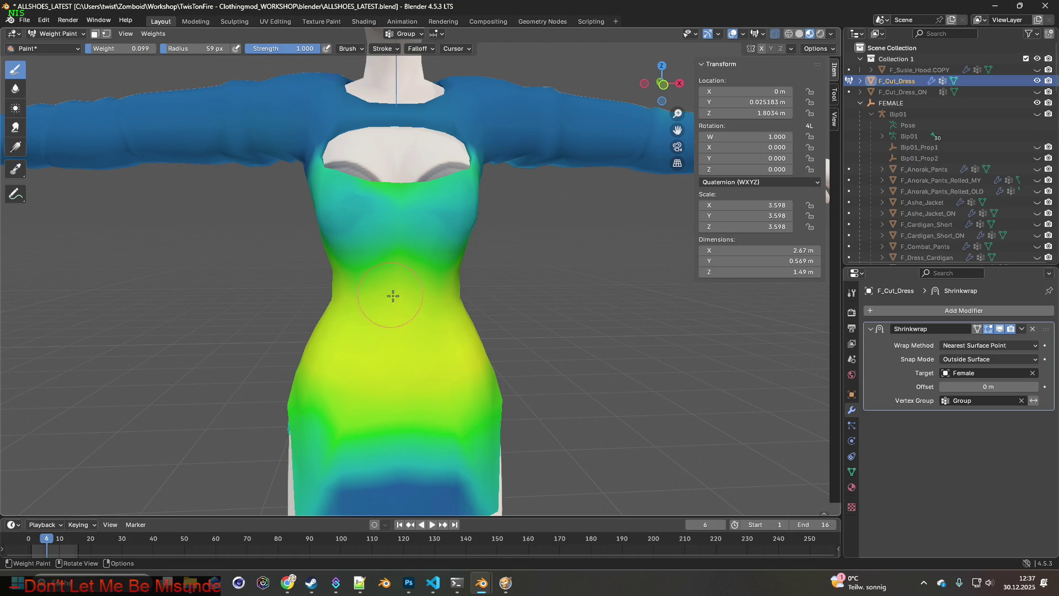
# Sample the weight with Shift+X and set the paint weight to 0.646.
pyautogui.hotkey('shift', 'x')
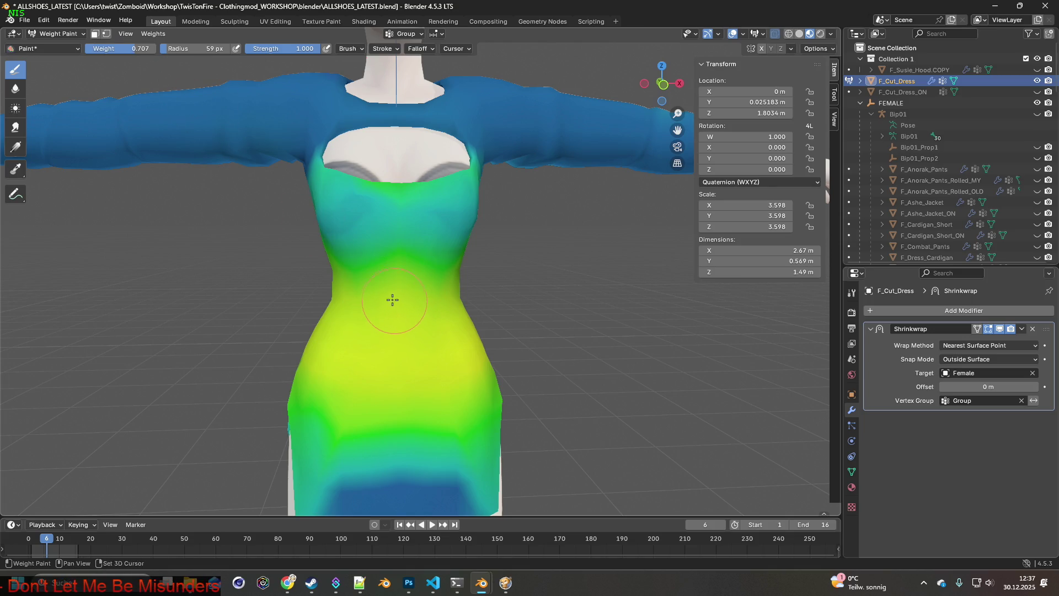
pyautogui.moveTo(136, 49); pyautogui.dragTo(136, 48)
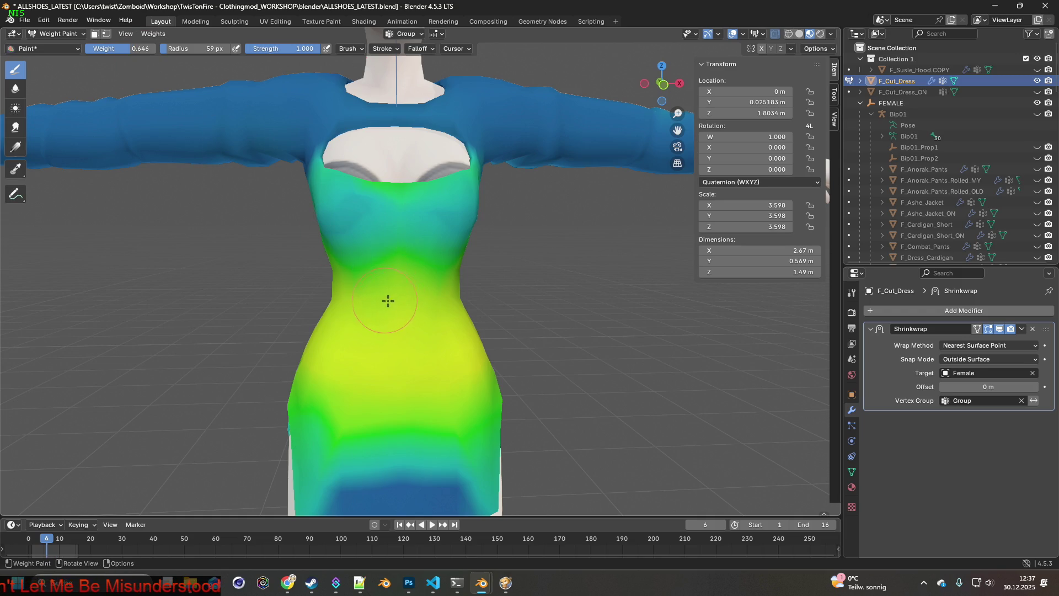
pyautogui.moveTo(309, 285)
pyautogui.mouseDown(button='middle')
pyautogui.moveTo(444, 300)
pyautogui.moveTo(296, 319)
pyautogui.mouseUp(button='middle')
pyautogui.moveTo(375, 320); pyautogui.dragTo(309, 311, button='middle')
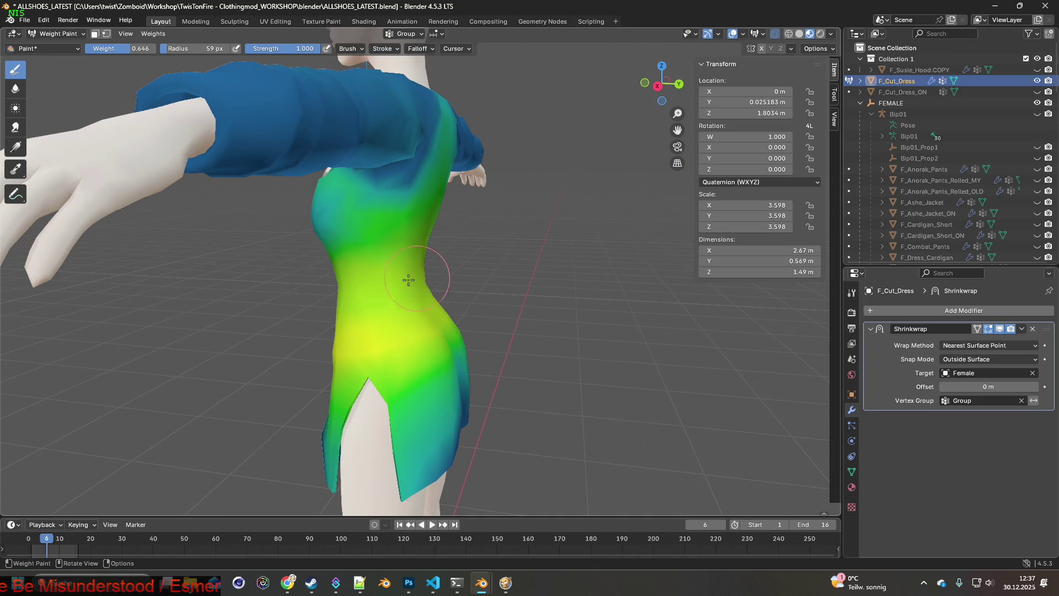
pyautogui.moveTo(349, 284); pyautogui.dragTo(399, 291, button='middle')
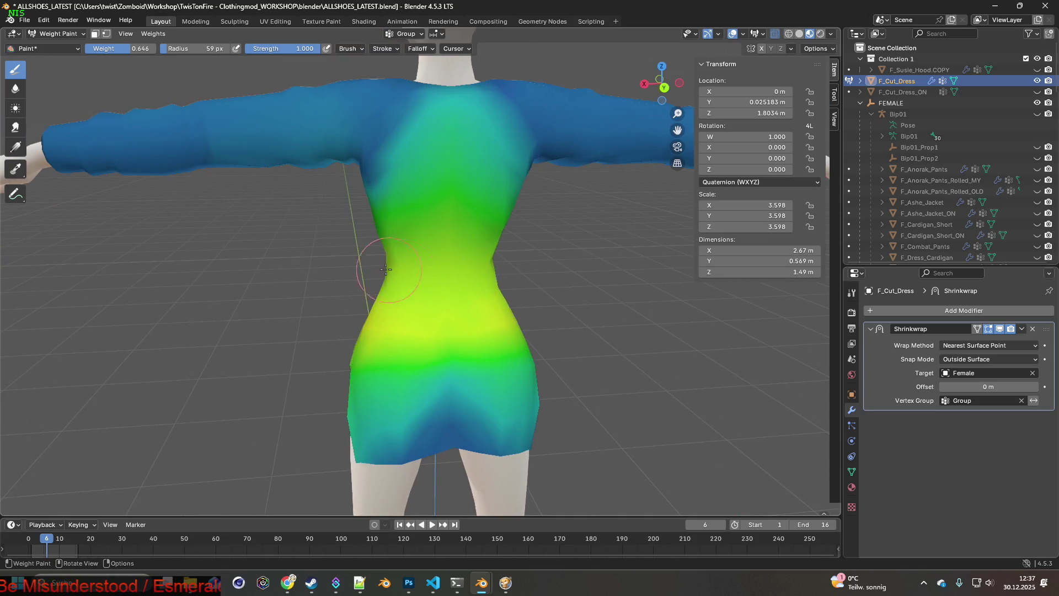
pyautogui.moveTo(478, 258); pyautogui.dragTo(444, 259, button='middle')
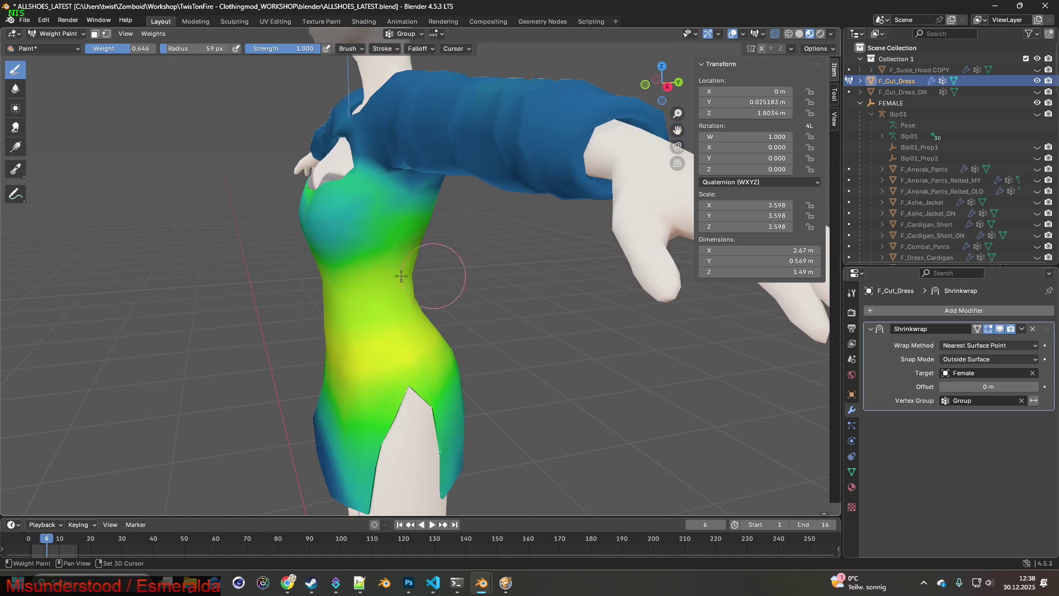
pyautogui.moveTo(322, 303); pyautogui.dragTo(442, 302, button='middle')
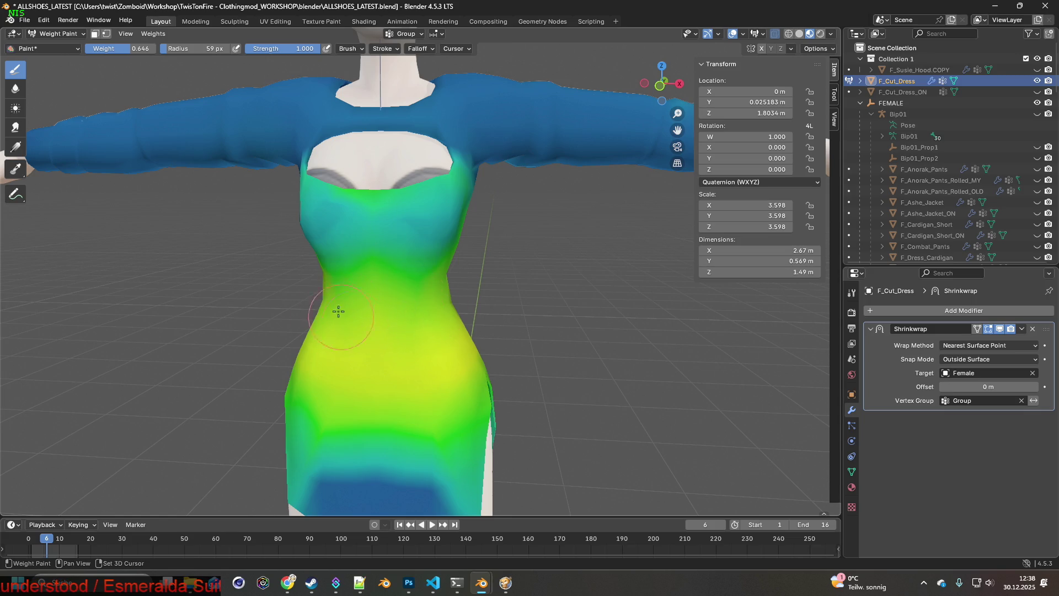
# Paint a green streak onto the blue lower back of the dress, then open the Edit menu.
pyautogui.moveTo(484, 282)
pyautogui.mouseDown(button='middle')
pyautogui.moveTo(355, 307)
pyautogui.moveTo(568, 293)
pyautogui.mouseUp(button='middle')
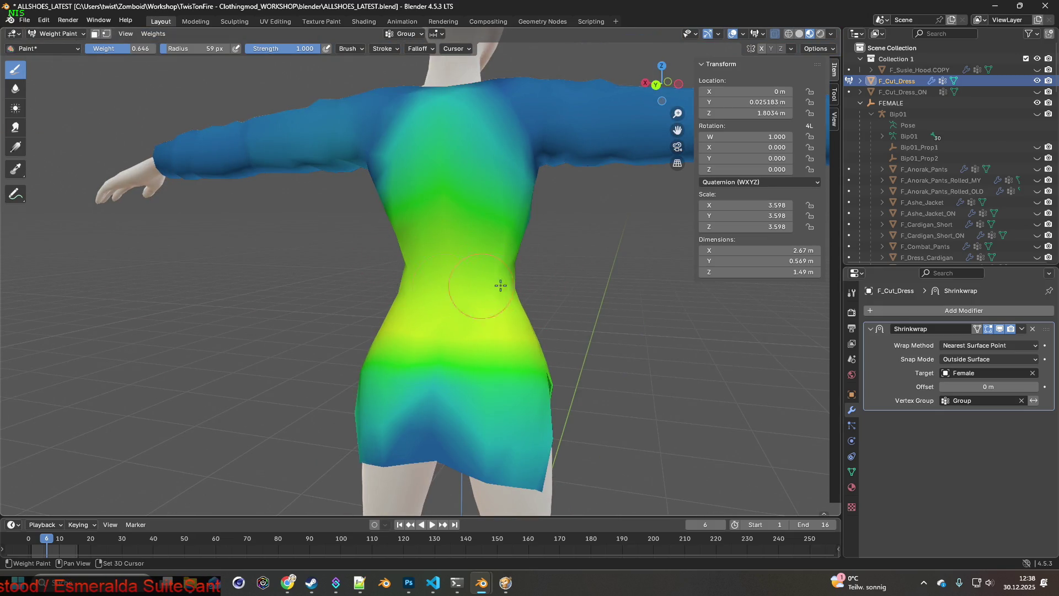
pyautogui.moveTo(464, 286)
pyautogui.mouseDown(button='middle')
pyautogui.moveTo(363, 282)
pyautogui.moveTo(391, 287)
pyautogui.mouseUp(button='middle')
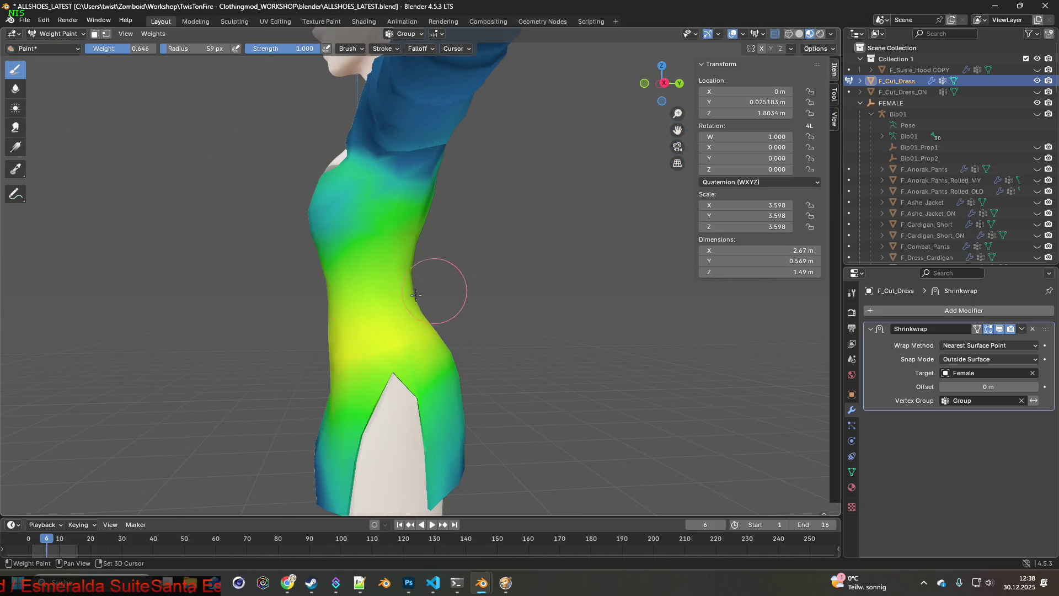
pyautogui.moveTo(460, 281)
pyautogui.mouseDown(button='middle')
pyautogui.moveTo(403, 288)
pyautogui.moveTo(404, 258)
pyautogui.mouseUp(button='middle')
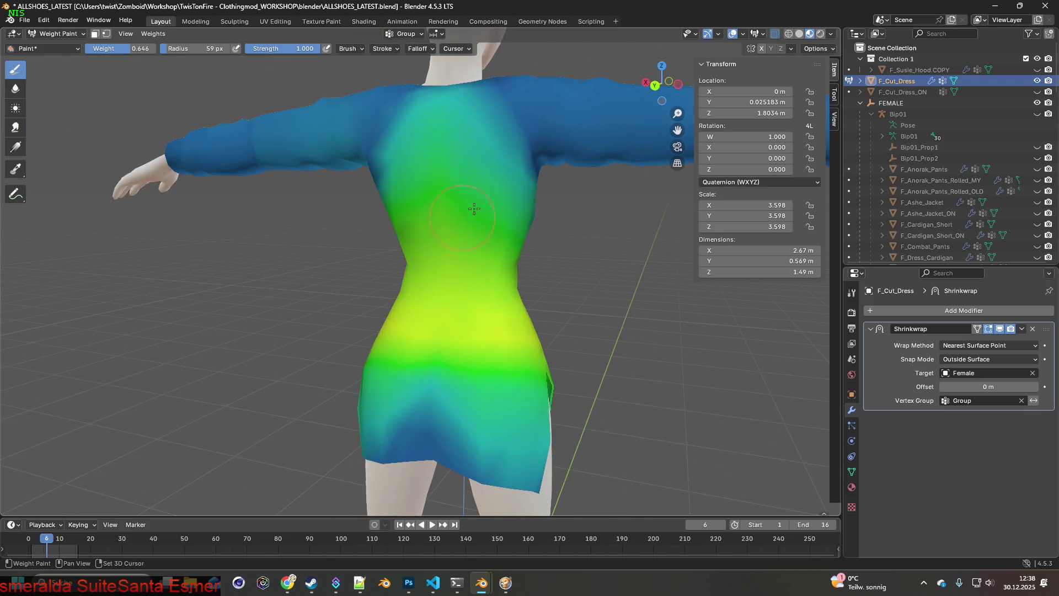
pyautogui.moveTo(518, 209); pyautogui.dragTo(504, 237, button='middle')
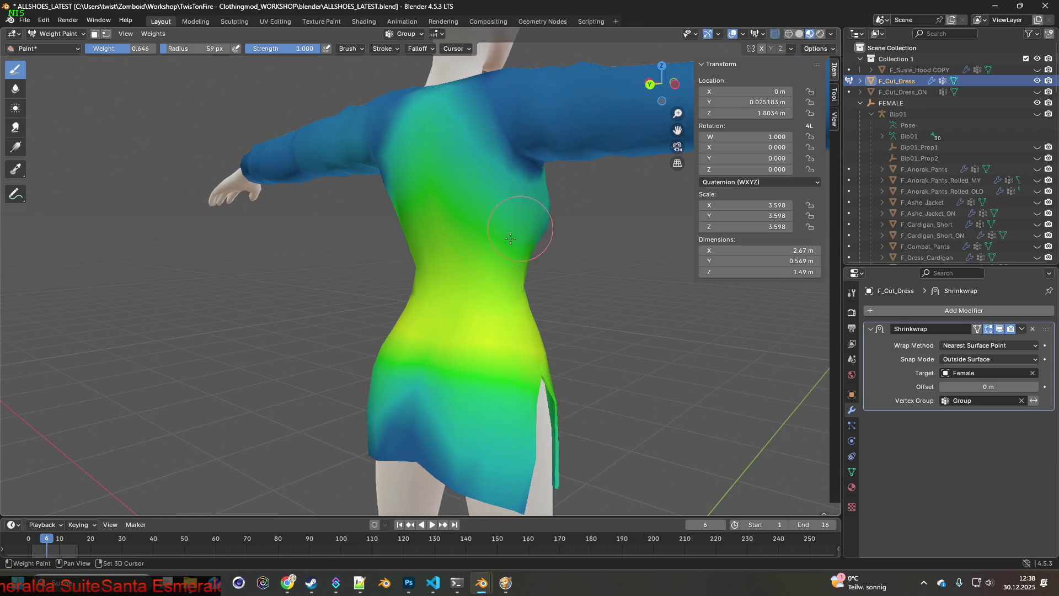
pyautogui.moveTo(574, 237)
pyautogui.mouseDown(button='middle')
pyautogui.moveTo(496, 243)
pyautogui.moveTo(442, 226)
pyautogui.moveTo(424, 252)
pyautogui.moveTo(369, 257)
pyautogui.moveTo(530, 228)
pyautogui.moveTo(465, 265)
pyautogui.mouseUp(button='middle')
pyautogui.moveTo(455, 263); pyautogui.dragTo(525, 332, button='middle')
pyautogui.scroll(5, 477, 295)
pyautogui.moveTo(492, 296); pyautogui.dragTo(342, 323, button='middle')
pyautogui.moveTo(301, 343); pyautogui.dragTo(316, 345)
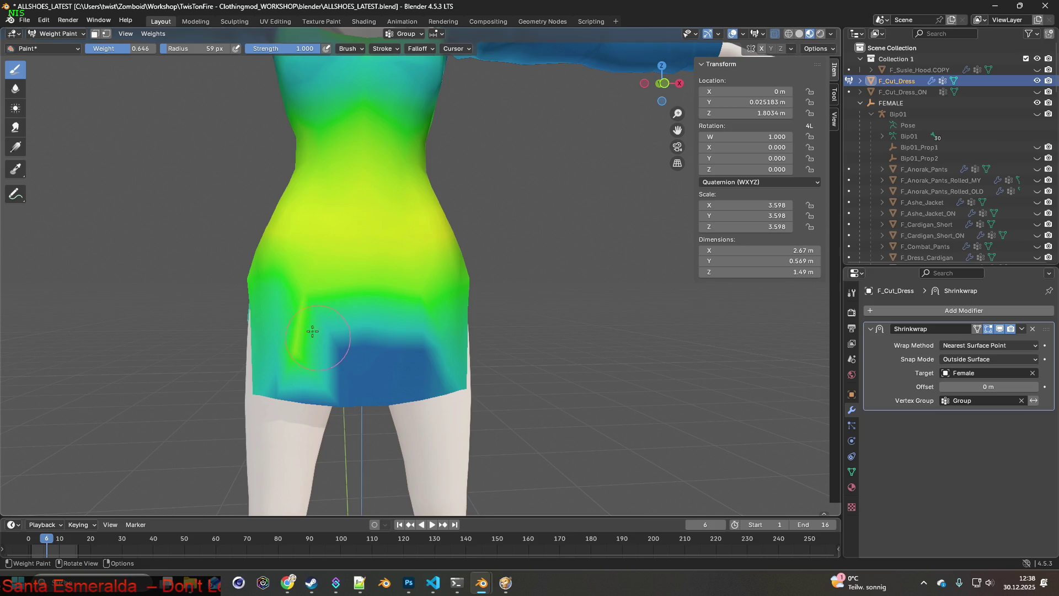
pyautogui.click(44, 20)
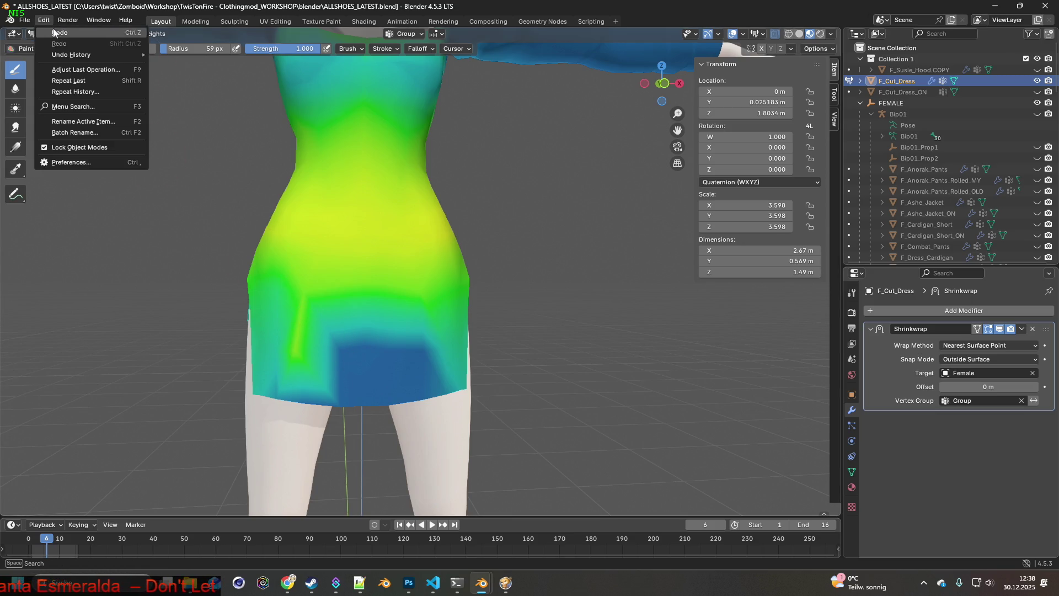
# Undo the stray green streak and repaint the lower dress evenly, checking around the side slit.
pyautogui.click(55, 33)
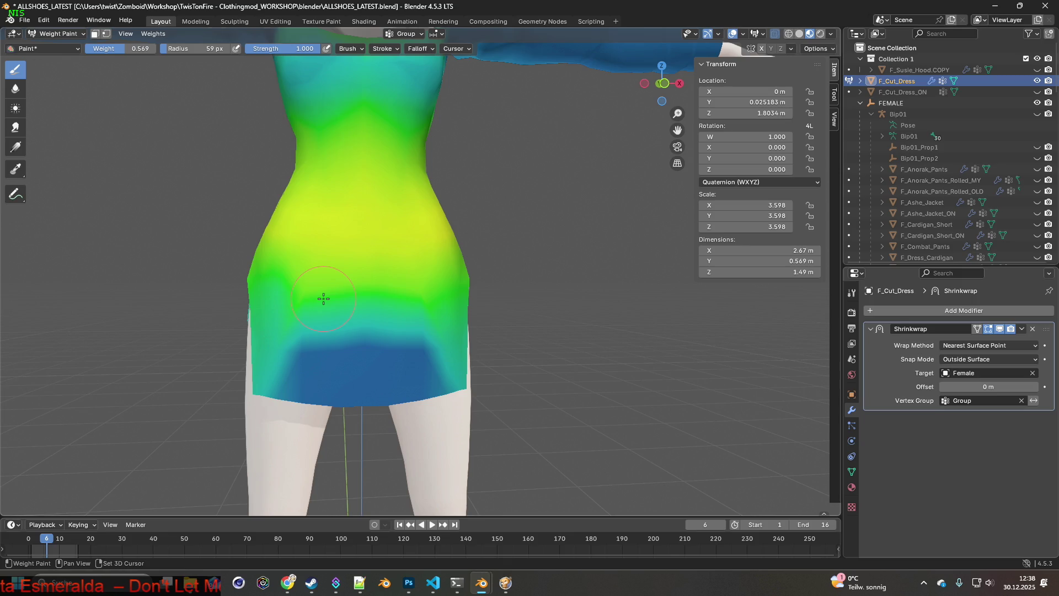
pyautogui.moveTo(309, 336); pyautogui.dragTo(419, 331)
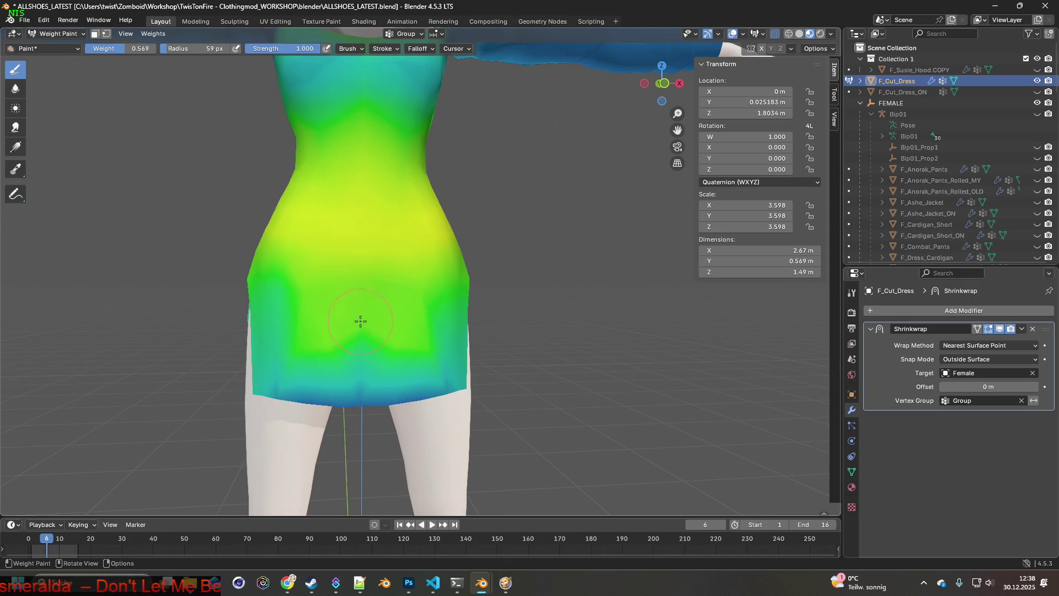
pyautogui.moveTo(322, 314)
pyautogui.mouseDown(button='middle')
pyautogui.moveTo(364, 338)
pyautogui.moveTo(400, 316)
pyautogui.moveTo(279, 319)
pyautogui.mouseUp(button='middle')
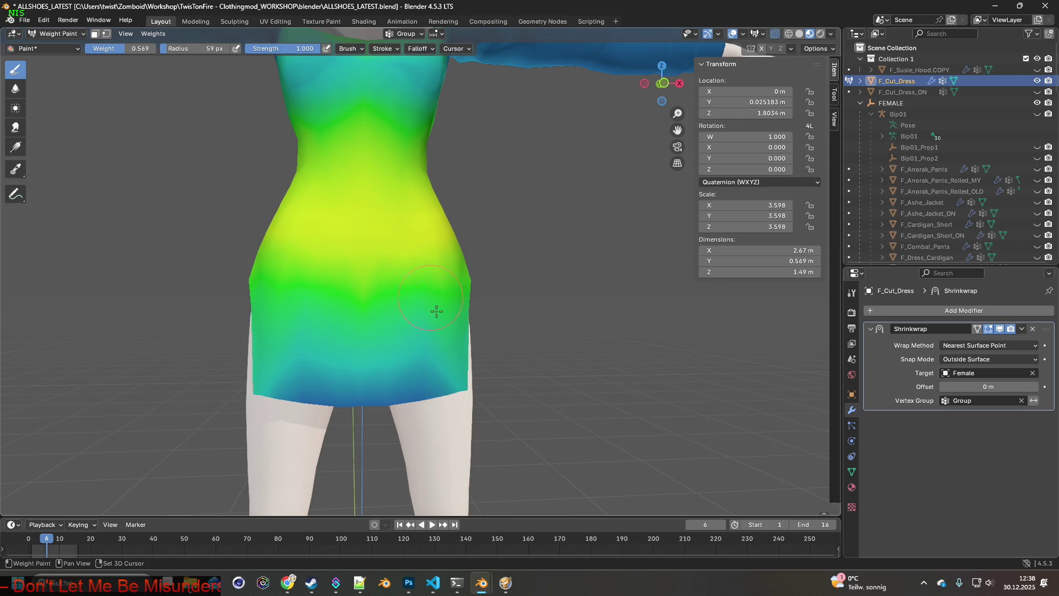
pyautogui.moveTo(341, 313)
pyautogui.mouseDown(button='middle')
pyautogui.moveTo(237, 313)
pyautogui.moveTo(446, 309)
pyautogui.moveTo(347, 312)
pyautogui.moveTo(425, 328)
pyautogui.moveTo(439, 282)
pyautogui.moveTo(333, 314)
pyautogui.moveTo(539, 304)
pyautogui.moveTo(404, 254)
pyautogui.moveTo(472, 223)
pyautogui.moveTo(319, 217)
pyautogui.moveTo(402, 249)
pyautogui.moveTo(381, 237)
pyautogui.moveTo(421, 267)
pyautogui.moveTo(417, 253)
pyautogui.moveTo(442, 248)
pyautogui.moveTo(354, 237)
pyautogui.moveTo(386, 299)
pyautogui.mouseUp(button='middle')
# Lower the paint weight to 0.119 and paint it across the chest below the cut-out.
pyautogui.scroll(3, 428, 246)
pyautogui.moveTo(120, 48); pyautogui.dragTo(107, 49)
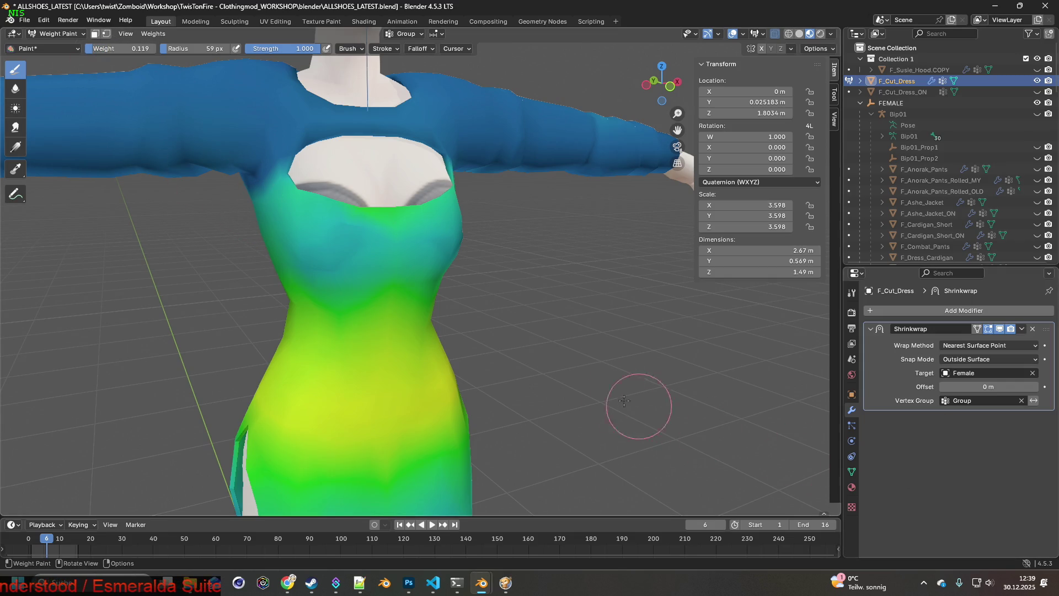
pyautogui.keyDown('shift'); pyautogui.moveTo(516, 342); pyautogui.dragTo(484, 338, button='middle'); pyautogui.keyUp('shift')
pyautogui.scroll(2, 484, 339)
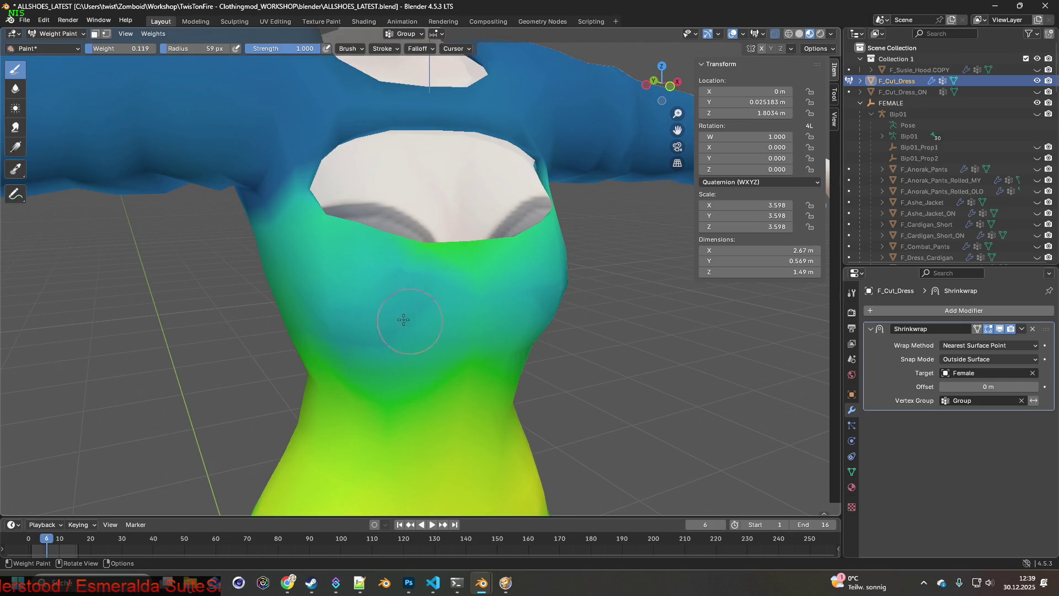
pyautogui.moveTo(348, 276)
pyautogui.mouseDown()
pyautogui.moveTo(381, 284)
pyautogui.moveTo(347, 300)
pyautogui.moveTo(377, 308)
pyautogui.moveTo(331, 339)
pyautogui.moveTo(382, 343)
pyautogui.moveTo(331, 331)
pyautogui.moveTo(315, 315)
pyautogui.moveTo(315, 325)
pyautogui.moveTo(353, 348)
pyautogui.mouseUp()
pyautogui.moveTo(353, 347)
pyautogui.mouseDown(button='middle')
pyautogui.moveTo(441, 354)
pyautogui.moveTo(432, 313)
pyautogui.mouseUp(button='middle')
pyautogui.moveTo(455, 302)
pyautogui.mouseDown()
pyautogui.moveTo(481, 269)
pyautogui.moveTo(459, 314)
pyautogui.moveTo(398, 314)
pyautogui.moveTo(456, 289)
pyautogui.moveTo(474, 259)
pyautogui.mouseUp()
pyautogui.moveTo(474, 259)
pyautogui.mouseDown(button='middle')
pyautogui.moveTo(386, 307)
pyautogui.moveTo(339, 308)
pyautogui.mouseUp(button='middle')
pyautogui.moveTo(339, 308)
pyautogui.mouseDown()
pyautogui.moveTo(353, 309)
pyautogui.moveTo(313, 307)
pyautogui.moveTo(273, 251)
pyautogui.moveTo(352, 296)
pyautogui.moveTo(296, 341)
pyautogui.moveTo(274, 256)
pyautogui.moveTo(318, 320)
pyautogui.mouseUp()
pyautogui.moveTo(319, 320); pyautogui.dragTo(420, 307, button='middle')
# Blur the dark-blue chest patches, especially on the left, toward teal.
pyautogui.moveTo(478, 290)
pyautogui.keyDown('shift'); pyautogui.mouseDown()
pyautogui.moveTo(502, 241)
pyautogui.moveTo(502, 254)
pyautogui.moveTo(499, 235)
pyautogui.mouseUp(); pyautogui.keyUp('shift')
pyautogui.moveTo(498, 235); pyautogui.dragTo(513, 279, button='middle')
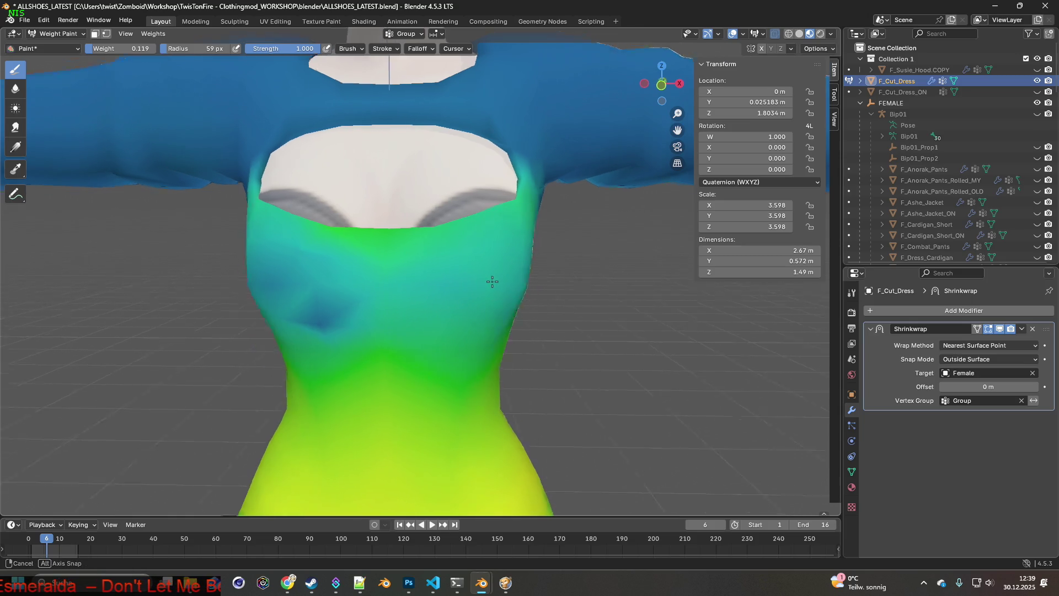
pyautogui.keyDown('shift'); pyautogui.moveTo(331, 314); pyautogui.dragTo(291, 290); pyautogui.keyUp('shift')
pyautogui.moveTo(291, 291); pyautogui.dragTo(362, 313, button='middle')
pyautogui.moveTo(361, 312)
pyautogui.keyDown('shift'); pyautogui.mouseDown()
pyautogui.moveTo(288, 331)
pyautogui.moveTo(315, 371)
pyautogui.moveTo(289, 260)
pyautogui.mouseUp(); pyautogui.keyUp('shift')
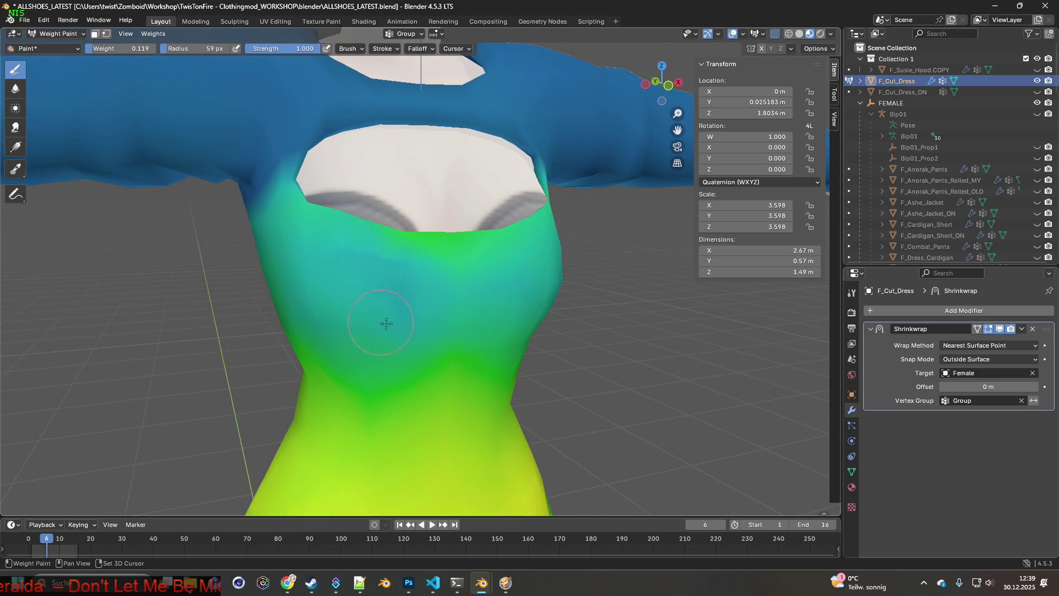
pyautogui.moveTo(402, 291)
pyautogui.mouseDown(button='middle')
pyautogui.moveTo(307, 287)
pyautogui.moveTo(307, 303)
pyautogui.moveTo(346, 312)
pyautogui.moveTo(343, 288)
pyautogui.mouseUp(button='middle')
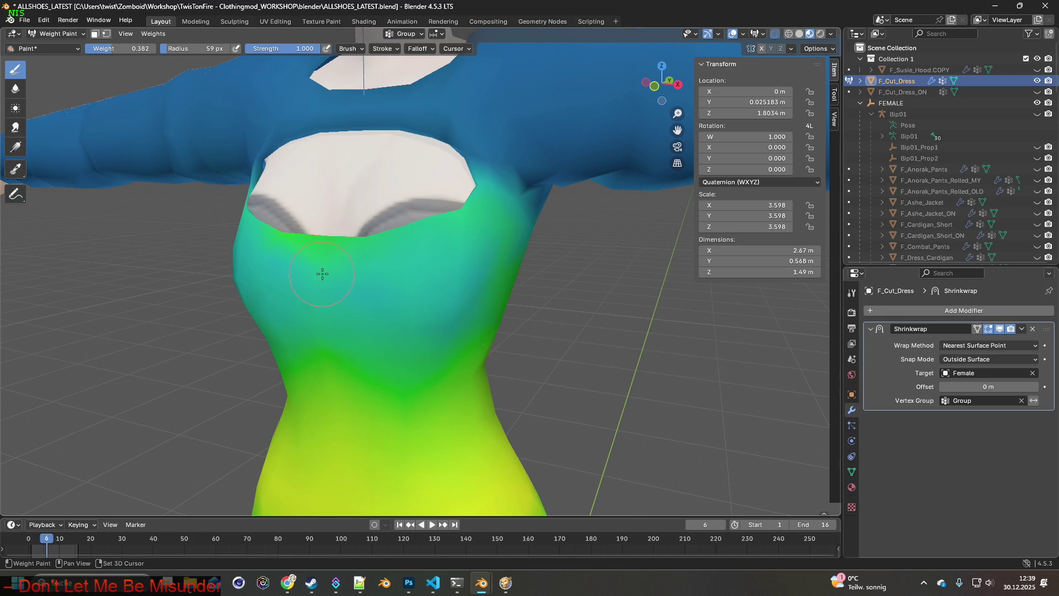
# Orbit around the dress to inspect the chest weights from side, low and frontal angles.
pyautogui.moveTo(331, 272); pyautogui.dragTo(371, 232, button='middle')
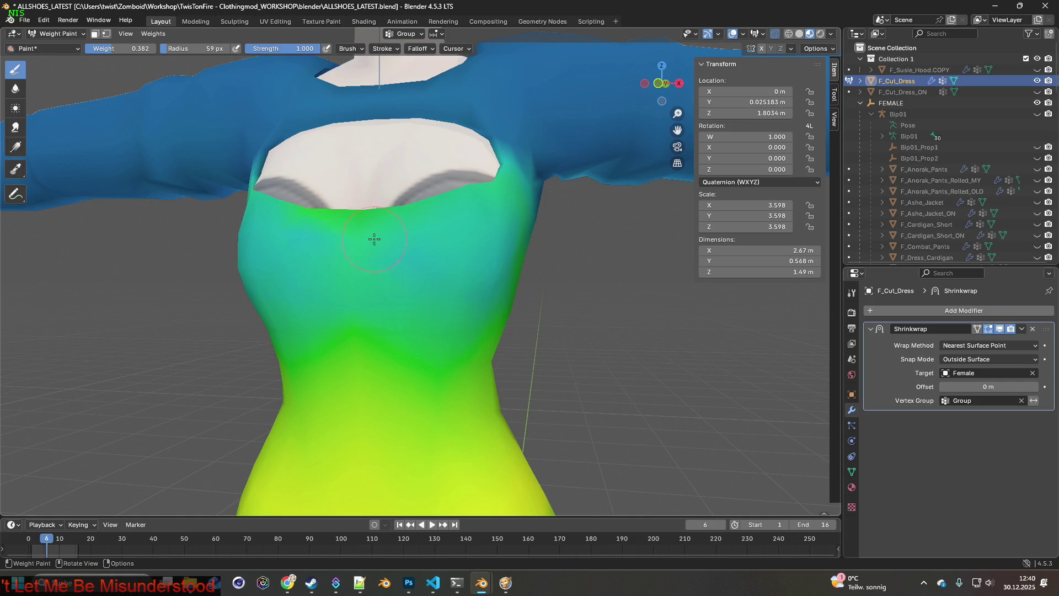
pyautogui.moveTo(418, 323)
pyautogui.mouseDown(button='middle')
pyautogui.moveTo(442, 310)
pyautogui.moveTo(475, 338)
pyautogui.moveTo(566, 352)
pyautogui.moveTo(515, 355)
pyautogui.moveTo(407, 329)
pyautogui.moveTo(388, 348)
pyautogui.moveTo(389, 366)
pyautogui.moveTo(420, 366)
pyautogui.moveTo(420, 378)
pyautogui.moveTo(392, 344)
pyautogui.moveTo(279, 267)
pyautogui.moveTo(347, 309)
pyautogui.moveTo(331, 325)
pyautogui.moveTo(355, 355)
pyautogui.moveTo(435, 288)
pyautogui.moveTo(404, 240)
pyautogui.mouseUp(button='middle')
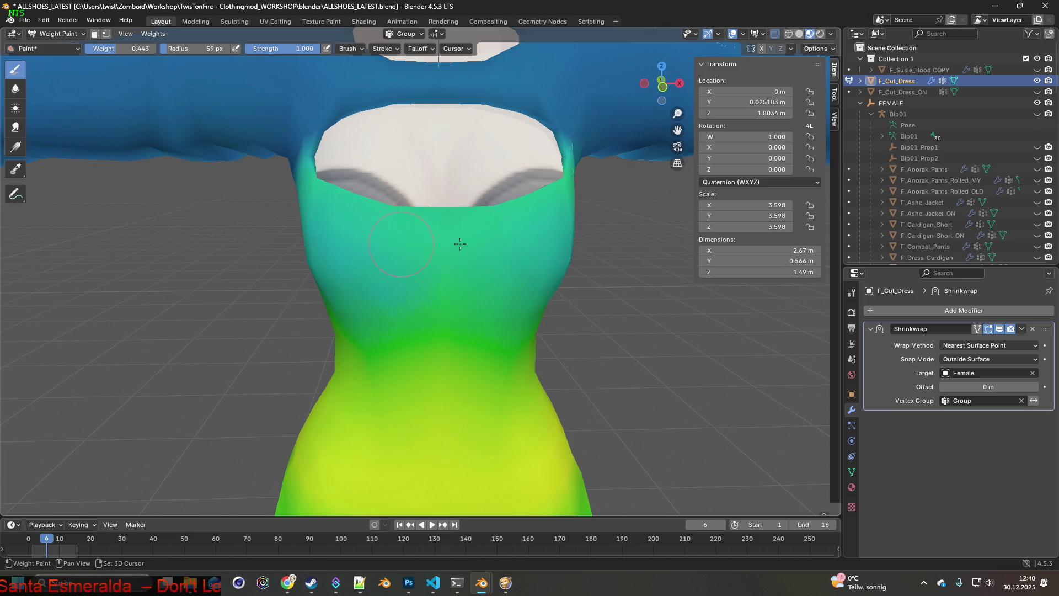
pyautogui.moveTo(347, 230)
pyautogui.mouseDown(button='middle')
pyautogui.moveTo(454, 253)
pyautogui.moveTo(395, 293)
pyautogui.moveTo(390, 315)
pyautogui.moveTo(479, 308)
pyautogui.moveTo(420, 335)
pyautogui.mouseUp(button='middle')
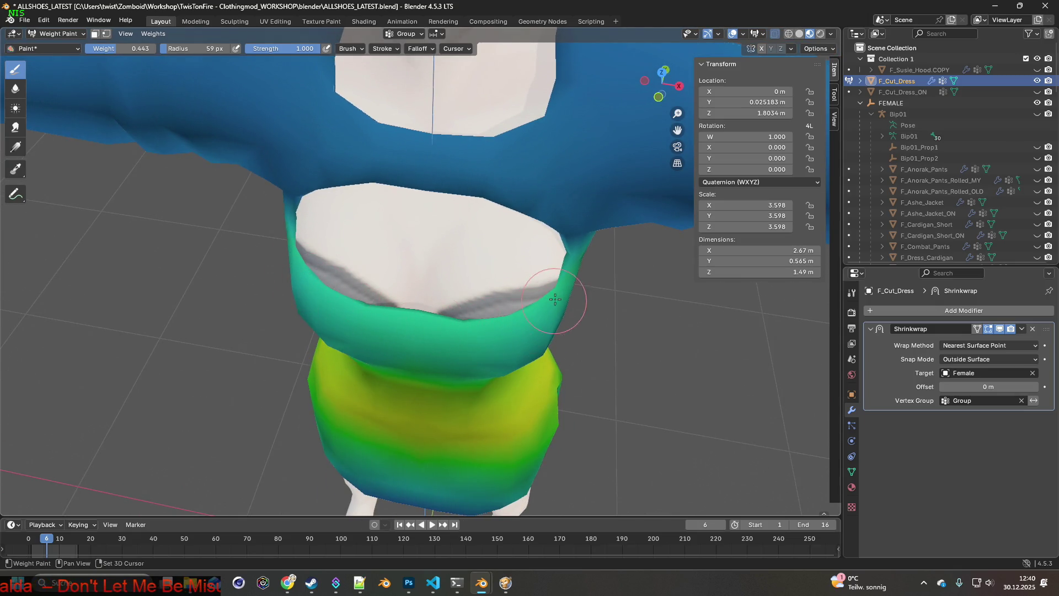
pyautogui.moveTo(472, 345)
pyautogui.mouseDown(button='middle')
pyautogui.moveTo(479, 326)
pyautogui.moveTo(422, 317)
pyautogui.moveTo(441, 291)
pyautogui.moveTo(445, 256)
pyautogui.moveTo(503, 244)
pyautogui.moveTo(466, 248)
pyautogui.moveTo(360, 312)
pyautogui.moveTo(443, 224)
pyautogui.moveTo(445, 250)
pyautogui.moveTo(403, 256)
pyautogui.moveTo(417, 257)
pyautogui.mouseUp(button='middle')
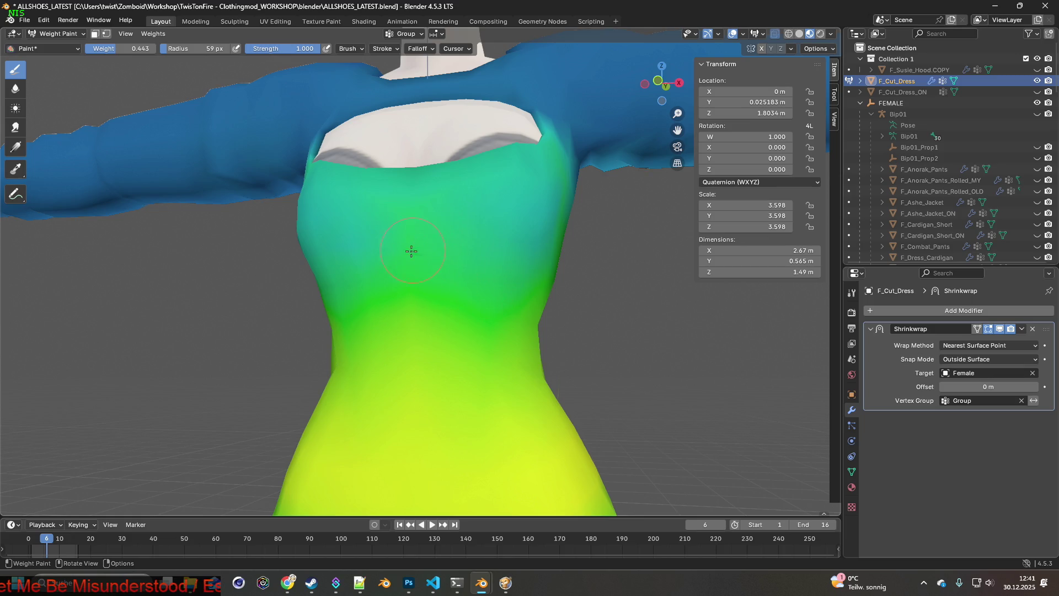
pyautogui.moveTo(370, 274)
pyautogui.mouseDown(button='middle')
pyautogui.moveTo(432, 288)
pyautogui.moveTo(401, 262)
pyautogui.moveTo(419, 305)
pyautogui.mouseUp(button='middle')
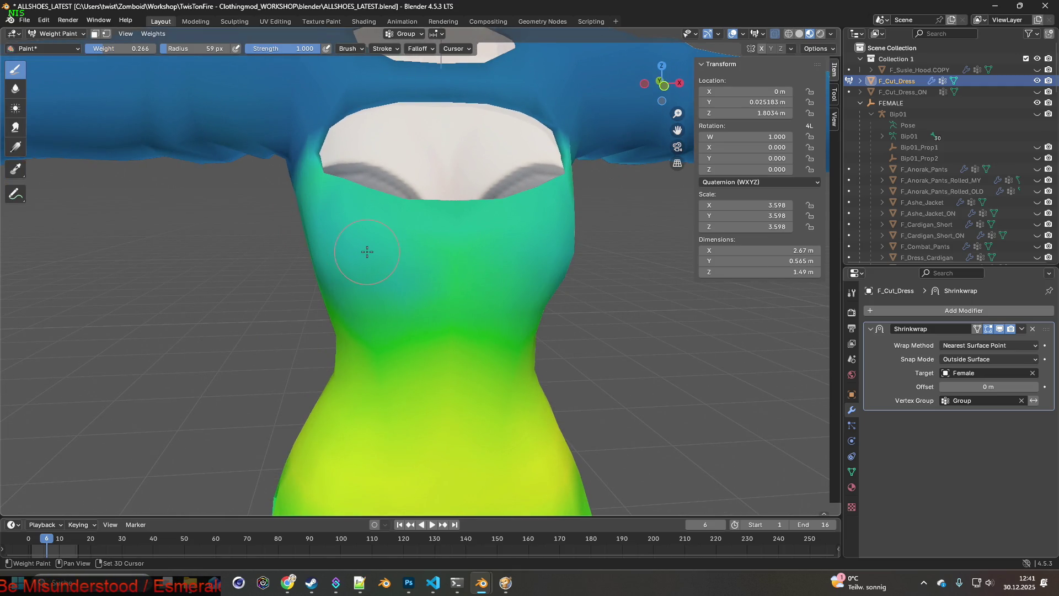
# Set brush weight 0.220 and strength 0.446, then inspect the dress weights from all sides.
pyautogui.moveTo(115, 48); pyautogui.dragTo(102, 48)
pyautogui.moveTo(342, 227); pyautogui.dragTo(380, 243, button='middle')
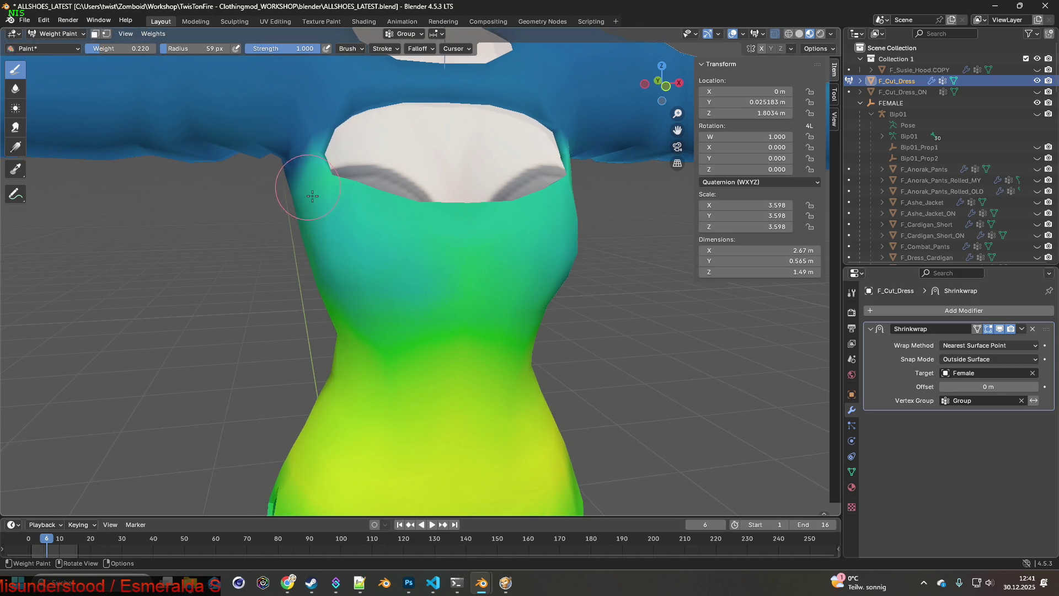
pyautogui.moveTo(248, 406); pyautogui.dragTo(254, 405)
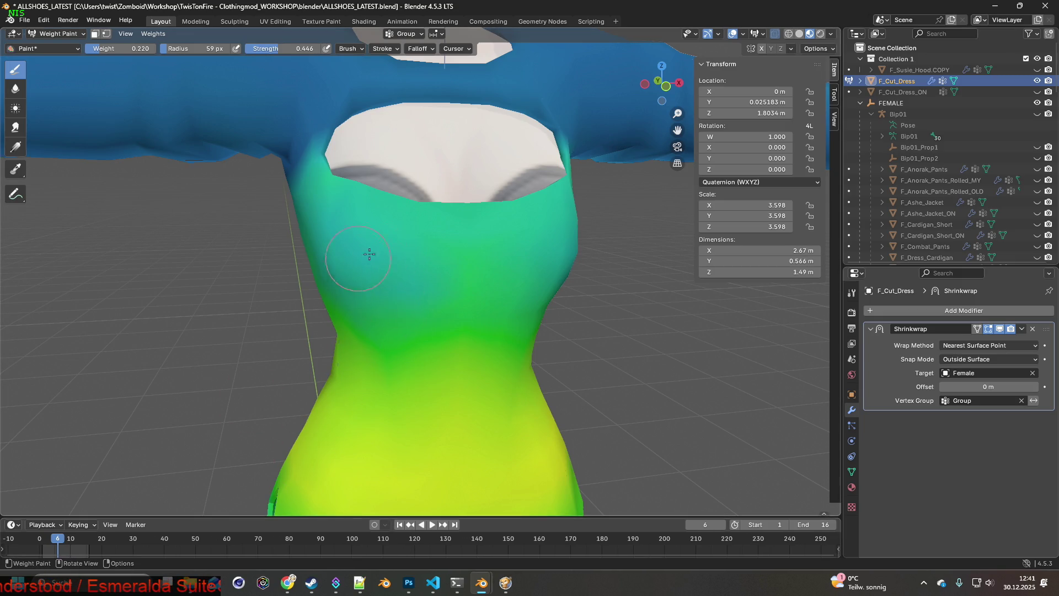
pyautogui.moveTo(382, 259)
pyautogui.mouseDown(button='middle')
pyautogui.moveTo(471, 291)
pyautogui.moveTo(497, 258)
pyautogui.mouseUp(button='middle')
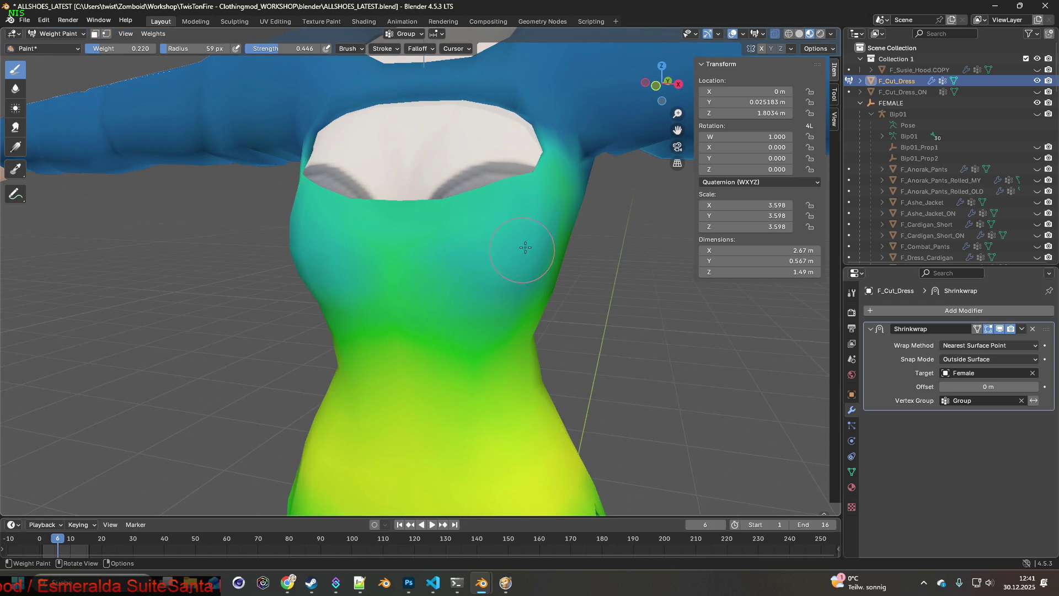
pyautogui.moveTo(548, 257); pyautogui.dragTo(497, 272, button='middle')
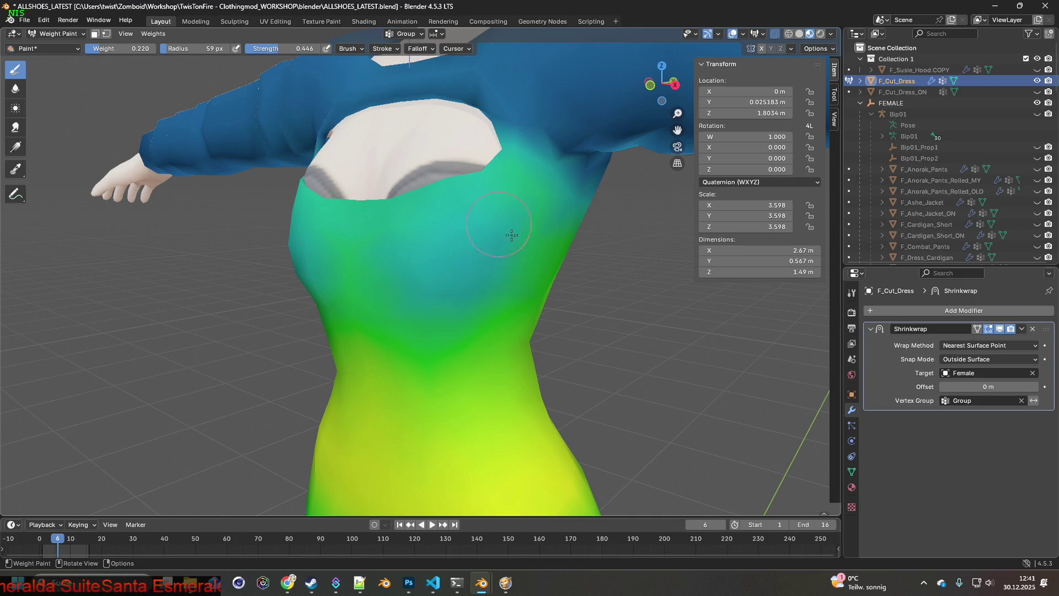
pyautogui.moveTo(475, 270); pyautogui.dragTo(504, 285, button='middle')
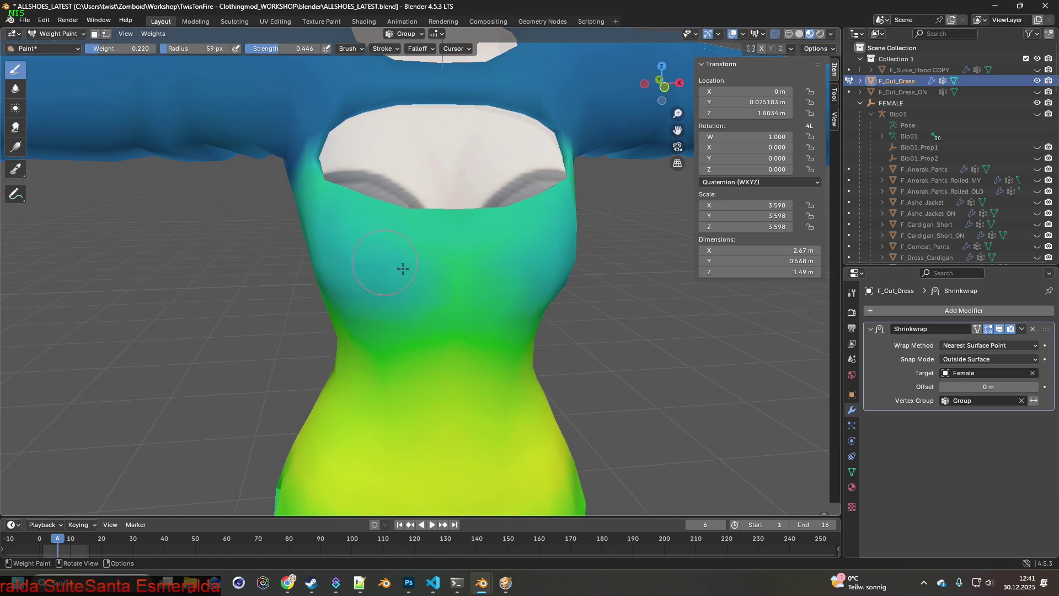
pyautogui.moveTo(385, 284); pyautogui.dragTo(449, 271, button='middle')
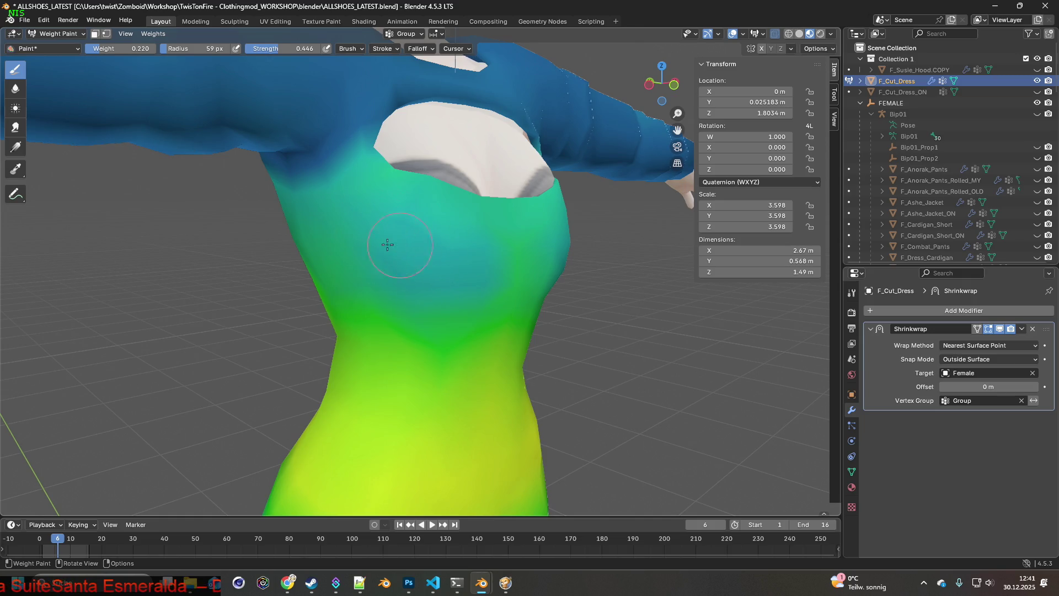
pyautogui.moveTo(414, 271); pyautogui.dragTo(538, 282, button='middle')
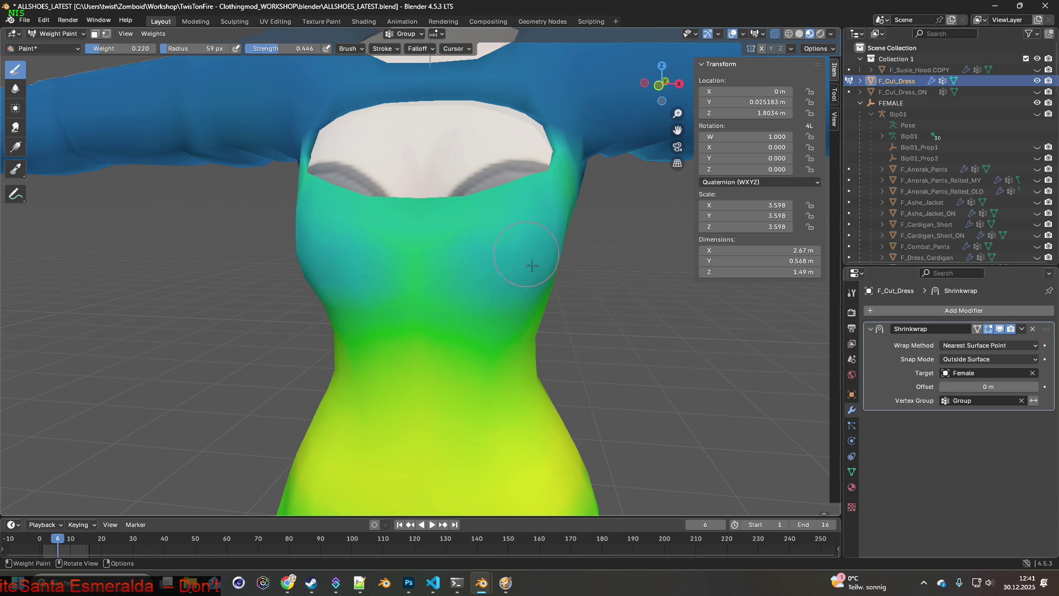
pyautogui.moveTo(563, 259)
pyautogui.mouseDown(button='middle')
pyautogui.moveTo(401, 273)
pyautogui.moveTo(527, 271)
pyautogui.mouseUp(button='middle')
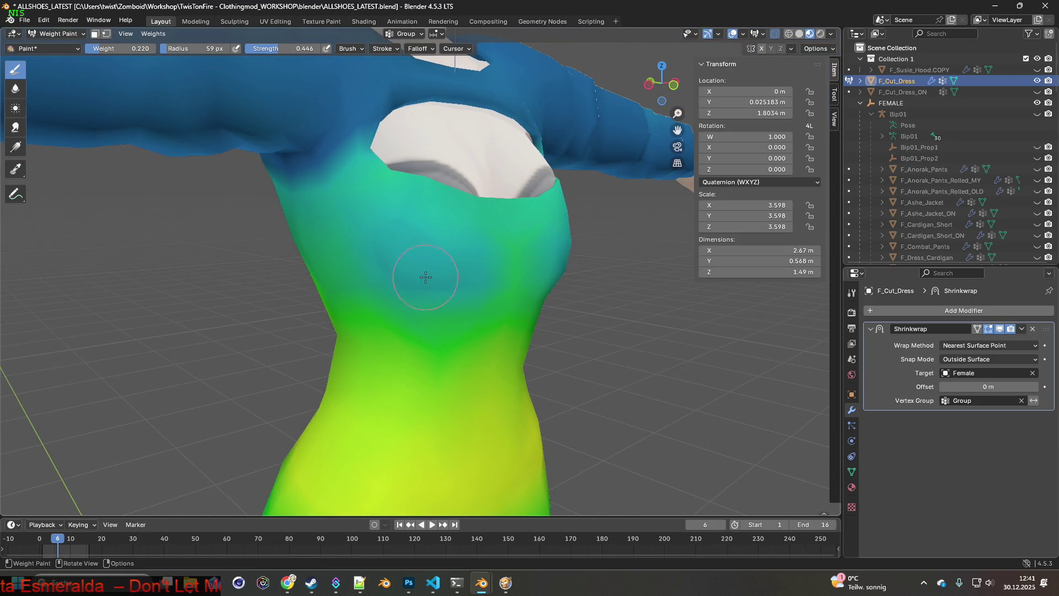
pyautogui.moveTo(521, 290)
pyautogui.mouseDown(button='middle')
pyautogui.moveTo(405, 282)
pyautogui.moveTo(436, 262)
pyautogui.moveTo(455, 281)
pyautogui.moveTo(359, 271)
pyautogui.moveTo(390, 267)
pyautogui.mouseUp(button='middle')
pyautogui.scroll(-2, 435, 262)
# Return to Object Mode and view the grey knit-textured dress from the front.
pyautogui.click(55, 34)
pyautogui.click(52, 43)
pyautogui.moveTo(197, 132)
pyautogui.mouseDown(button='middle')
pyautogui.moveTo(230, 168)
pyautogui.moveTo(323, 182)
pyautogui.moveTo(348, 206)
pyautogui.moveTo(342, 190)
pyautogui.moveTo(406, 194)
pyautogui.moveTo(312, 191)
pyautogui.moveTo(375, 232)
pyautogui.moveTo(437, 221)
pyautogui.moveTo(419, 203)
pyautogui.moveTo(446, 170)
pyautogui.mouseUp(button='middle')
pyautogui.moveTo(436, 163)
pyautogui.mouseDown(button='middle')
pyautogui.moveTo(385, 253)
pyautogui.moveTo(454, 264)
pyautogui.moveTo(397, 272)
pyautogui.moveTo(485, 264)
pyautogui.moveTo(296, 276)
pyautogui.moveTo(485, 285)
pyautogui.moveTo(554, 276)
pyautogui.moveTo(464, 301)
pyautogui.moveTo(465, 290)
pyautogui.moveTo(433, 329)
pyautogui.moveTo(494, 350)
pyautogui.moveTo(525, 301)
pyautogui.moveTo(533, 255)
pyautogui.moveTo(498, 259)
pyautogui.moveTo(555, 279)
pyautogui.moveTo(349, 289)
pyautogui.moveTo(495, 300)
pyautogui.moveTo(292, 303)
pyautogui.moveTo(454, 293)
pyautogui.moveTo(411, 301)
pyautogui.moveTo(441, 311)
pyautogui.moveTo(421, 312)
pyautogui.mouseUp(button='middle')
pyautogui.hotkey('alt', 'Tab')
pyautogui.hotkey('alt', 'Tab')
pyautogui.hotkey('alt', 'Tab')
pyautogui.hotkey('alt', 'Tab')
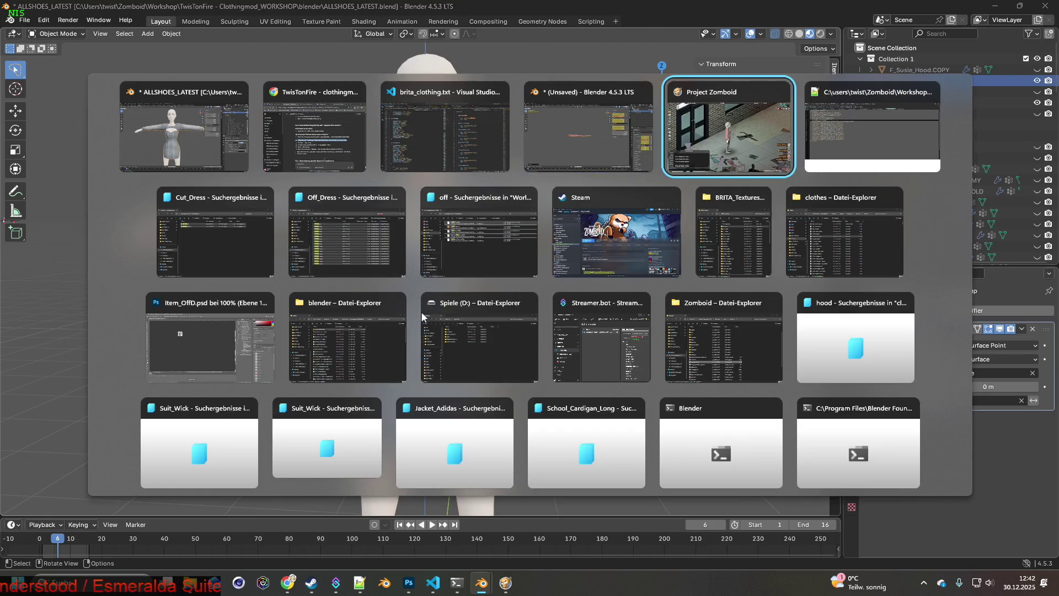
pyautogui.press('space')
pyautogui.scroll(2, 472, 322)
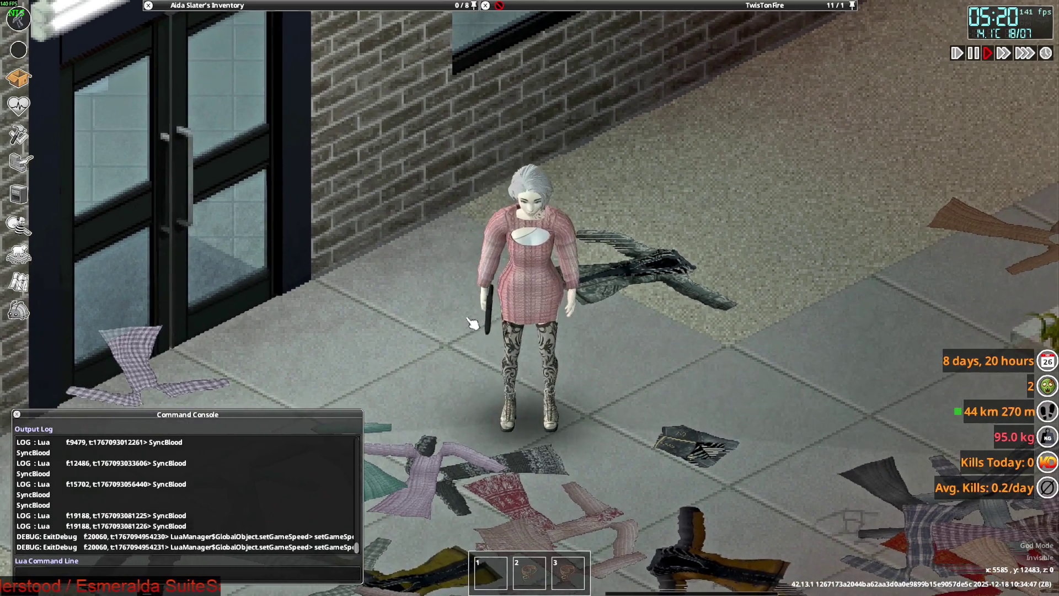
pyautogui.hotkey('alt', 'Tab')
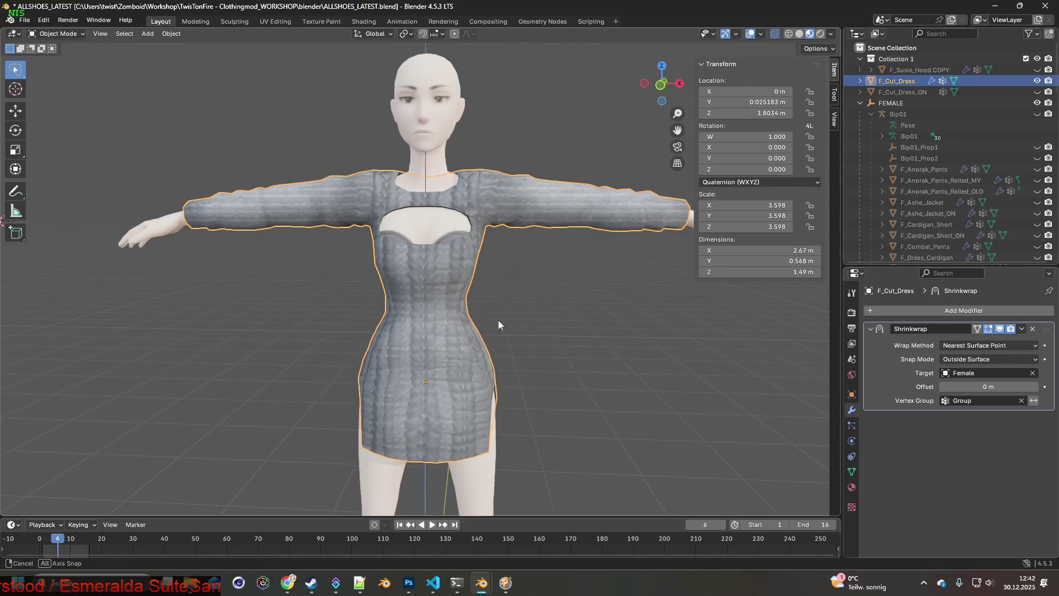
pyautogui.hotkey('alt', 'Tab')
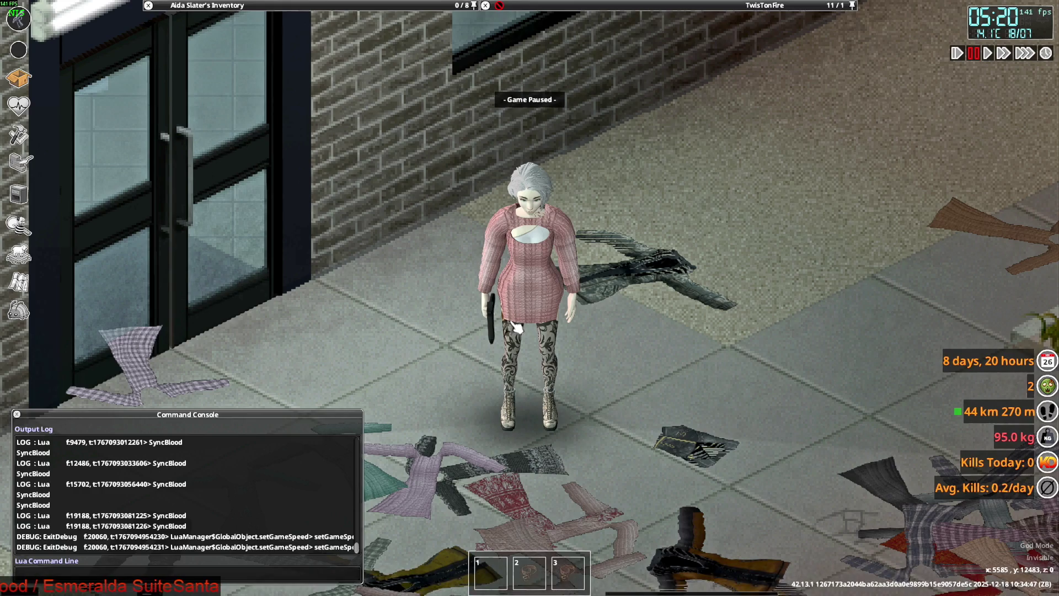
pyautogui.hotkey('alt', 'Tab')
pyautogui.hotkey('alt', 'Tab')
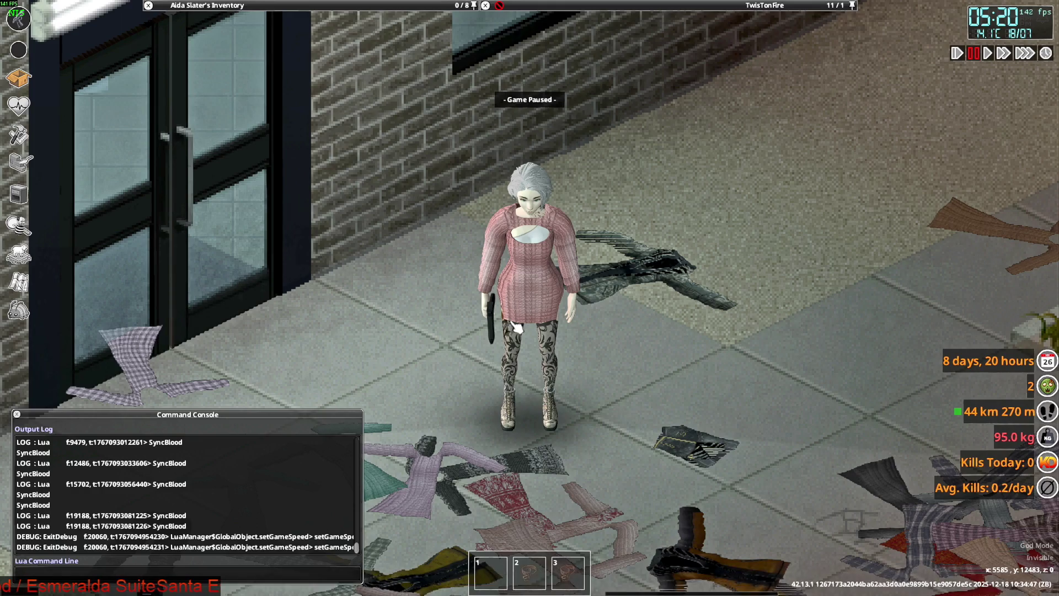
pyautogui.hotkey('alt', 'Tab')
pyautogui.moveTo(511, 326)
pyautogui.mouseDown(button='middle')
pyautogui.moveTo(405, 316)
pyautogui.moveTo(538, 309)
pyautogui.moveTo(428, 305)
pyautogui.moveTo(563, 309)
pyautogui.moveTo(453, 307)
pyautogui.mouseUp(button='middle')
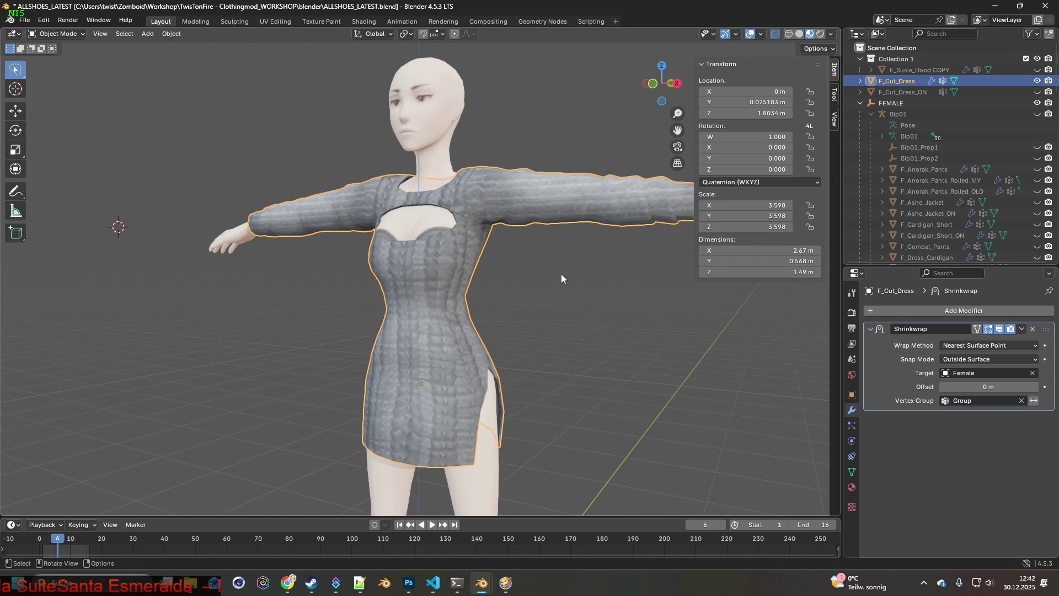
pyautogui.click(64, 34)
pyautogui.click(58, 58)
# Switch to Weight Paint mode and paint lower weight over the yellow waist.
pyautogui.click(55, 34)
pyautogui.click(65, 95)
pyautogui.moveTo(513, 259)
pyautogui.mouseDown(button='middle')
pyautogui.moveTo(440, 321)
pyautogui.moveTo(392, 281)
pyautogui.moveTo(396, 294)
pyautogui.mouseUp(button='middle')
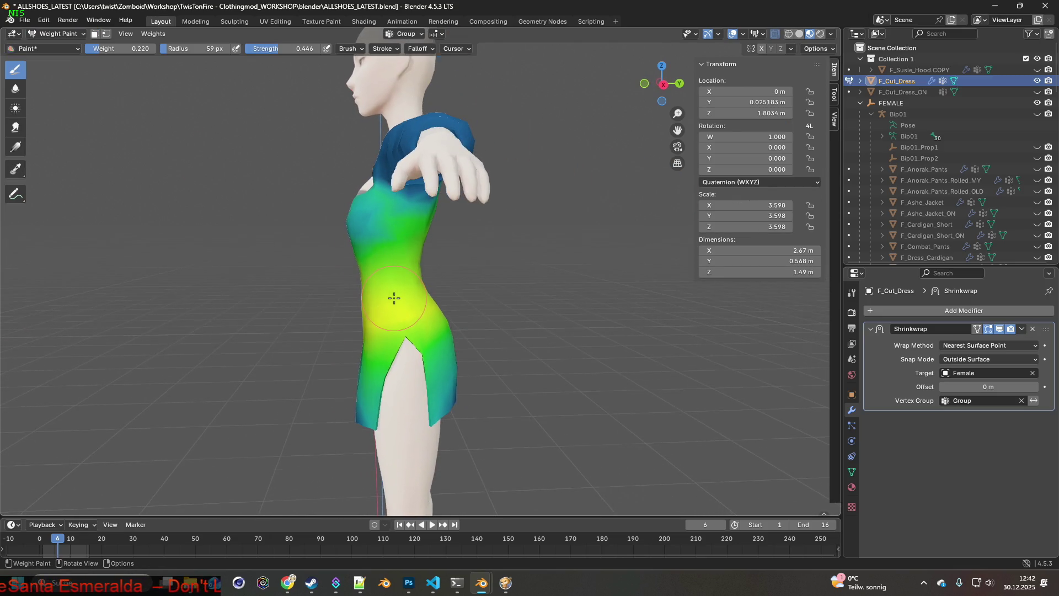
pyautogui.scroll(2, 396, 294)
pyautogui.moveTo(393, 243)
pyautogui.mouseDown()
pyautogui.moveTo(389, 309)
pyautogui.moveTo(376, 294)
pyautogui.moveTo(390, 321)
pyautogui.mouseUp()
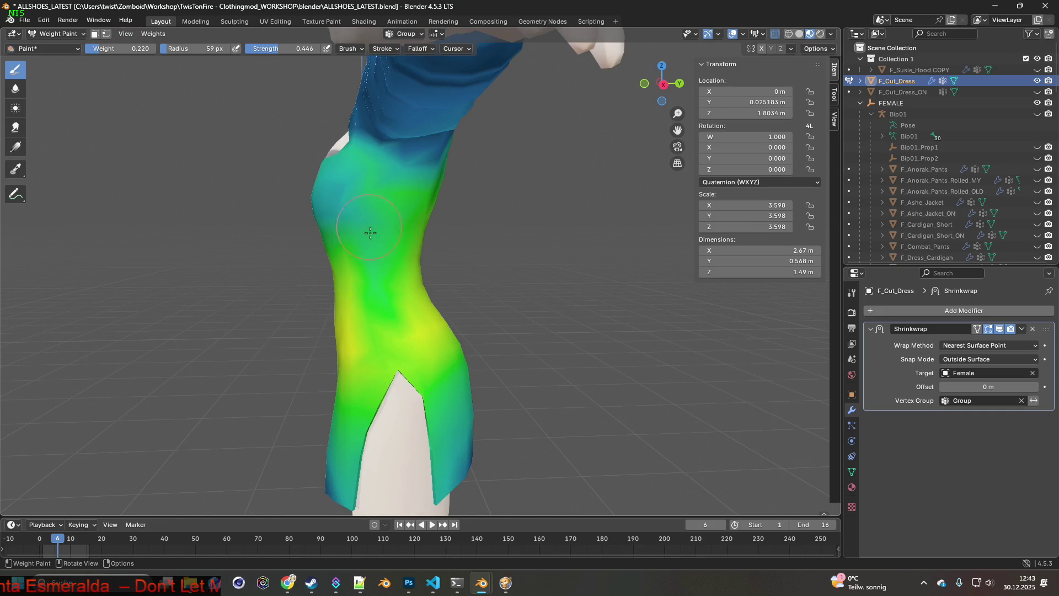
pyautogui.moveTo(386, 273)
pyautogui.mouseDown()
pyautogui.moveTo(406, 319)
pyautogui.moveTo(381, 260)
pyautogui.moveTo(377, 335)
pyautogui.moveTo(421, 349)
pyautogui.moveTo(370, 355)
pyautogui.mouseUp()
# Lower the weights across the yellow hip band, smoothing them down toward the slit.
pyautogui.moveTo(382, 331)
pyautogui.mouseDown(button='middle')
pyautogui.moveTo(442, 329)
pyautogui.moveTo(440, 300)
pyautogui.mouseUp(button='middle')
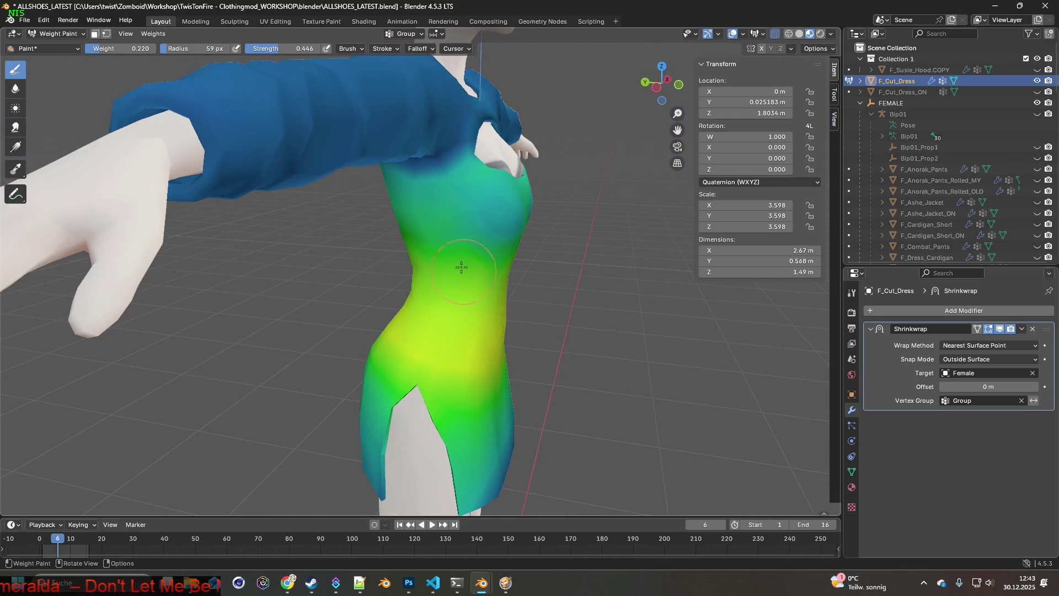
pyautogui.moveTo(442, 287)
pyautogui.mouseDown()
pyautogui.moveTo(436, 353)
pyautogui.moveTo(457, 394)
pyautogui.mouseUp()
pyautogui.moveTo(458, 395); pyautogui.dragTo(445, 252, button='middle')
pyautogui.moveTo(445, 251)
pyautogui.mouseDown()
pyautogui.moveTo(426, 348)
pyautogui.moveTo(445, 246)
pyautogui.moveTo(469, 301)
pyautogui.mouseUp()
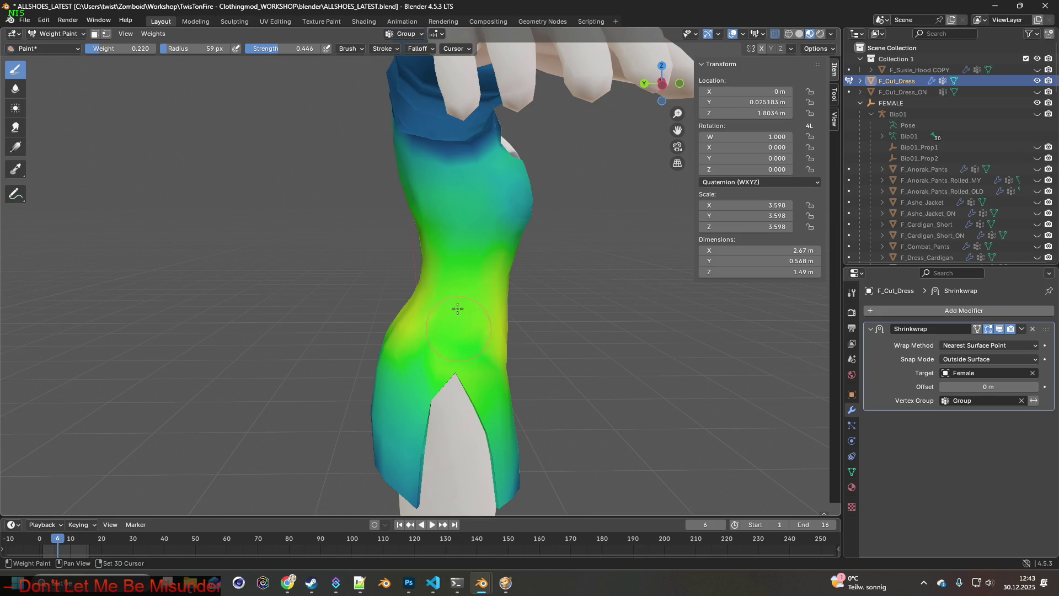
pyautogui.moveTo(462, 336); pyautogui.dragTo(483, 393)
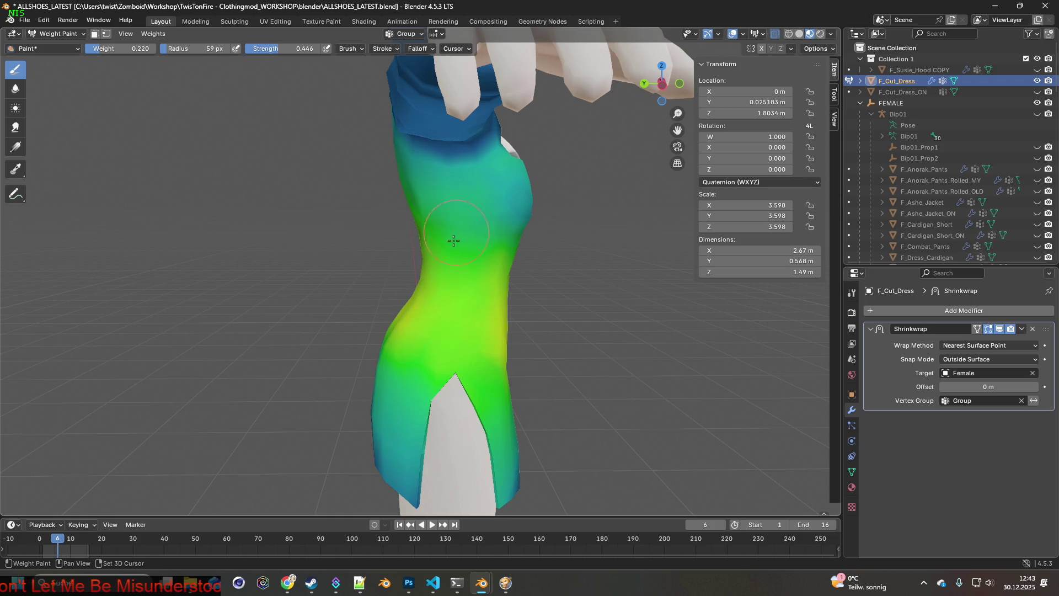
pyautogui.moveTo(468, 246)
pyautogui.mouseDown(button='middle')
pyautogui.moveTo(397, 303)
pyautogui.moveTo(473, 324)
pyautogui.moveTo(398, 245)
pyautogui.mouseUp(button='middle')
pyautogui.moveTo(420, 308); pyautogui.dragTo(383, 275, button='middle')
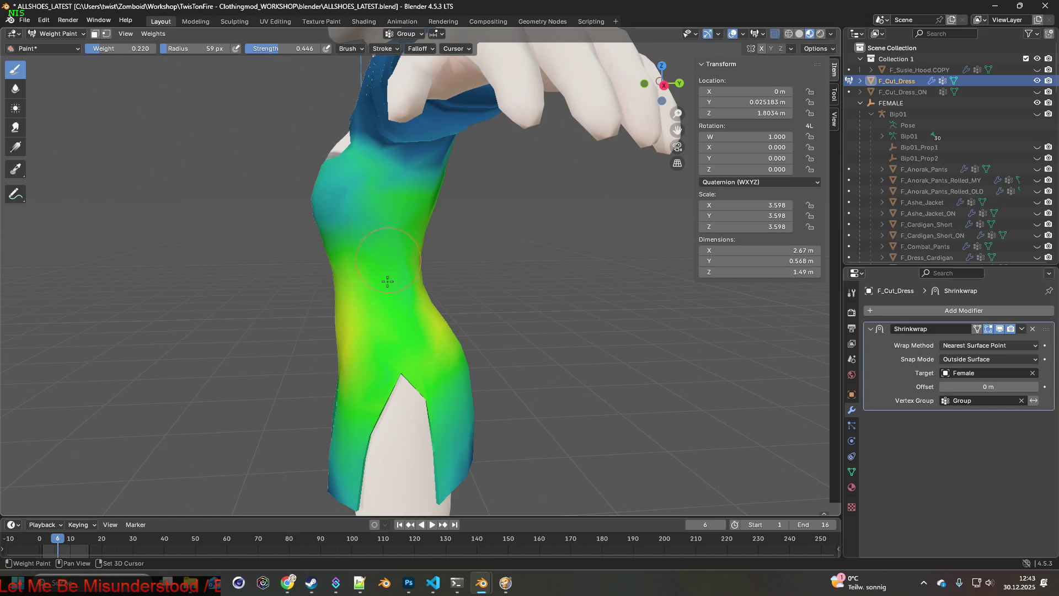
# Set the brush weight to 0.144 and repaint the waist and hip with it.
pyautogui.moveTo(135, 49); pyautogui.dragTo(128, 50)
pyautogui.moveTo(387, 291)
pyautogui.mouseDown()
pyautogui.moveTo(378, 284)
pyautogui.moveTo(390, 303)
pyautogui.mouseUp()
pyautogui.moveTo(387, 250); pyautogui.dragTo(395, 333)
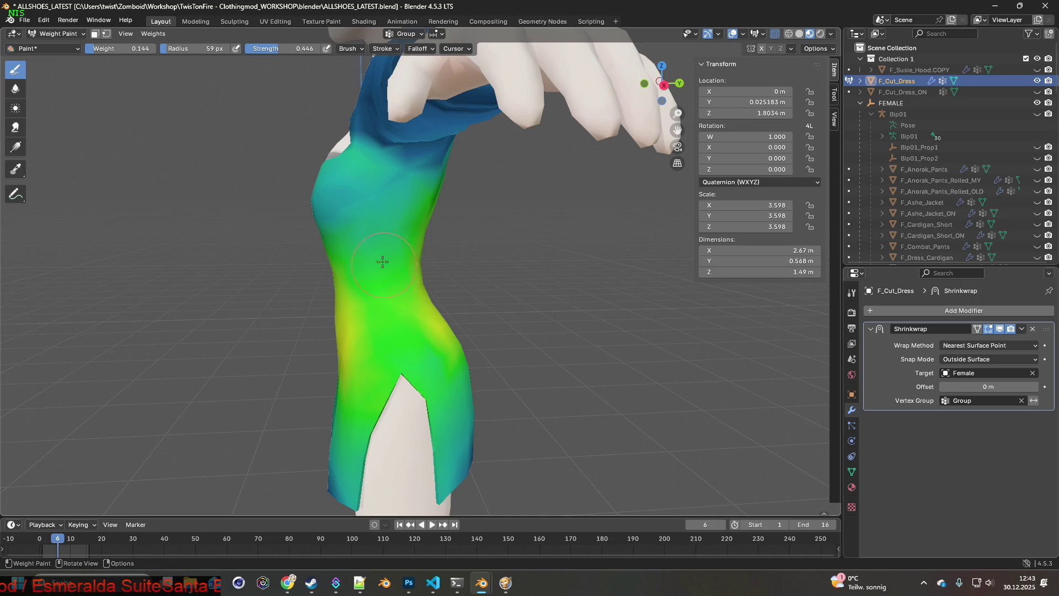
pyautogui.moveTo(381, 278)
pyautogui.mouseDown()
pyautogui.moveTo(393, 314)
pyautogui.moveTo(371, 354)
pyautogui.moveTo(412, 348)
pyautogui.moveTo(402, 297)
pyautogui.moveTo(420, 237)
pyautogui.moveTo(400, 301)
pyautogui.moveTo(376, 293)
pyautogui.moveTo(383, 326)
pyautogui.moveTo(380, 270)
pyautogui.moveTo(397, 284)
pyautogui.moveTo(394, 349)
pyautogui.mouseUp()
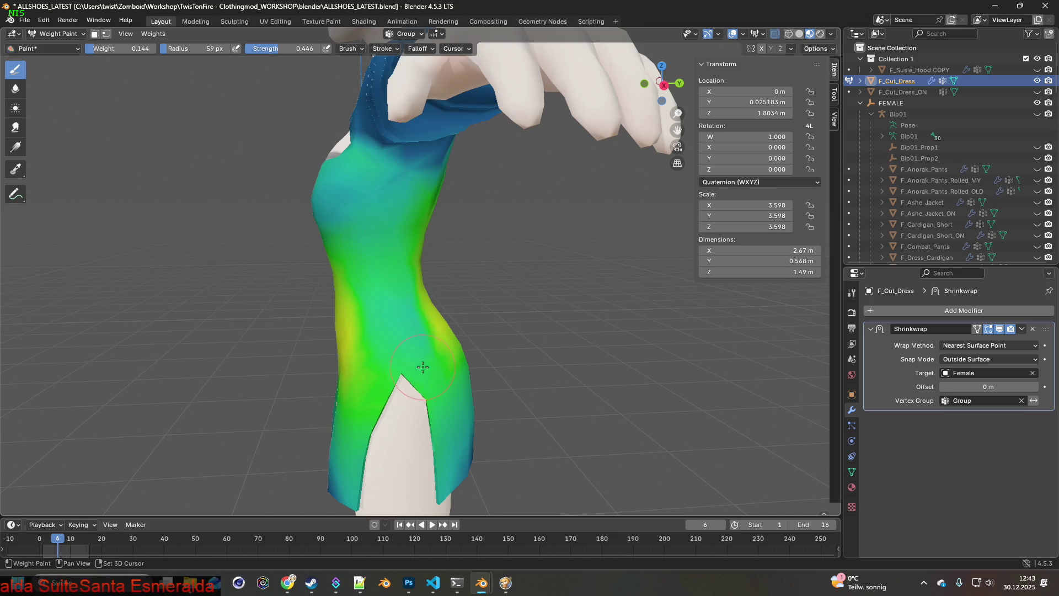
# Paint a low-weight streak from waist to hip and fix the dark-blue spot near the hip.
pyautogui.moveTo(406, 309)
pyautogui.mouseDown(button='middle')
pyautogui.moveTo(432, 276)
pyautogui.moveTo(494, 295)
pyautogui.moveTo(481, 316)
pyautogui.mouseUp(button='middle')
pyautogui.moveTo(481, 316); pyautogui.dragTo(463, 292)
pyautogui.hotkey('ctrl', 'z')
pyautogui.moveTo(465, 233)
pyautogui.mouseDown()
pyautogui.moveTo(436, 331)
pyautogui.moveTo(443, 353)
pyautogui.moveTo(474, 367)
pyautogui.moveTo(478, 254)
pyautogui.moveTo(462, 246)
pyautogui.mouseUp()
pyautogui.moveTo(461, 330); pyautogui.dragTo(433, 365)
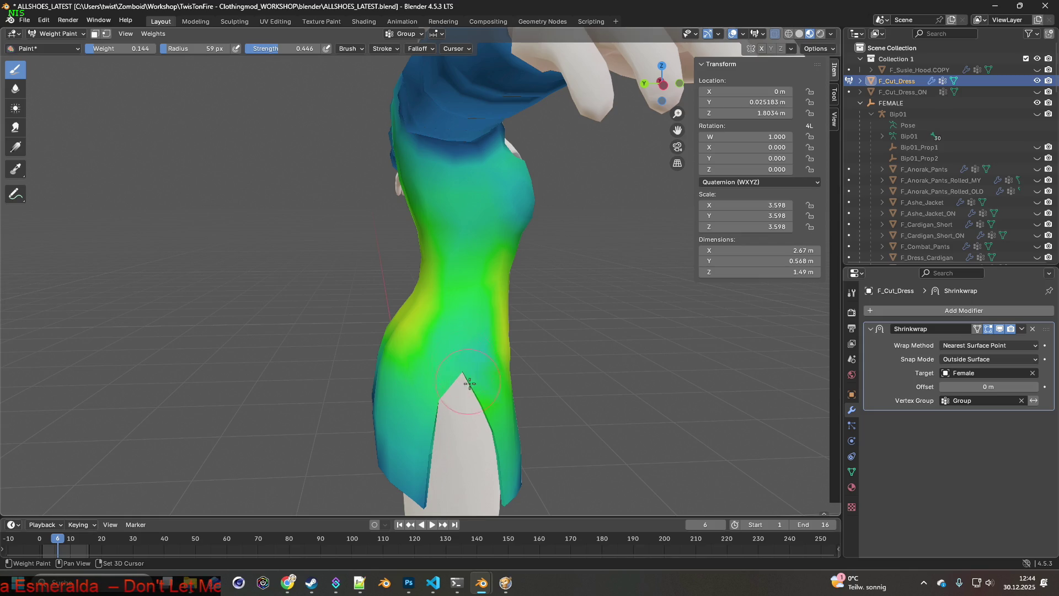
# Paint lower weights down the front of the dress over the hip and waist.
pyautogui.moveTo(465, 221)
pyautogui.mouseDown(button='middle')
pyautogui.moveTo(449, 296)
pyautogui.moveTo(390, 296)
pyautogui.moveTo(464, 305)
pyautogui.moveTo(402, 312)
pyautogui.moveTo(469, 296)
pyautogui.mouseUp(button='middle')
pyautogui.moveTo(463, 231); pyautogui.dragTo(462, 287)
pyautogui.moveTo(457, 323); pyautogui.dragTo(462, 305, button='middle')
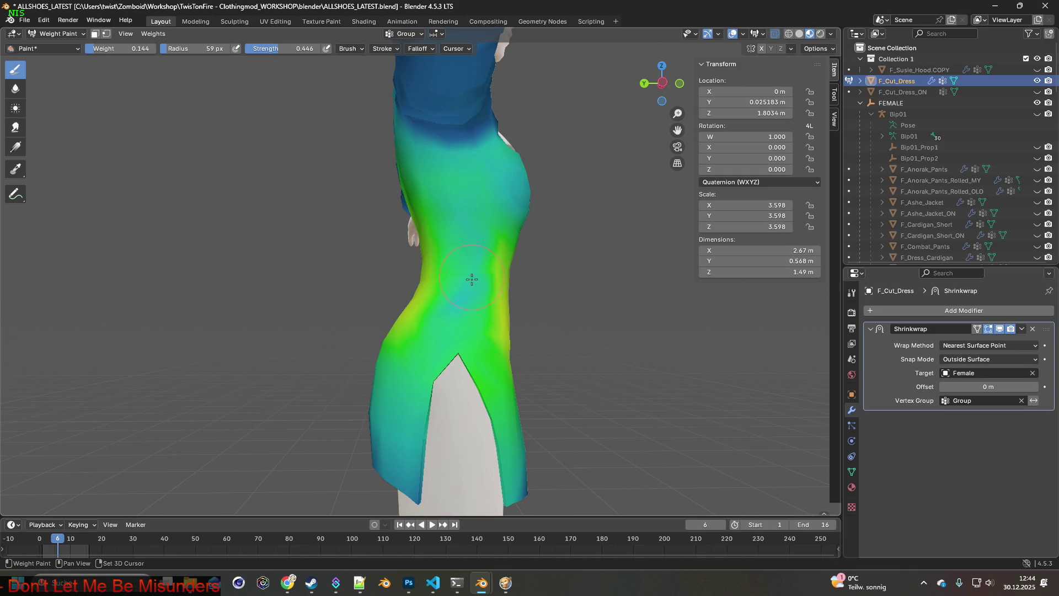
pyautogui.moveTo(464, 323)
pyautogui.mouseDown(button='middle')
pyautogui.moveTo(394, 328)
pyautogui.moveTo(524, 324)
pyautogui.moveTo(528, 334)
pyautogui.moveTo(420, 334)
pyautogui.mouseUp(button='middle')
pyautogui.scroll(5, 415, 331)
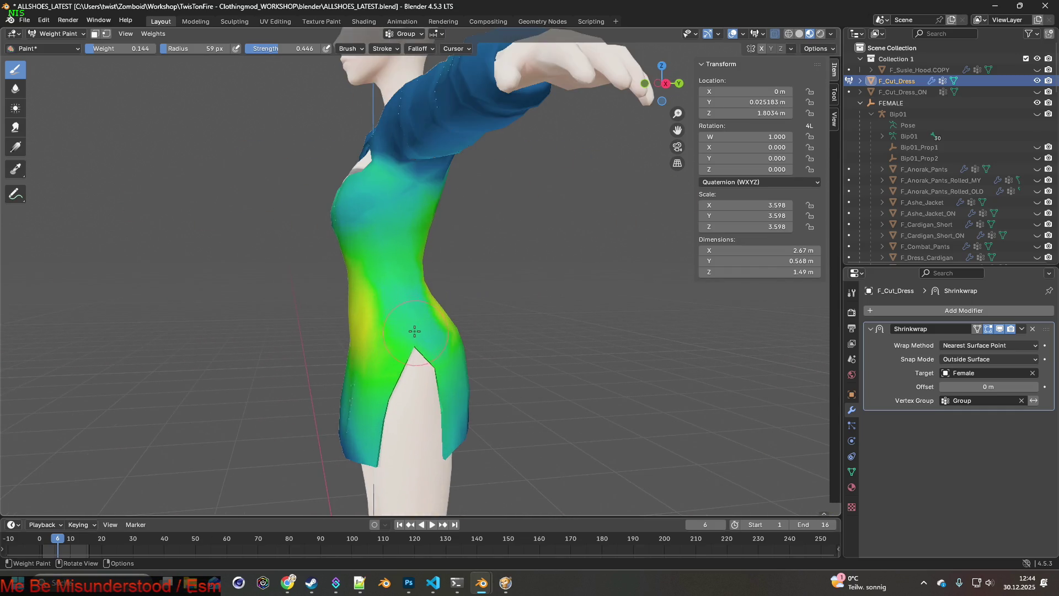
pyautogui.moveTo(403, 290)
pyautogui.mouseDown()
pyautogui.moveTo(417, 259)
pyautogui.moveTo(409, 232)
pyautogui.moveTo(396, 244)
pyautogui.mouseUp()
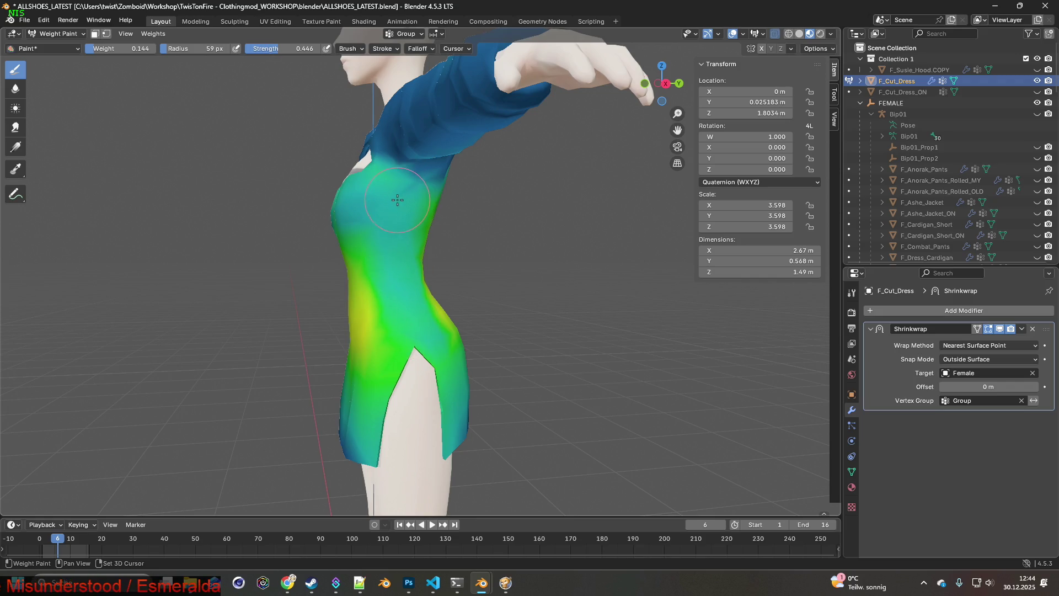
pyautogui.scroll(-5, 388, 235)
pyautogui.moveTo(388, 235)
pyautogui.mouseDown(button='middle')
pyautogui.moveTo(508, 236)
pyautogui.moveTo(495, 300)
pyautogui.moveTo(557, 300)
pyautogui.moveTo(379, 298)
pyautogui.moveTo(623, 302)
pyautogui.moveTo(396, 305)
pyautogui.mouseUp(button='middle')
pyautogui.moveTo(396, 305)
pyautogui.mouseDown()
pyautogui.moveTo(411, 311)
pyautogui.moveTo(407, 326)
pyautogui.mouseUp()
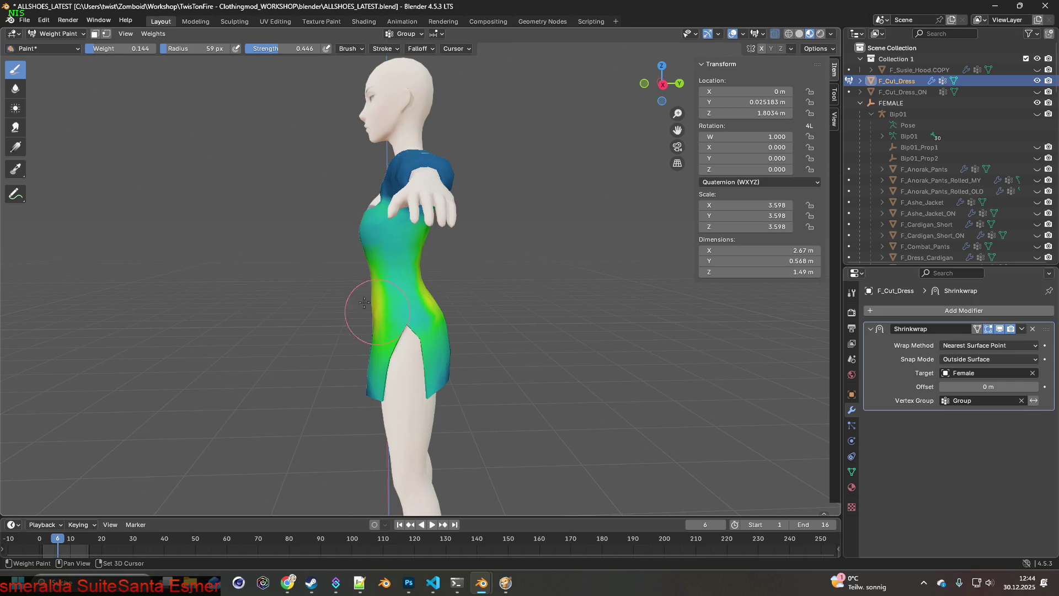
# Adjust the brush weight to 0.243, orbit to check the weights, and open the mode menu.
pyautogui.moveTo(118, 49); pyautogui.dragTo(130, 48)
pyautogui.scroll(2, 400, 323)
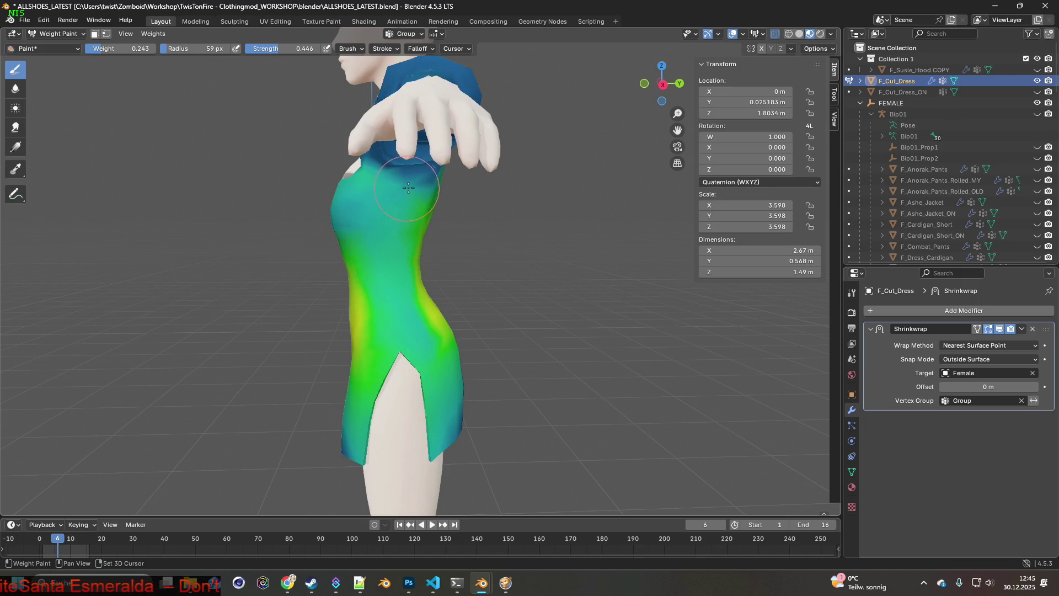
pyautogui.moveTo(402, 332); pyautogui.dragTo(514, 337, button='middle')
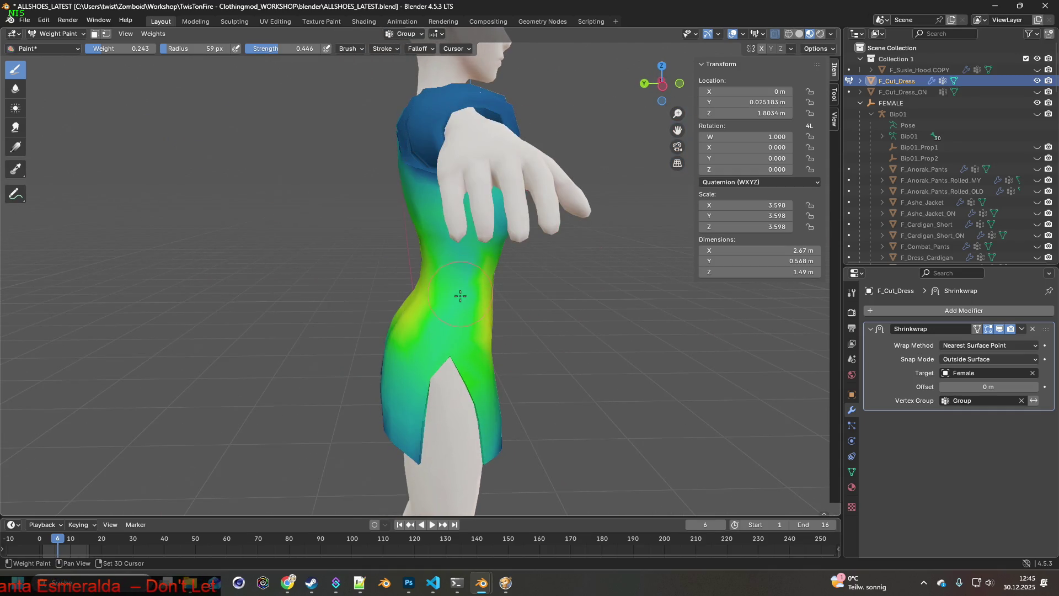
pyautogui.moveTo(460, 296); pyautogui.dragTo(457, 308, button='middle')
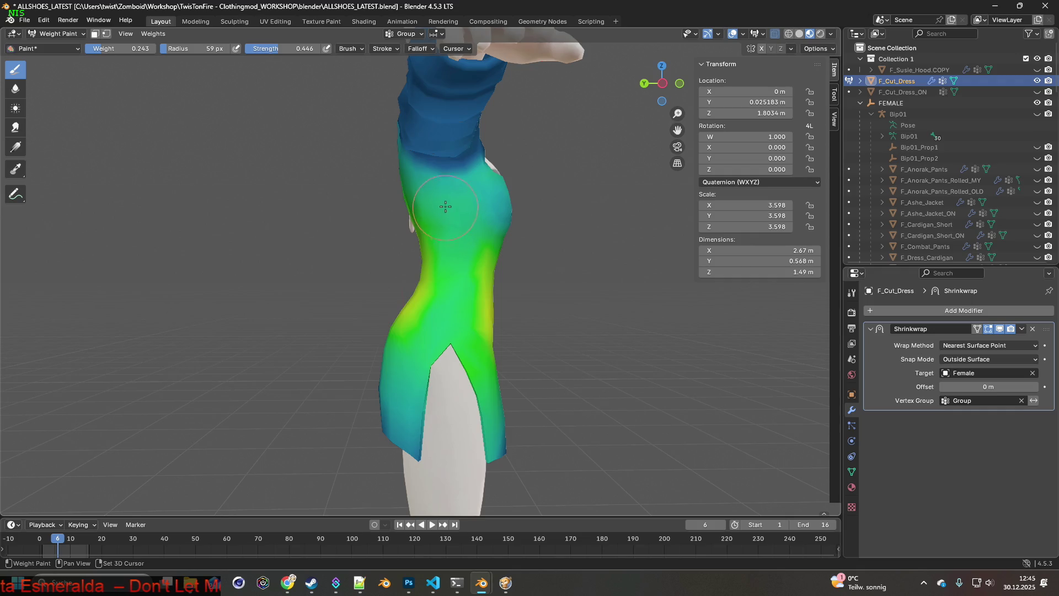
pyautogui.moveTo(448, 336); pyautogui.dragTo(397, 328, button='middle')
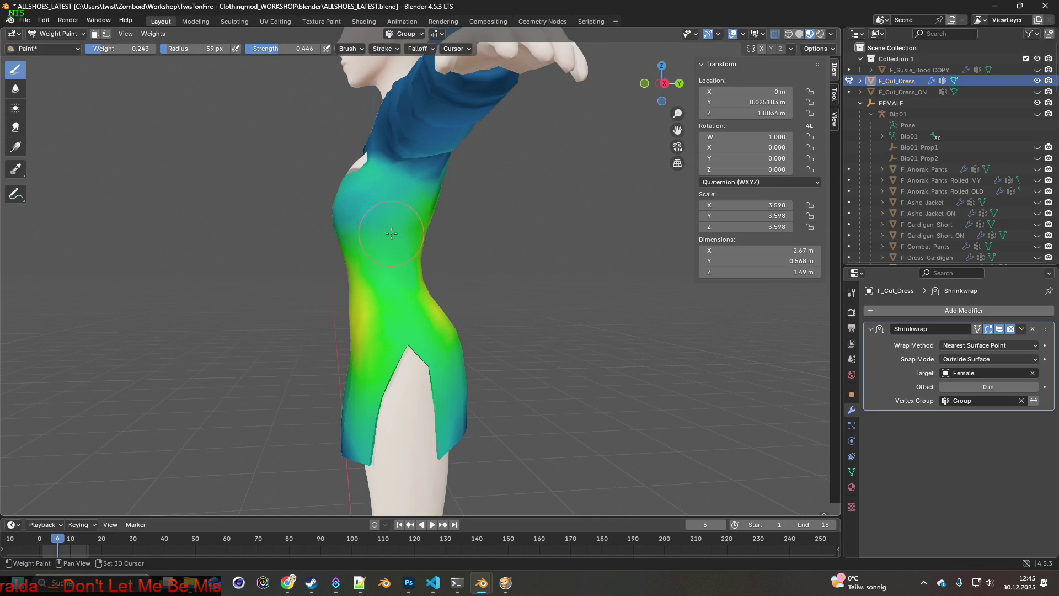
pyautogui.moveTo(403, 323); pyautogui.dragTo(539, 326, button='middle')
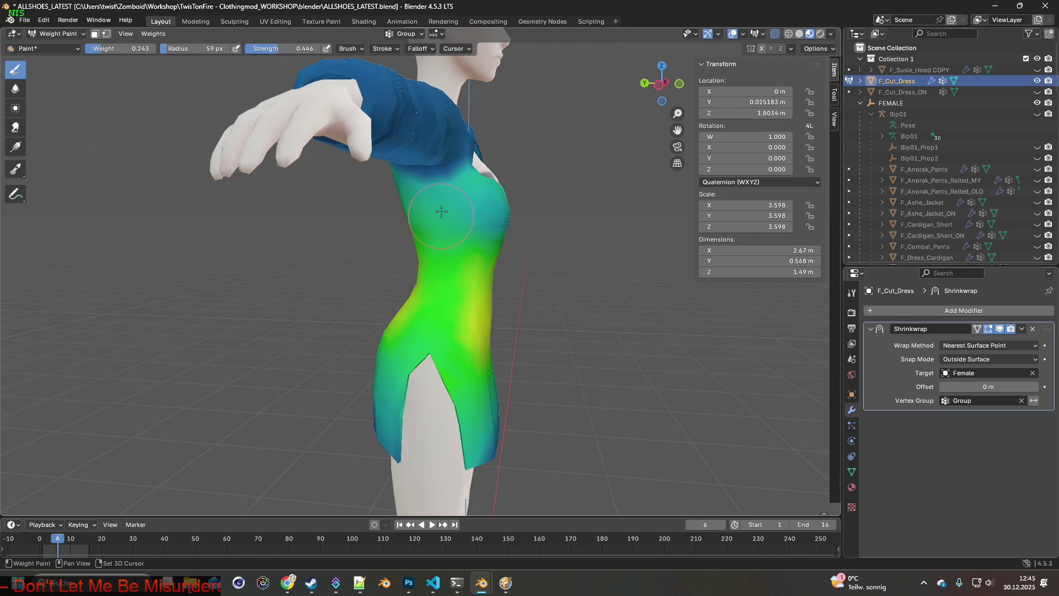
pyautogui.moveTo(468, 259)
pyautogui.mouseDown(button='middle')
pyautogui.moveTo(403, 287)
pyautogui.moveTo(426, 289)
pyautogui.mouseUp(button='middle')
pyautogui.moveTo(415, 285); pyautogui.dragTo(420, 295, button='middle')
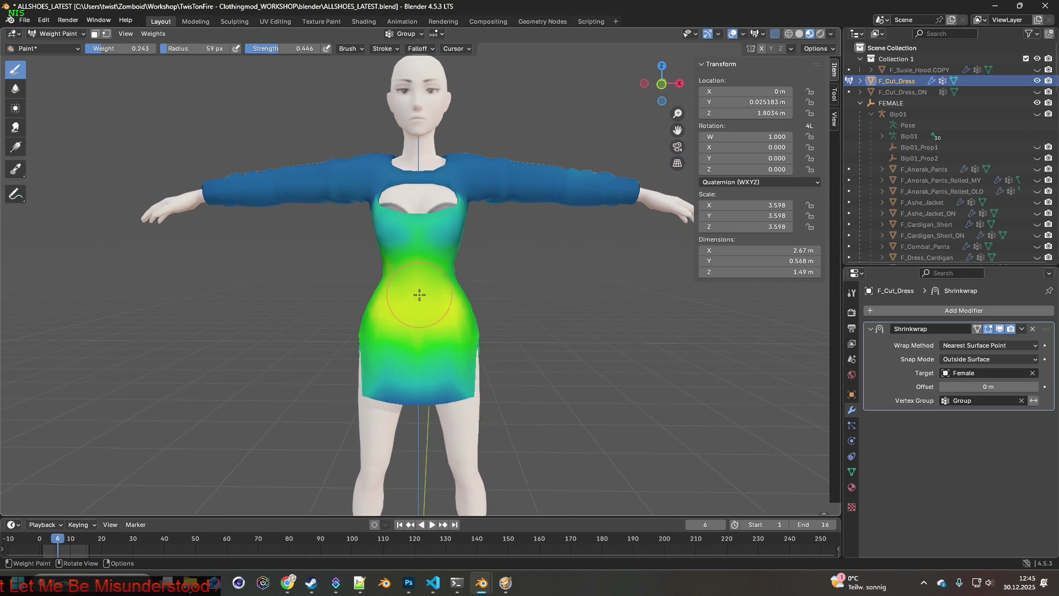
pyautogui.click(58, 34)
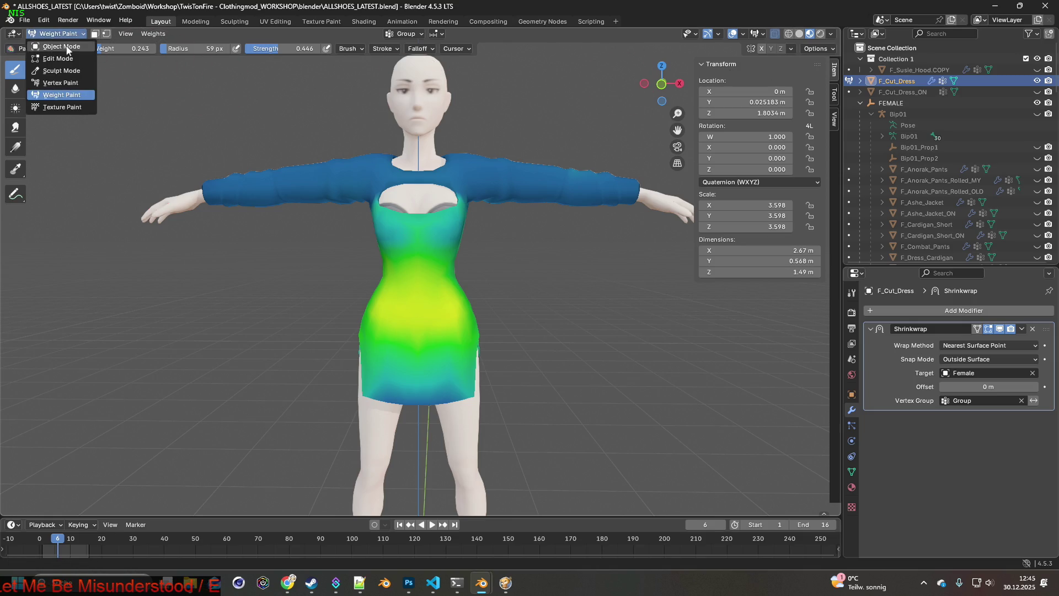
# Return to Object Mode, then show and select the pink F_Cut_Dress_ON dress.
pyautogui.click(55, 50)
pyautogui.moveTo(417, 273)
pyautogui.mouseDown(button='middle')
pyautogui.moveTo(450, 289)
pyautogui.moveTo(325, 283)
pyautogui.moveTo(349, 305)
pyautogui.moveTo(380, 310)
pyautogui.moveTo(582, 313)
pyautogui.moveTo(291, 319)
pyautogui.moveTo(484, 323)
pyautogui.moveTo(346, 316)
pyautogui.moveTo(435, 323)
pyautogui.moveTo(357, 330)
pyautogui.moveTo(412, 353)
pyautogui.moveTo(453, 389)
pyautogui.moveTo(451, 299)
pyautogui.moveTo(423, 302)
pyautogui.moveTo(376, 267)
pyautogui.moveTo(325, 280)
pyautogui.moveTo(351, 319)
pyautogui.moveTo(492, 353)
pyautogui.moveTo(453, 334)
pyautogui.moveTo(418, 349)
pyautogui.moveTo(458, 316)
pyautogui.moveTo(528, 316)
pyautogui.moveTo(413, 299)
pyautogui.moveTo(420, 306)
pyautogui.moveTo(406, 301)
pyautogui.moveTo(406, 286)
pyautogui.moveTo(359, 305)
pyautogui.moveTo(266, 305)
pyautogui.moveTo(408, 279)
pyautogui.mouseUp(button='middle')
pyautogui.moveTo(586, 179)
pyautogui.mouseDown(button='middle')
pyautogui.moveTo(549, 210)
pyautogui.moveTo(568, 215)
pyautogui.mouseUp(button='middle')
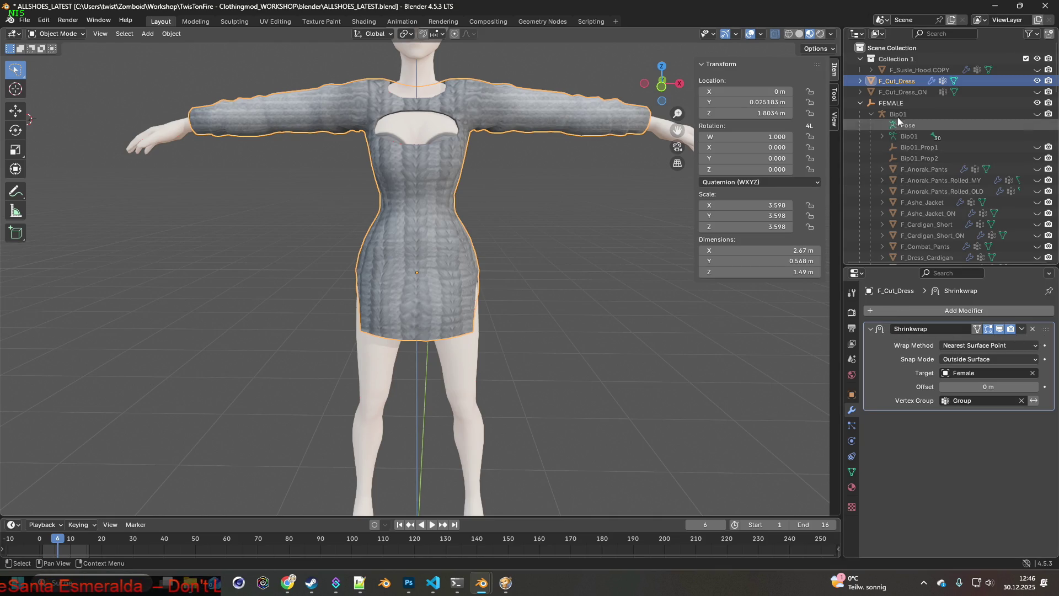
pyautogui.click(1038, 92)
pyautogui.click(913, 93)
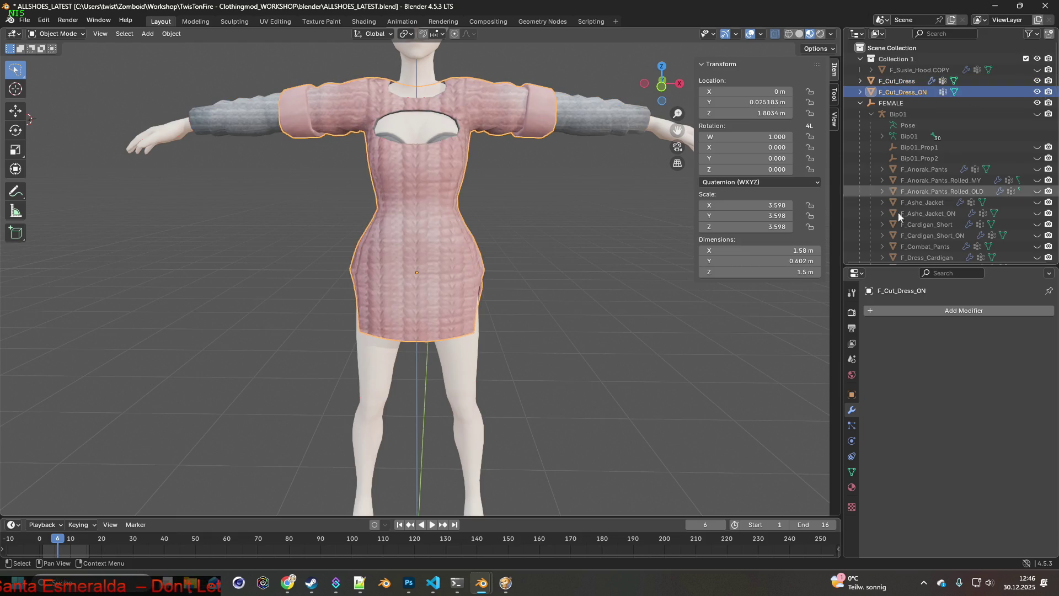
# Toggle F_Cut_Dress_ON's visibility repeatedly to compare it against the grey F_Cut_Dress.
pyautogui.click(1038, 92)
pyautogui.click(1038, 93)
pyautogui.click(1038, 92)
pyautogui.click(1038, 93)
pyautogui.click(1037, 92)
pyautogui.click(1037, 92)
pyautogui.click(1038, 93)
pyautogui.click(1038, 93)
pyautogui.click(1038, 93)
pyautogui.click(1038, 93)
pyautogui.click(1037, 92)
pyautogui.click(1038, 93)
pyautogui.click(1038, 92)
pyautogui.click(1038, 93)
pyautogui.click(1038, 93)
pyautogui.click(1037, 93)
pyautogui.click(1038, 92)
pyautogui.click(1037, 92)
pyautogui.click(1037, 92)
pyautogui.click(1038, 92)
pyautogui.click(1037, 93)
pyautogui.click(1038, 93)
pyautogui.click(1038, 92)
pyautogui.click(1038, 93)
pyautogui.click(1037, 92)
pyautogui.click(1038, 92)
pyautogui.click(1038, 92)
pyautogui.click(1037, 93)
pyautogui.click(1038, 92)
pyautogui.click(1037, 93)
pyautogui.click(1037, 93)
pyautogui.click(1037, 93)
pyautogui.click(1037, 93)
pyautogui.click(1037, 92)
pyautogui.click(1037, 92)
pyautogui.click(1038, 93)
pyautogui.click(1037, 93)
pyautogui.click(1038, 93)
pyautogui.click(1038, 93)
pyautogui.click(1038, 92)
pyautogui.click(1038, 93)
pyautogui.click(1037, 93)
pyautogui.click(1038, 92)
pyautogui.click(1038, 93)
pyautogui.click(1037, 93)
pyautogui.click(1038, 92)
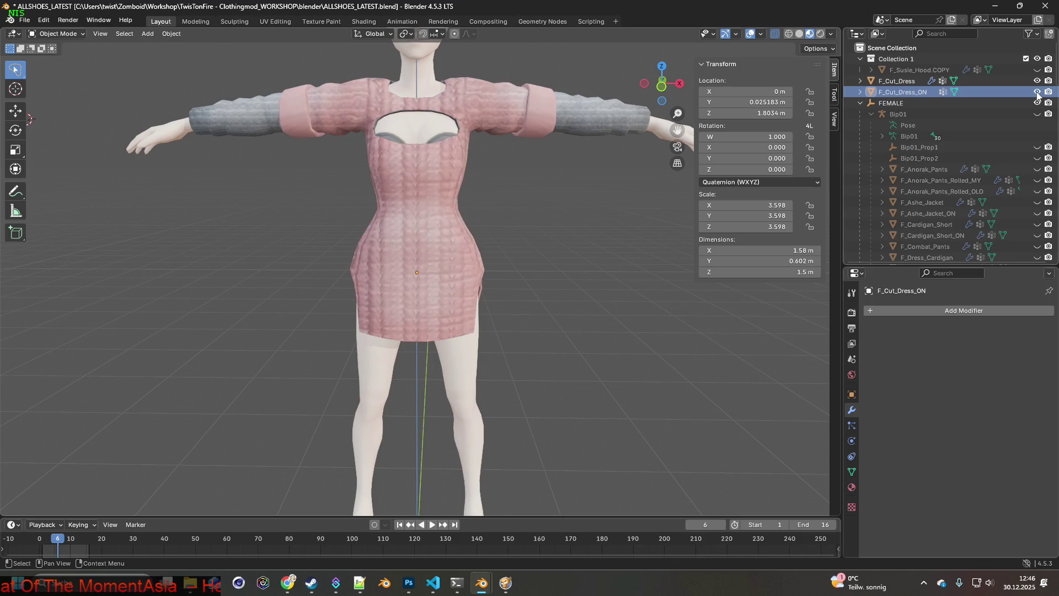
# Add Shrinkwrap and Data Transfer modifiers, moving Data Transfer above Shrinkwrap.
pyautogui.click(921, 310)
pyautogui.moveTo(928, 312)
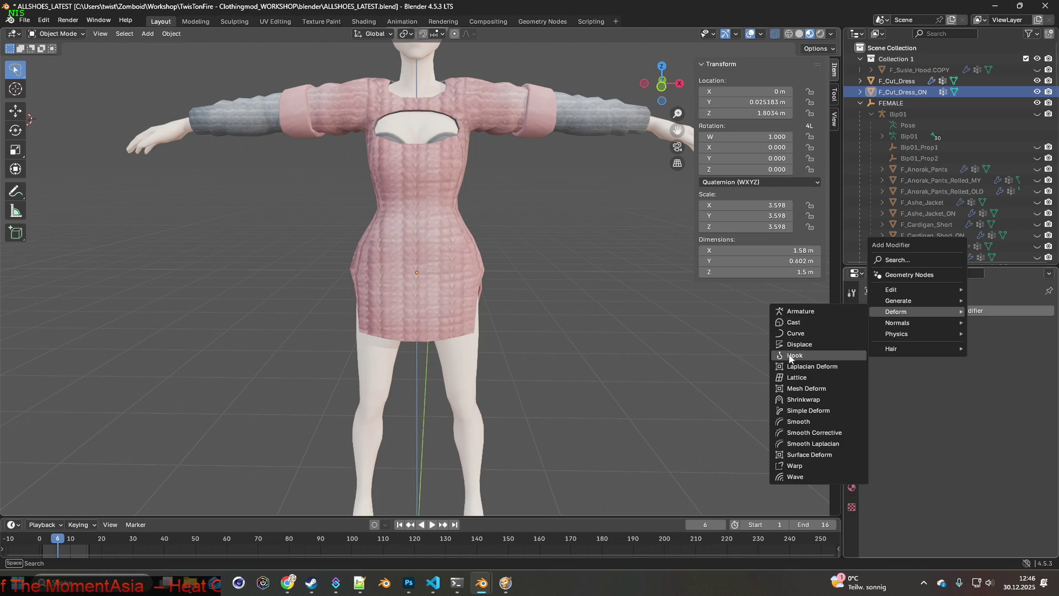
pyautogui.click(808, 400)
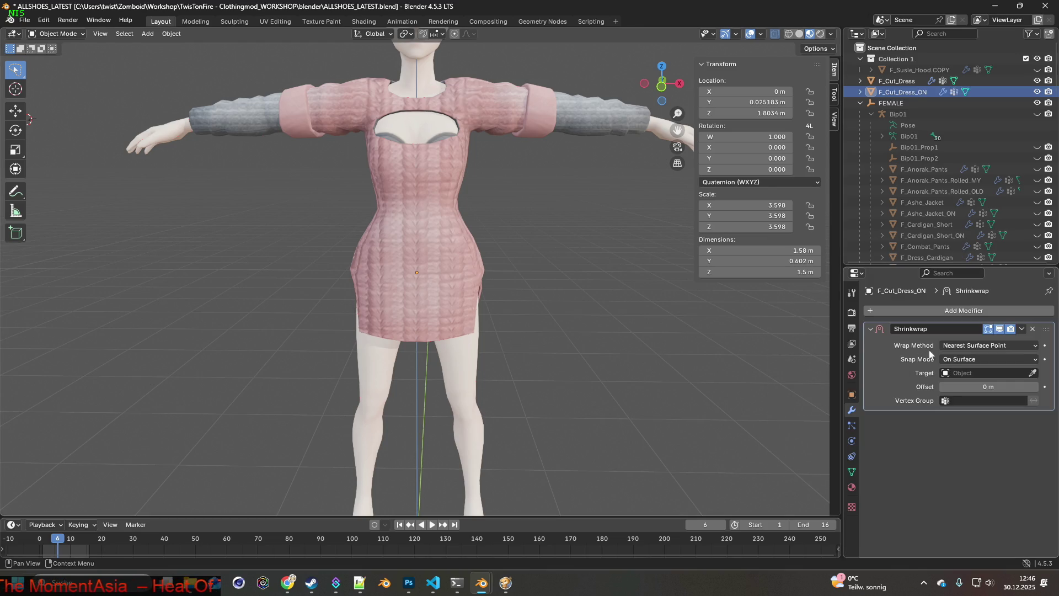
pyautogui.click(955, 310)
pyautogui.moveTo(894, 291)
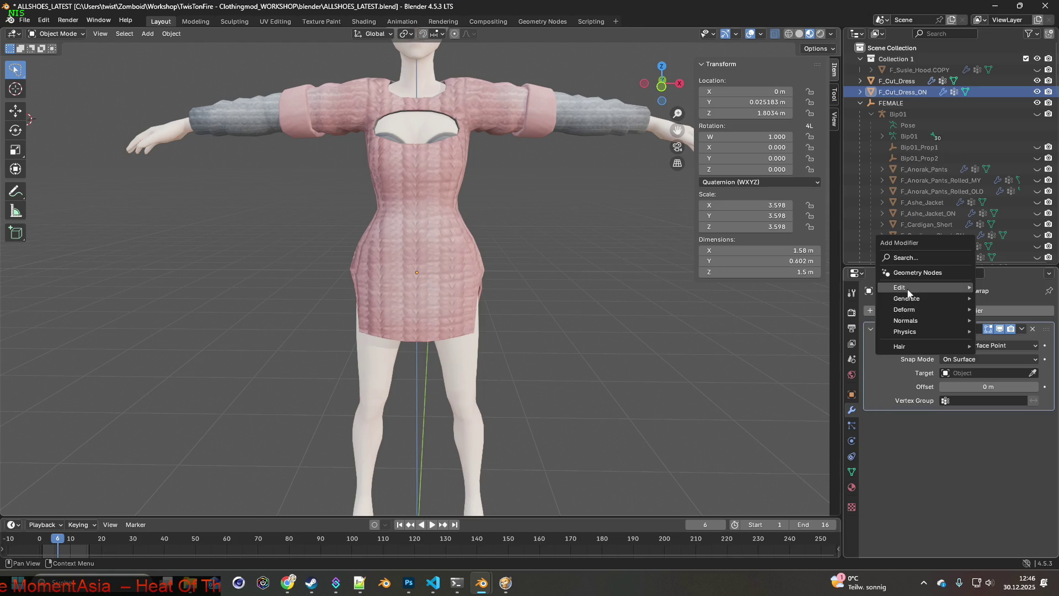
pyautogui.click(816, 286)
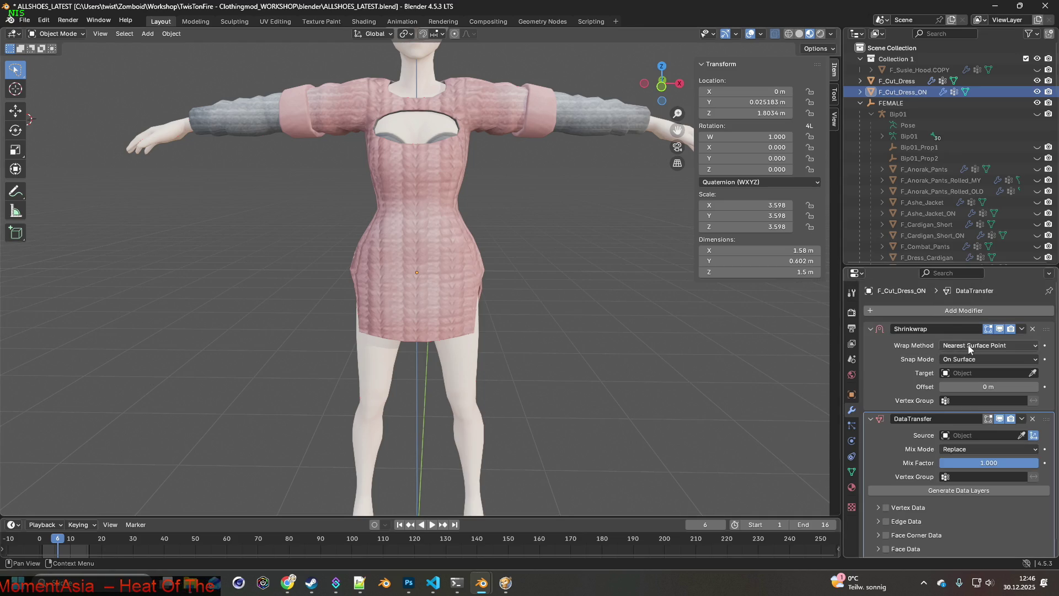
pyautogui.moveTo(1045, 419); pyautogui.dragTo(1045, 330)
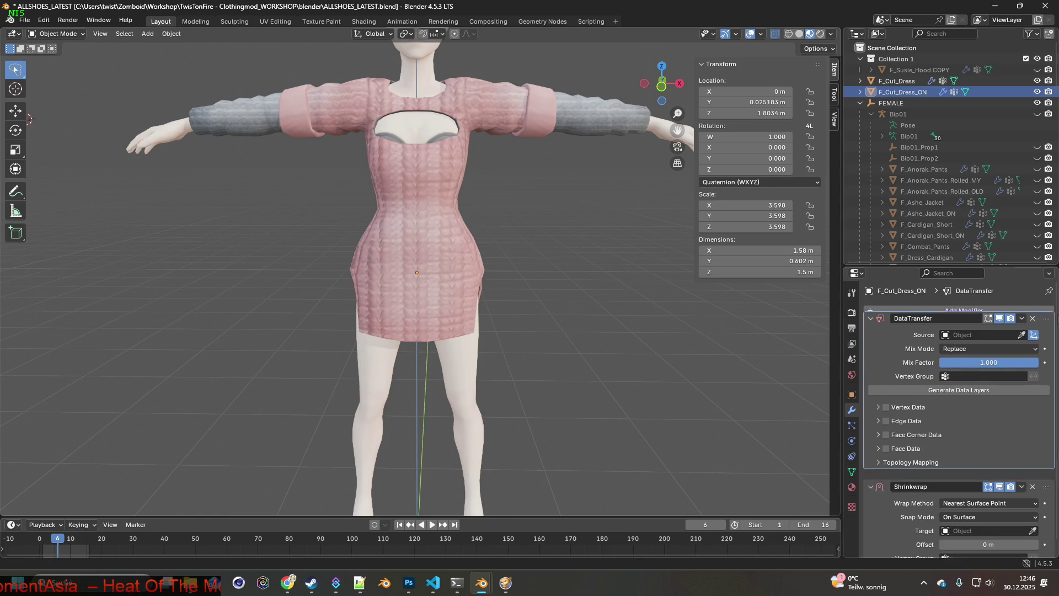
# Set Data Transfer to copy vertex data from F_Cut_Dress, limited to the Group vertex group.
pyautogui.click(986, 345)
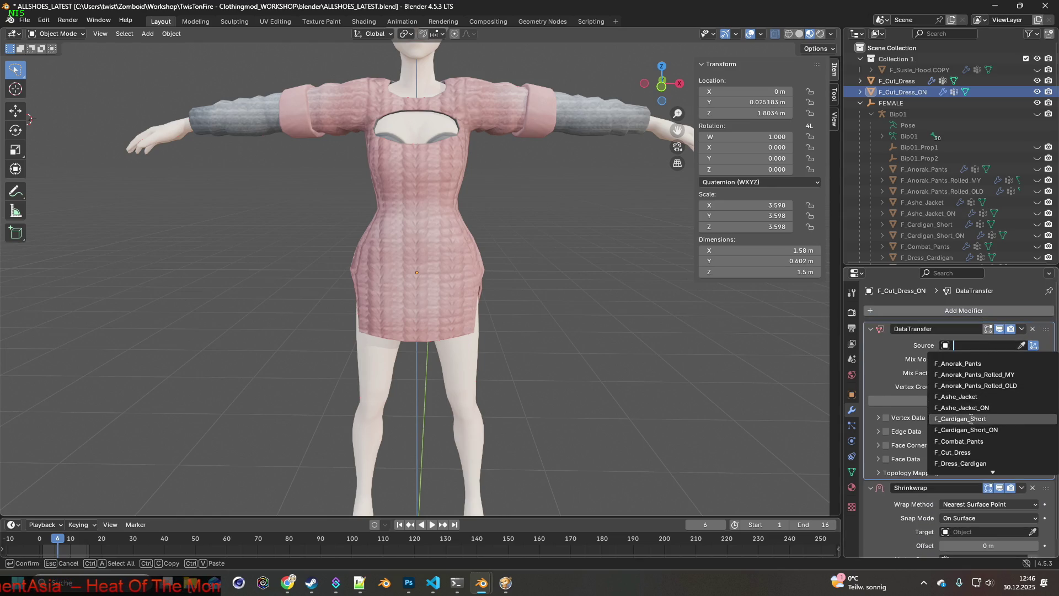
pyautogui.click(972, 452)
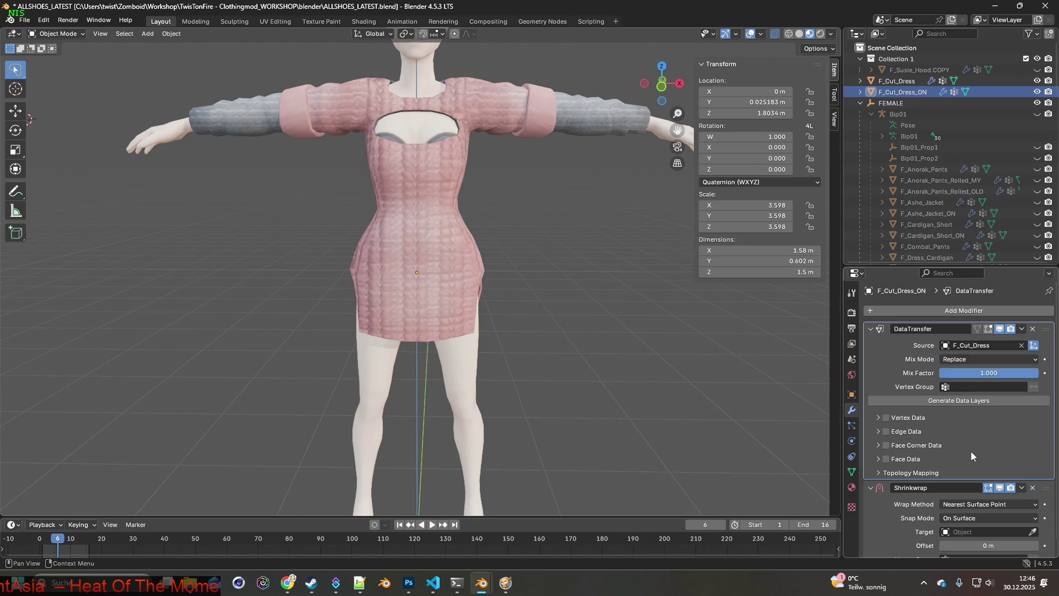
pyautogui.click(967, 387)
pyautogui.click(956, 403)
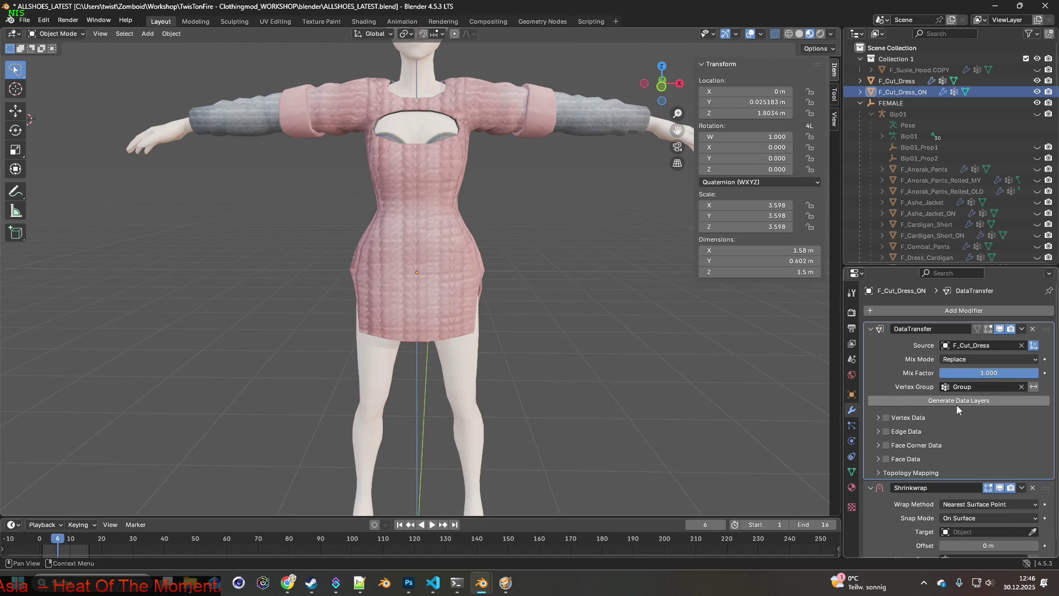
pyautogui.click(887, 423)
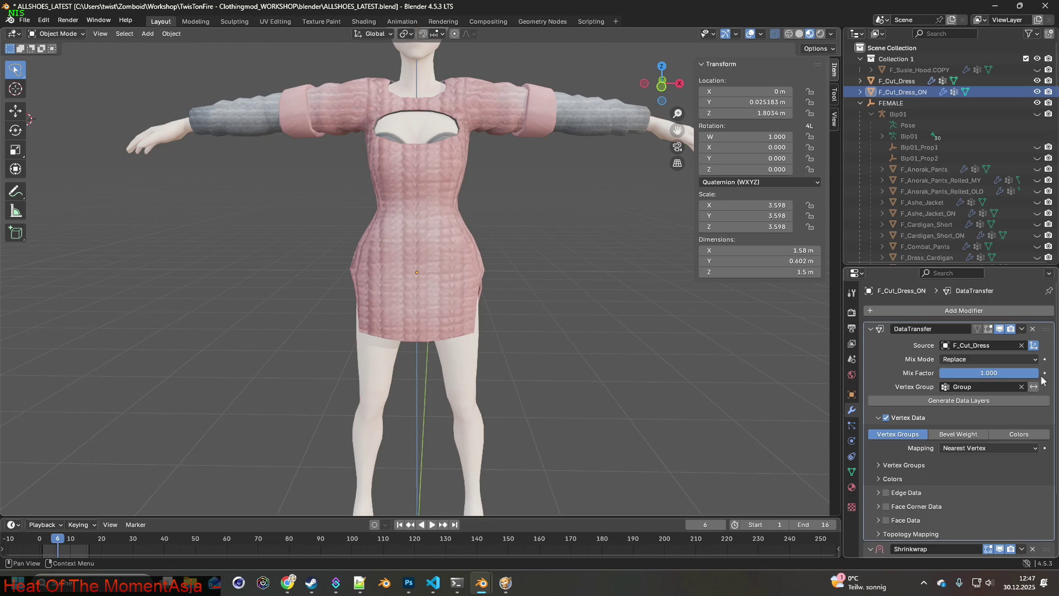
# Set the Shrinkwrap to Above Surface onto Female, limited to the Group vertex group.
pyautogui.scroll(-5, 1032, 417)
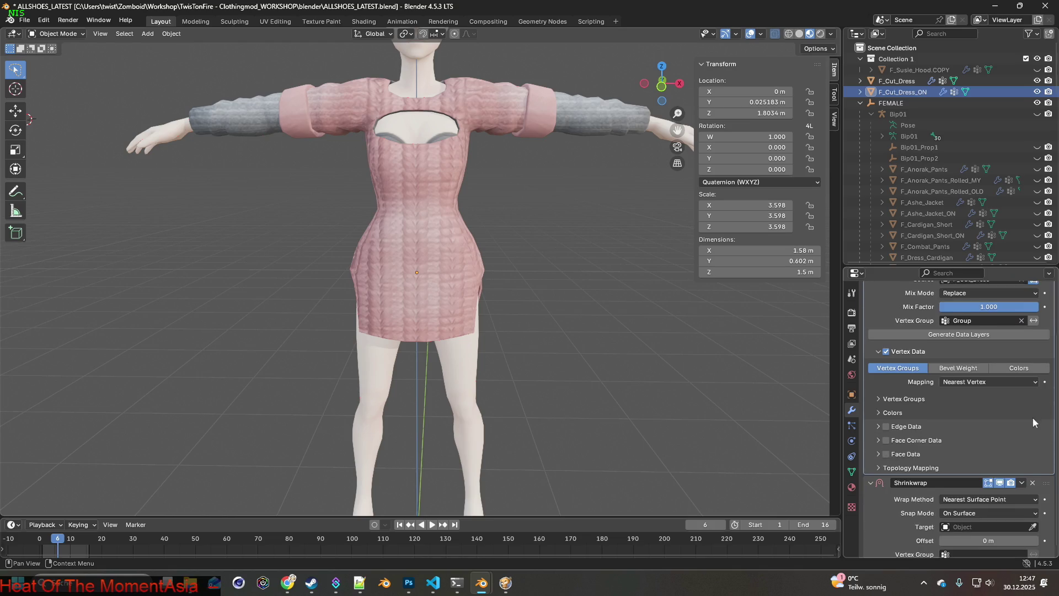
pyautogui.click(992, 492)
pyautogui.click(986, 501)
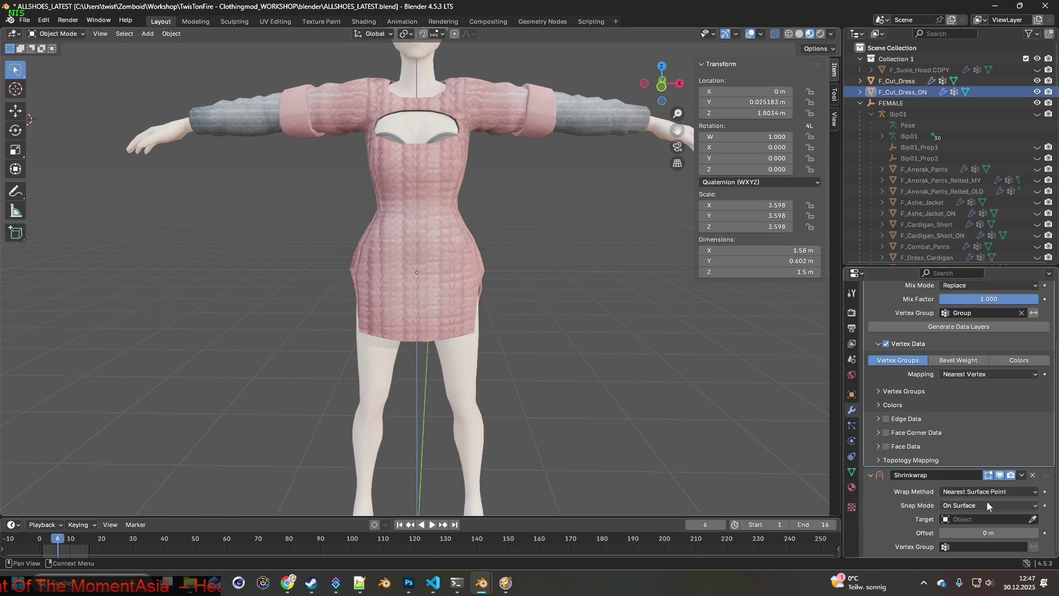
pyautogui.click(987, 505)
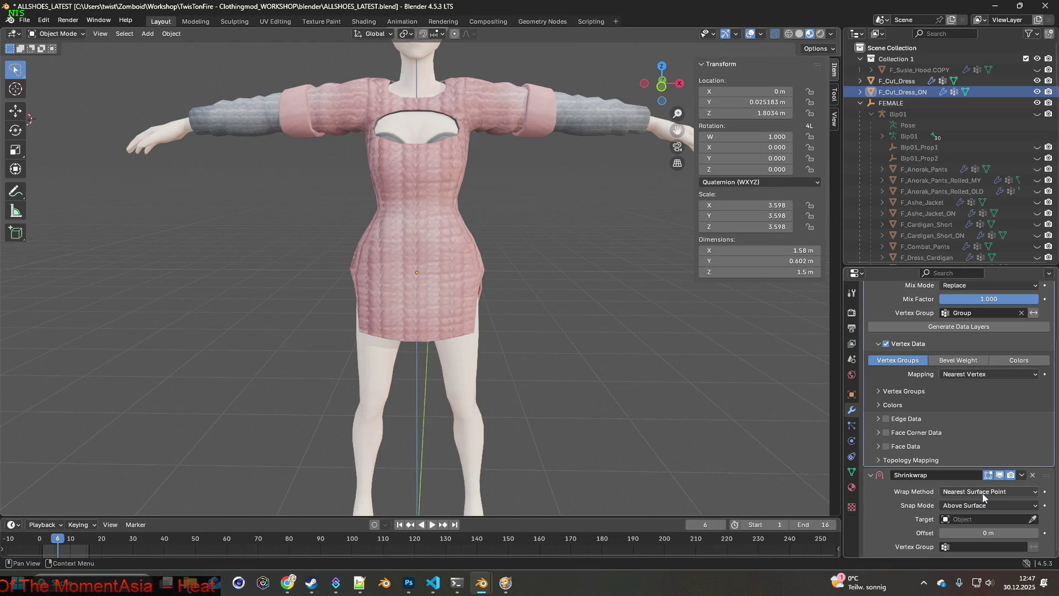
pyautogui.click(981, 517)
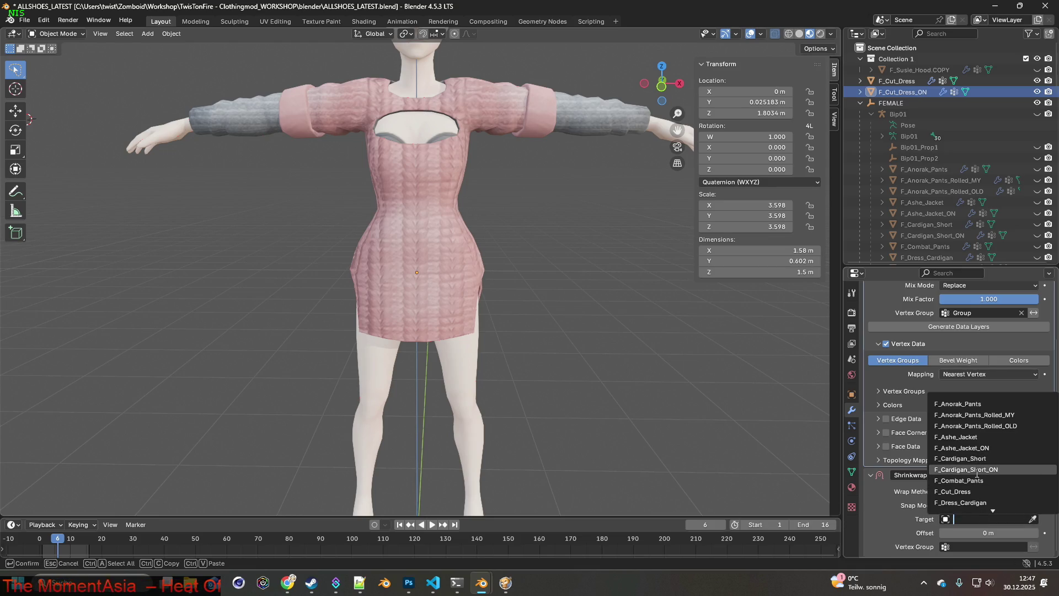
pyautogui.scroll(-20, 974, 491)
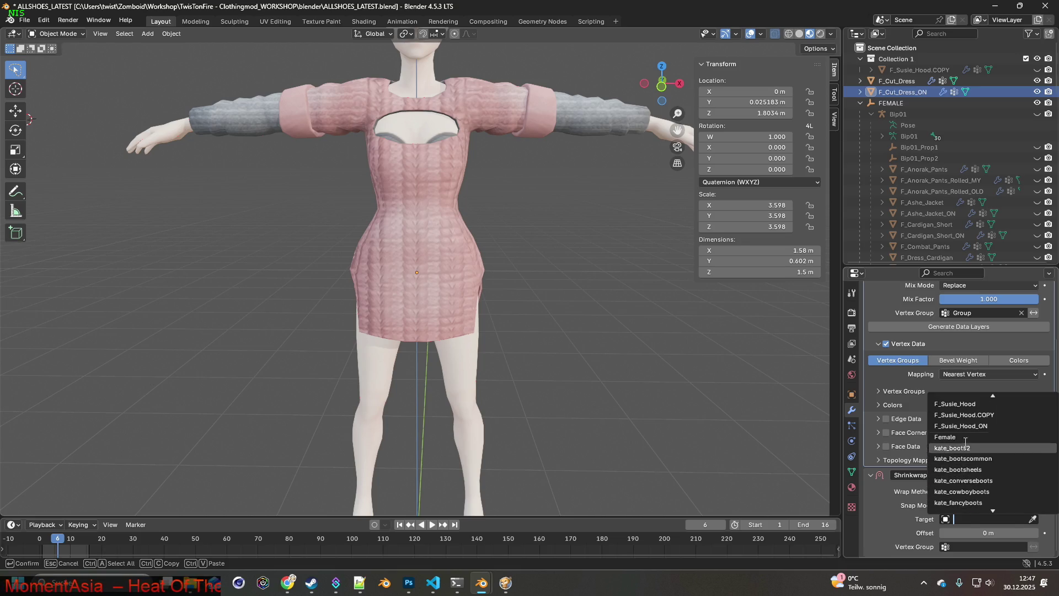
pyautogui.click(963, 437)
pyautogui.click(985, 545)
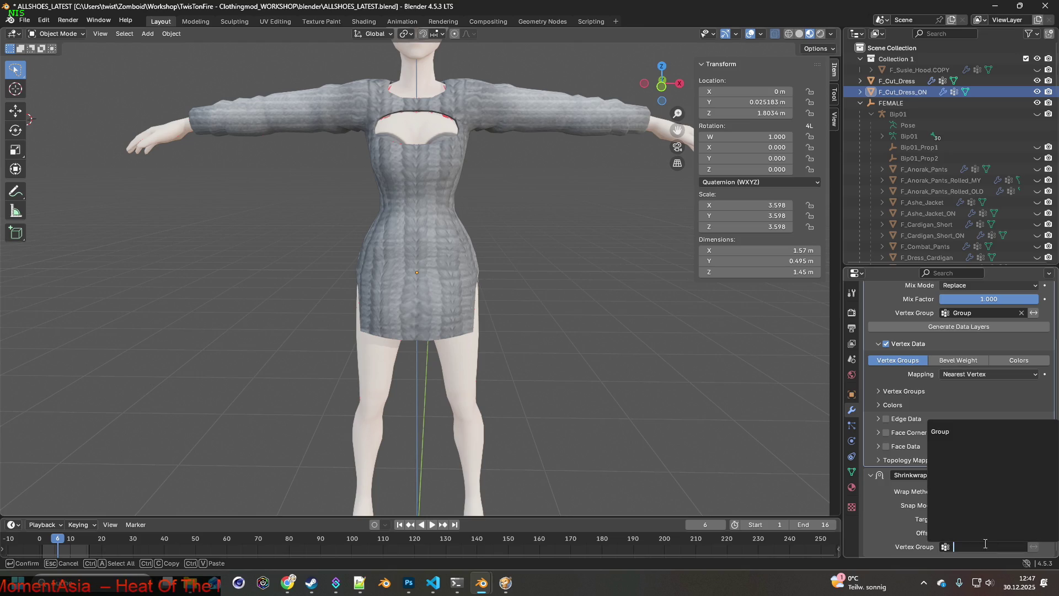
pyautogui.click(958, 435)
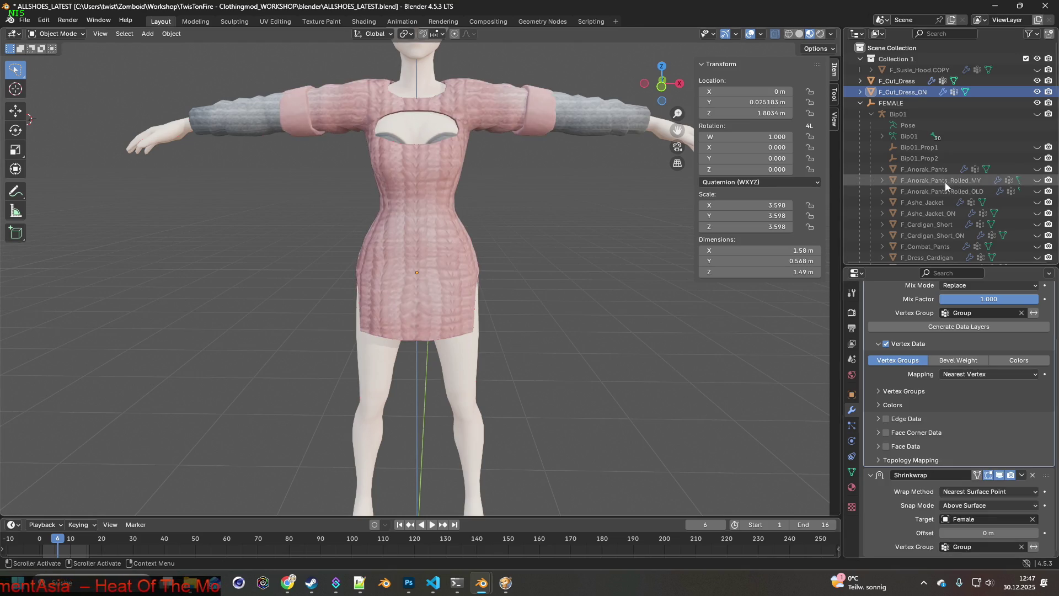
pyautogui.click(1037, 92)
pyautogui.click(1038, 92)
pyautogui.click(1037, 92)
pyautogui.click(1038, 92)
pyautogui.click(1037, 93)
pyautogui.click(1037, 92)
pyautogui.click(1037, 92)
pyautogui.click(1038, 92)
pyautogui.click(1038, 92)
pyautogui.click(1038, 92)
pyautogui.click(1038, 92)
pyautogui.click(1037, 92)
pyautogui.click(1037, 92)
pyautogui.click(1037, 92)
pyautogui.click(1038, 92)
pyautogui.click(1037, 92)
pyautogui.click(1037, 92)
pyautogui.click(1038, 92)
pyautogui.click(1037, 92)
pyautogui.click(1039, 92)
pyautogui.click(1038, 92)
pyautogui.click(1039, 92)
pyautogui.click(1039, 92)
pyautogui.click(1039, 93)
pyautogui.click(1038, 93)
pyautogui.click(1038, 92)
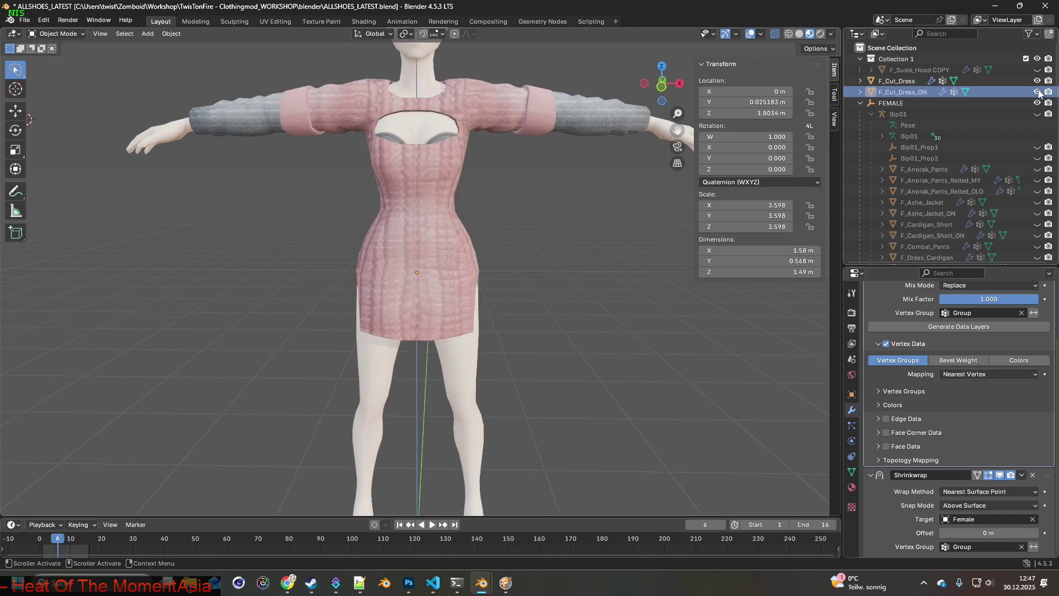
pyautogui.click(1039, 92)
pyautogui.click(1039, 92)
pyautogui.click(1039, 92)
pyautogui.click(1038, 92)
pyautogui.click(1039, 92)
pyautogui.click(1038, 92)
pyautogui.click(1039, 92)
pyautogui.click(1039, 92)
pyautogui.click(1039, 93)
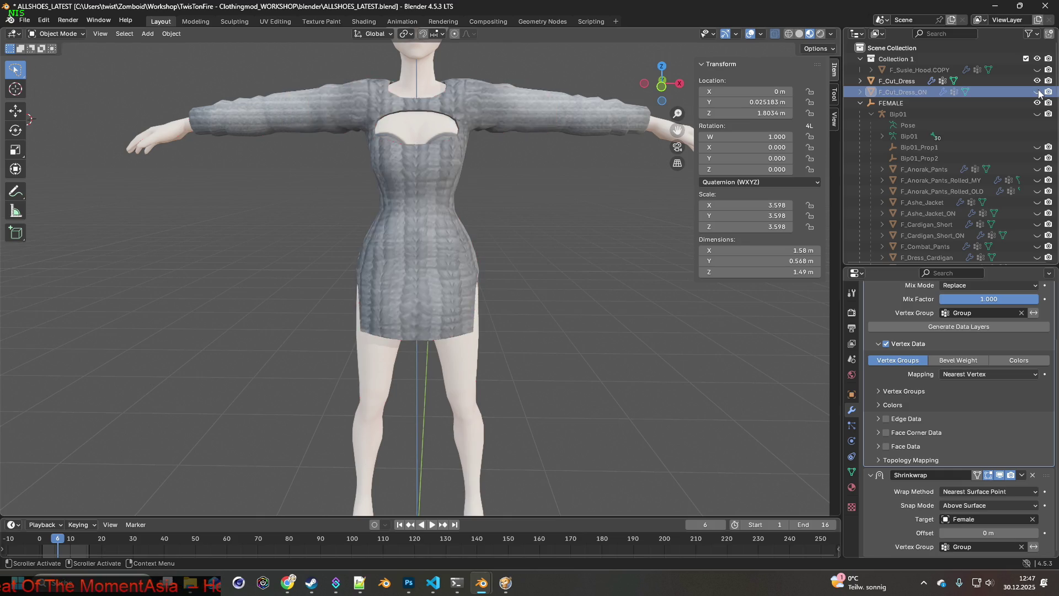
pyautogui.click(1039, 92)
pyautogui.moveTo(397, 198)
pyautogui.mouseDown(button='middle')
pyautogui.moveTo(520, 219)
pyautogui.moveTo(565, 211)
pyautogui.moveTo(441, 220)
pyautogui.moveTo(574, 219)
pyautogui.moveTo(432, 226)
pyautogui.moveTo(617, 223)
pyautogui.moveTo(426, 229)
pyautogui.moveTo(577, 226)
pyautogui.moveTo(565, 227)
pyautogui.mouseUp(button='middle')
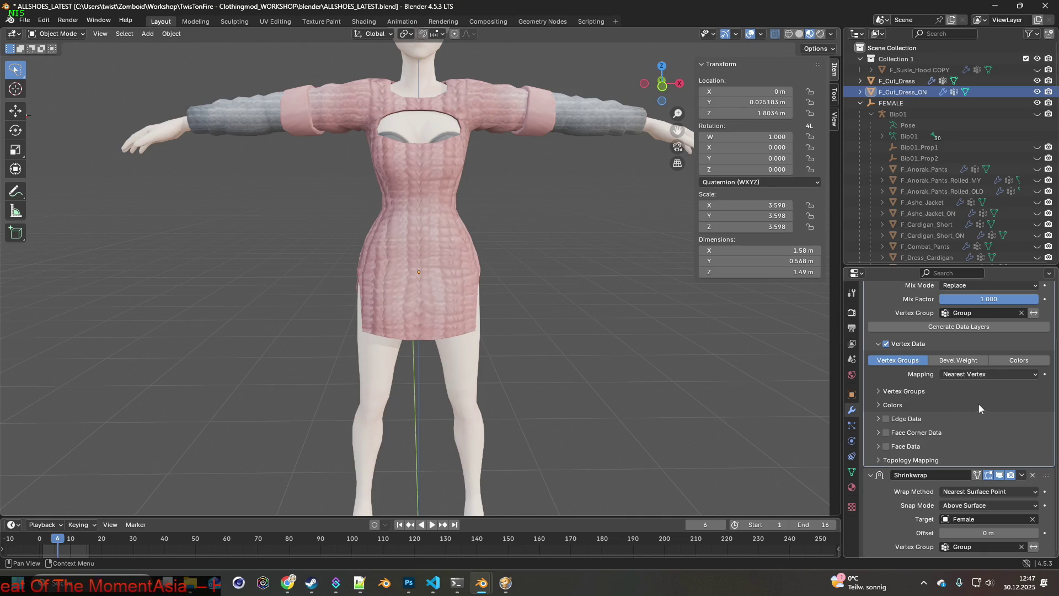
pyautogui.scroll(3, 1004, 421)
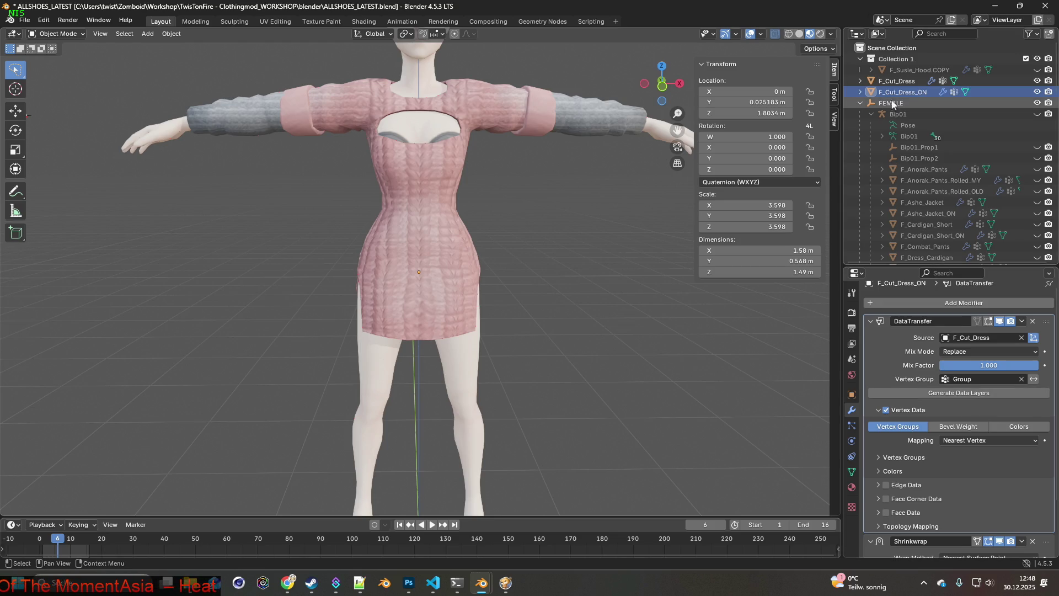
# Apply F_Cut_Dress_ON's DataTransfer modifier and inspect F_Cut_Dress's modifiers.
pyautogui.click(860, 91)
pyautogui.click(871, 114)
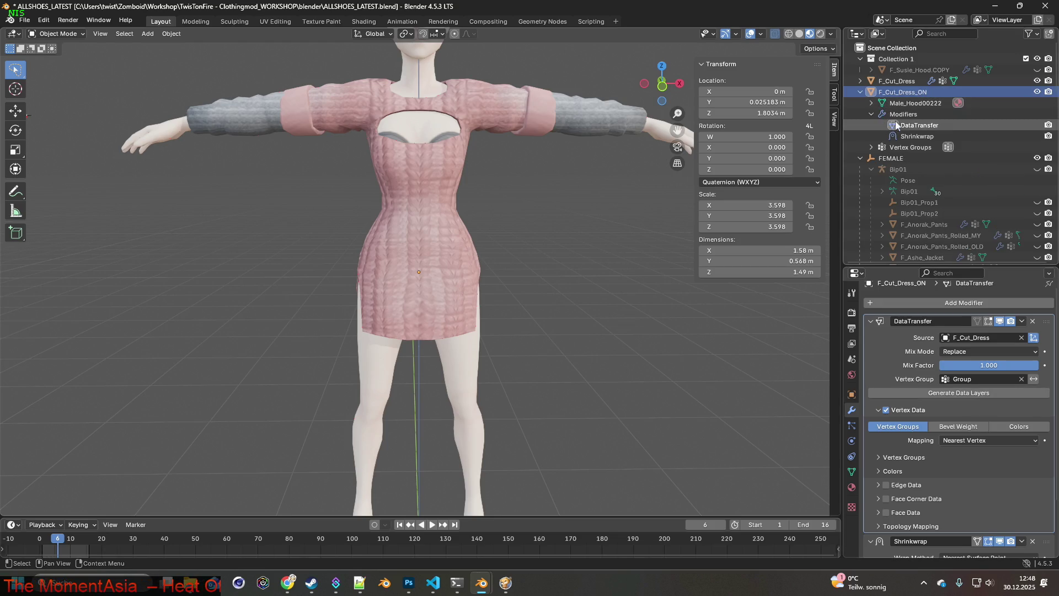
pyautogui.rightClick(908, 127)
pyautogui.click(883, 126)
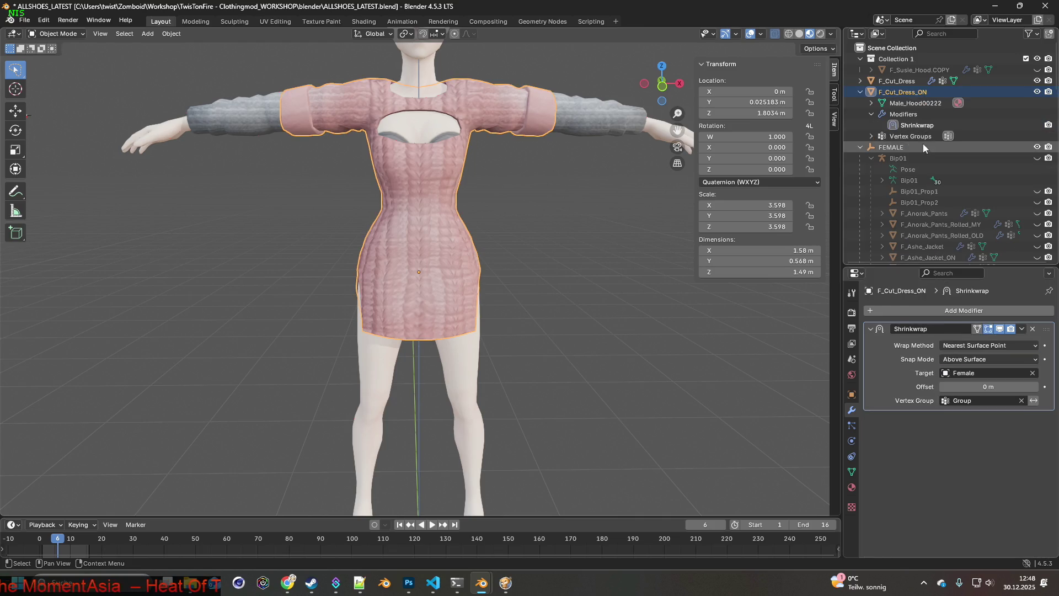
pyautogui.click(913, 128)
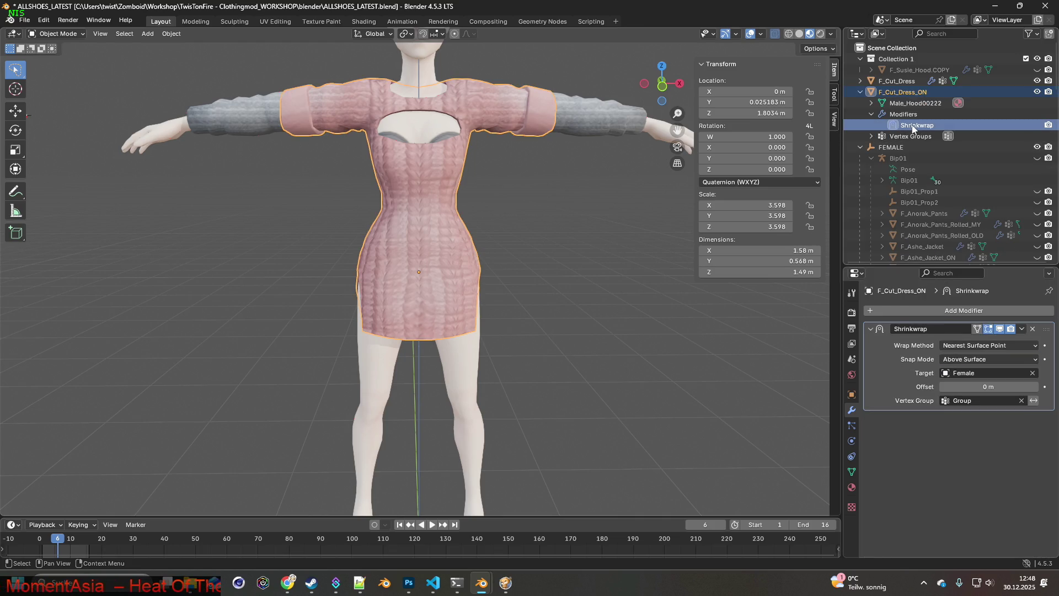
pyautogui.click(860, 81)
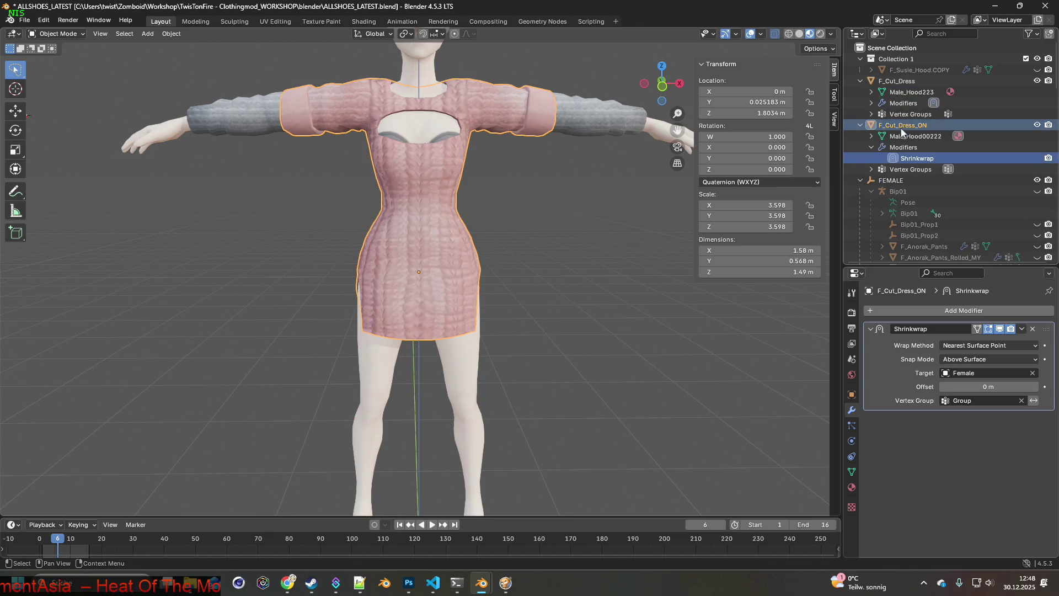
pyautogui.click(871, 103)
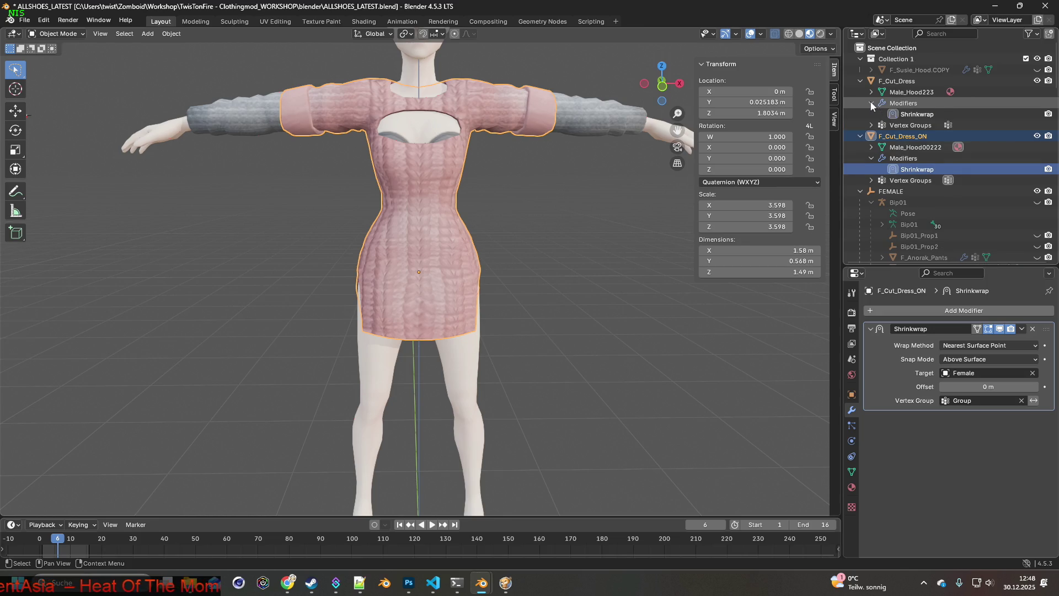
pyautogui.moveTo(557, 143)
pyautogui.mouseDown(button='middle')
pyautogui.moveTo(551, 178)
pyautogui.moveTo(403, 183)
pyautogui.moveTo(500, 198)
pyautogui.moveTo(564, 175)
pyautogui.moveTo(332, 191)
pyautogui.moveTo(459, 180)
pyautogui.moveTo(427, 211)
pyautogui.moveTo(441, 208)
pyautogui.moveTo(416, 207)
pyautogui.moveTo(459, 194)
pyautogui.moveTo(458, 179)
pyautogui.moveTo(497, 188)
pyautogui.moveTo(461, 191)
pyautogui.moveTo(577, 191)
pyautogui.moveTo(408, 158)
pyautogui.moveTo(486, 171)
pyautogui.moveTo(539, 166)
pyautogui.moveTo(488, 157)
pyautogui.moveTo(497, 156)
pyautogui.moveTo(472, 179)
pyautogui.moveTo(475, 208)
pyautogui.moveTo(518, 199)
pyautogui.moveTo(512, 210)
pyautogui.mouseUp(button='middle')
pyautogui.scroll(-5, 444, 188)
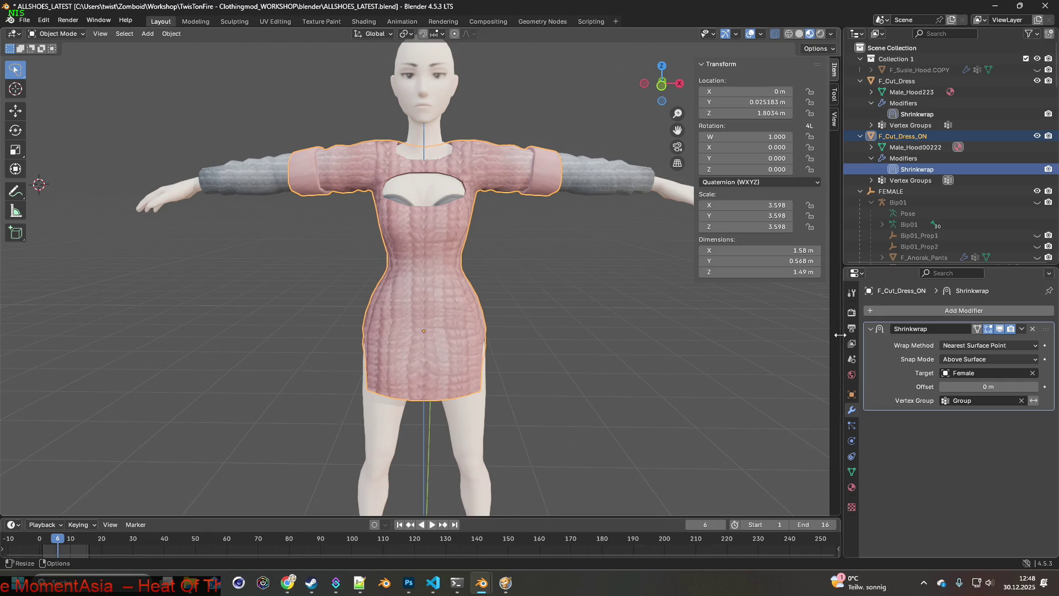
# Add a Data Transfer sourcing Female with Vertex Data enabled, and generate its data layers.
pyautogui.click(957, 312)
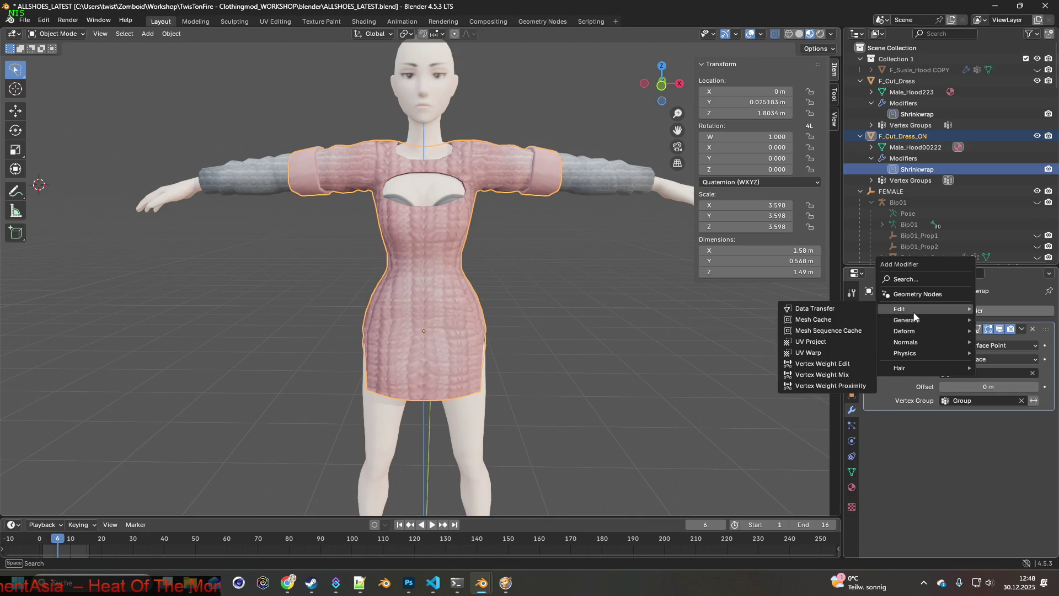
pyautogui.moveTo(913, 323)
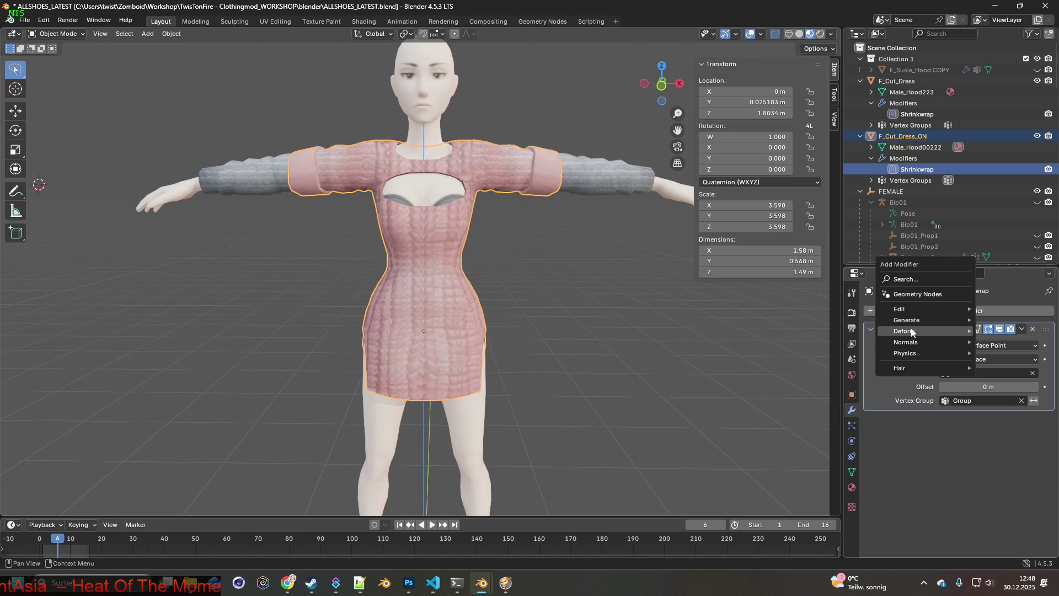
pyautogui.click(844, 309)
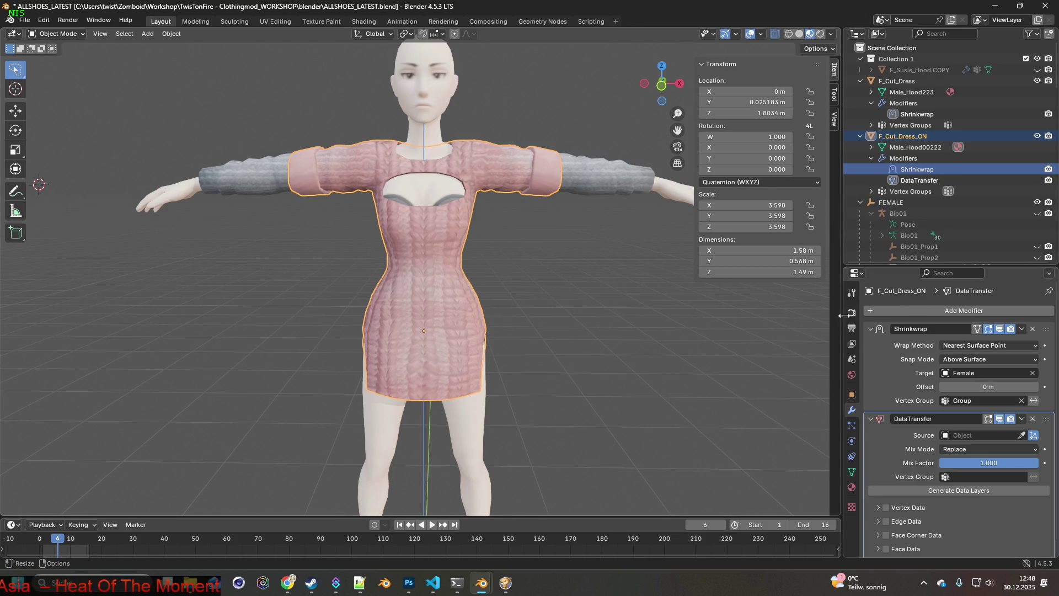
pyautogui.click(971, 436)
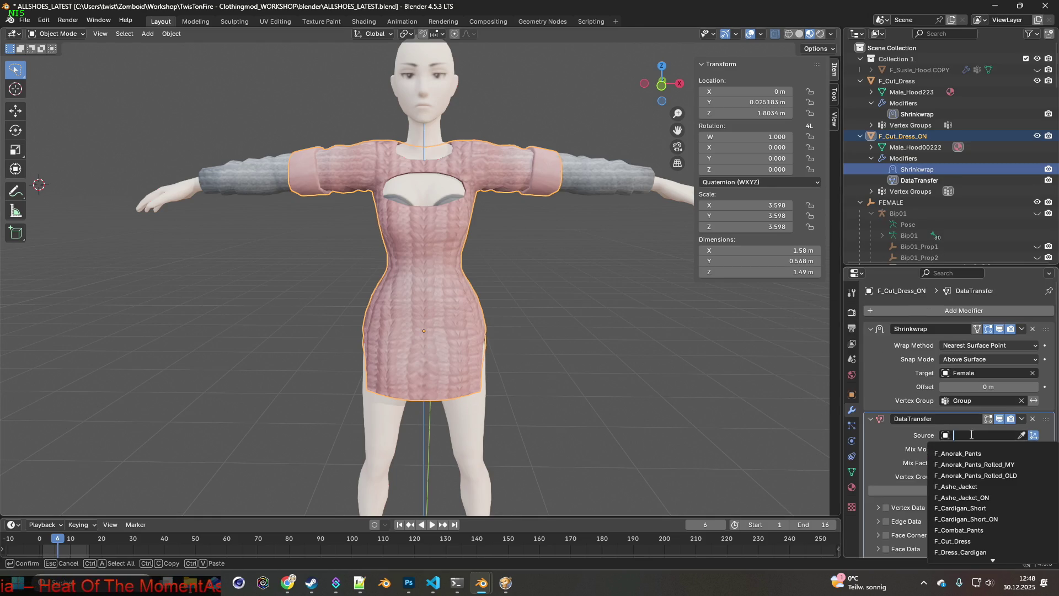
pyautogui.write('fe')
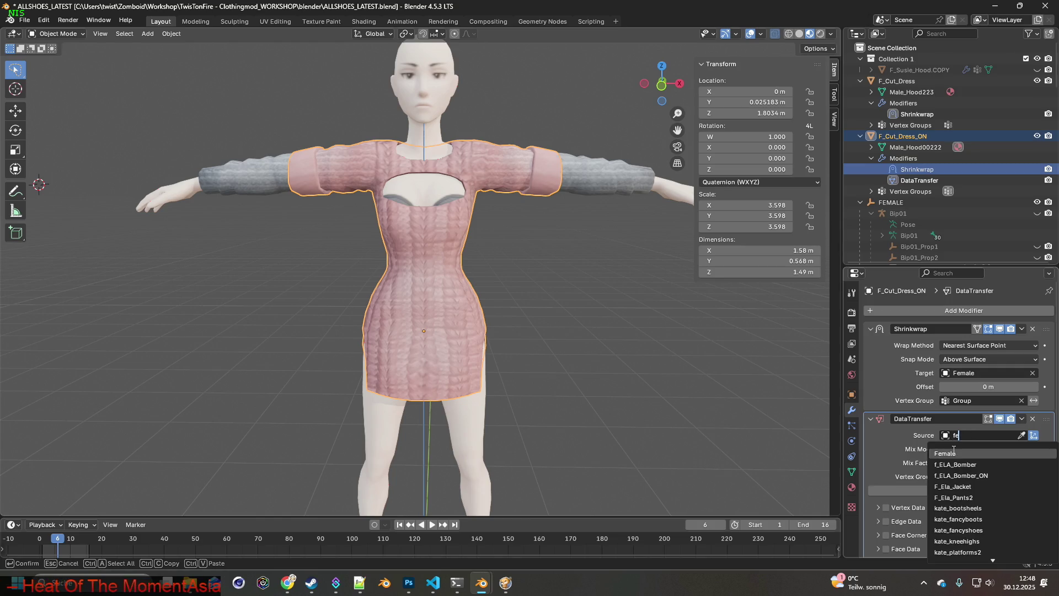
pyautogui.click(954, 452)
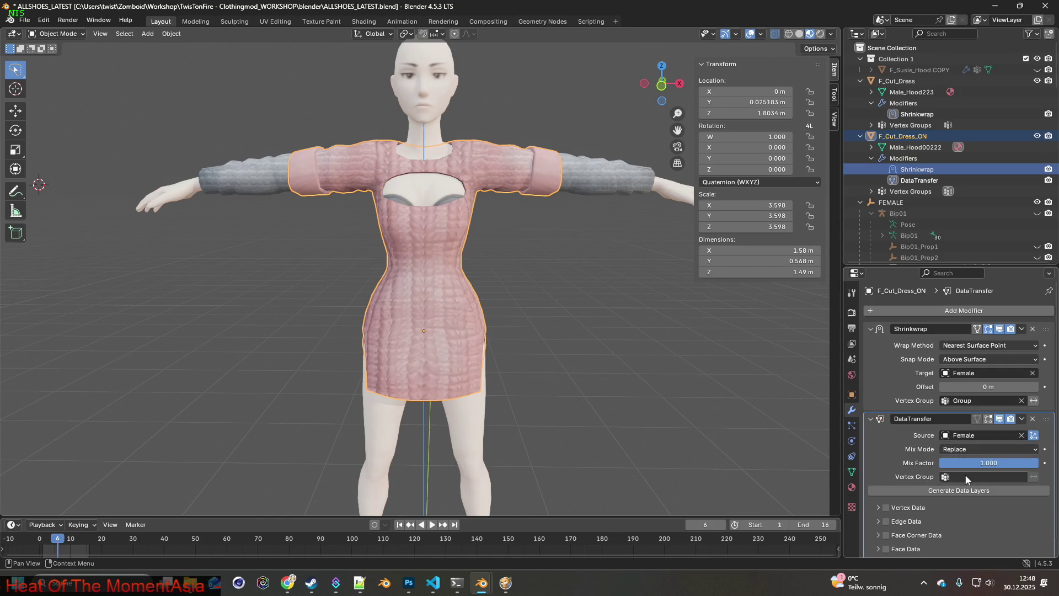
pyautogui.click(886, 508)
pyautogui.click(879, 508)
pyautogui.scroll(-3, 927, 510)
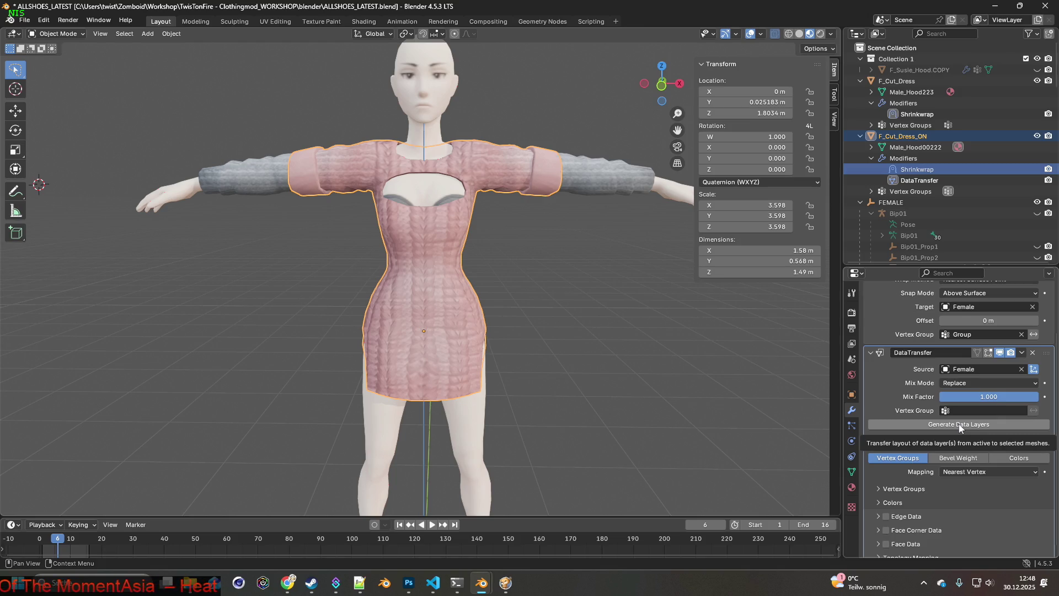
pyautogui.click(960, 425)
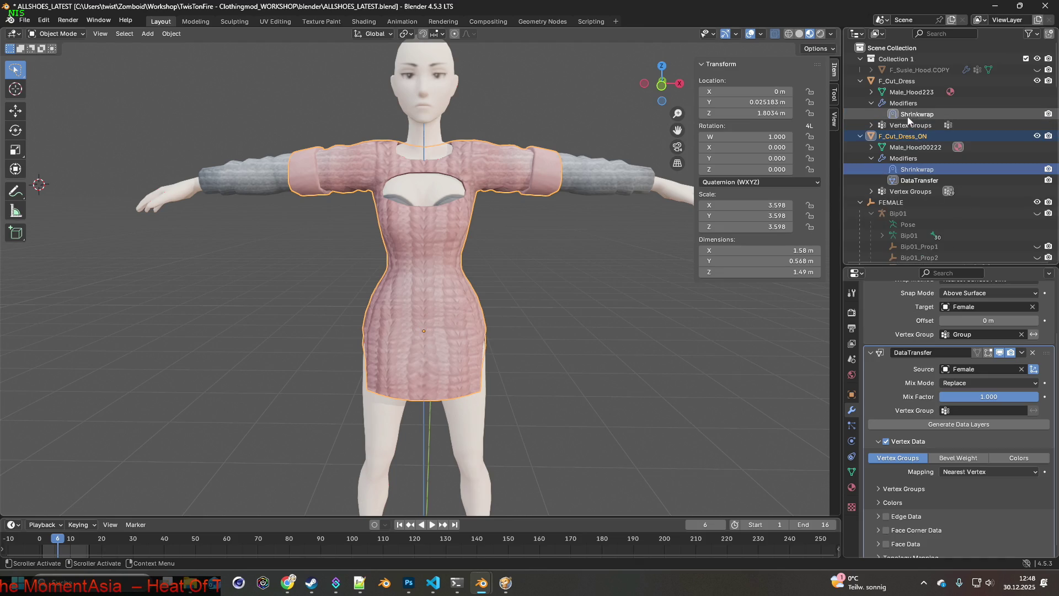
pyautogui.click(904, 81)
pyautogui.click(941, 310)
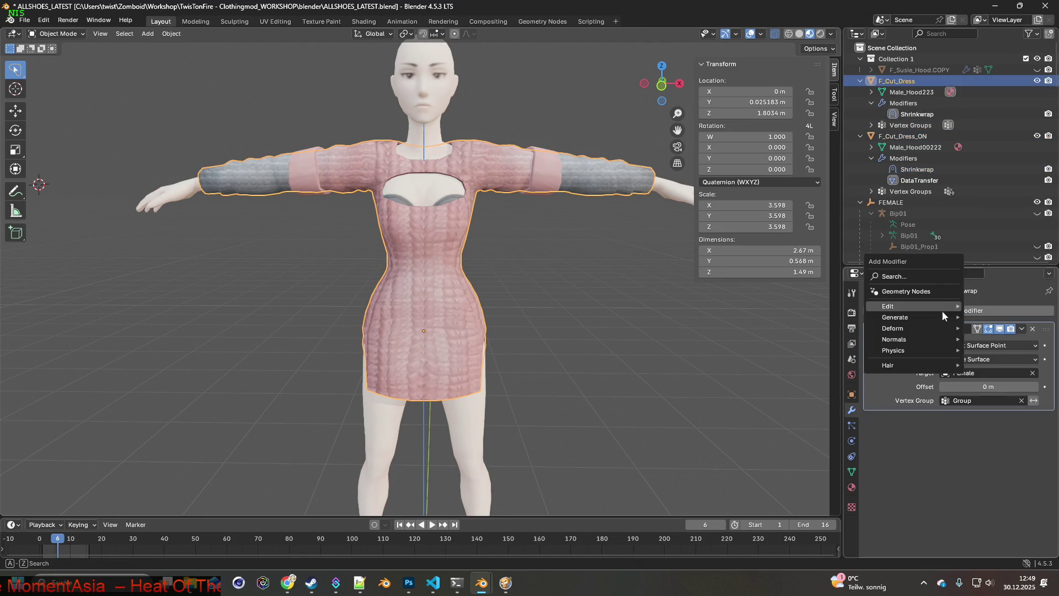
# Add a Data Transfer to F_Cut_Dress with source Female and Vertex Data enabled.
pyautogui.moveTo(895, 317)
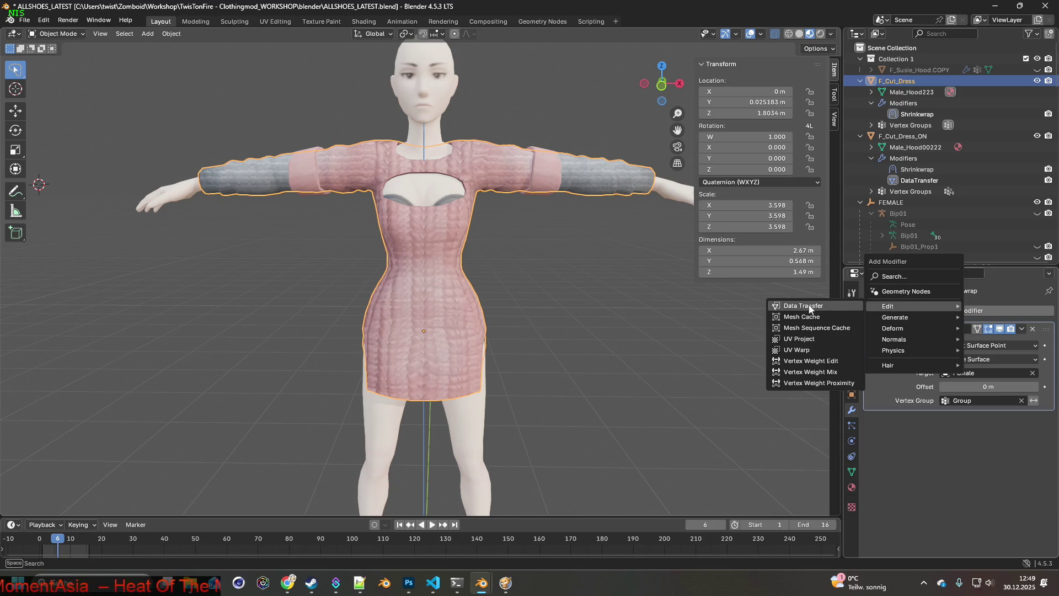
pyautogui.click(800, 307)
pyautogui.click(969, 435)
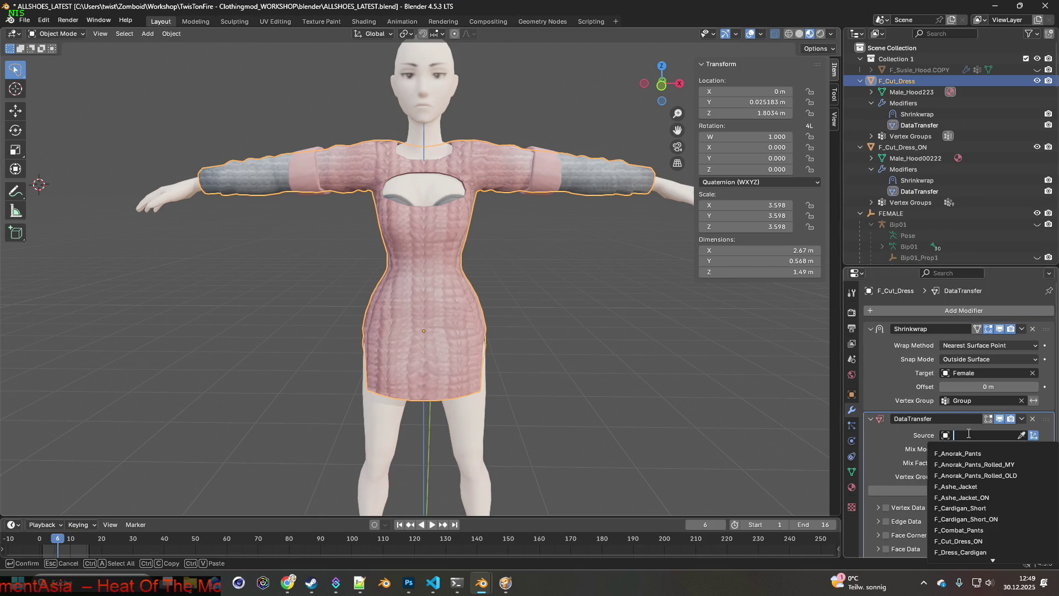
pyautogui.write('fem')
pyautogui.press('Return')
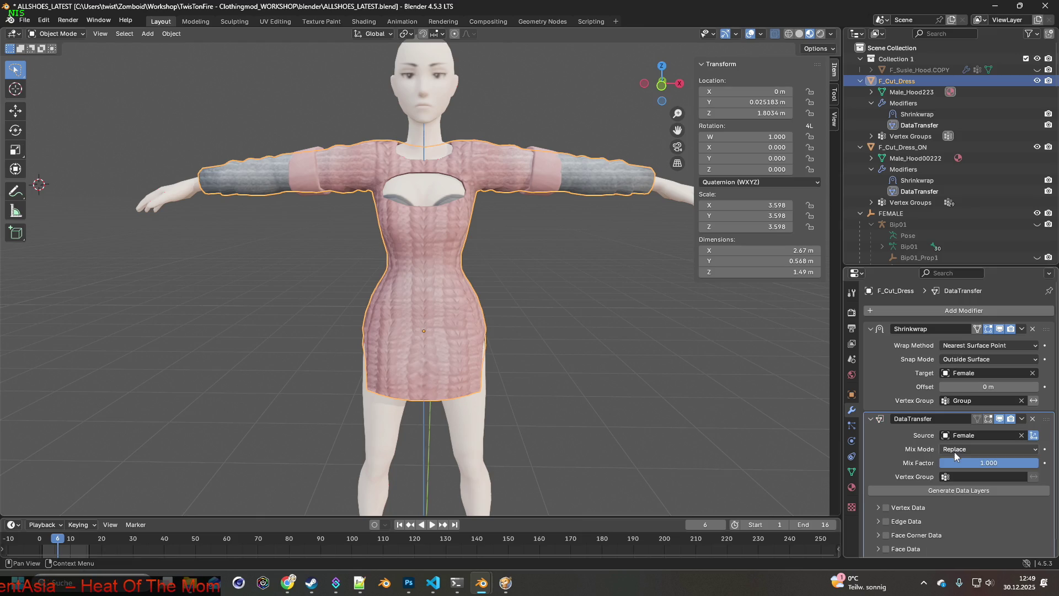
pyautogui.click(886, 507)
pyautogui.click(909, 507)
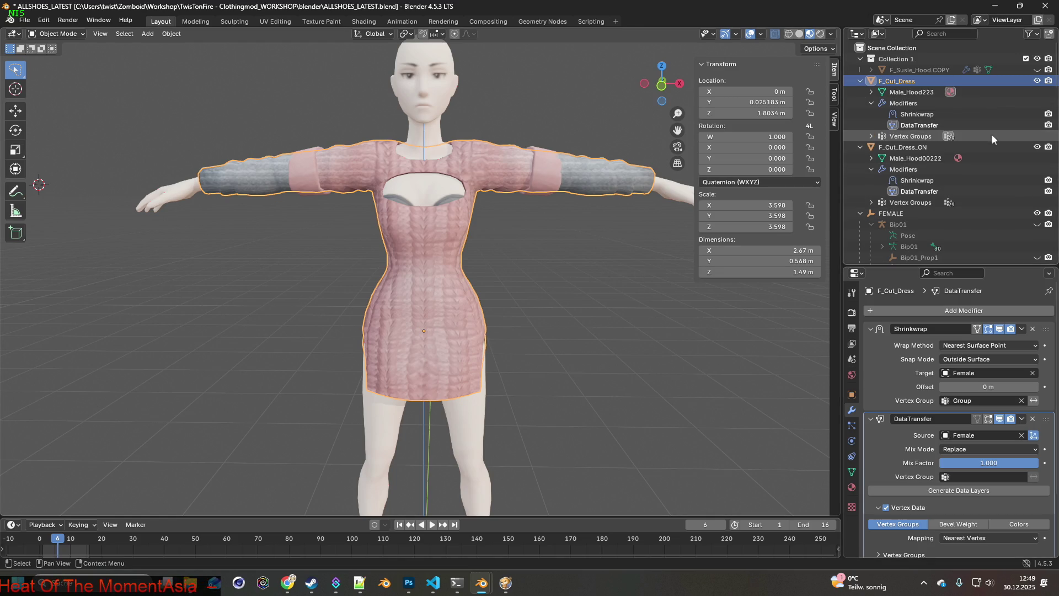
# Show the Bip01 armature and select the F_Cut_Dress object.
pyautogui.click(1037, 224)
pyautogui.click(532, 231)
pyautogui.click(441, 251)
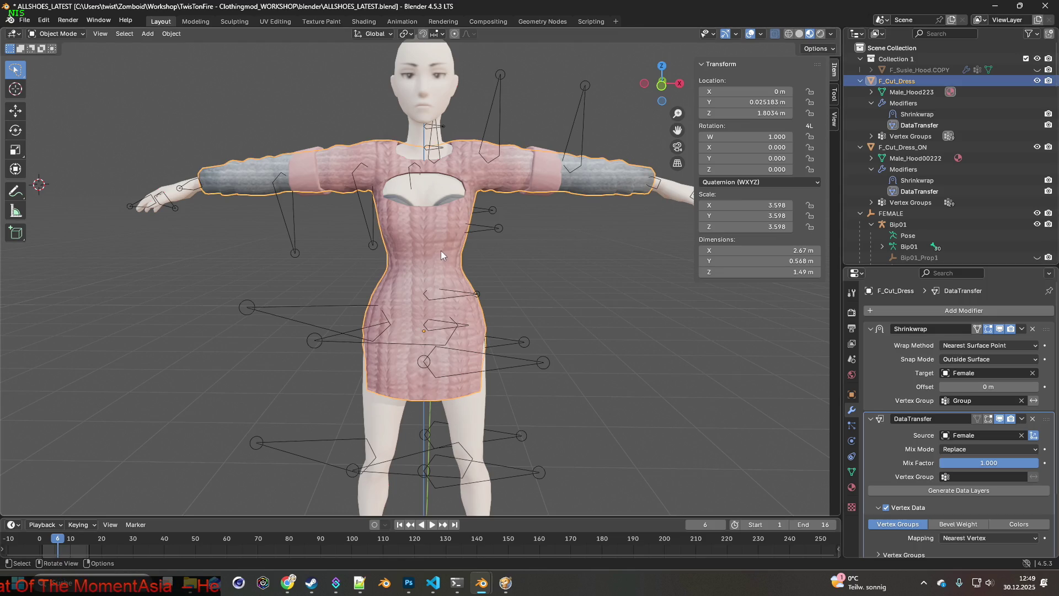
# Parent F_Cut_Dress to the Bip01 armature with Armature Deform With Empty Groups.
pyautogui.click(910, 91)
pyautogui.click(898, 82)
pyautogui.keyDown('shift'); pyautogui.click(499, 128); pyautogui.keyUp('shift')
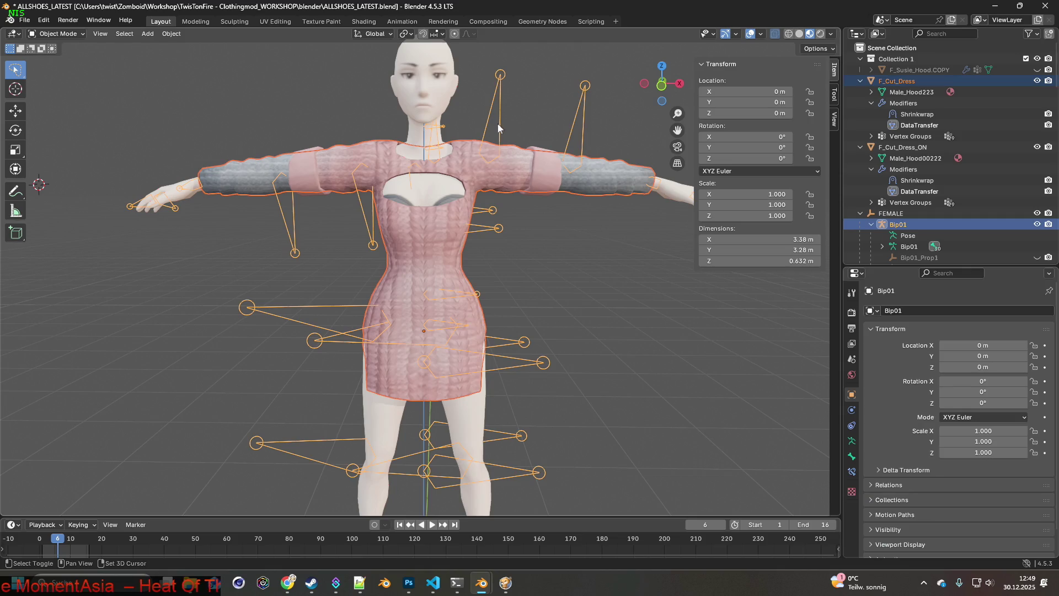
pyautogui.hotkey('ctrl', 'p')
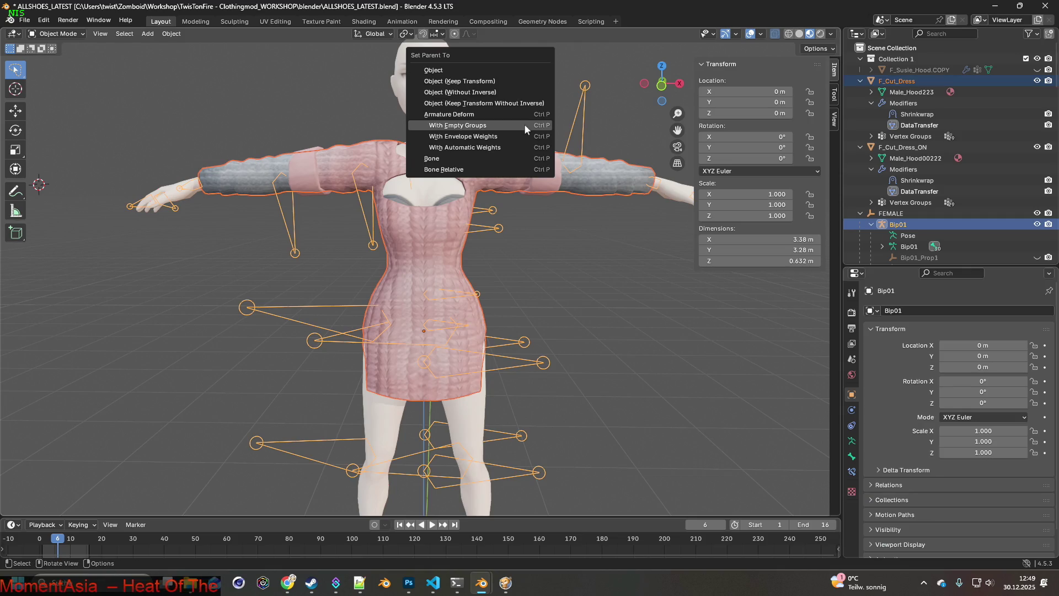
pyautogui.click(470, 126)
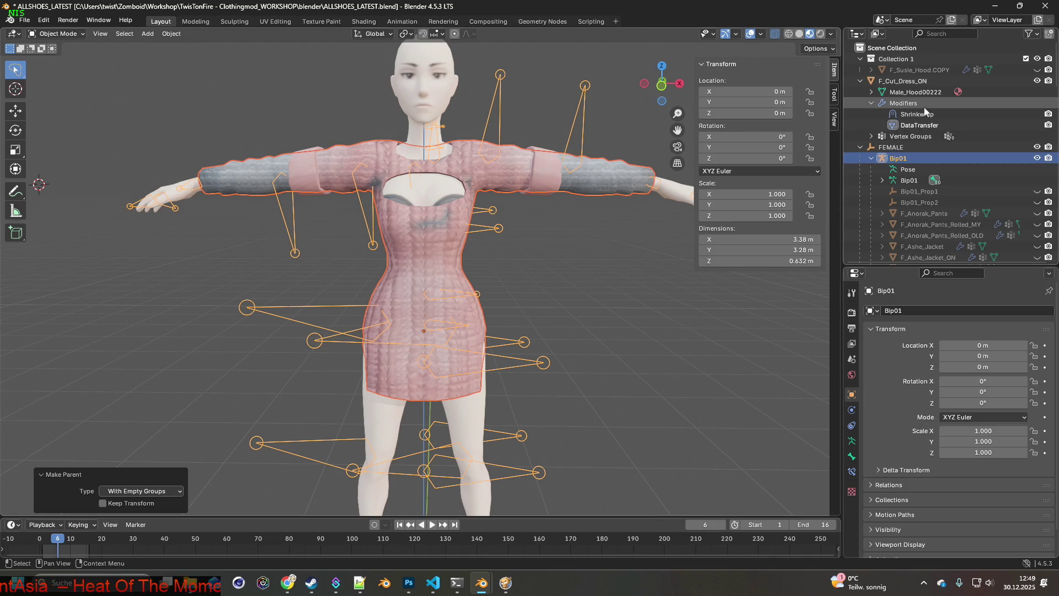
# Parent F_Cut_Dress_ON to Bip01 with Armature Deform With Empty Groups.
pyautogui.click(906, 84)
pyautogui.keyDown('shift'); pyautogui.click(492, 119); pyautogui.keyUp('shift')
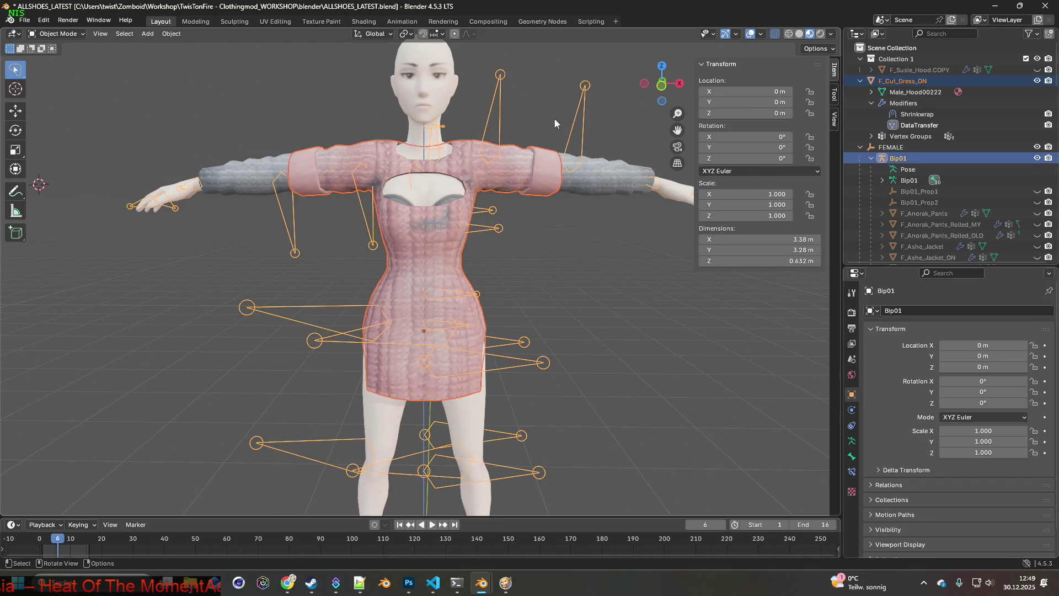
pyautogui.click(548, 168)
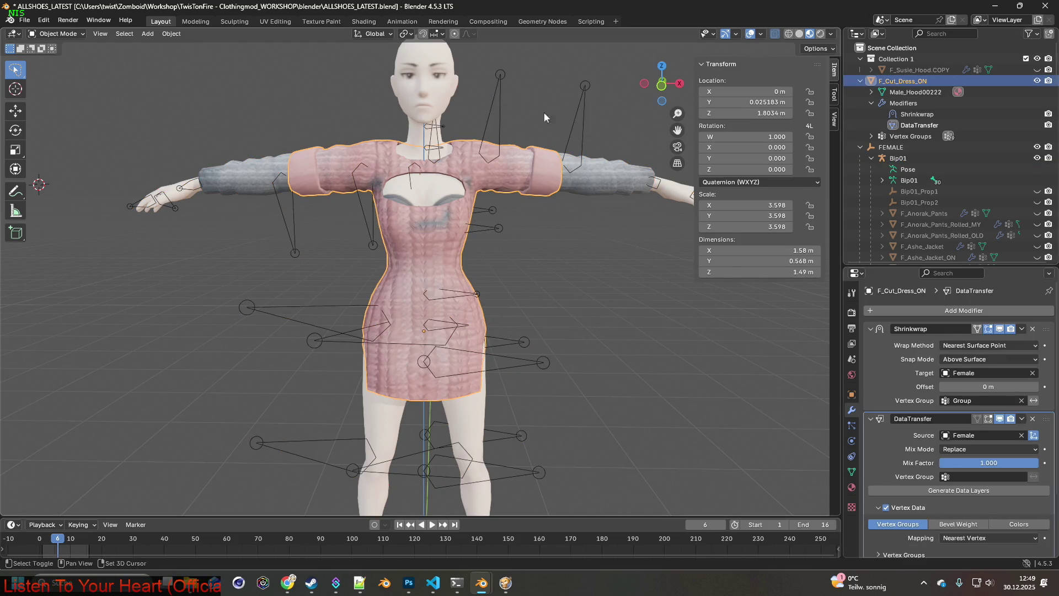
pyautogui.keyDown('shift'); pyautogui.click(494, 115); pyautogui.keyUp('shift')
pyautogui.hotkey('ctrl', 'p')
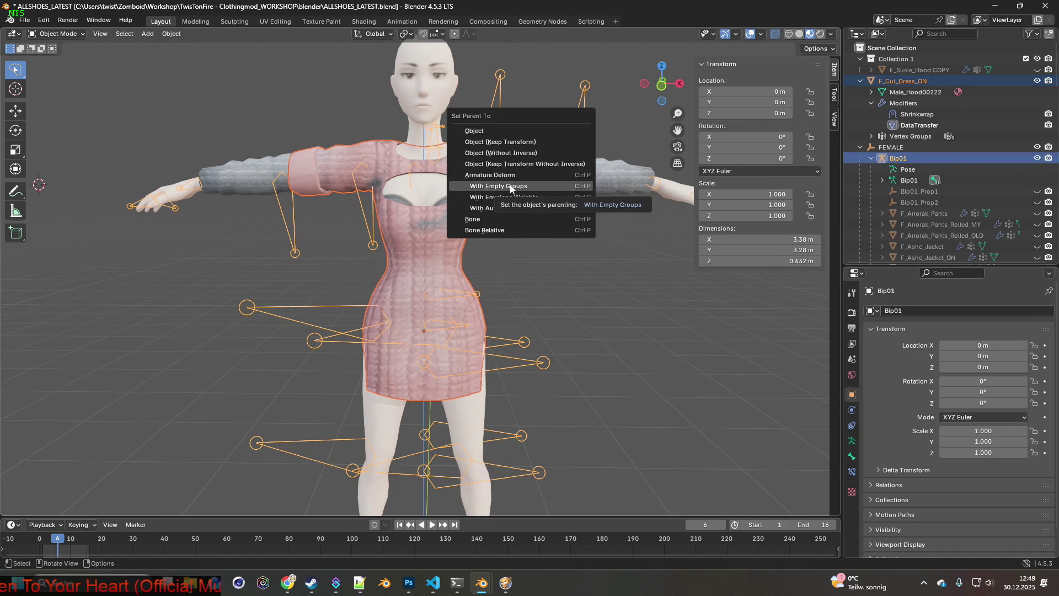
pyautogui.click(510, 187)
pyautogui.moveTo(561, 236)
pyautogui.mouseDown(button='middle')
pyautogui.moveTo(410, 234)
pyautogui.moveTo(581, 244)
pyautogui.moveTo(511, 222)
pyautogui.moveTo(544, 223)
pyautogui.mouseUp(button='middle')
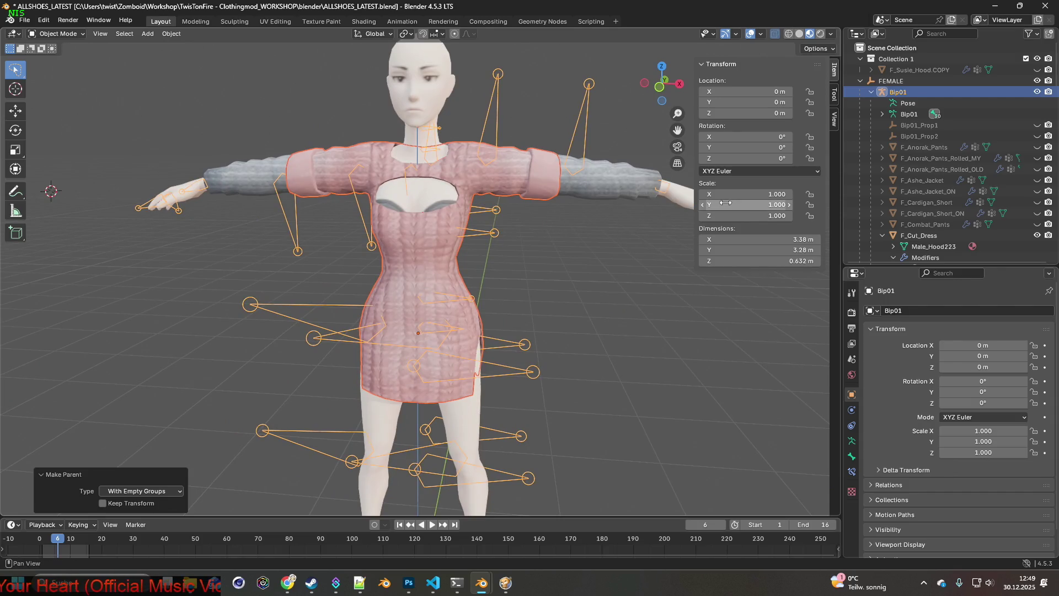
# Collapse the F_Cut_Dress, F_Cut_Dress_ON, F_Off_Dress and F_Off_Dress_ON outliner entries.
pyautogui.scroll(-5, 938, 178)
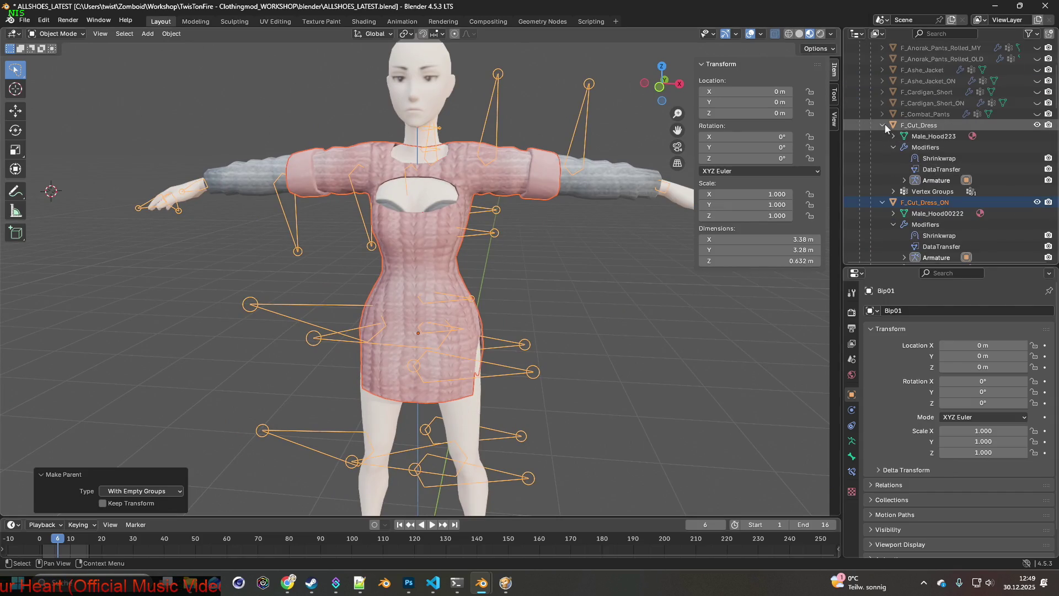
pyautogui.click(883, 125)
pyautogui.click(882, 136)
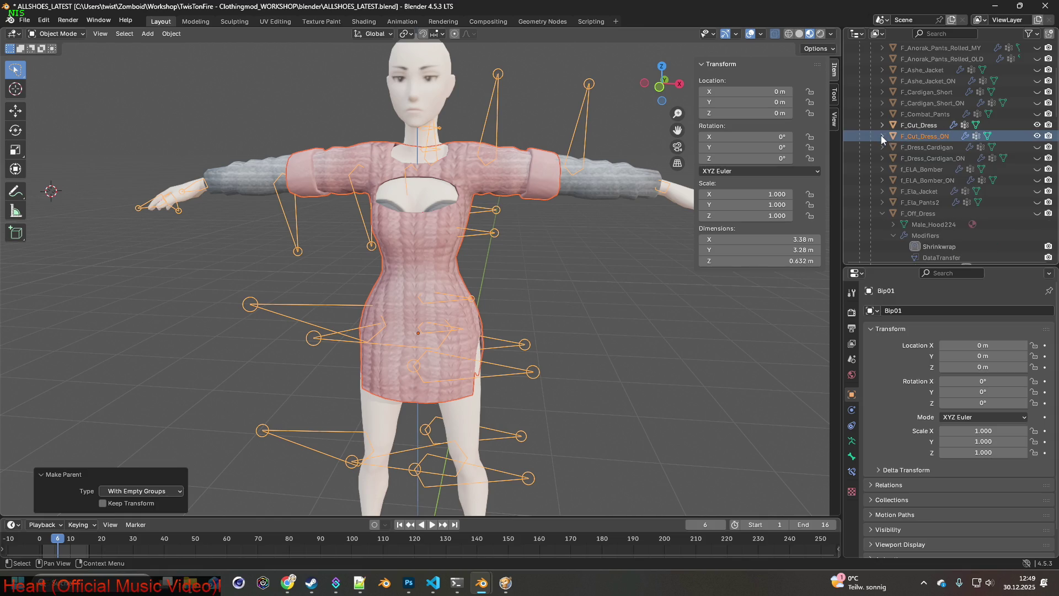
pyautogui.click(883, 213)
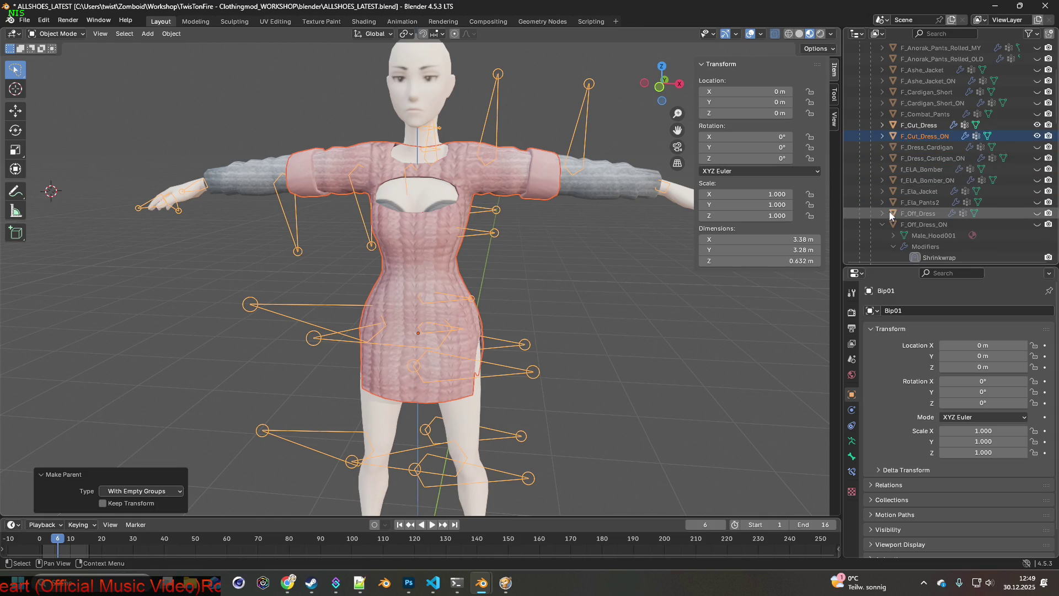
pyautogui.click(883, 225)
pyautogui.moveTo(651, 196)
pyautogui.mouseDown(button='middle')
pyautogui.moveTo(469, 187)
pyautogui.moveTo(499, 147)
pyautogui.moveTo(505, 177)
pyautogui.moveTo(524, 191)
pyautogui.moveTo(477, 175)
pyautogui.moveTo(477, 120)
pyautogui.moveTo(524, 124)
pyautogui.moveTo(578, 216)
pyautogui.moveTo(540, 217)
pyautogui.moveTo(608, 204)
pyautogui.moveTo(537, 214)
pyautogui.moveTo(557, 210)
pyautogui.moveTo(552, 221)
pyautogui.moveTo(592, 111)
pyautogui.moveTo(610, 121)
pyautogui.moveTo(541, 177)
pyautogui.moveTo(462, 217)
pyautogui.moveTo(364, 216)
pyautogui.mouseUp(button='middle')
# Hide the Female body and F_Cut_Dress_ON, then select F_Cut_Dress.
pyautogui.scroll(-5, 918, 165)
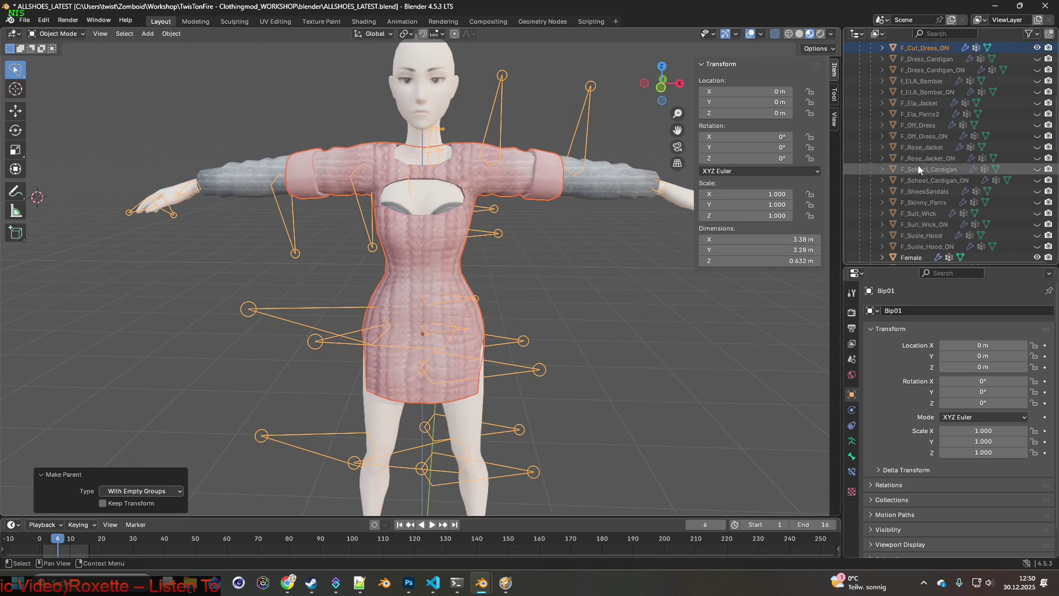
pyautogui.click(1037, 235)
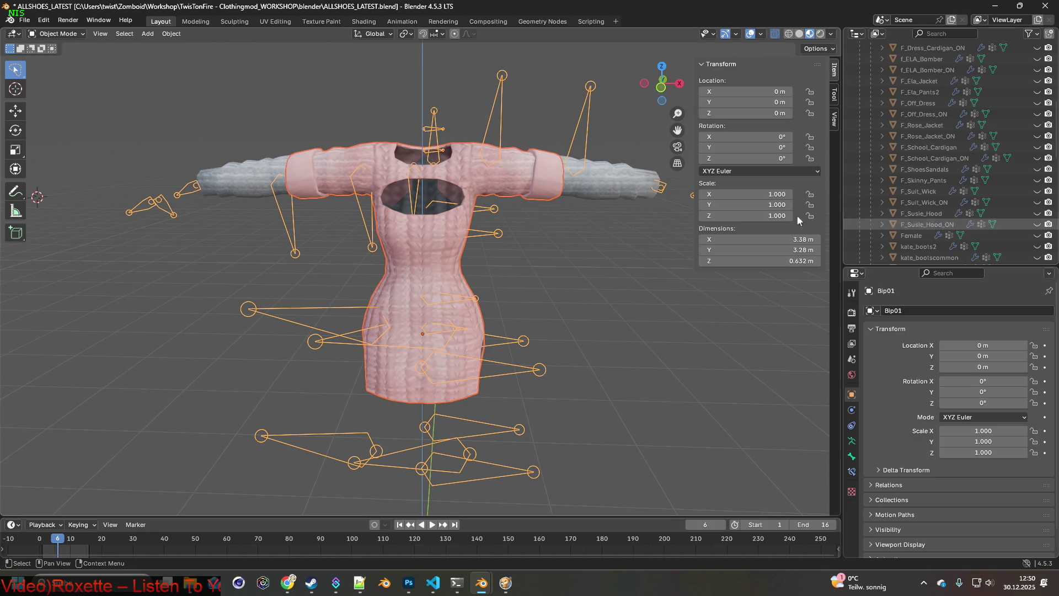
pyautogui.moveTo(796, 214); pyautogui.dragTo(580, 183, button='middle')
pyautogui.scroll(8, 981, 140)
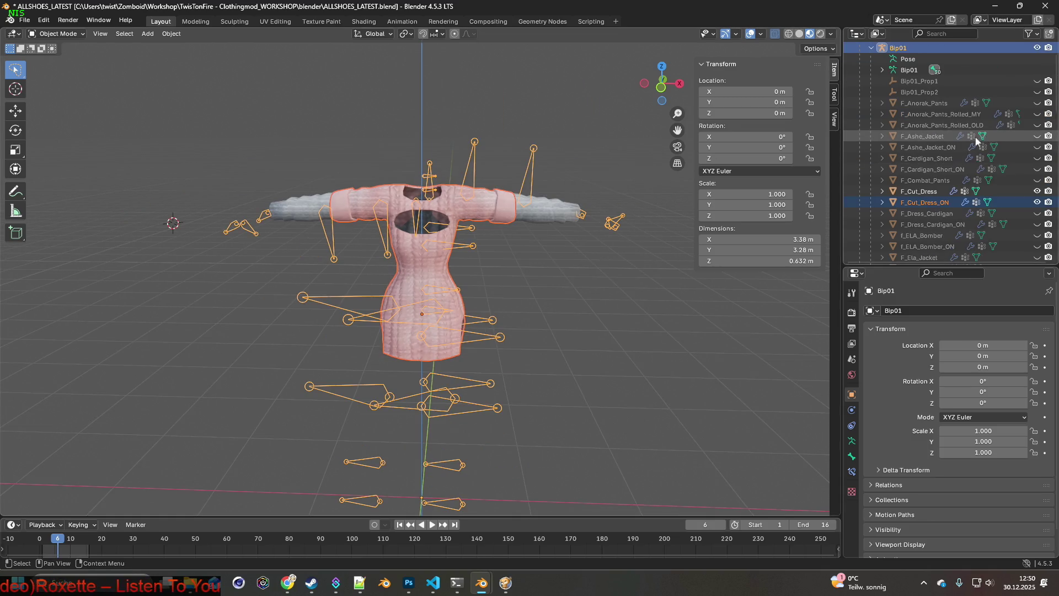
pyautogui.click(1037, 202)
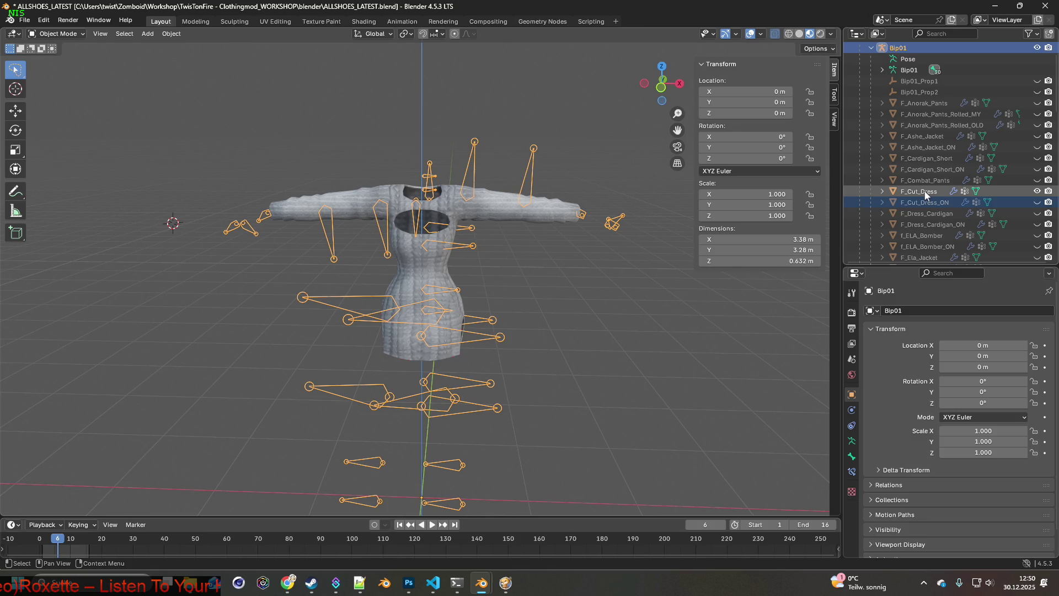
pyautogui.click(926, 192)
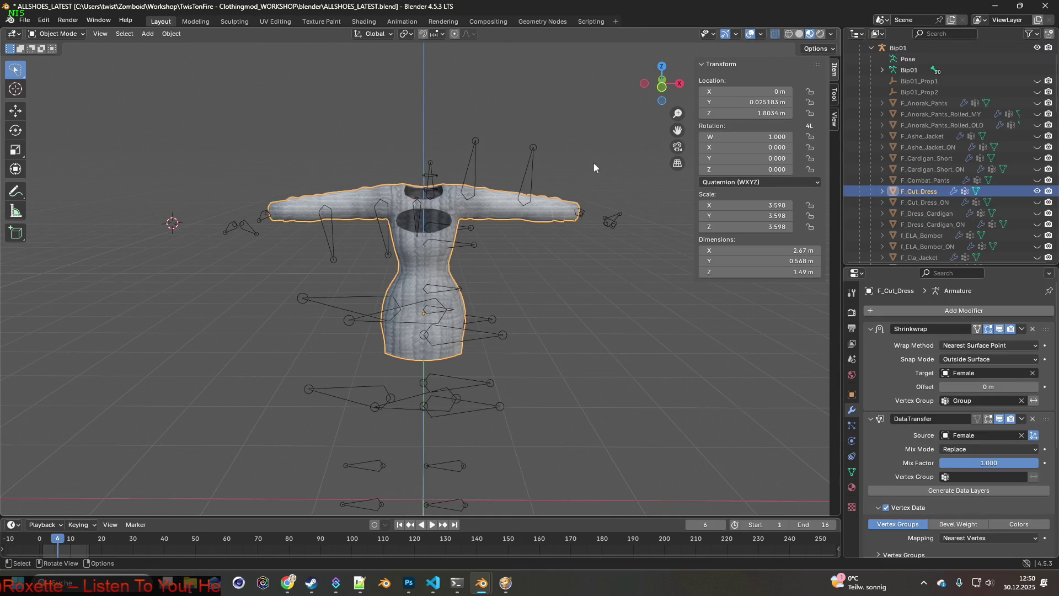
# Append .fbx to the female model path on line 4 of Cut_Dress.xml.
pyautogui.hotkey('alt', 'Tab')
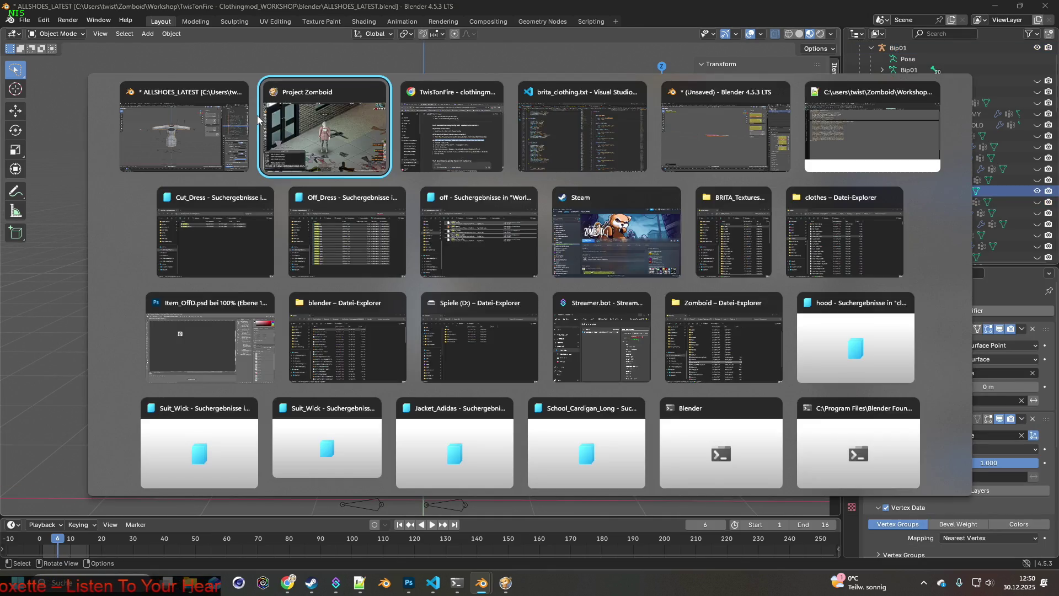
pyautogui.hotkey('alt', 'Tab')
pyautogui.hotkey('alt', 'Tab')
pyautogui.hotkey('alt', 'Tab')
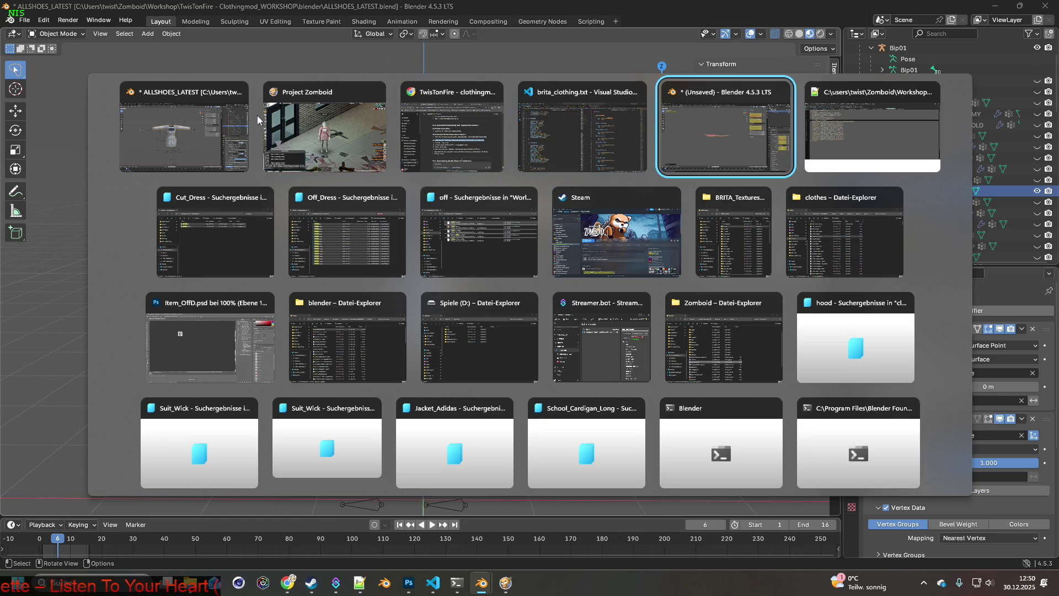
pyautogui.click(227, 243)
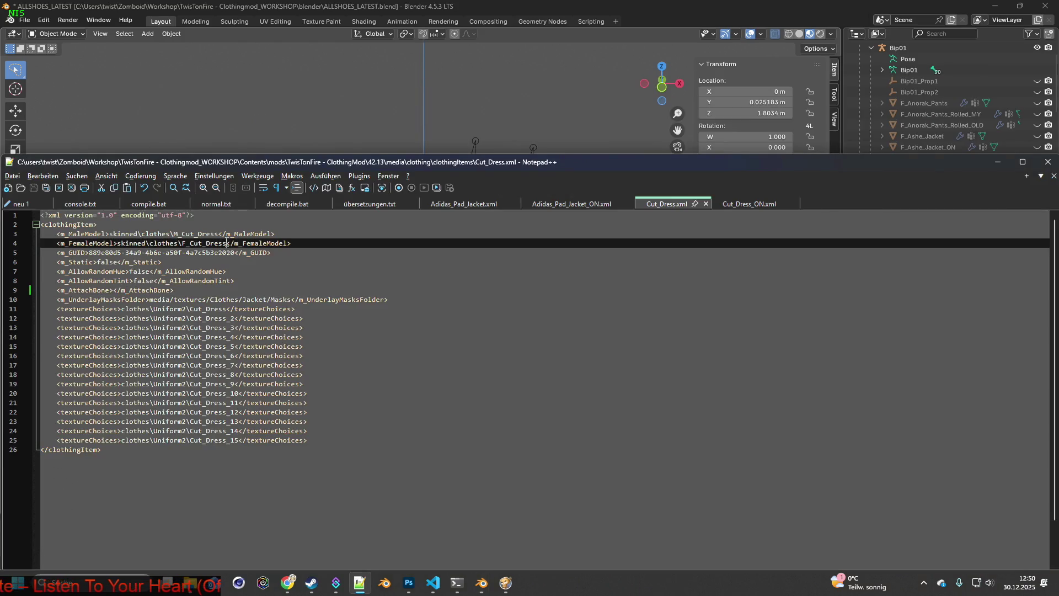
pyautogui.write('.fbx')
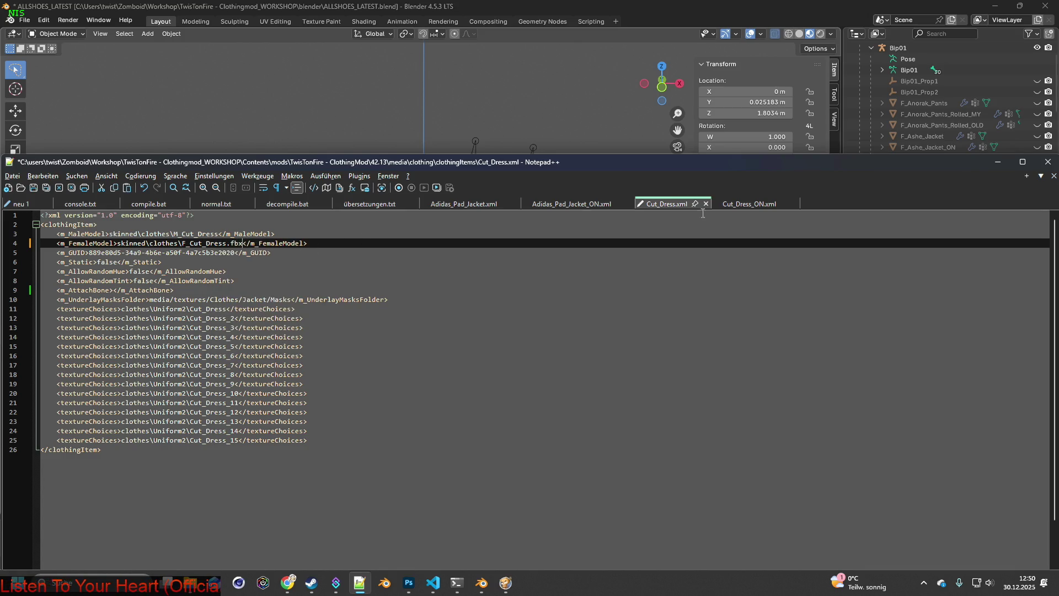
# Append .fbx to Cut_Dress_ON.xml's female model path and save both XML files.
pyautogui.click(760, 205)
pyautogui.click(239, 244)
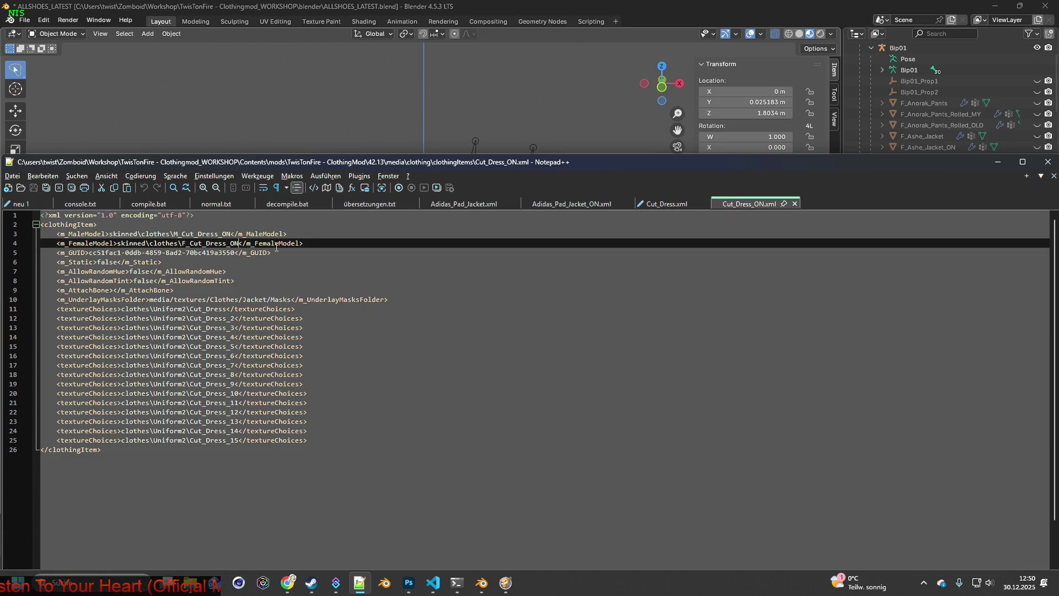
pyautogui.write('.fbx')
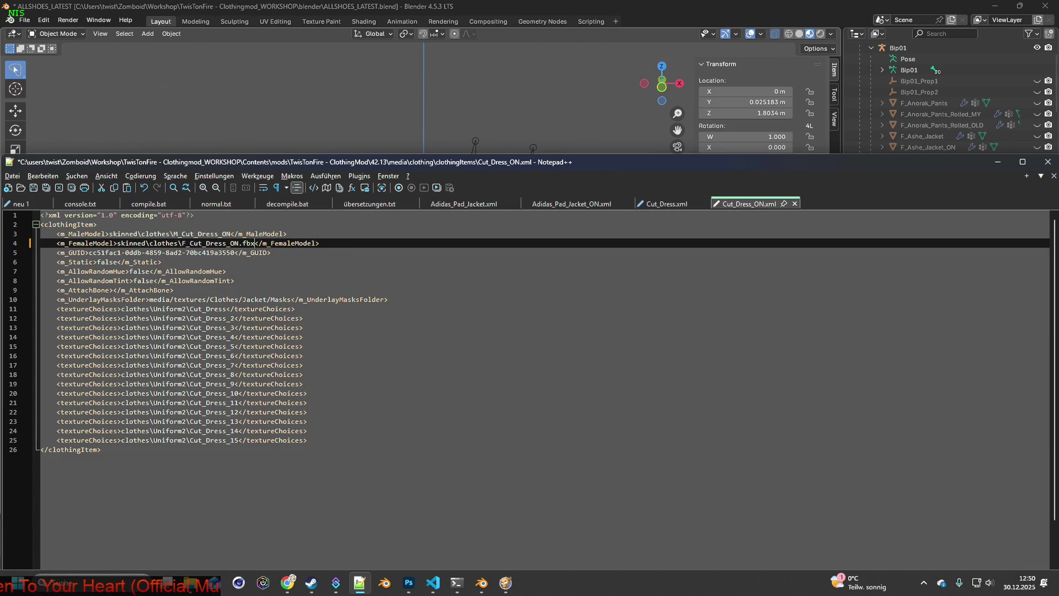
pyautogui.hotkey('ctrl', 's')
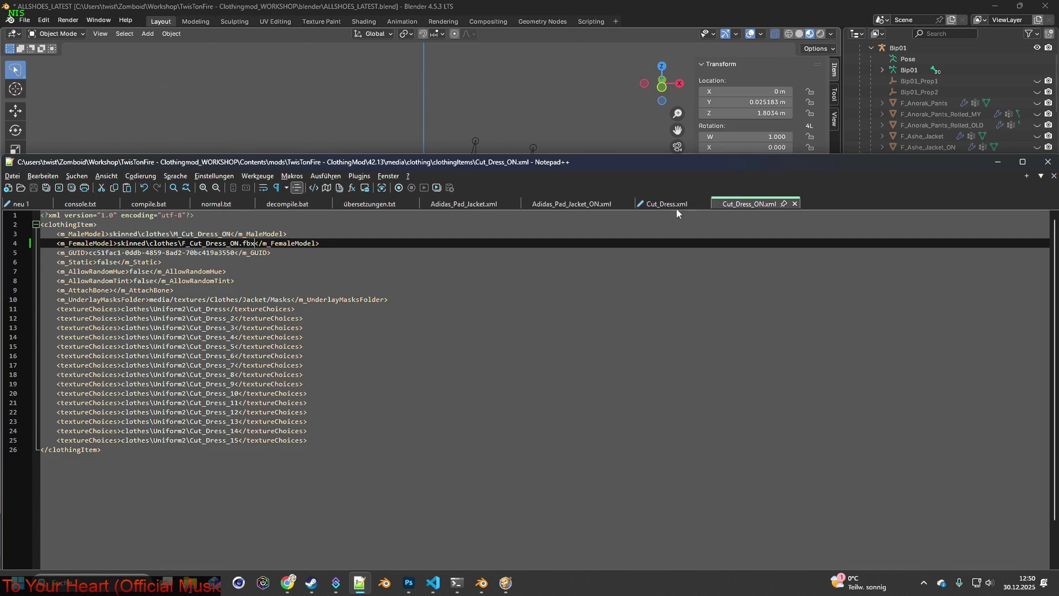
pyautogui.click(675, 205)
pyautogui.click(33, 188)
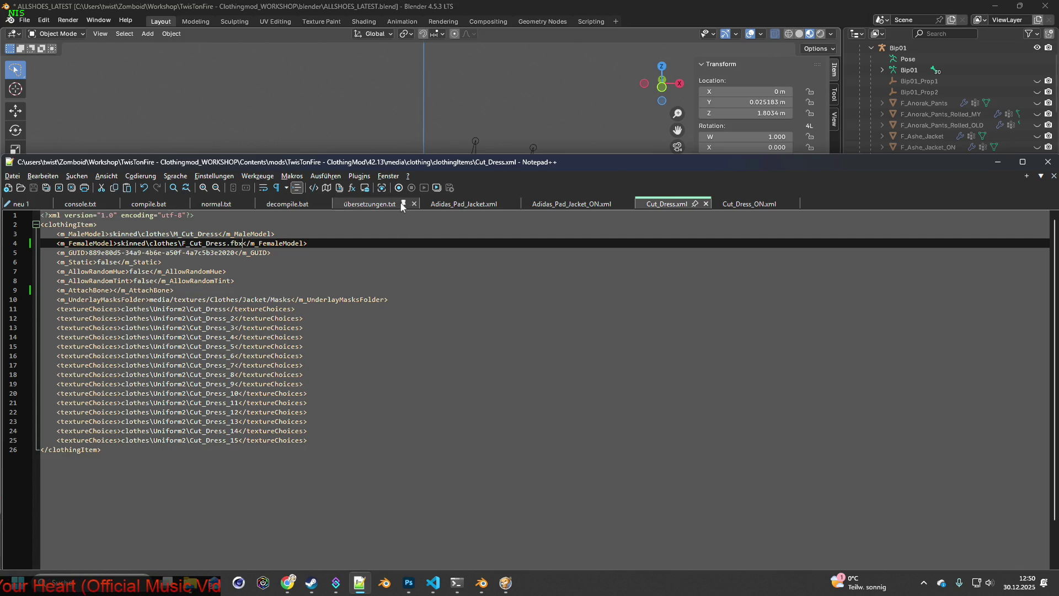
pyautogui.click(646, 6)
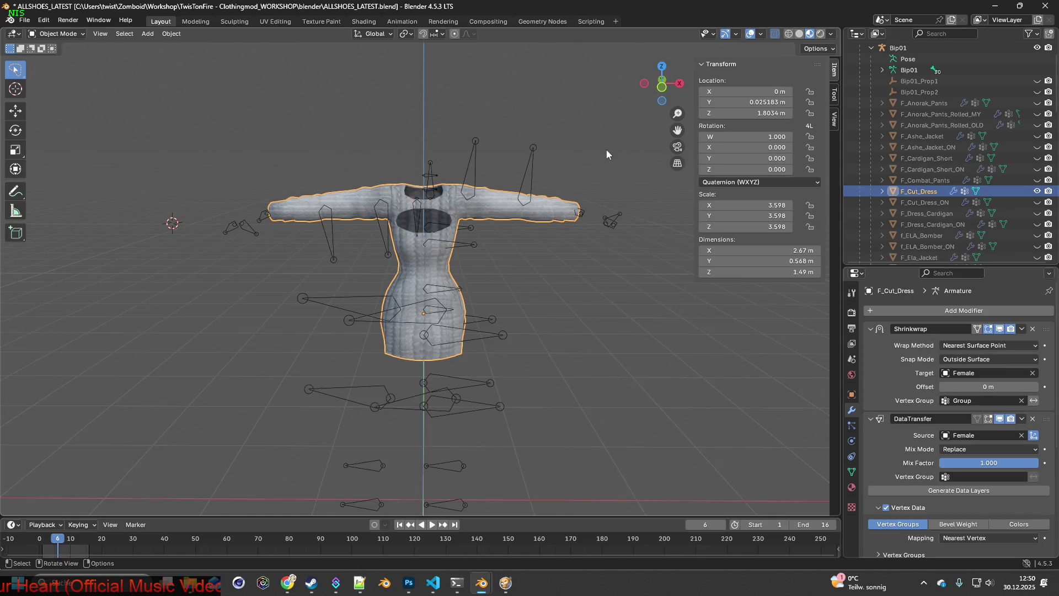
# Copy the F_Cut_Dress object name and save the blend file.
pyautogui.doubleClick(919, 191)
pyautogui.scroll(-2, 924, 188)
pyautogui.click(900, 147)
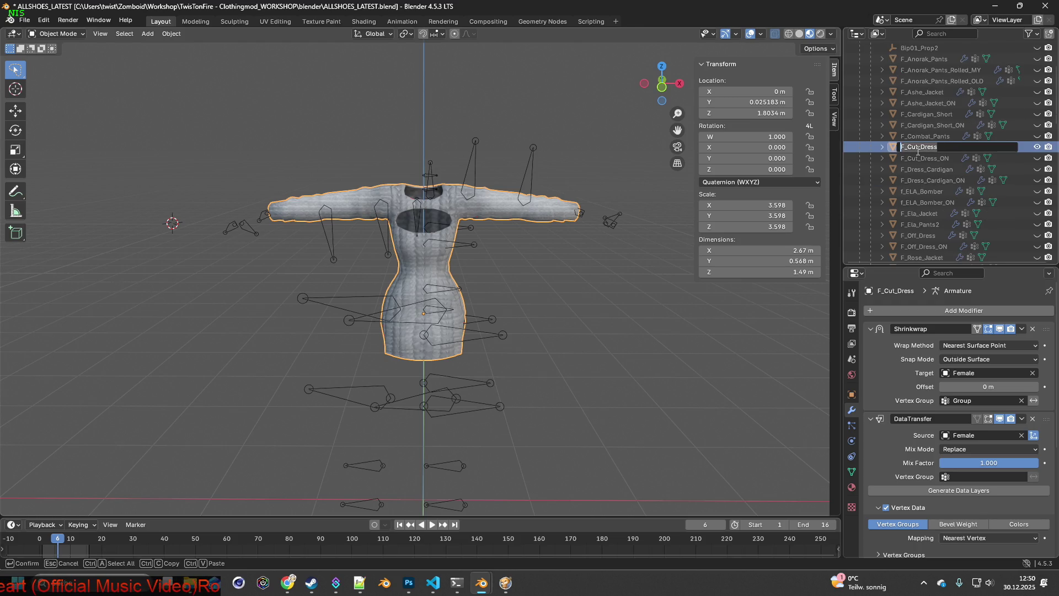
pyautogui.press('Return')
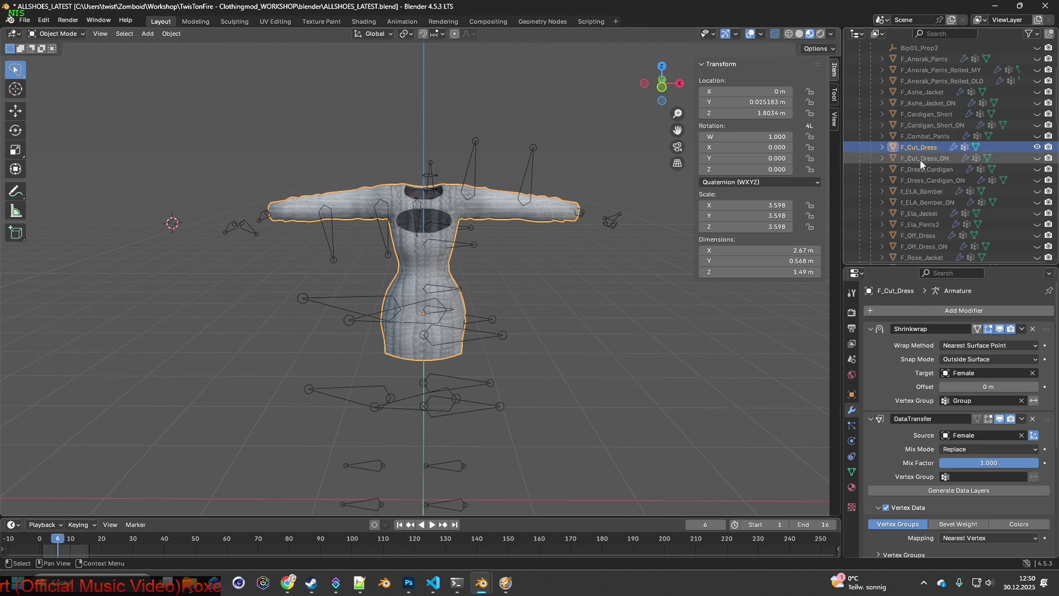
pyautogui.click(24, 20)
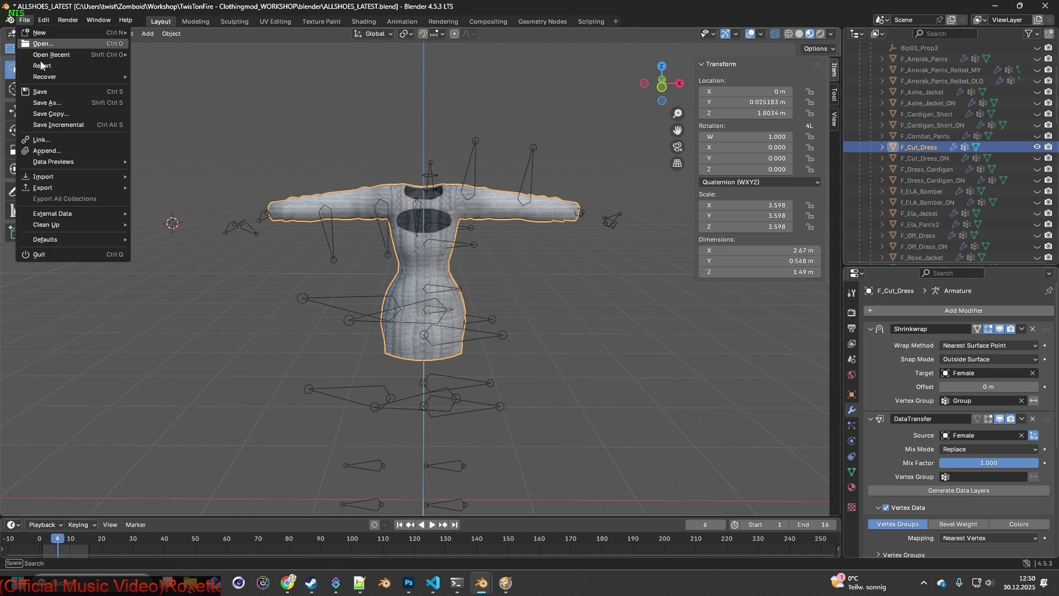
pyautogui.click(53, 91)
# Export the dress as F_Cut_Dress.fbx into the skinned clothes folder.
pyautogui.click(24, 21)
pyautogui.moveTo(66, 188)
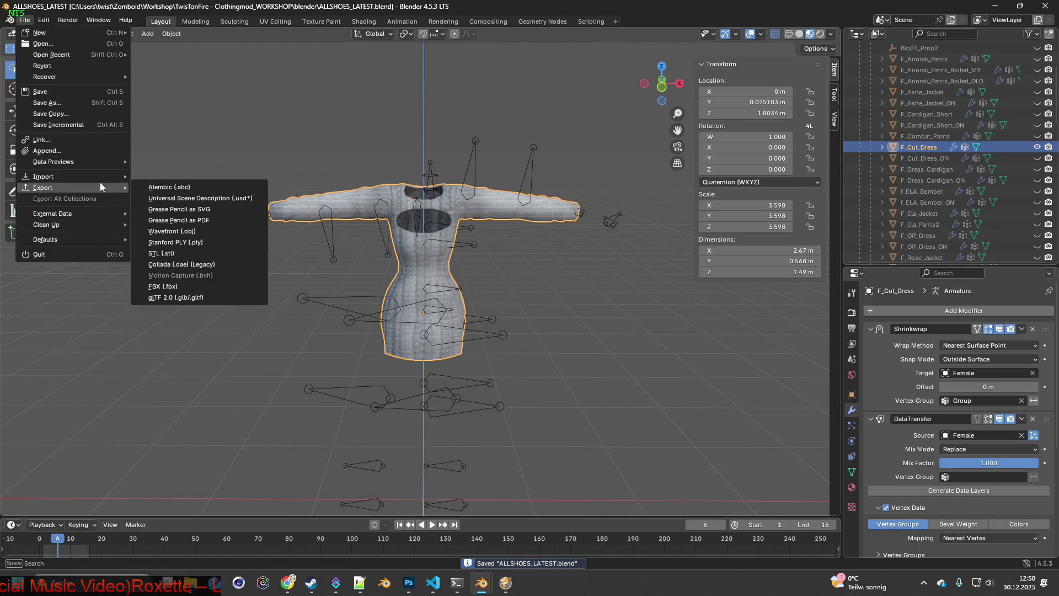
pyautogui.click(165, 286)
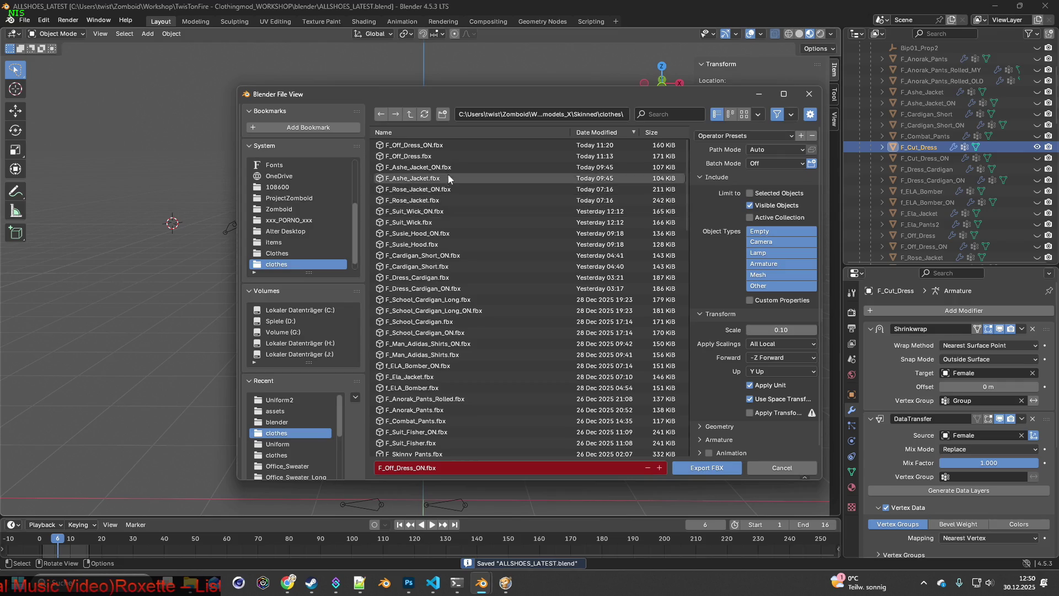
pyautogui.click(657, 114)
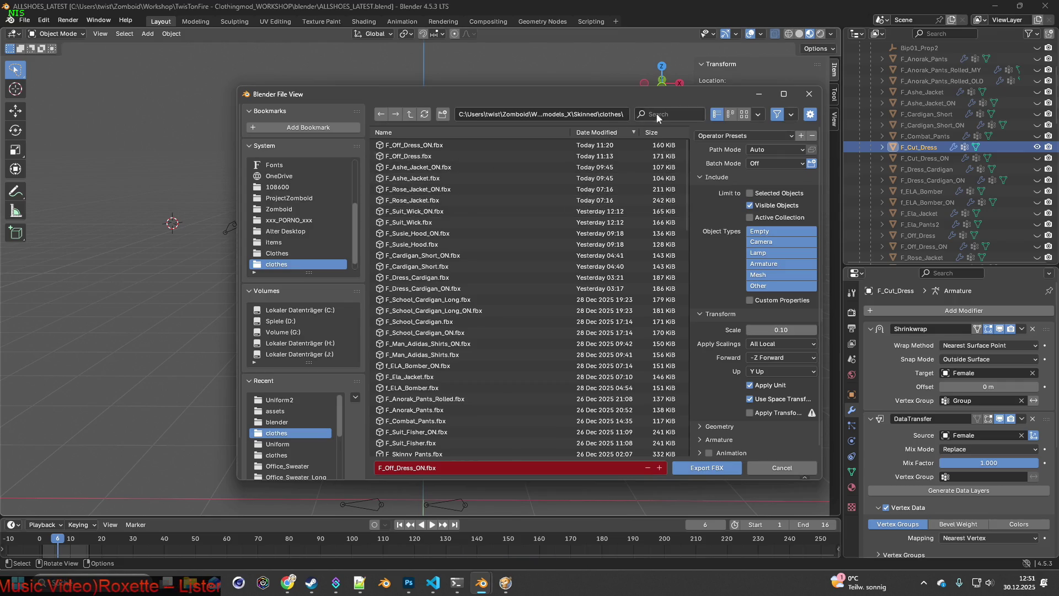
pyautogui.write('F_Cut_Dress')
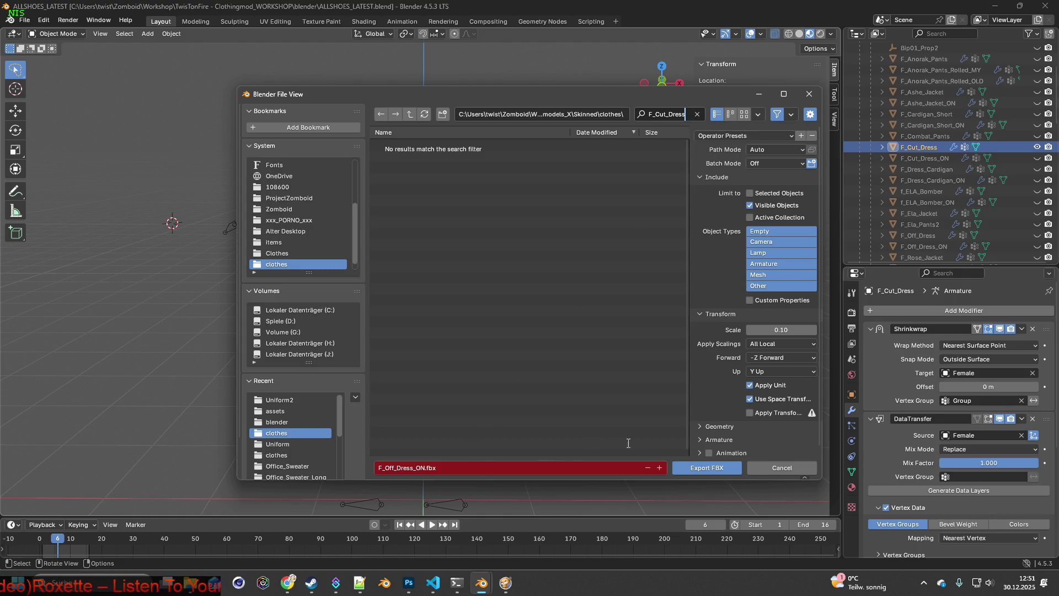
pyautogui.moveTo(424, 468); pyautogui.dragTo(343, 466)
pyautogui.write('F_Cut_Dress')
pyautogui.press('Return')
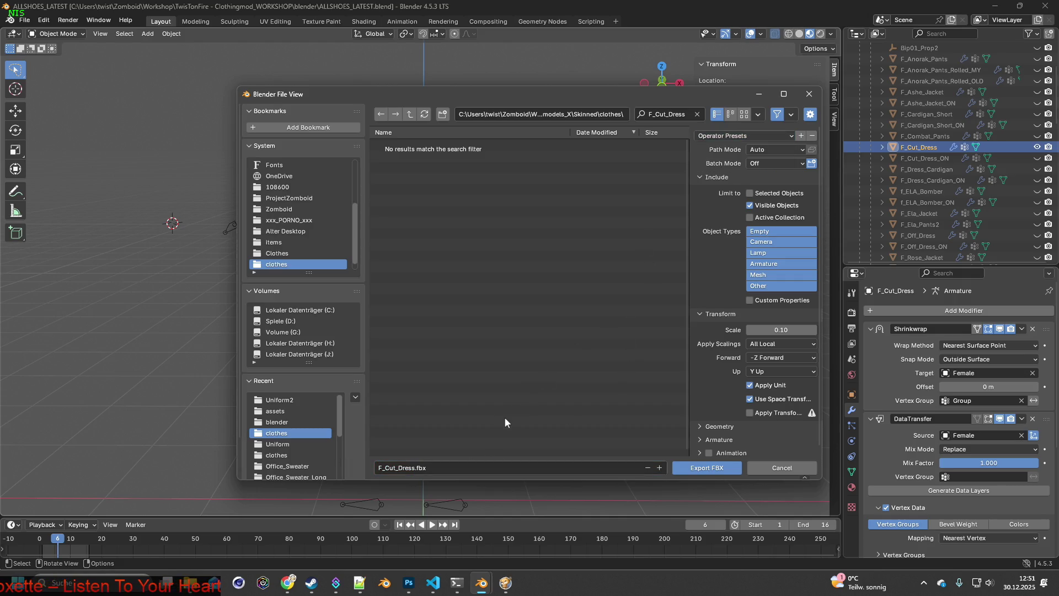
pyautogui.click(698, 468)
# In Notepad++, select the F_Cut_Dress_ON.fbx model name in Cut_Dress_ON.xml.
pyautogui.hotkey('alt', 'Tab')
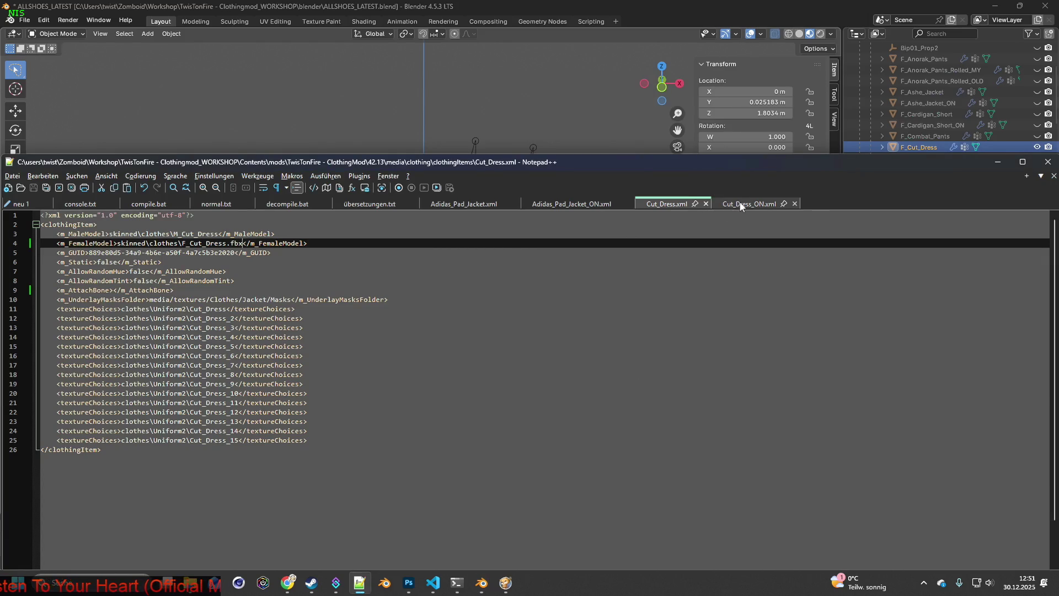
pyautogui.click(740, 204)
pyautogui.moveTo(182, 243); pyautogui.dragTo(255, 244)
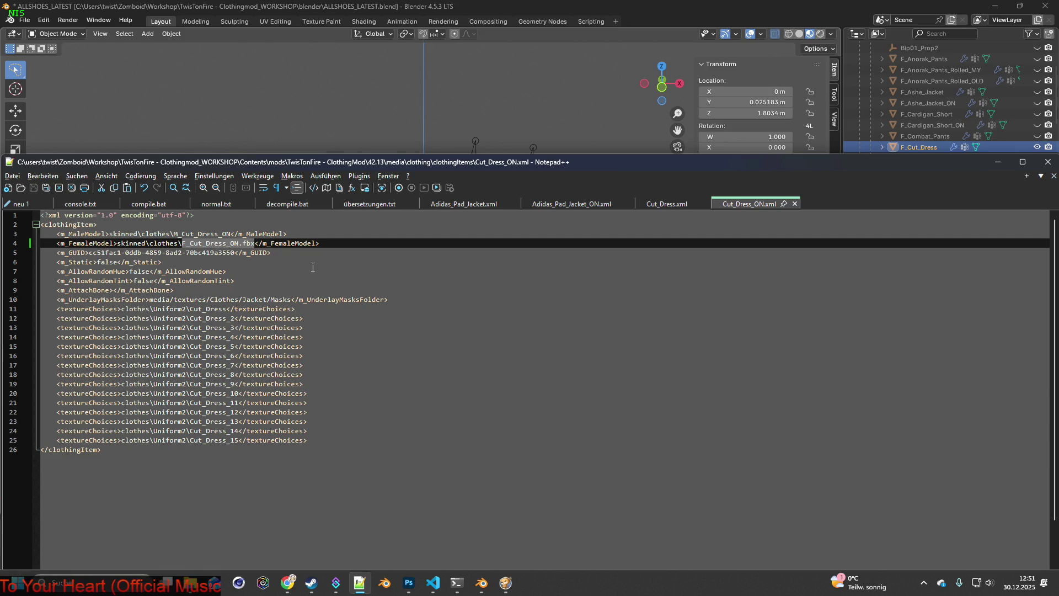
pyautogui.click(649, 10)
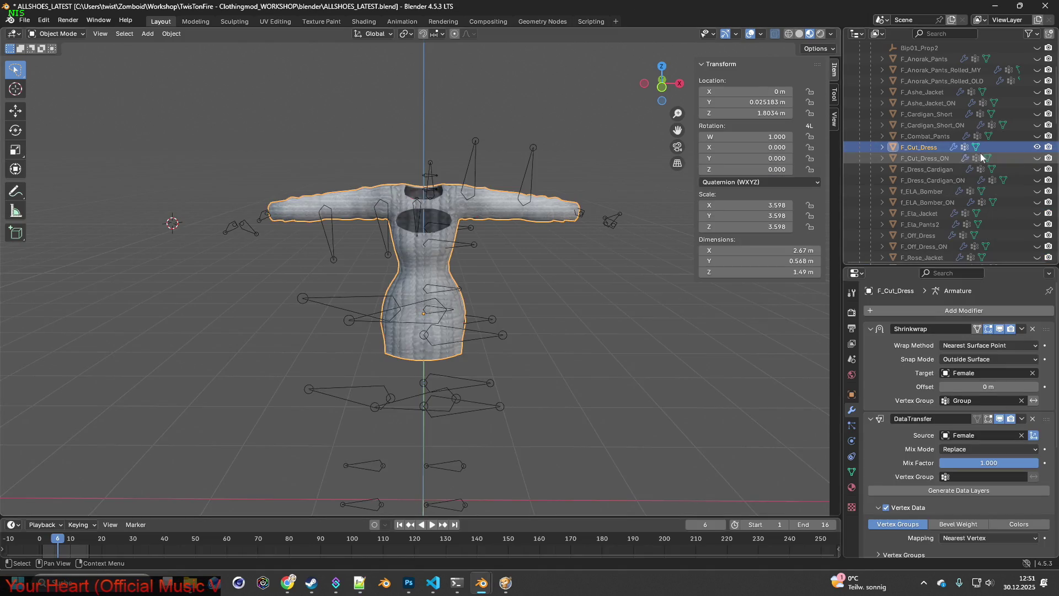
# Hide F_Cut_Dress, show F_Cut_Dress_ON, export it as F_Cut_Dress_ON.fbx, then return to Project Zomboid.
pyautogui.click(1037, 147)
pyautogui.click(1037, 158)
pyautogui.click(24, 19)
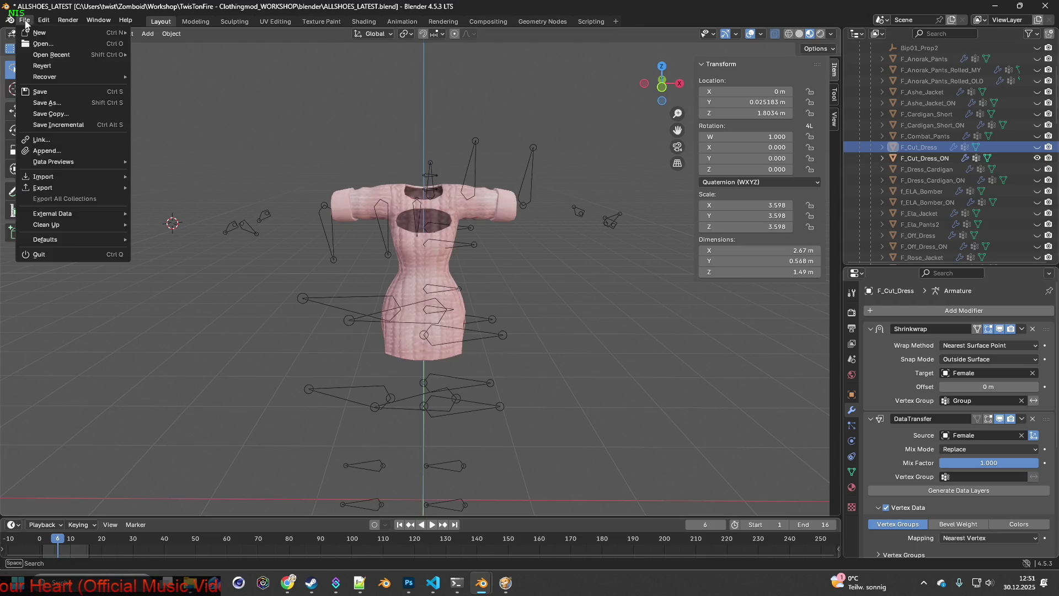
pyautogui.moveTo(45, 190)
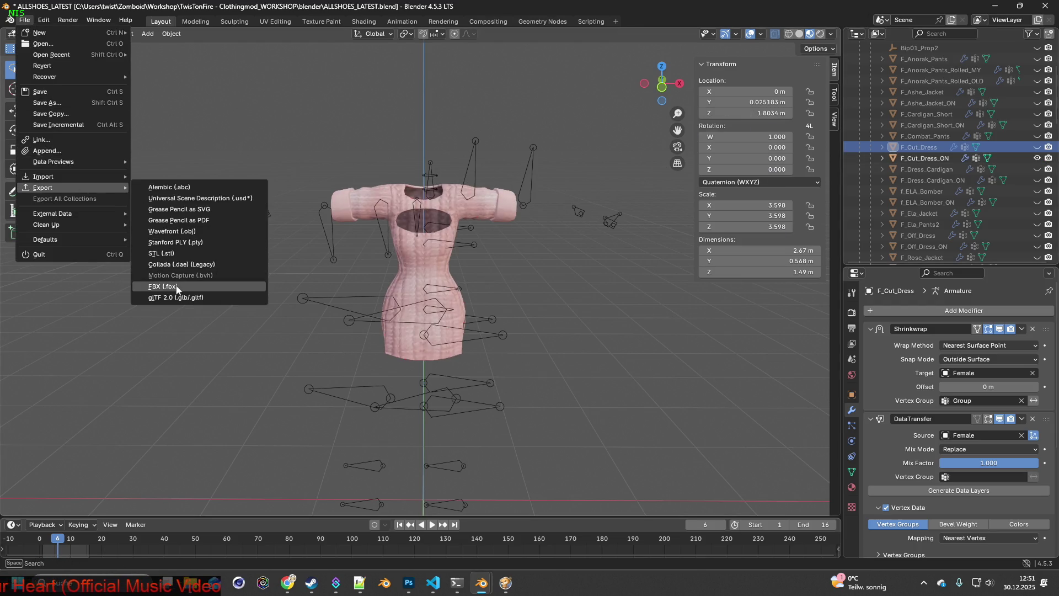
pyautogui.click(176, 287)
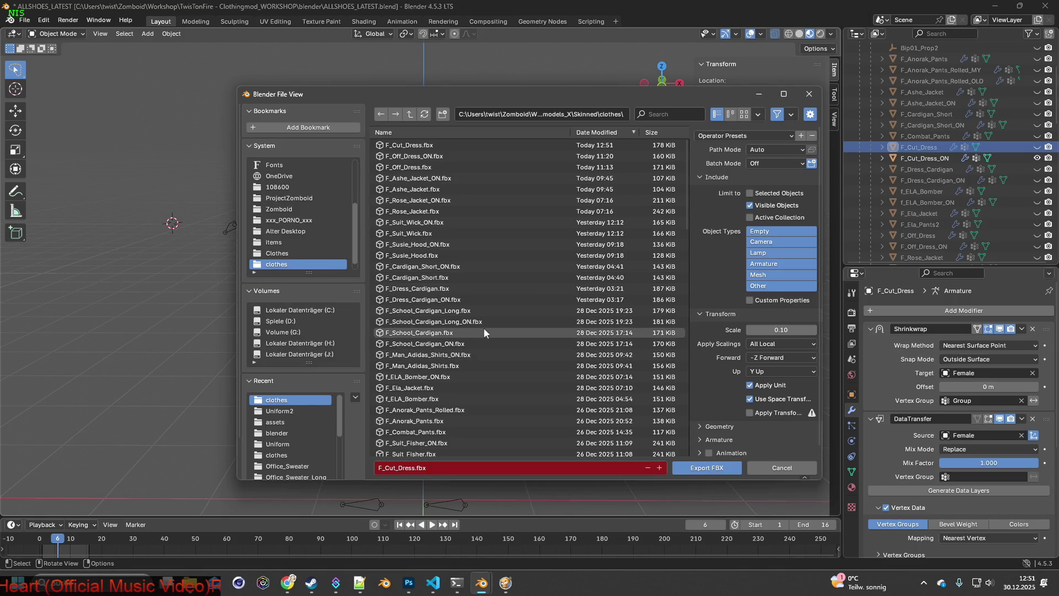
pyautogui.click(416, 467)
pyautogui.write('_ON')
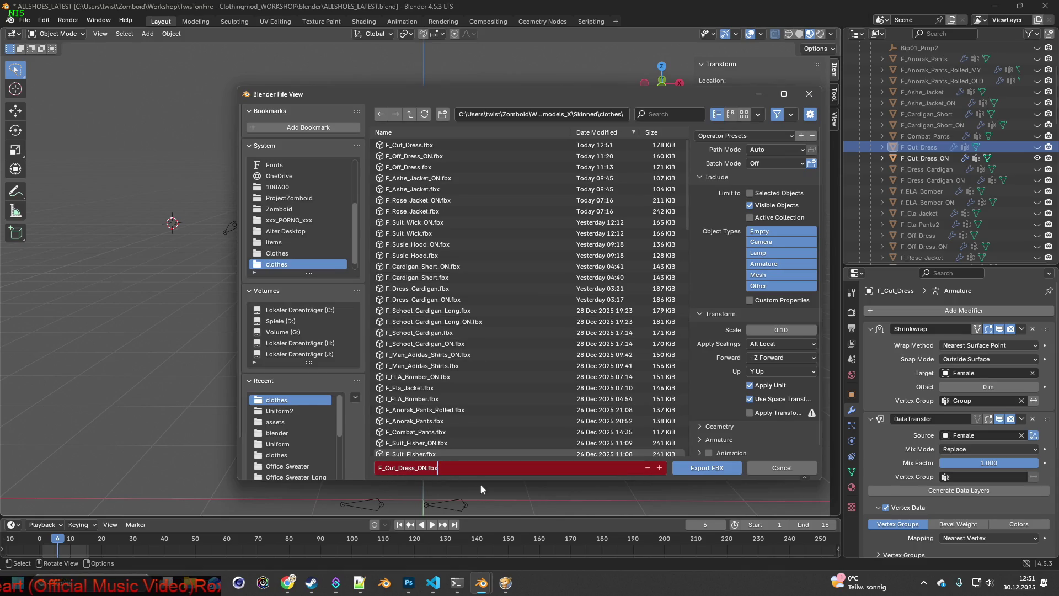
pyautogui.click(713, 466)
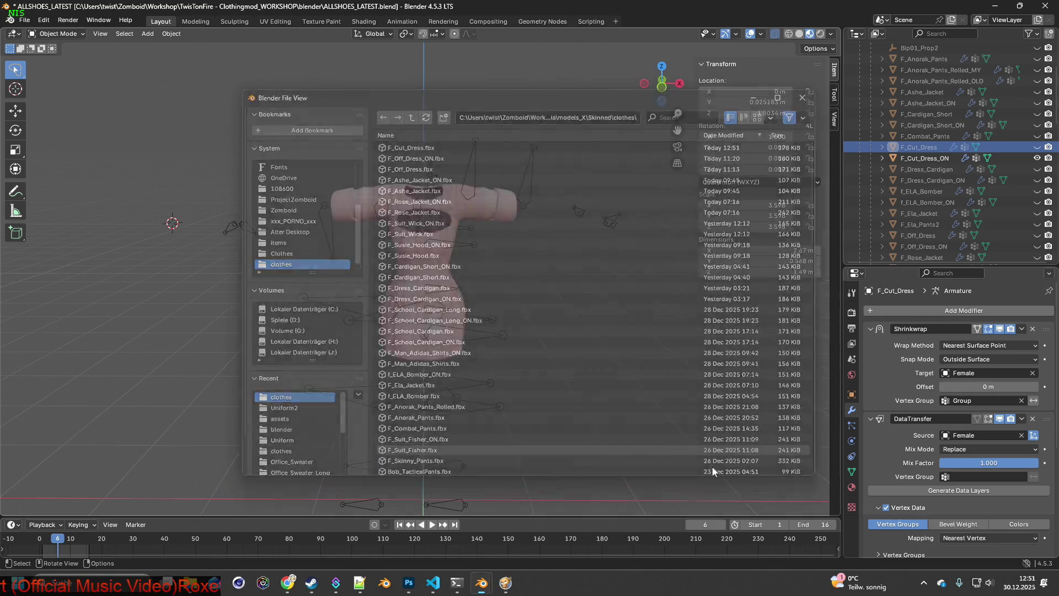
pyautogui.click(505, 583)
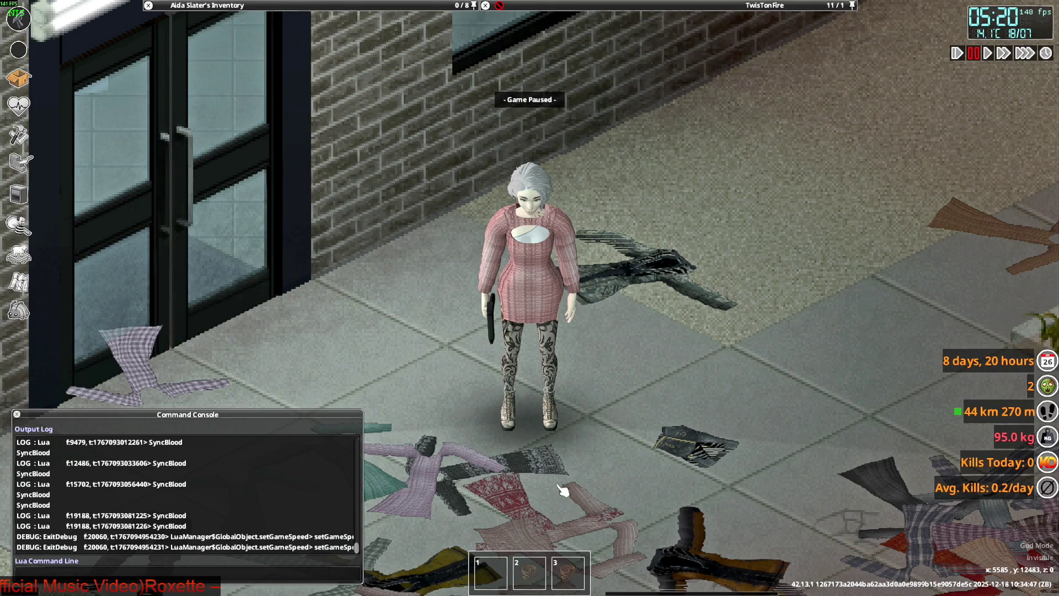
# Unpause to watch the pink cut-out dress move, then quit Project Zomboid to desktop.
pyautogui.press('space')
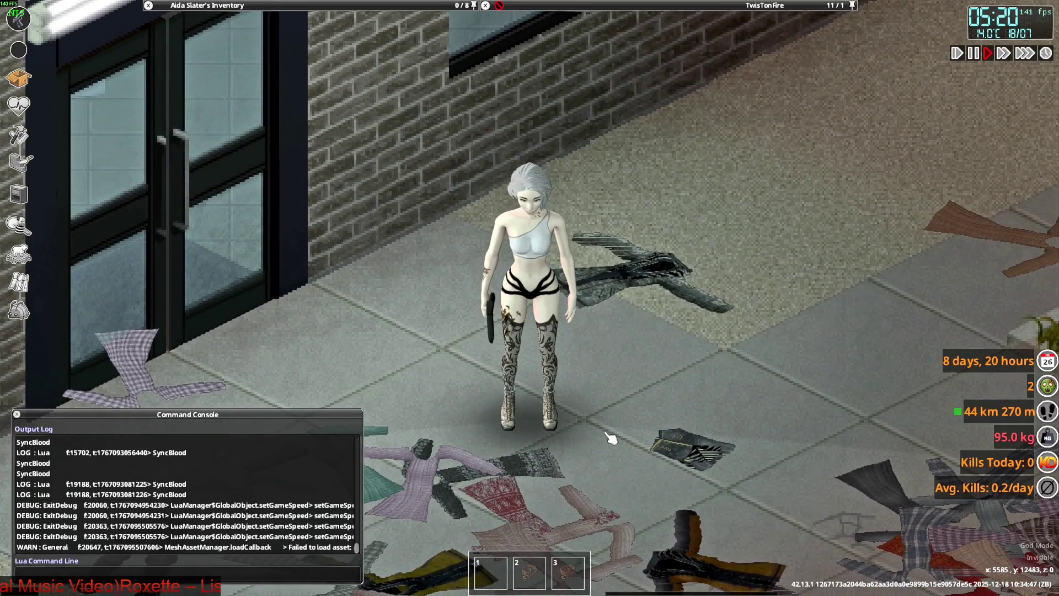
pyautogui.press('Escape')
pyautogui.click(295, 395)
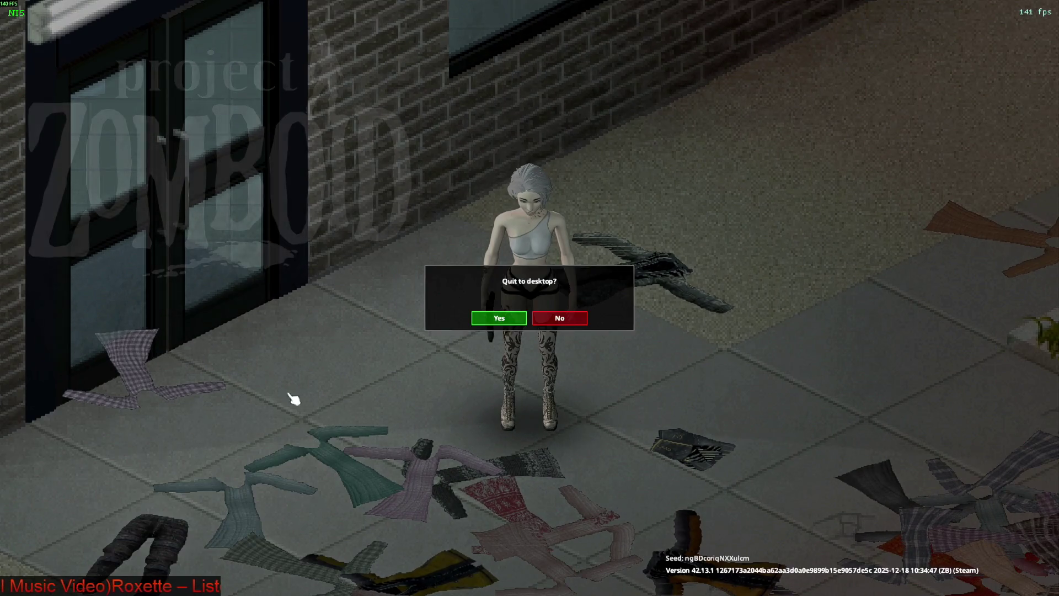
pyautogui.click(488, 320)
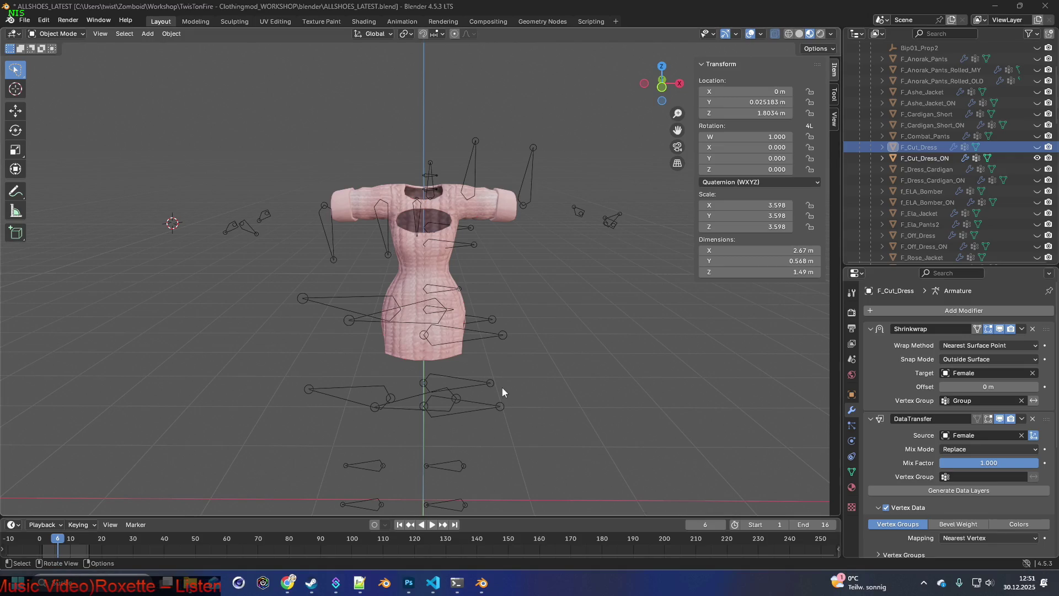
# Relaunch Project Zomboid from the Steam library, confirming the Play launch option.
pyautogui.click(311, 587)
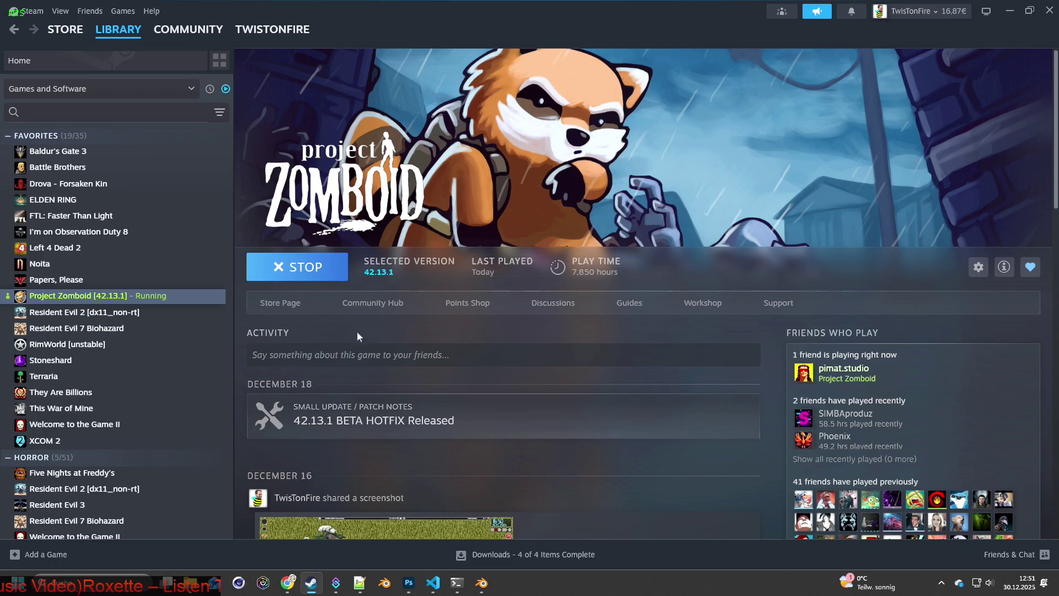
pyautogui.click(307, 270)
pyautogui.click(557, 395)
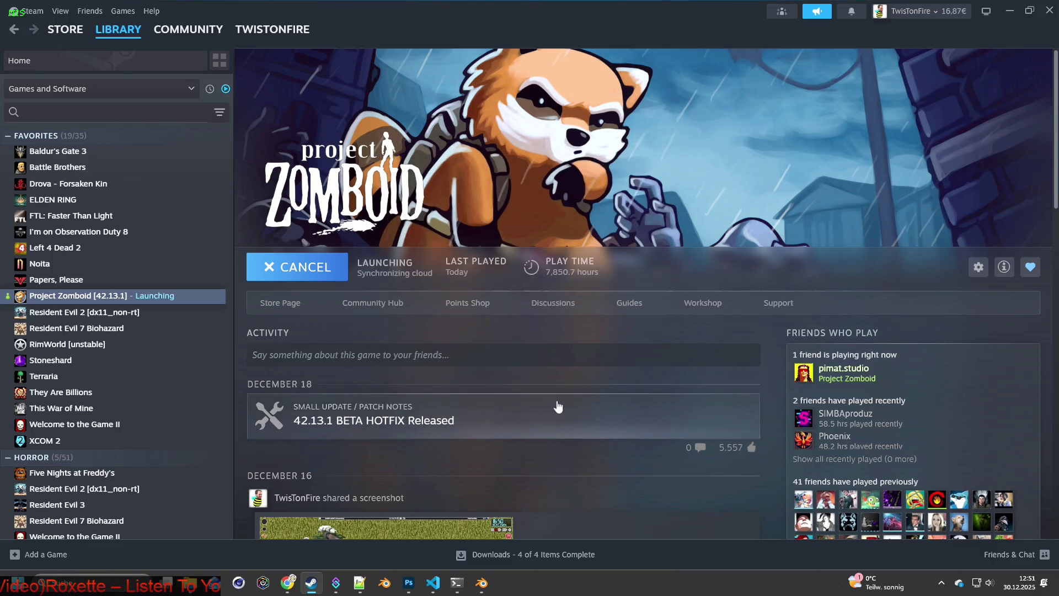
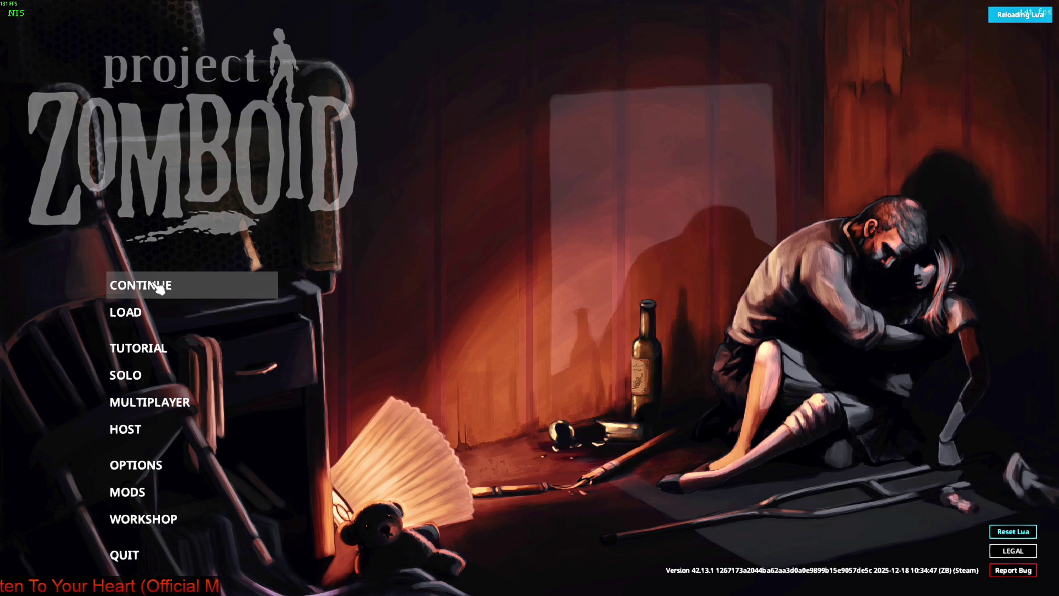
# Continue the most recent Project Zomboid save and start playing once loading finishes.
pyautogui.click(158, 287)
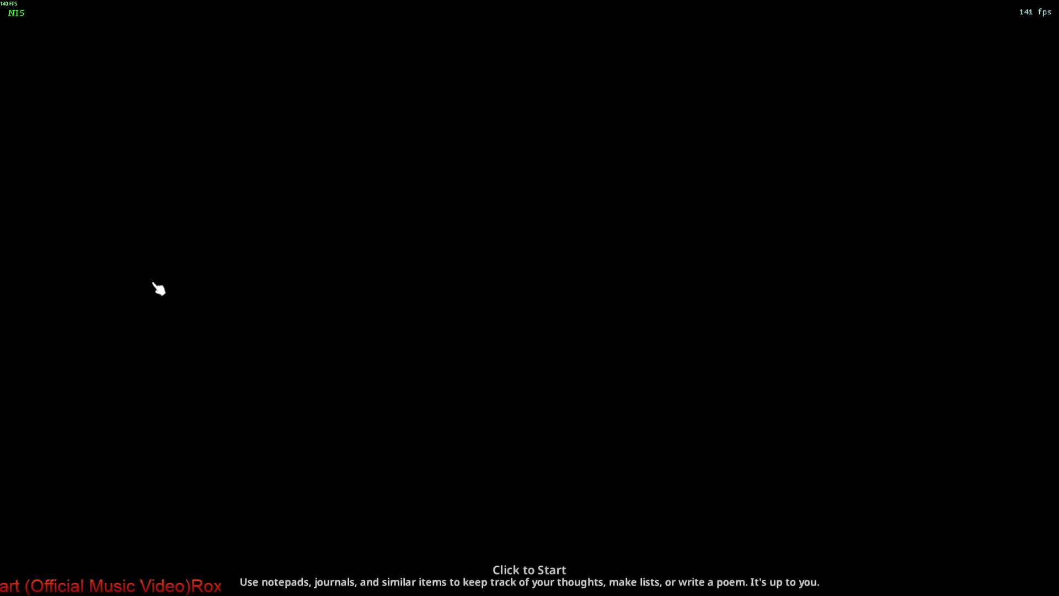
pyautogui.click(155, 282)
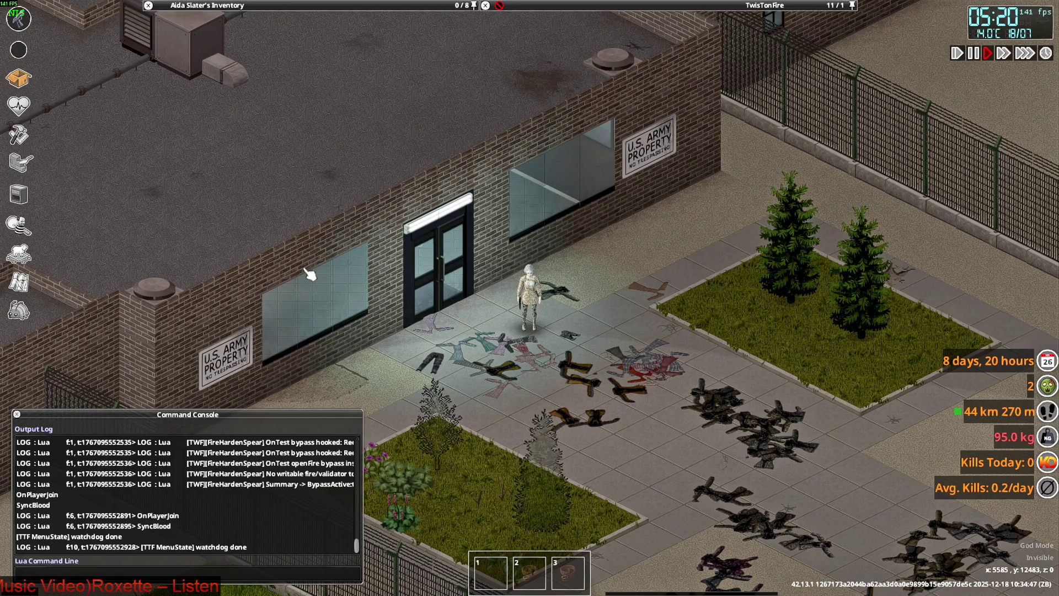
# Unequip the Small Shoulder BoobTube (Wet) from the inventory so only the cut-out dress shows.
pyautogui.scroll(3, 390, 279)
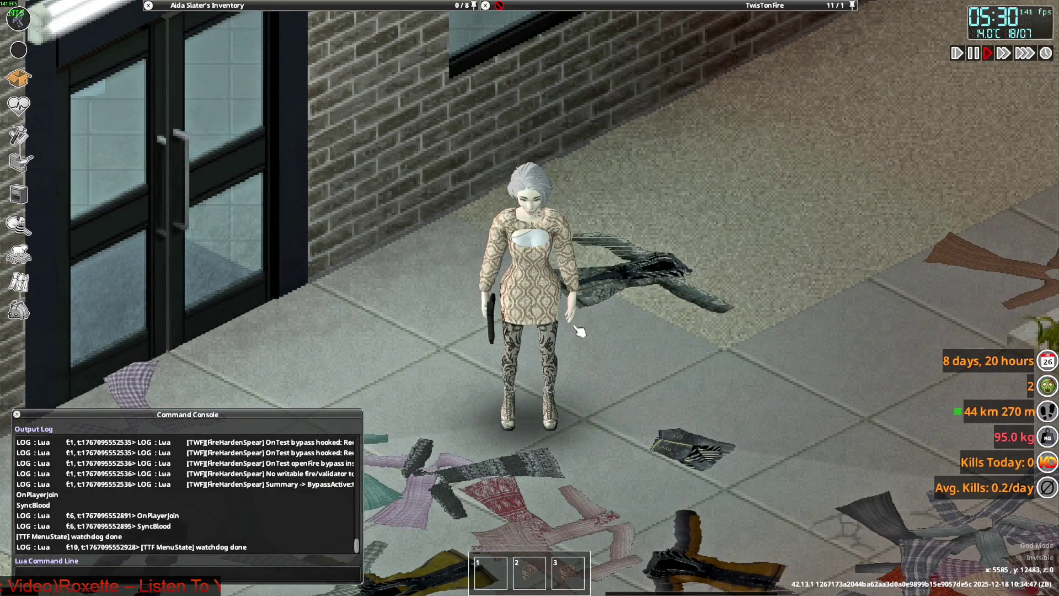
pyautogui.moveTo(331, 4)
pyautogui.scroll(-2, 211, 128)
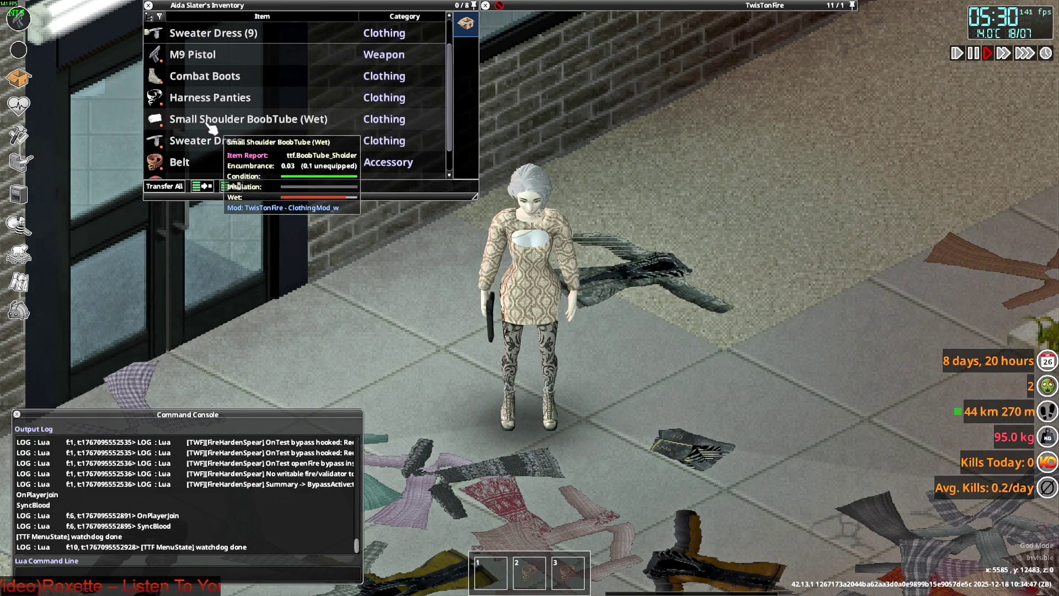
pyautogui.rightClick(211, 128)
pyautogui.click(302, 200)
pyautogui.rightClick(219, 128)
# Walk the character right and down the pavement, then fire the pistol at the wall.
pyautogui.press('d')
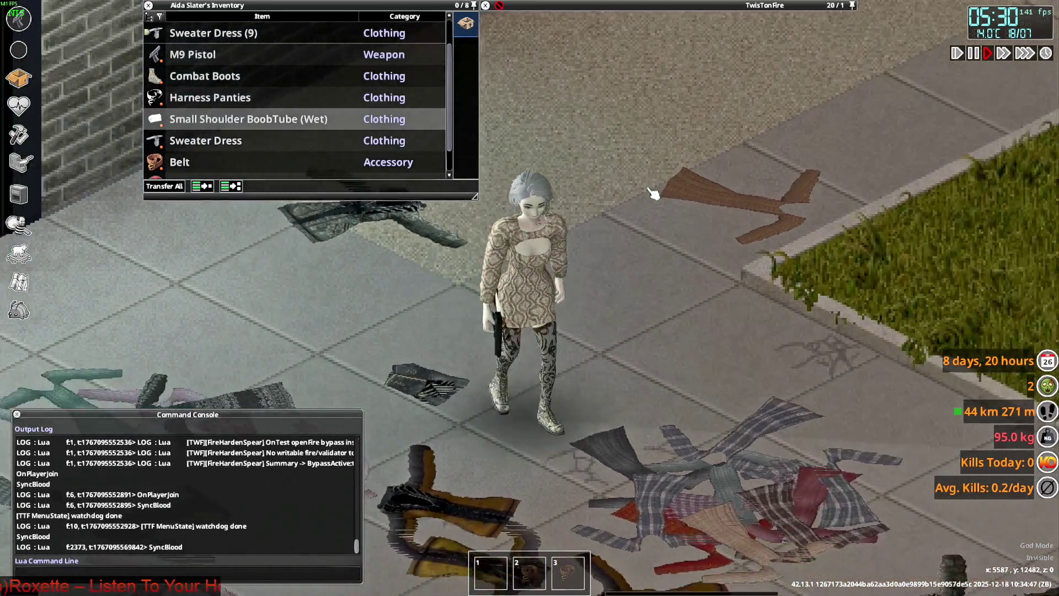
pyautogui.press('s')
pyautogui.press('d')
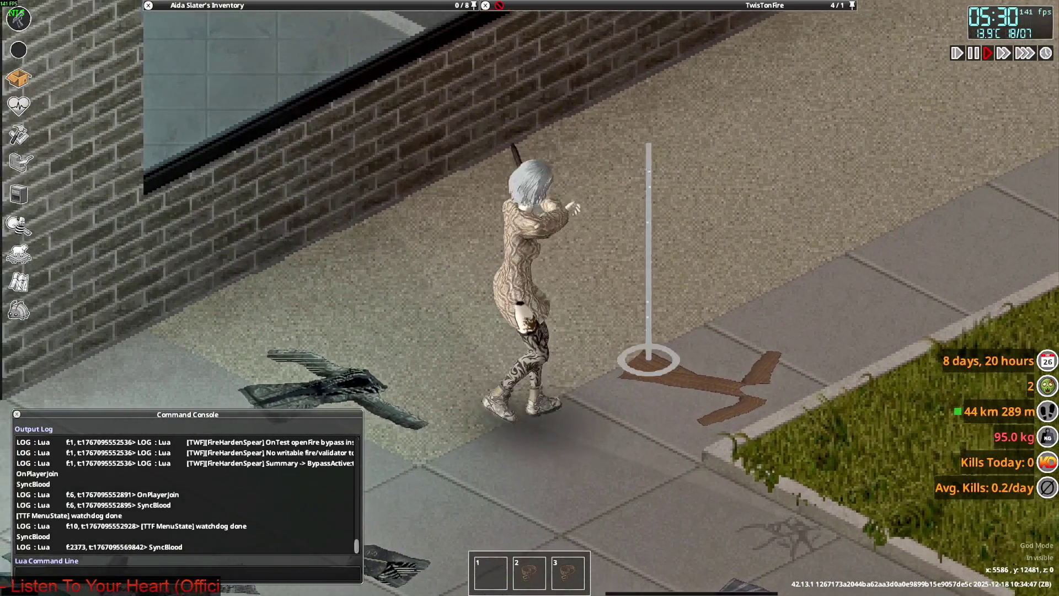
pyautogui.click(639, 137)
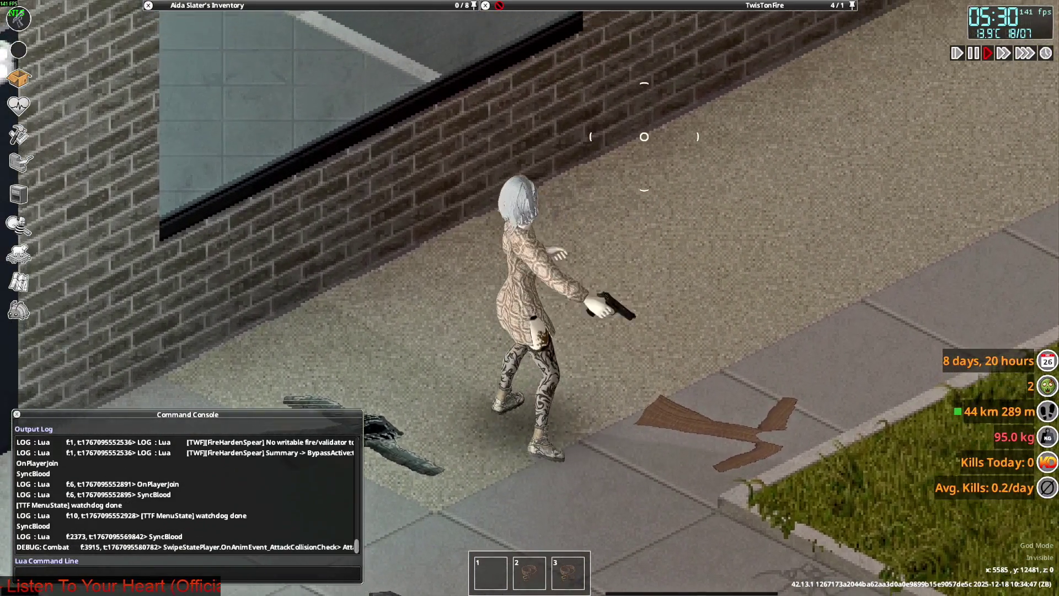
# Fire a couple more pistol shots at the wall.
pyautogui.scroll(2, 644, 136)
pyautogui.click(644, 136)
pyautogui.click(644, 136)
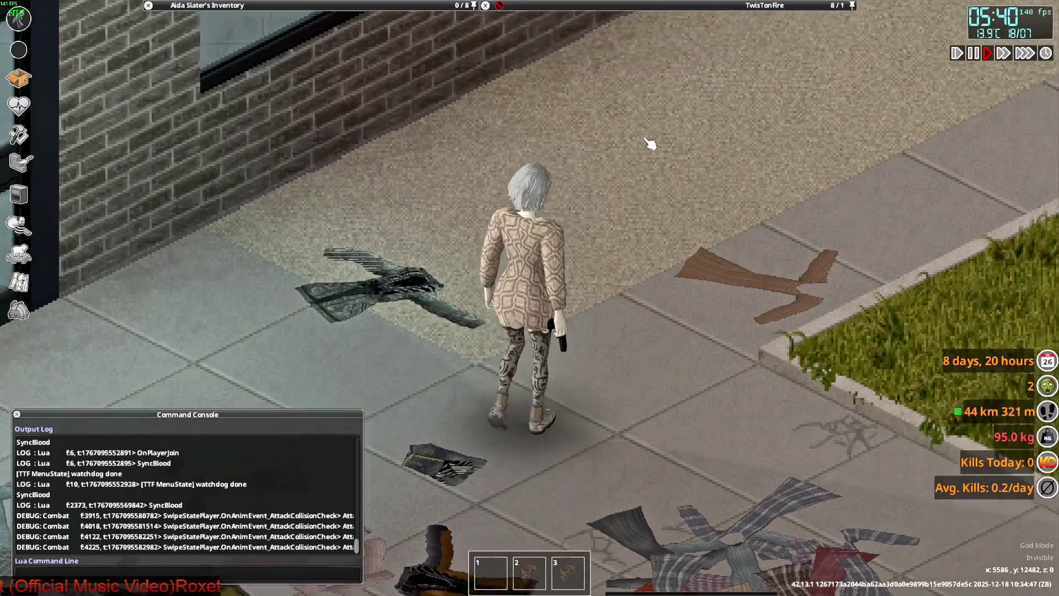
# Walk the character in every direction to view the dress from all sides, then return to Blender.
pyautogui.press('s')
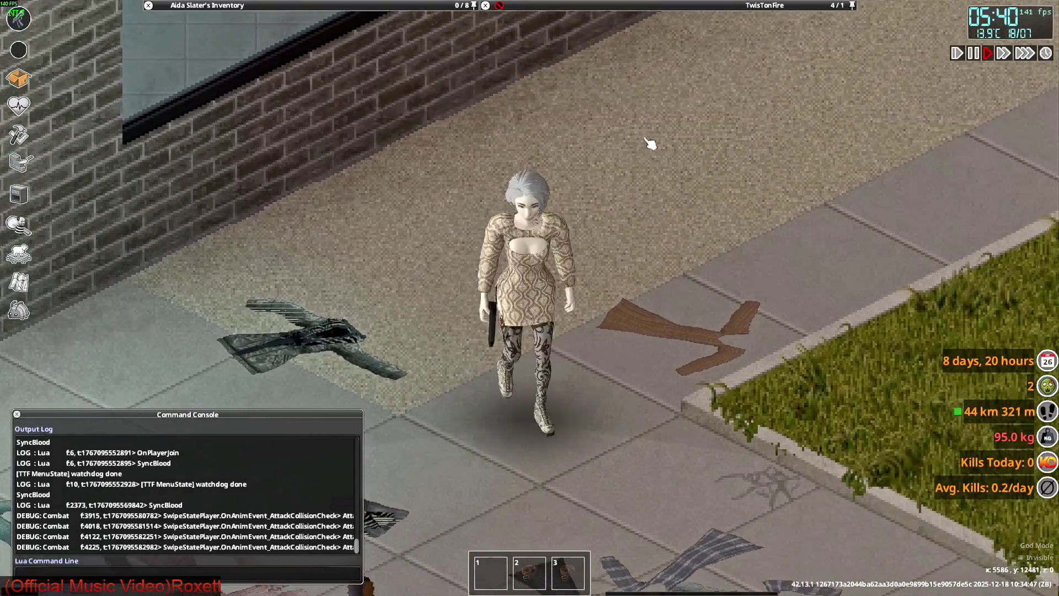
pyautogui.press('2')
pyautogui.hotkey('w', 'a')
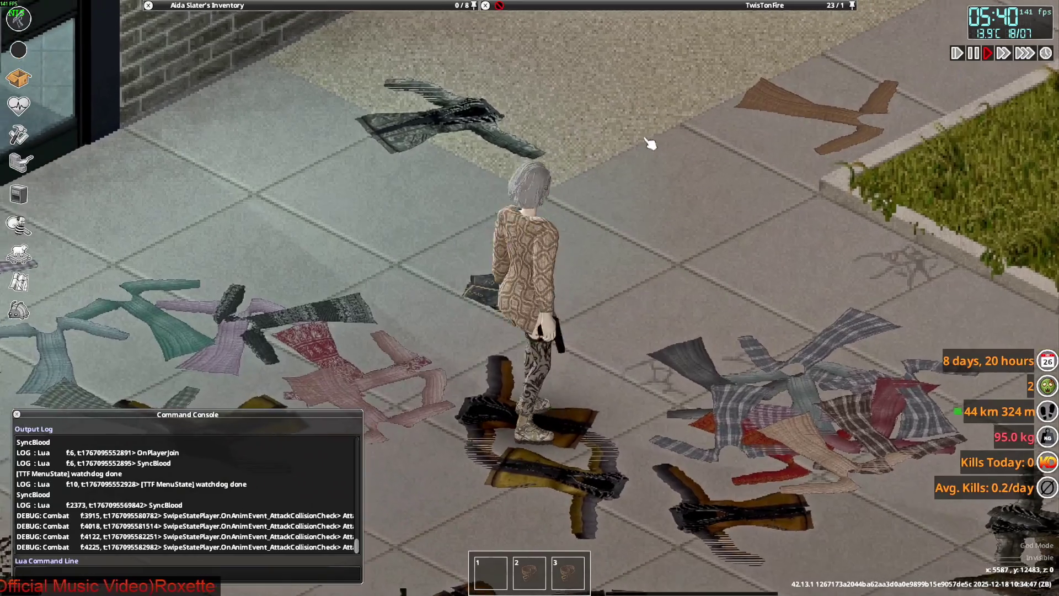
pyautogui.press('s')
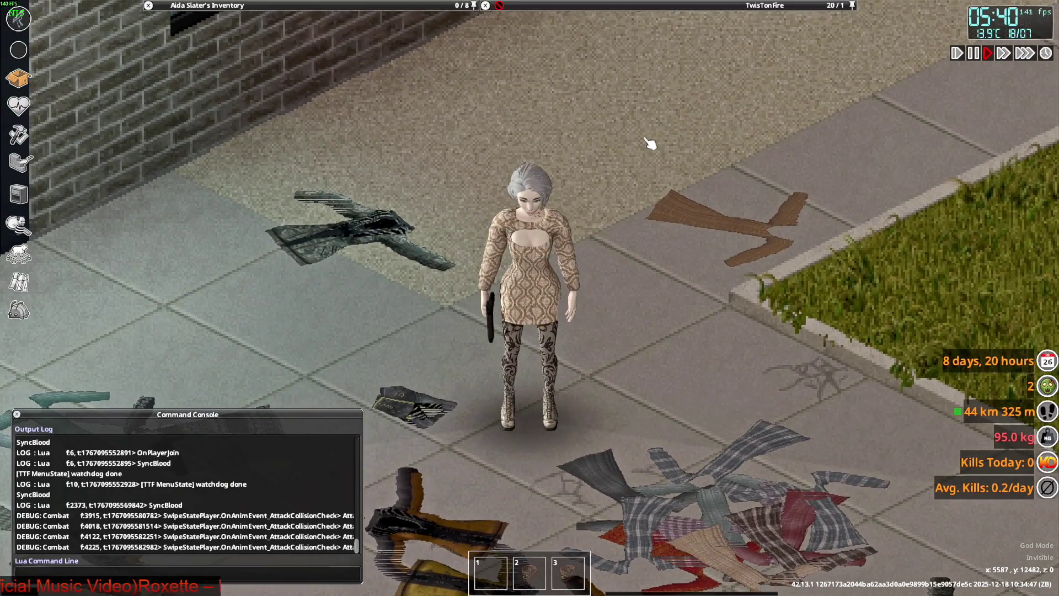
pyautogui.press('a')
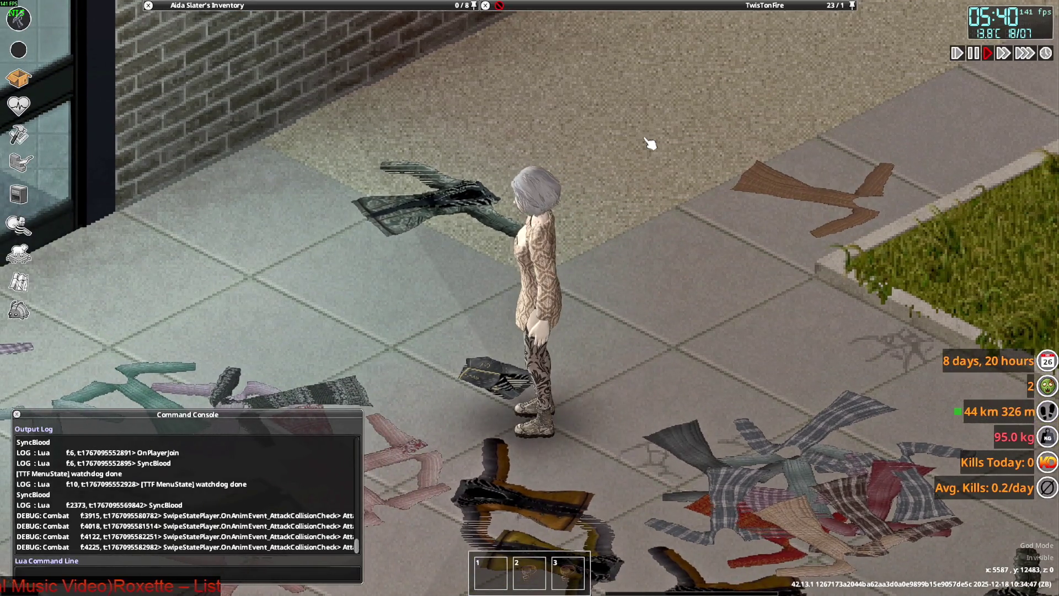
pyautogui.press('d')
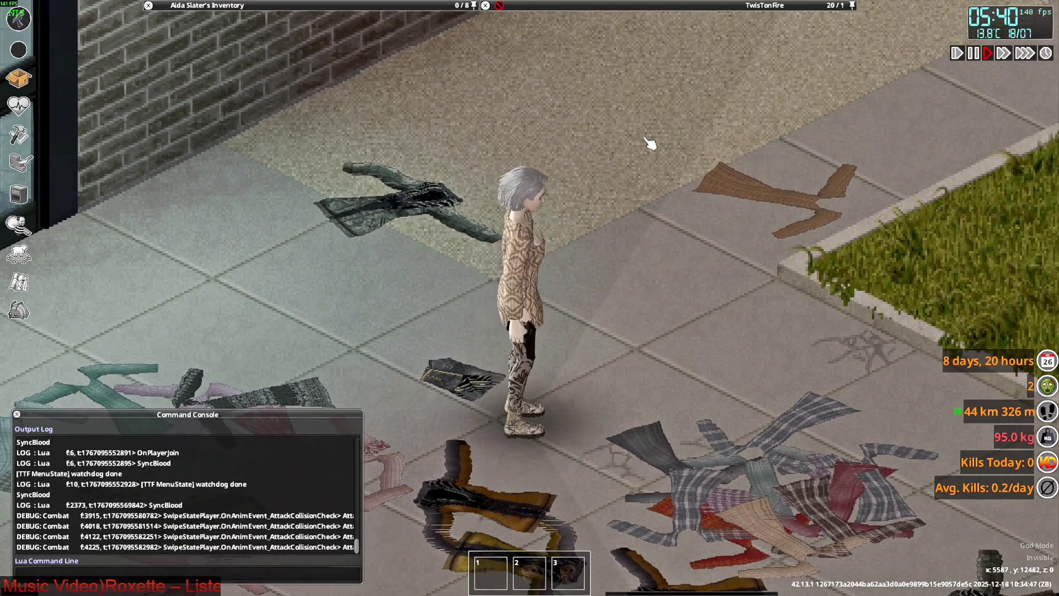
pyautogui.press('w')
pyautogui.press('a')
pyautogui.press('s')
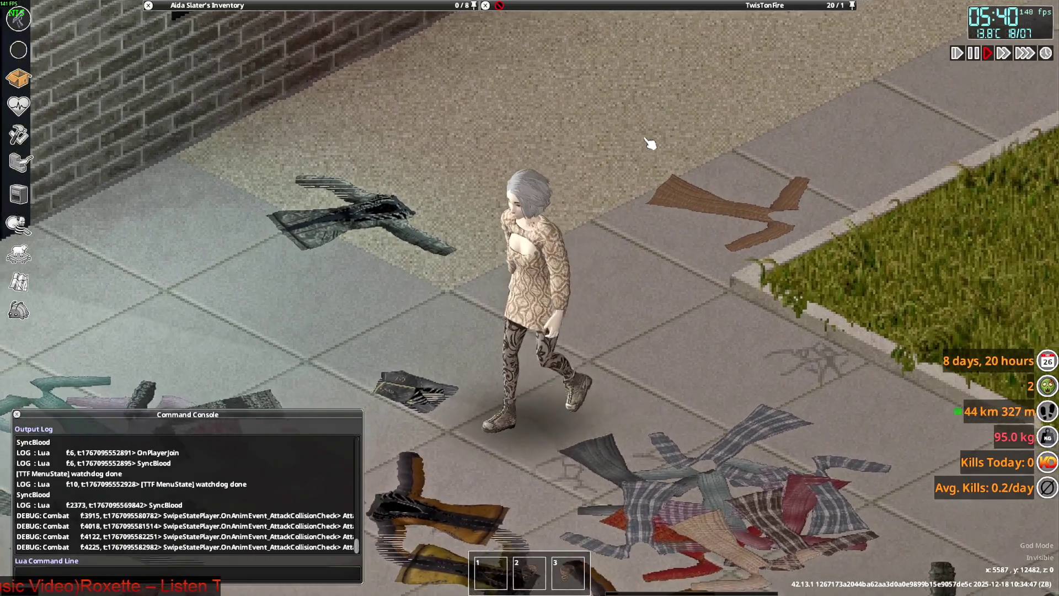
pyautogui.press('1')
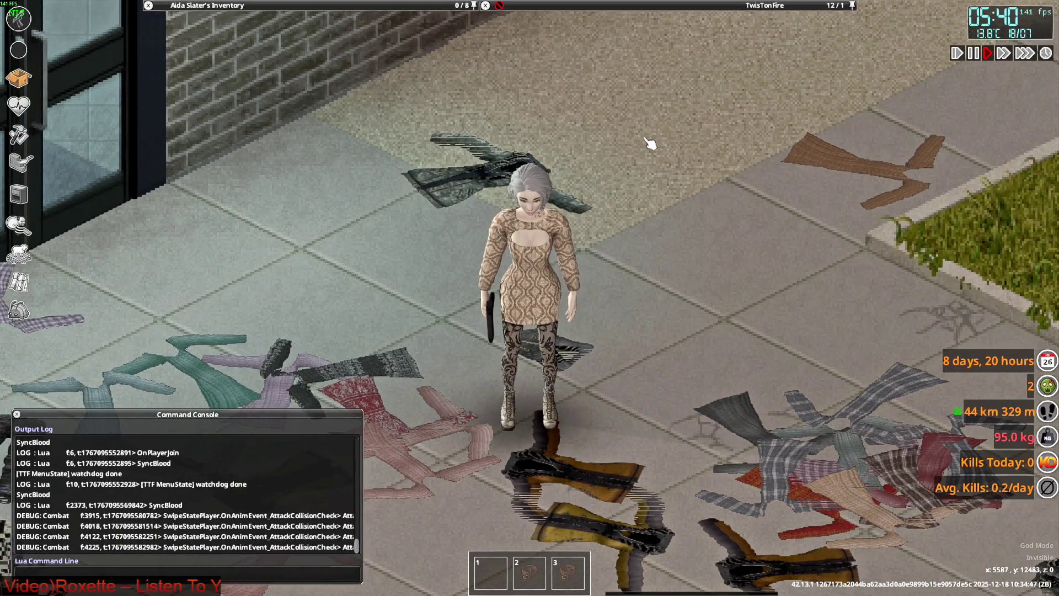
pyautogui.hotkey('alt', 'Tab')
pyautogui.hotkey('alt', 'Tab')
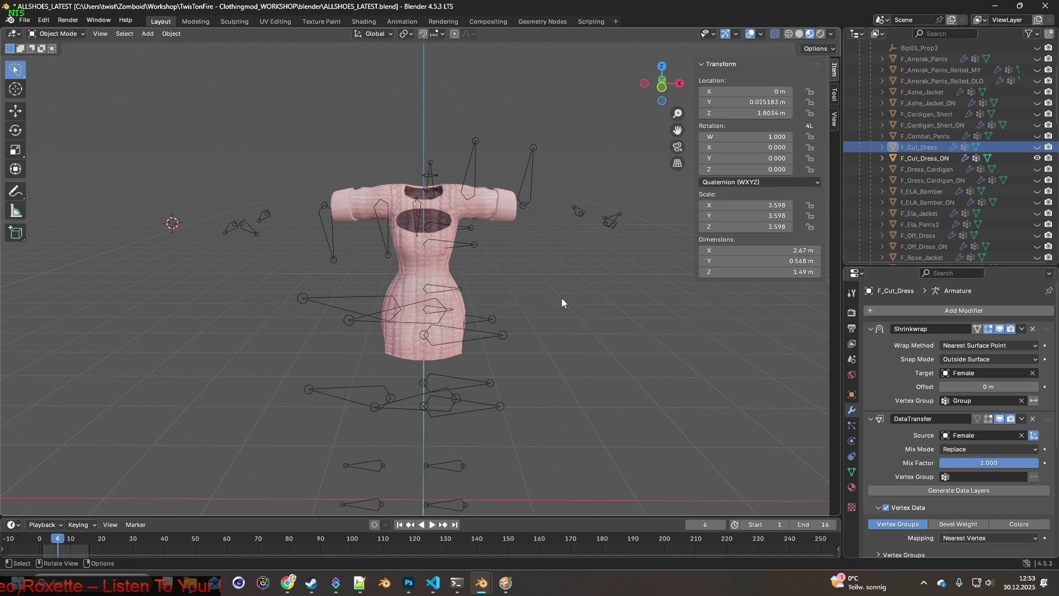
# Save ALLSHOES_LATEST.blend with a copy named CRAZYTRY.blend, then show F_Cut_Dress and hide F_Cut_Dress_ON.
pyautogui.click(24, 20)
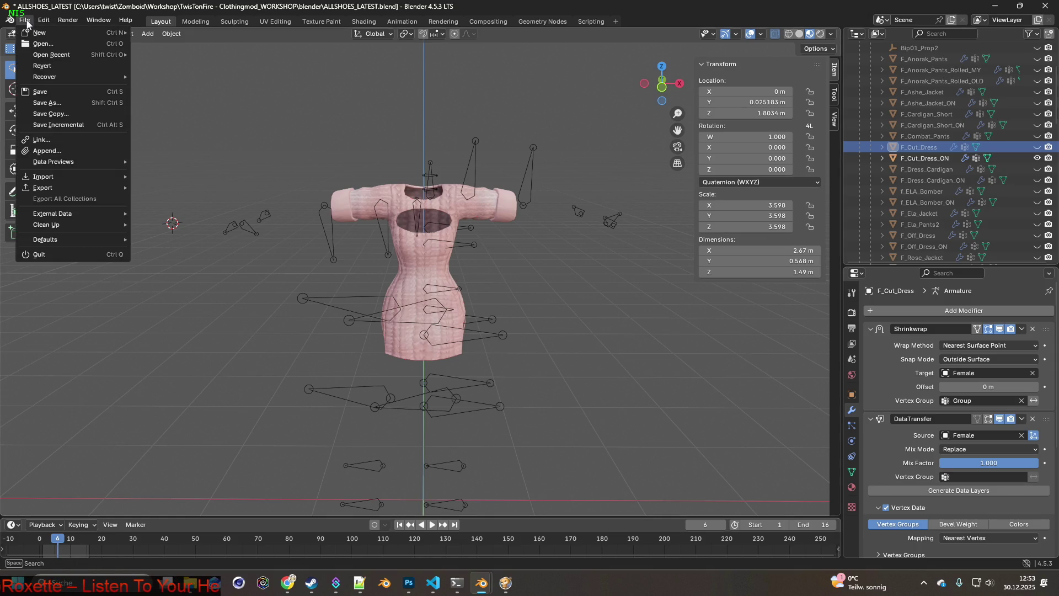
pyautogui.click(47, 94)
pyautogui.click(24, 20)
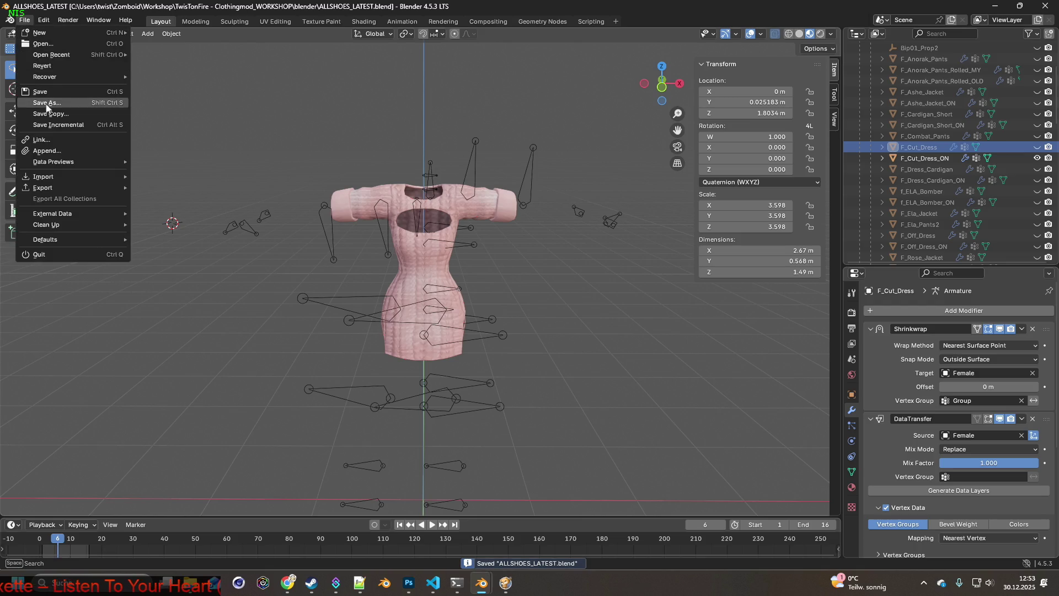
pyautogui.click(51, 113)
pyautogui.click(410, 200)
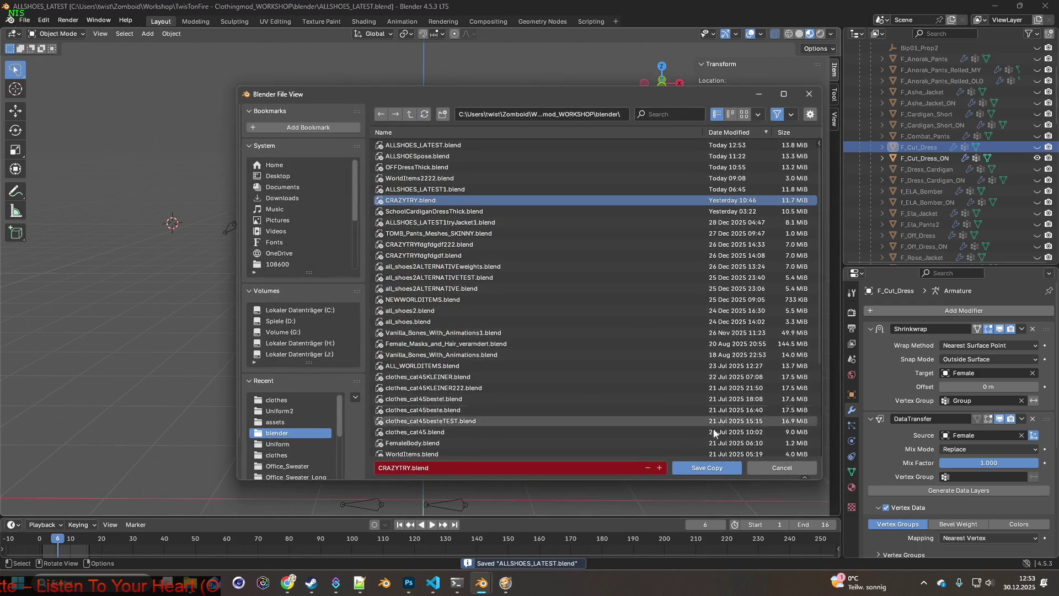
pyautogui.click(708, 468)
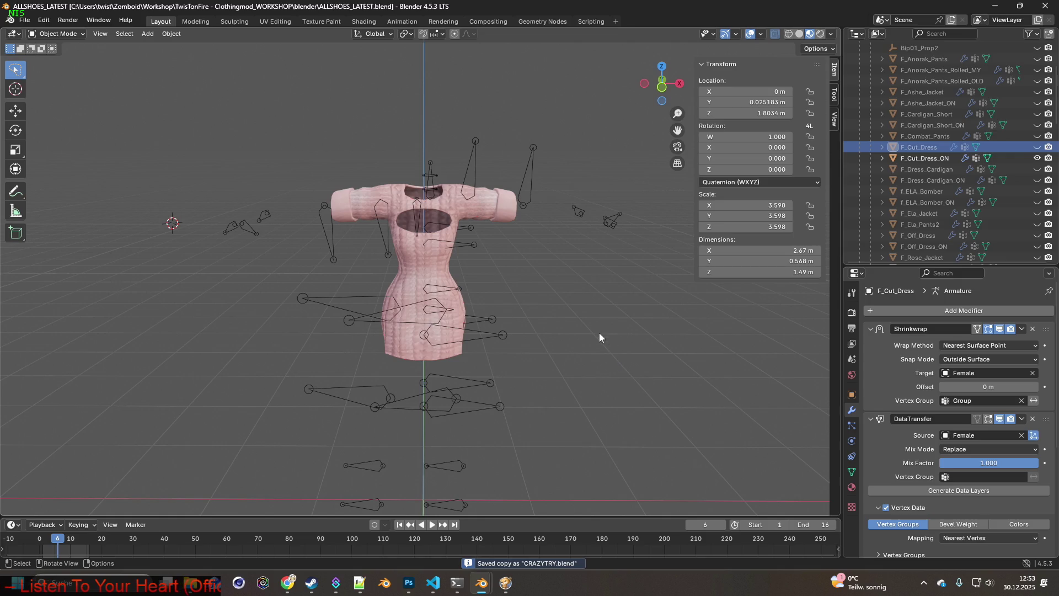
pyautogui.click(1037, 146)
pyautogui.click(1037, 158)
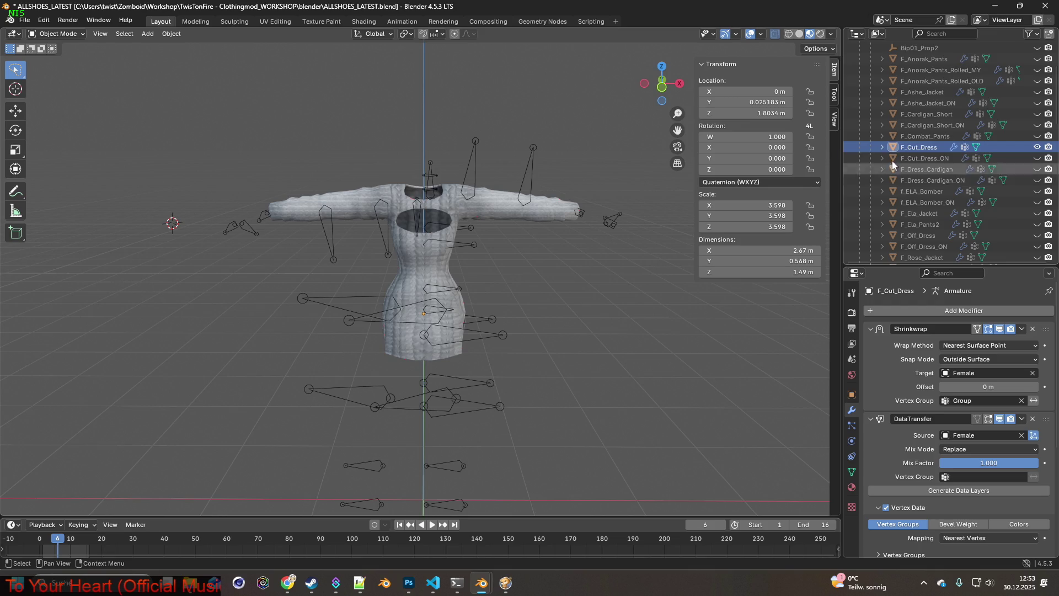
# Select the F_Cut_Dress object and switch it into Weight Paint mode.
pyautogui.moveTo(589, 223); pyautogui.dragTo(451, 243, button='middle')
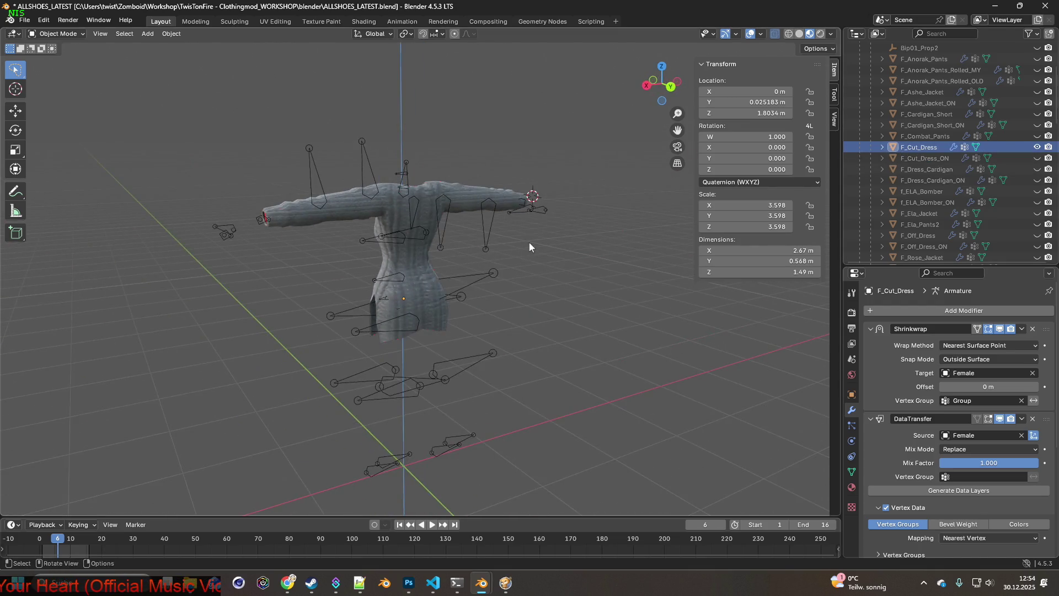
pyautogui.moveTo(529, 246); pyautogui.dragTo(445, 221, button='middle')
pyautogui.click(446, 206)
pyautogui.click(76, 34)
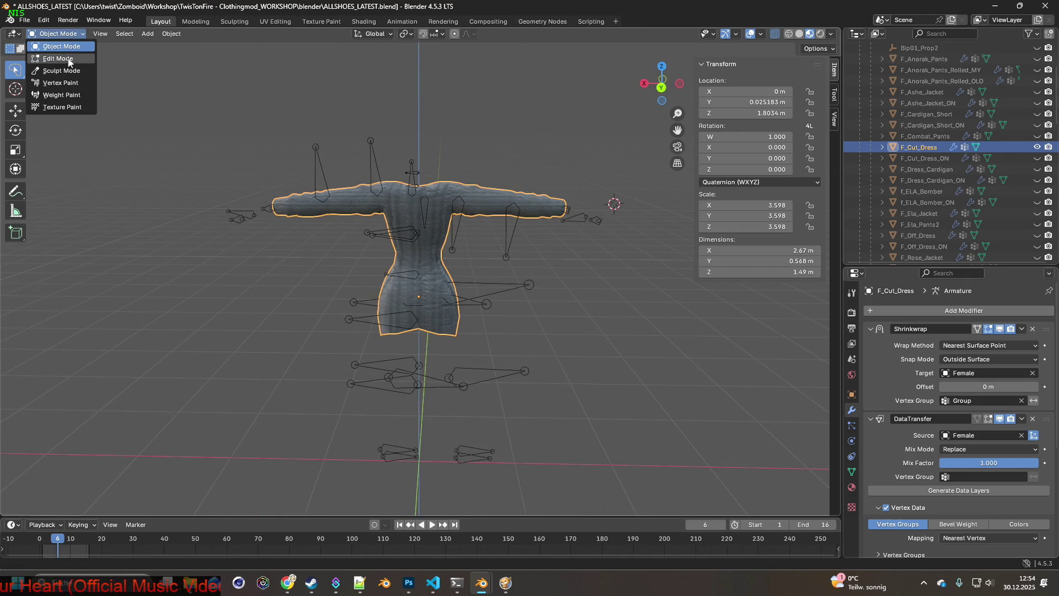
pyautogui.click(58, 97)
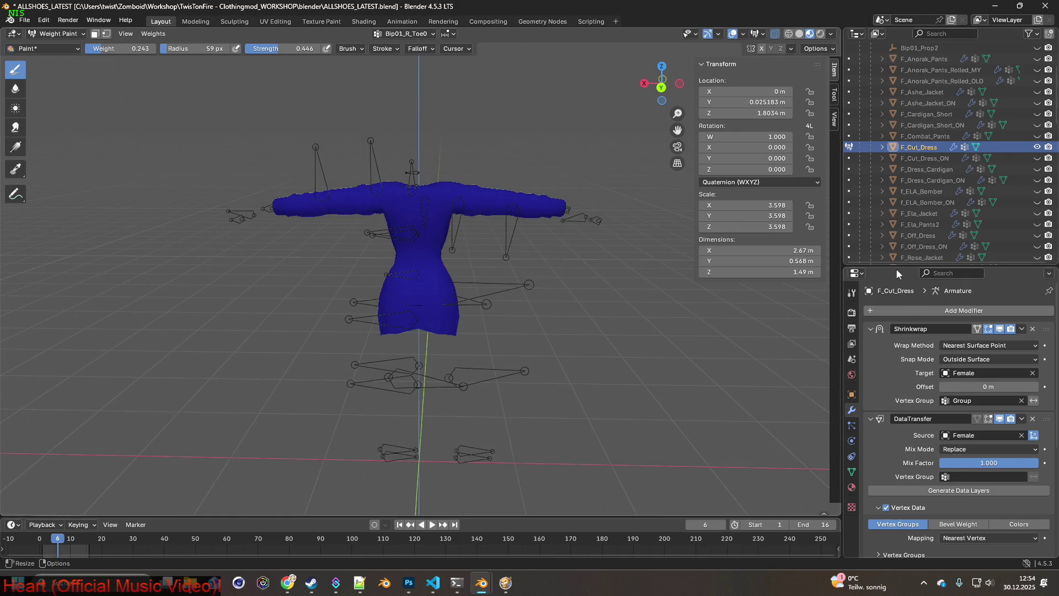
# Make Group the active vertex group in the Object Data properties.
pyautogui.click(852, 472)
pyautogui.scroll(10, 904, 381)
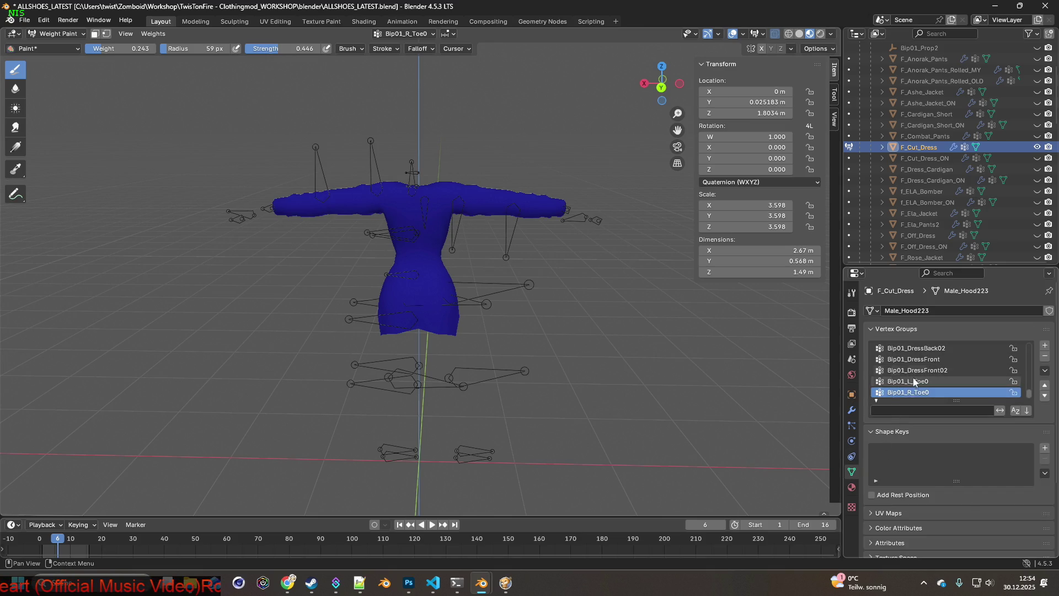
pyautogui.scroll(3, 920, 381)
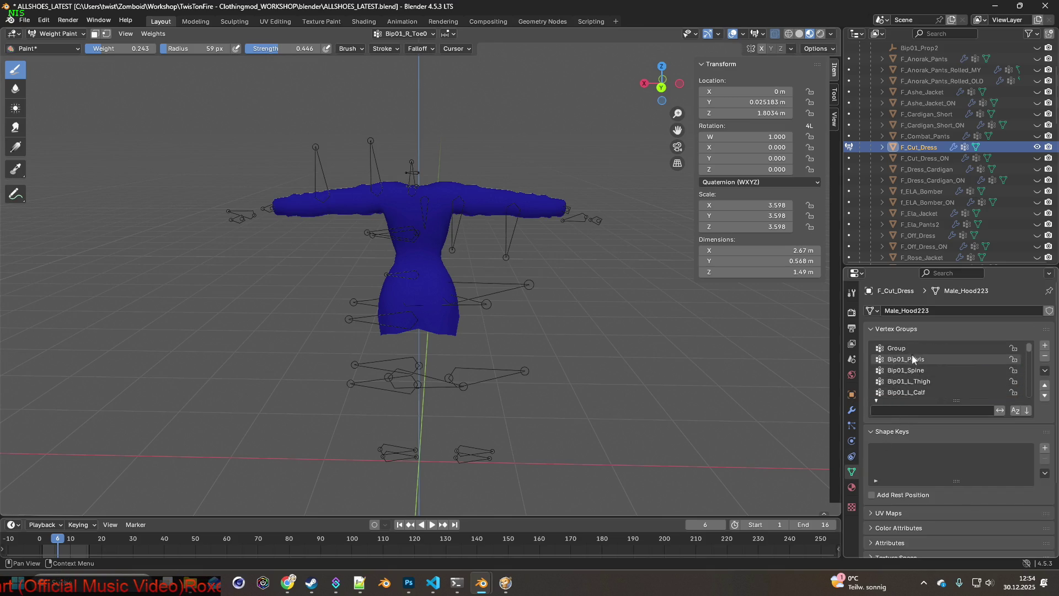
pyautogui.click(904, 348)
pyautogui.moveTo(612, 320); pyautogui.dragTo(579, 308, button='middle')
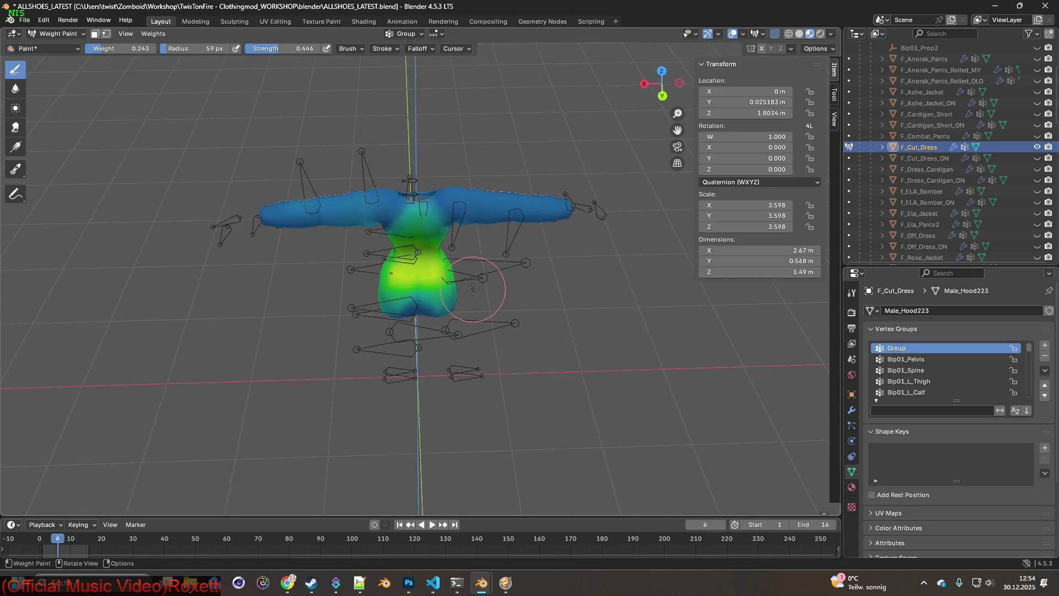
# Set the paint weight to 0.350, paint the upper chest, and raise brush strength to about 0.6.
pyautogui.scroll(5, 461, 266)
pyautogui.moveTo(461, 266)
pyautogui.mouseDown(button='middle')
pyautogui.moveTo(482, 323)
pyautogui.moveTo(484, 292)
pyautogui.mouseUp(button='middle')
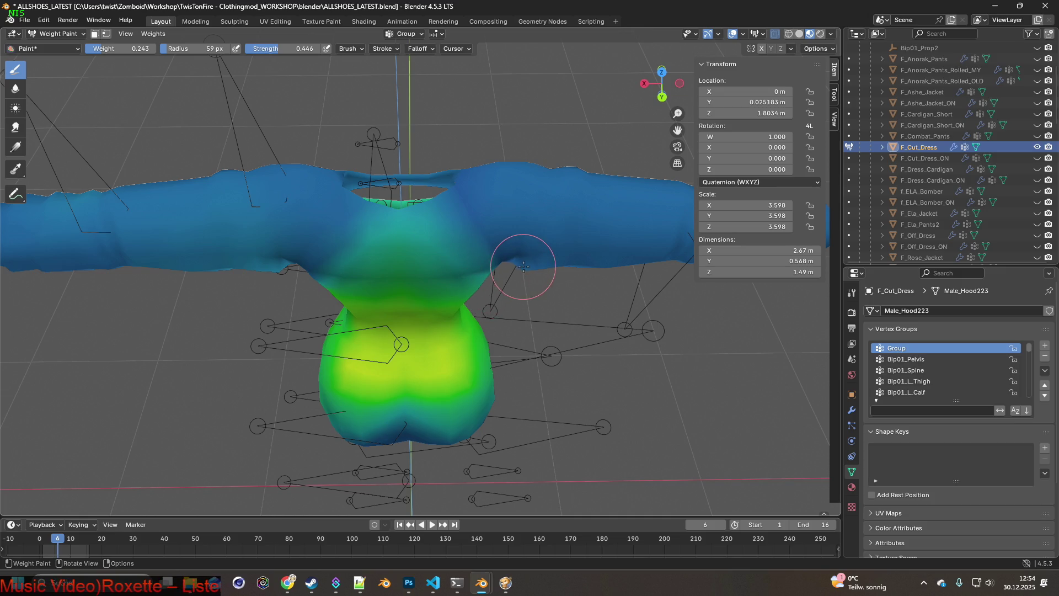
pyautogui.moveTo(513, 251)
pyautogui.mouseDown(button='middle')
pyautogui.moveTo(375, 237)
pyautogui.moveTo(496, 224)
pyautogui.moveTo(512, 245)
pyautogui.moveTo(525, 236)
pyautogui.moveTo(524, 171)
pyautogui.mouseUp(button='middle')
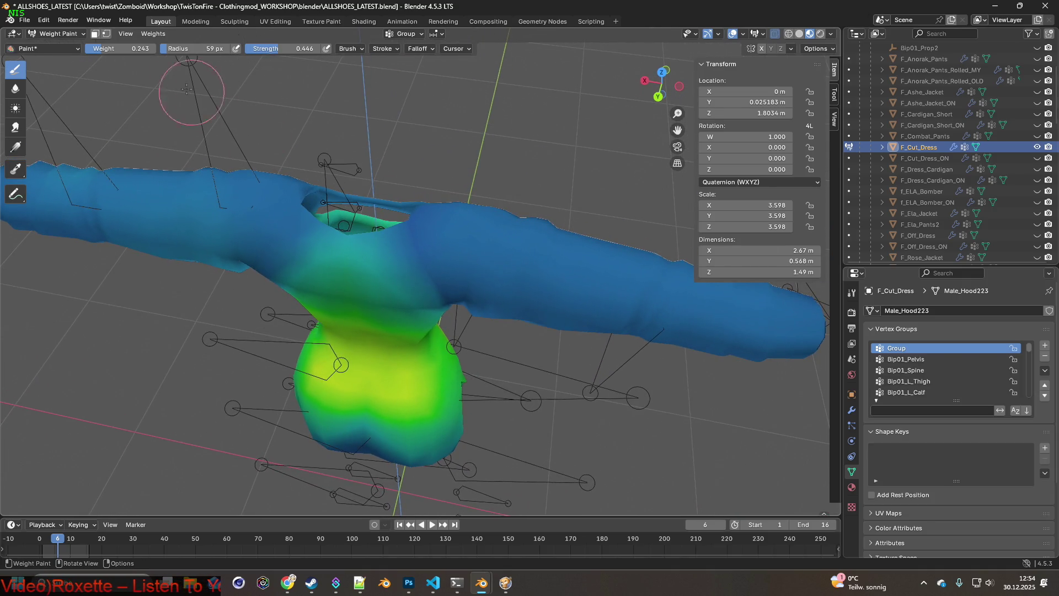
pyautogui.moveTo(126, 48); pyautogui.dragTo(149, 49)
pyautogui.moveTo(425, 201)
pyautogui.mouseDown(button='middle')
pyautogui.moveTo(500, 204)
pyautogui.moveTo(500, 228)
pyautogui.mouseUp(button='middle')
pyautogui.moveTo(500, 228)
pyautogui.mouseDown()
pyautogui.moveTo(469, 209)
pyautogui.moveTo(510, 215)
pyautogui.mouseUp()
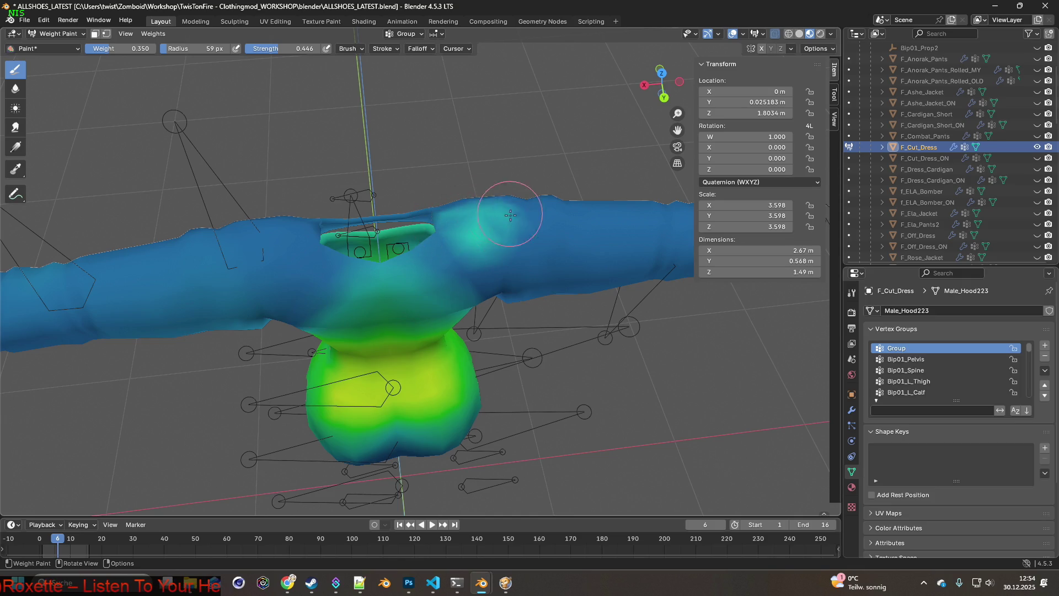
pyautogui.moveTo(274, 49); pyautogui.dragTo(287, 49)
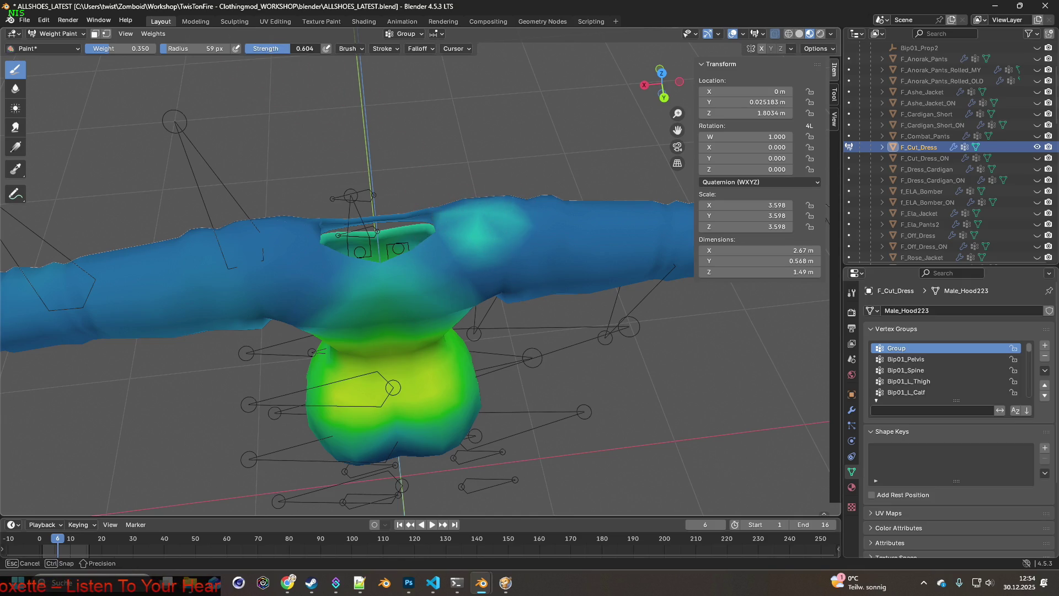
# Paint extra weight on the dress's right side and right shoulder.
pyautogui.moveTo(537, 217); pyautogui.dragTo(557, 237, button='middle')
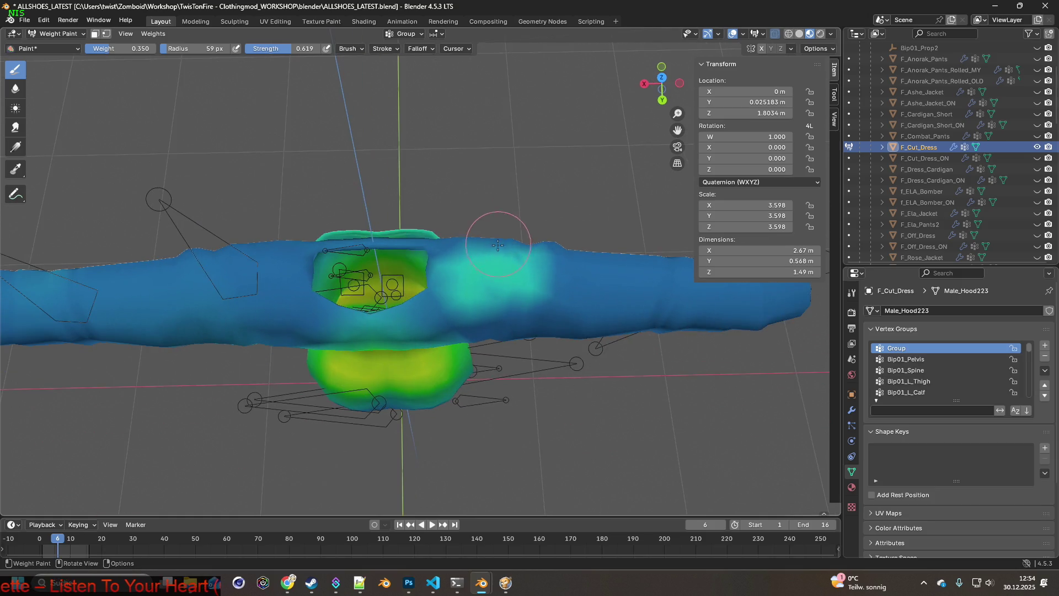
pyautogui.moveTo(564, 246)
pyautogui.mouseDown()
pyautogui.moveTo(590, 237)
pyautogui.moveTo(532, 287)
pyautogui.mouseUp()
pyautogui.moveTo(533, 286); pyautogui.dragTo(484, 217, button='middle')
pyautogui.moveTo(484, 217)
pyautogui.mouseDown()
pyautogui.moveTo(544, 201)
pyautogui.moveTo(537, 209)
pyautogui.moveTo(556, 190)
pyautogui.mouseUp()
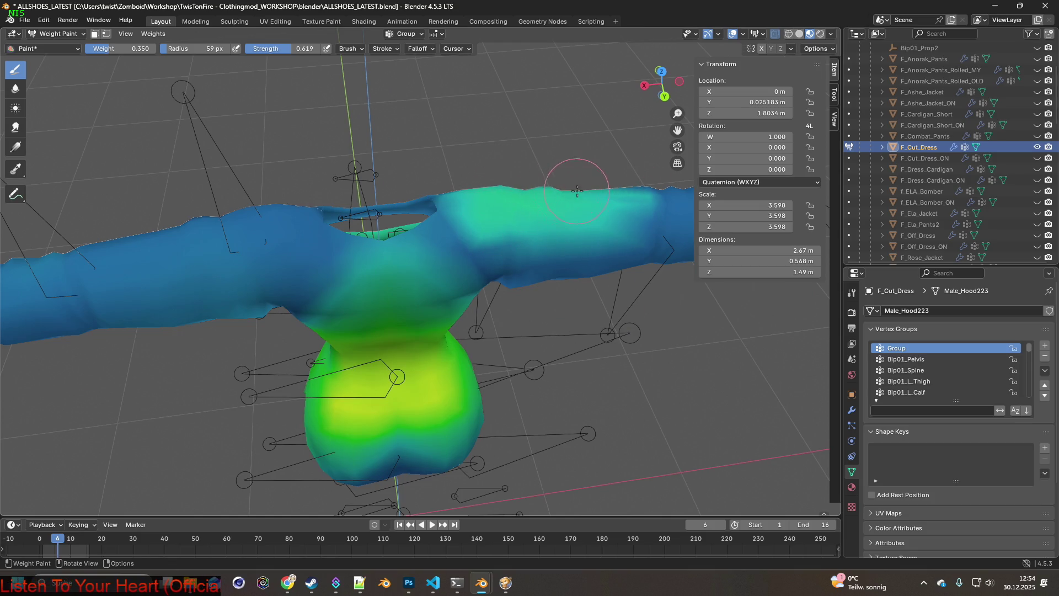
# Paint more weight onto the left shoulder and the shoulder area beside the neck.
pyautogui.moveTo(513, 222); pyautogui.dragTo(359, 213, button='middle')
pyautogui.moveTo(359, 213)
pyautogui.mouseDown()
pyautogui.moveTo(347, 182)
pyautogui.moveTo(307, 176)
pyautogui.moveTo(256, 186)
pyautogui.moveTo(256, 204)
pyautogui.moveTo(305, 196)
pyautogui.mouseUp()
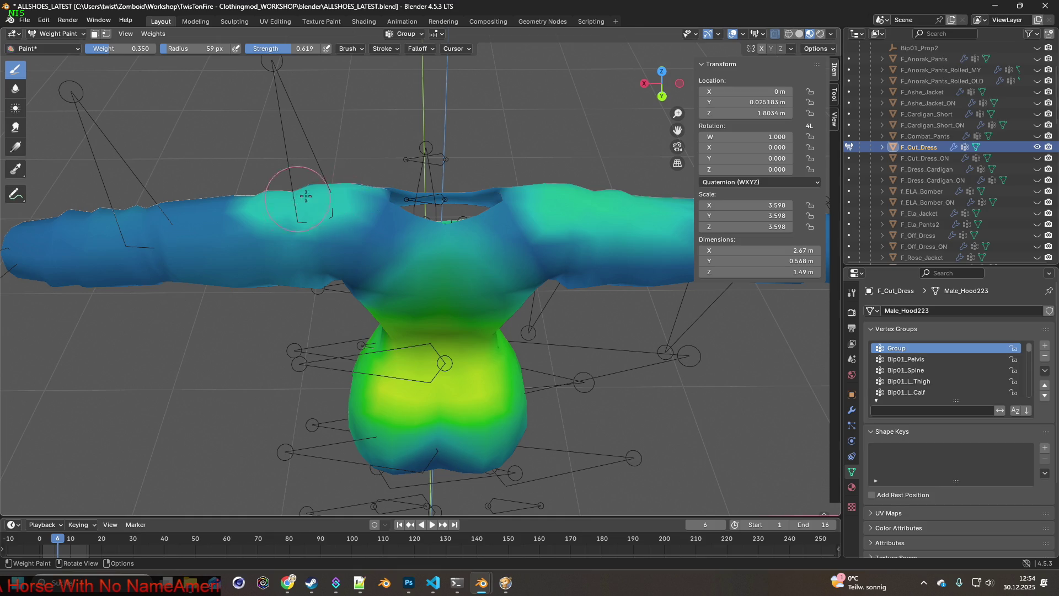
pyautogui.moveTo(323, 210); pyautogui.dragTo(336, 214, button='middle')
pyautogui.moveTo(336, 214)
pyautogui.mouseDown()
pyautogui.moveTo(355, 220)
pyautogui.moveTo(286, 213)
pyautogui.mouseUp()
pyautogui.moveTo(330, 197); pyautogui.dragTo(466, 151, button='middle')
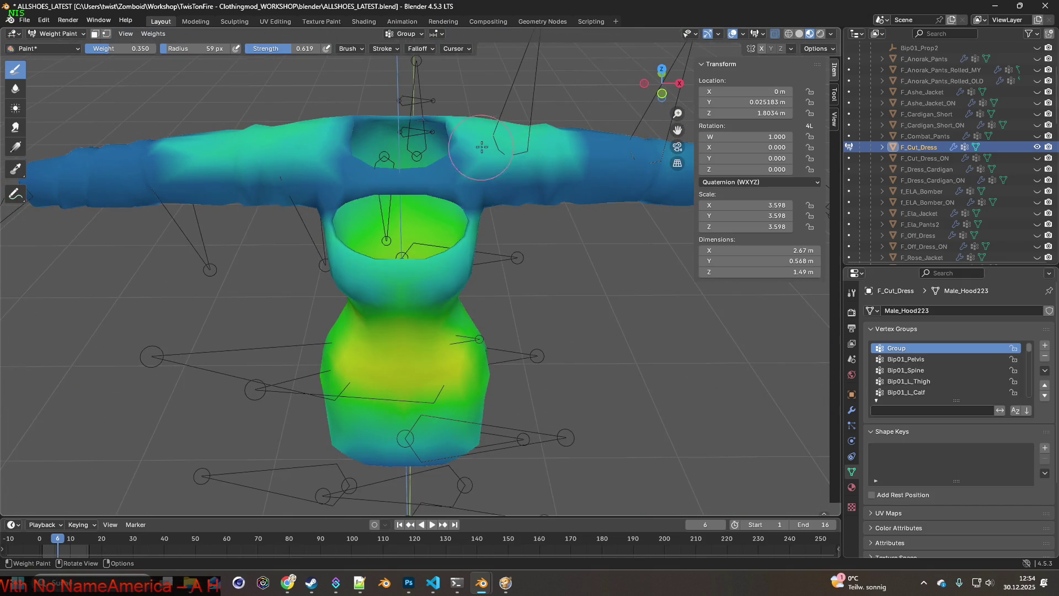
pyautogui.moveTo(325, 161)
pyautogui.mouseDown(button='middle')
pyautogui.moveTo(251, 131)
pyautogui.moveTo(207, 223)
pyautogui.moveTo(232, 194)
pyautogui.mouseUp(button='middle')
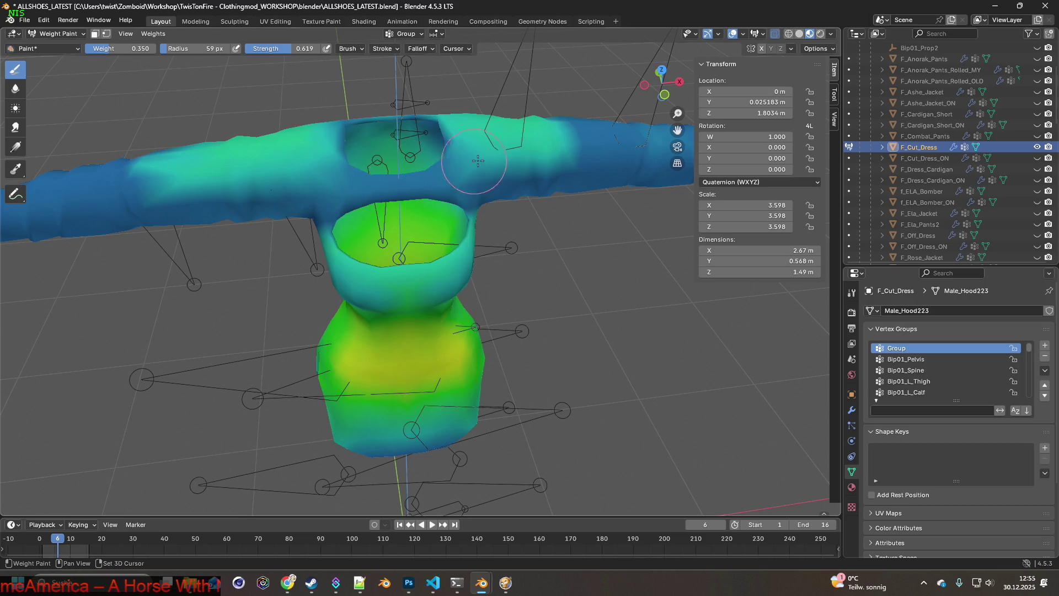
pyautogui.moveTo(485, 173)
pyautogui.mouseDown()
pyautogui.moveTo(513, 165)
pyautogui.moveTo(463, 163)
pyautogui.mouseUp()
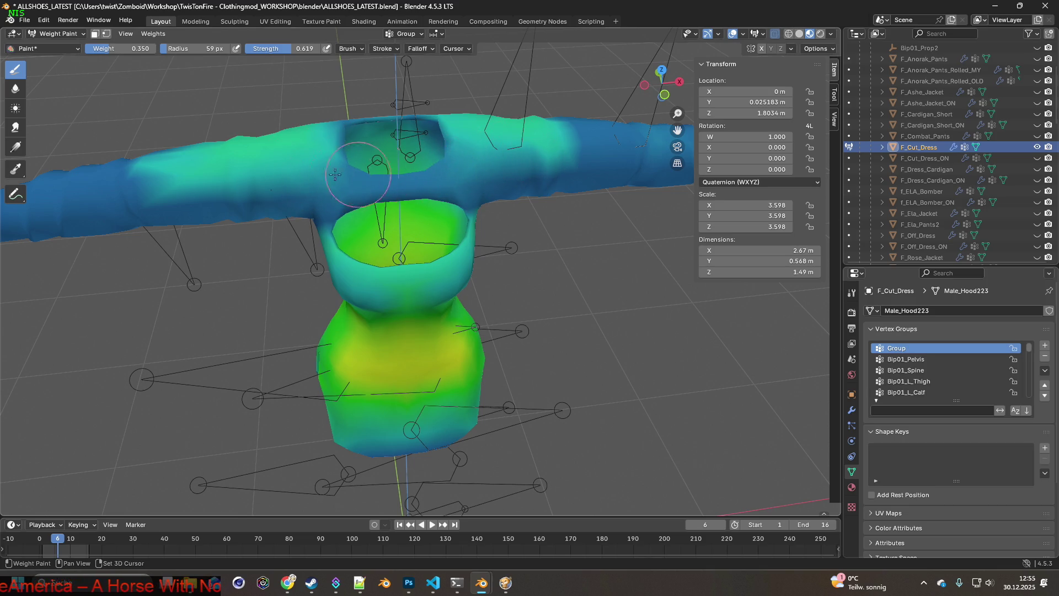
pyautogui.moveTo(320, 182)
pyautogui.mouseDown(button='middle')
pyautogui.moveTo(531, 225)
pyautogui.moveTo(397, 216)
pyautogui.mouseUp(button='middle')
# Paint both shoulders at weight 0.503, undoing one bad stroke.
pyautogui.moveTo(124, 49); pyautogui.dragTo(141, 50)
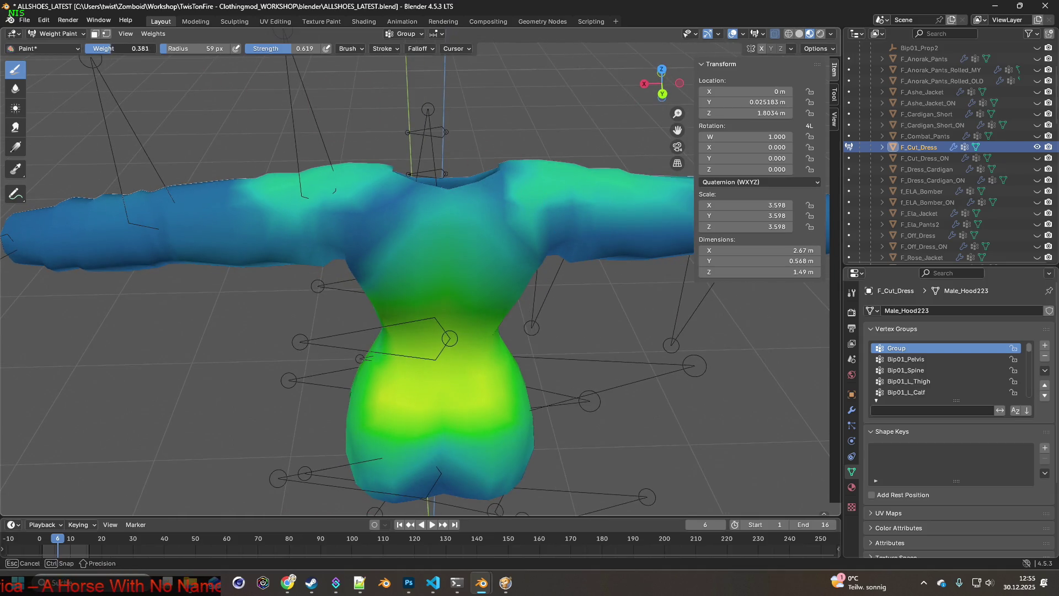
pyautogui.moveTo(537, 166)
pyautogui.mouseDown()
pyautogui.moveTo(604, 177)
pyautogui.moveTo(496, 170)
pyautogui.moveTo(545, 170)
pyautogui.mouseUp()
pyautogui.moveTo(358, 168)
pyautogui.mouseDown()
pyautogui.moveTo(276, 165)
pyautogui.moveTo(353, 177)
pyautogui.moveTo(377, 199)
pyautogui.mouseUp()
pyautogui.moveTo(377, 198)
pyautogui.mouseDown(button='middle')
pyautogui.moveTo(331, 177)
pyautogui.moveTo(316, 192)
pyautogui.mouseUp(button='middle')
pyautogui.moveTo(315, 192); pyautogui.dragTo(337, 215)
pyautogui.moveTo(336, 215); pyautogui.dragTo(401, 231, button='middle')
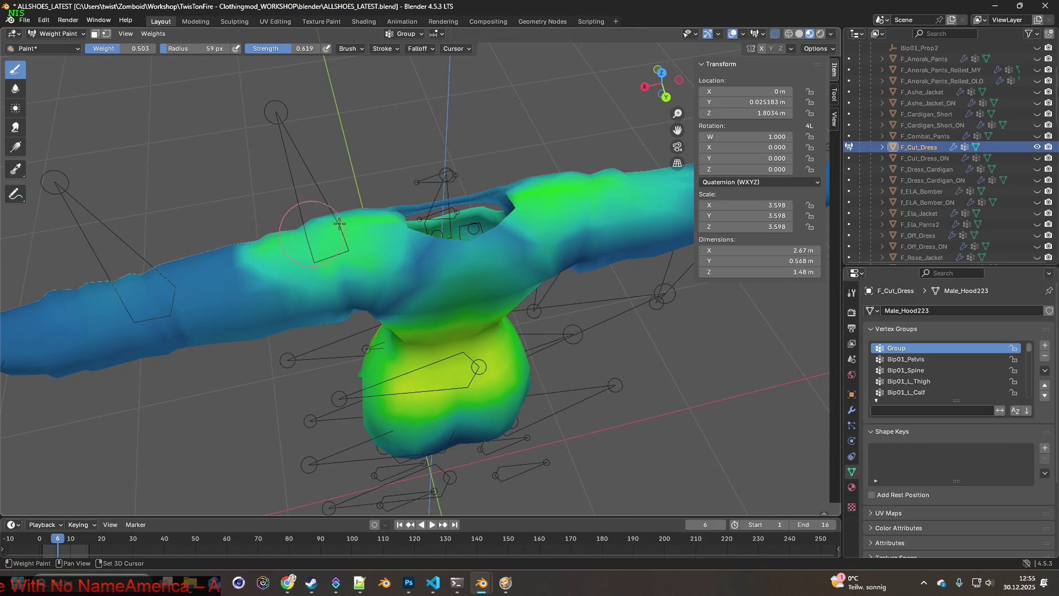
pyautogui.hotkey('ctrl', 'z')
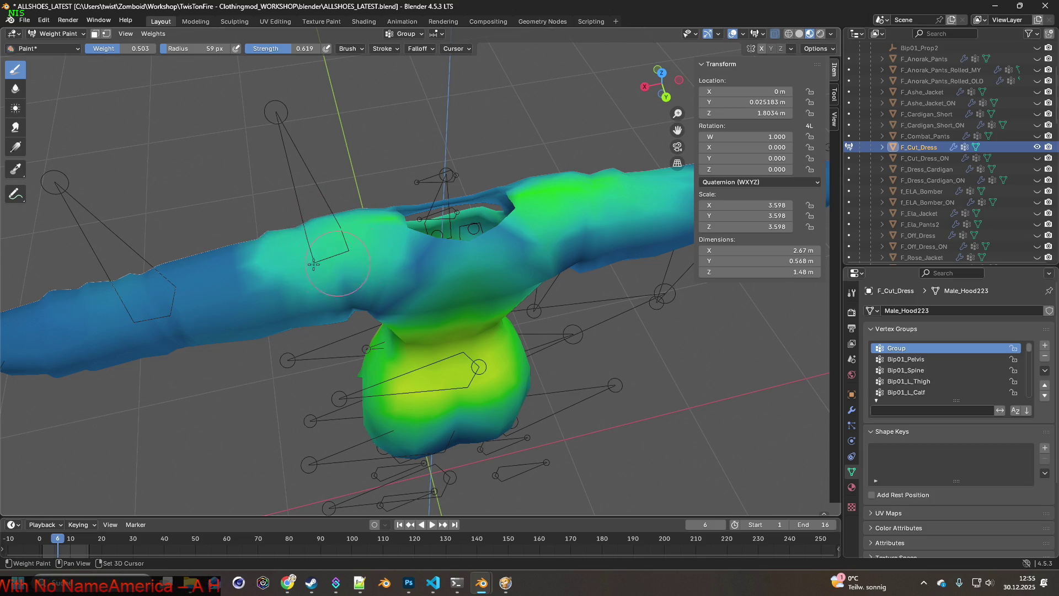
# Tone down the left shoulder's bright green and lighten the dark-blue shoulder patch.
pyautogui.moveTo(385, 217)
pyautogui.mouseDown(button='middle')
pyautogui.moveTo(533, 236)
pyautogui.moveTo(568, 182)
pyautogui.moveTo(598, 237)
pyautogui.moveTo(575, 216)
pyautogui.mouseUp(button='middle')
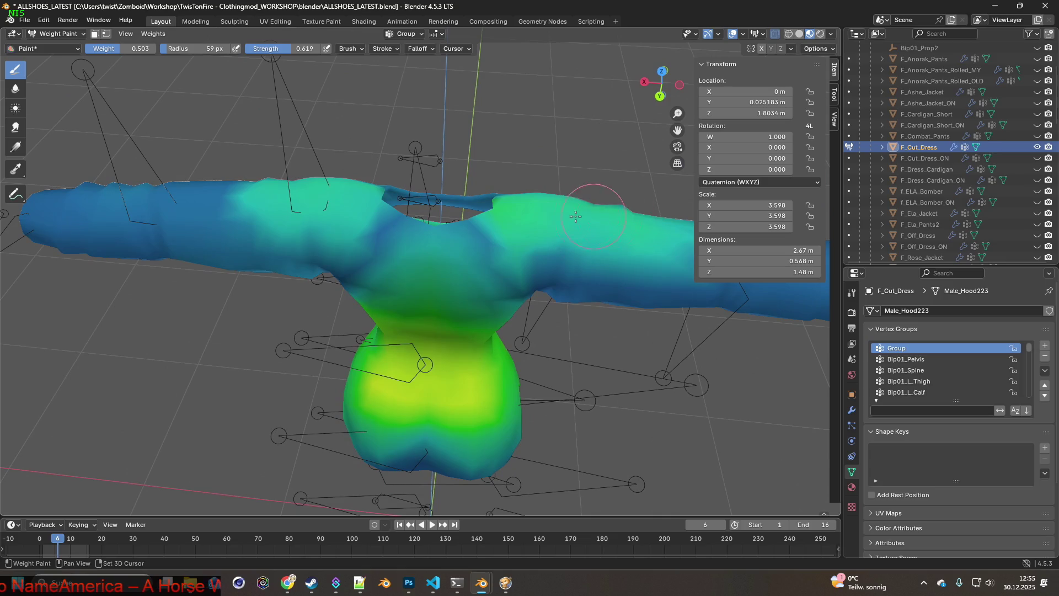
pyautogui.moveTo(505, 203); pyautogui.dragTo(355, 226, button='middle')
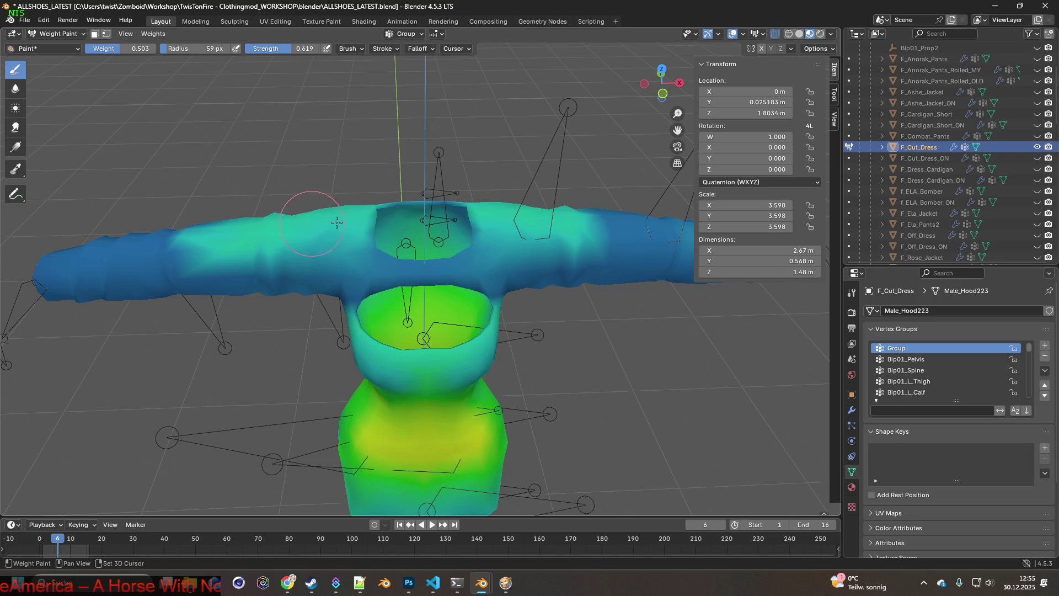
pyautogui.moveTo(355, 226)
pyautogui.mouseDown(button='middle')
pyautogui.moveTo(231, 231)
pyautogui.moveTo(508, 217)
pyautogui.mouseUp(button='middle')
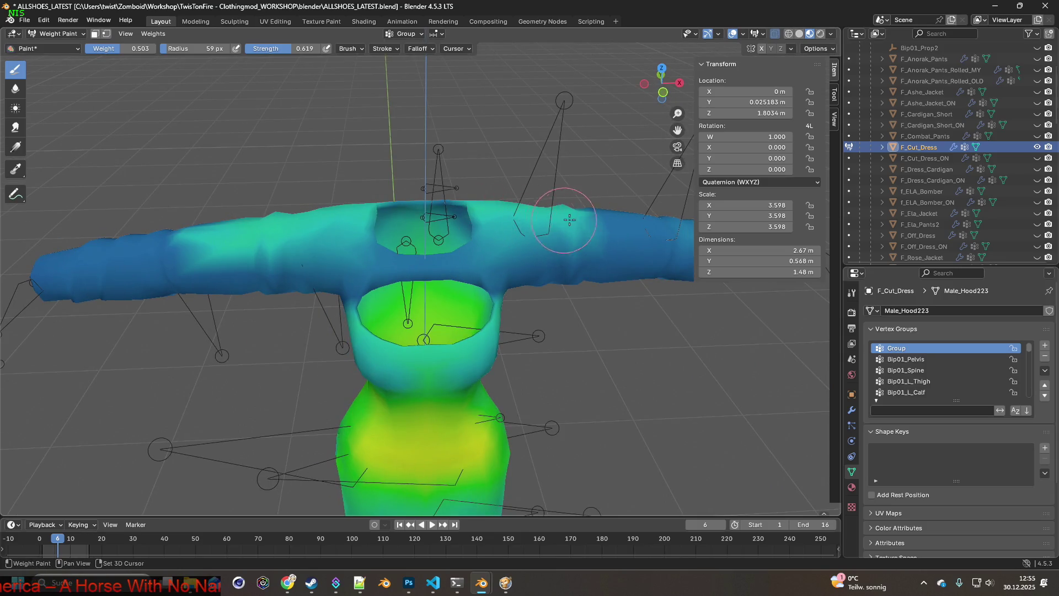
pyautogui.moveTo(306, 223)
pyautogui.mouseDown()
pyautogui.moveTo(221, 226)
pyautogui.moveTo(296, 212)
pyautogui.mouseUp()
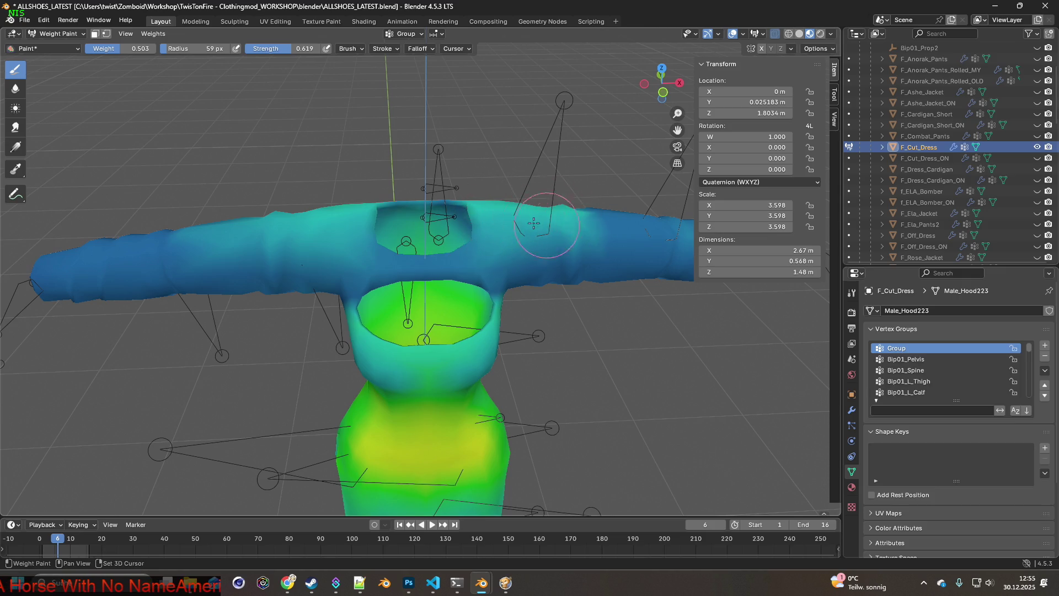
pyautogui.moveTo(537, 212)
pyautogui.mouseDown(button='middle')
pyautogui.moveTo(392, 250)
pyautogui.moveTo(320, 235)
pyautogui.mouseUp(button='middle')
pyautogui.scroll(5, 319, 235)
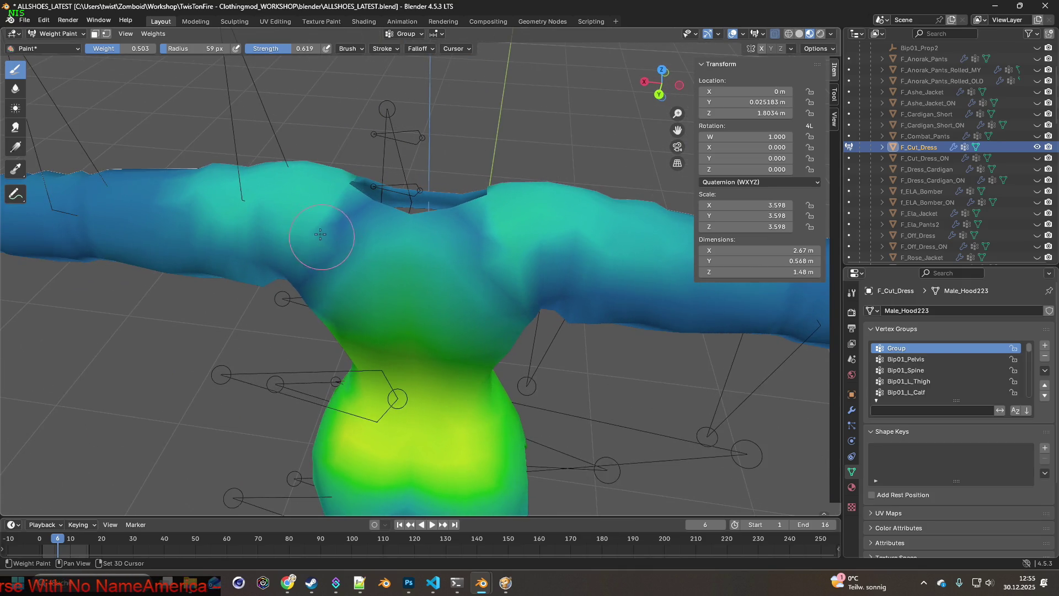
pyautogui.moveTo(346, 220); pyautogui.dragTo(439, 224)
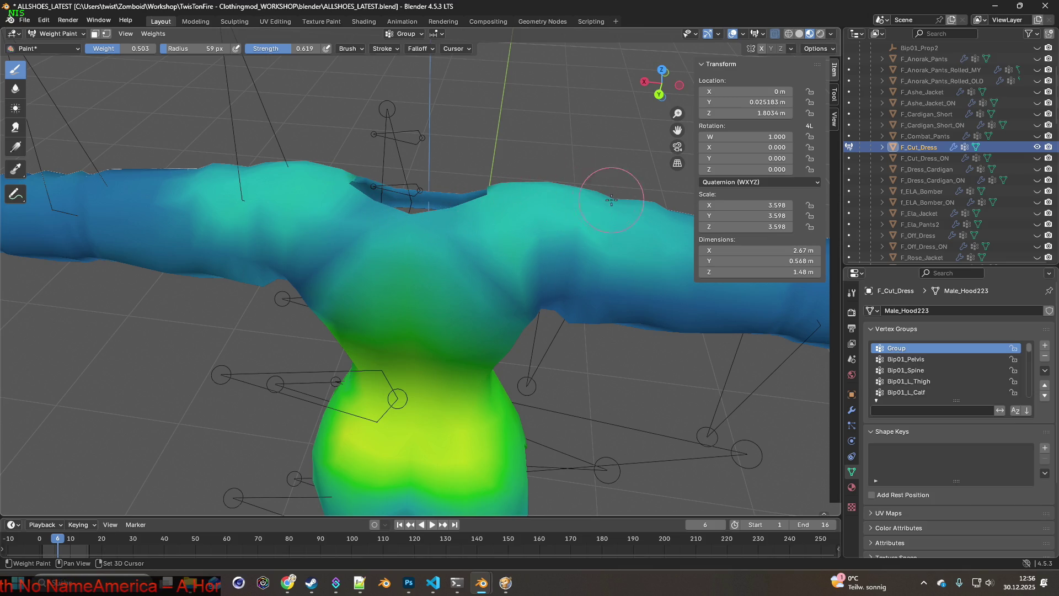
# Paint over the upper arm and even out the shoulder weight to an even teal.
pyautogui.moveTo(658, 214); pyautogui.dragTo(339, 215, button='middle')
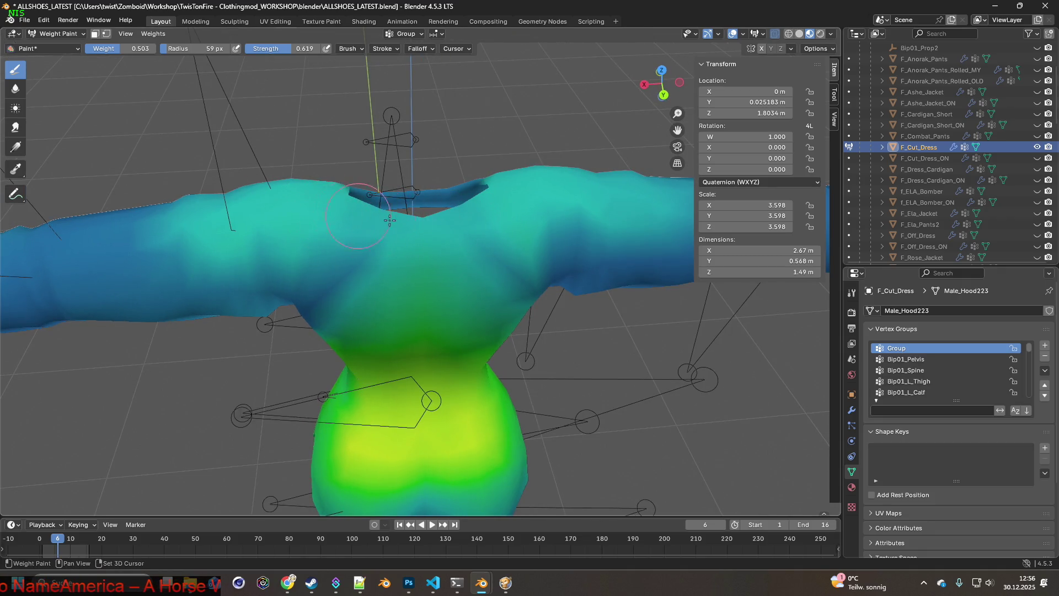
pyautogui.moveTo(279, 226); pyautogui.dragTo(299, 250)
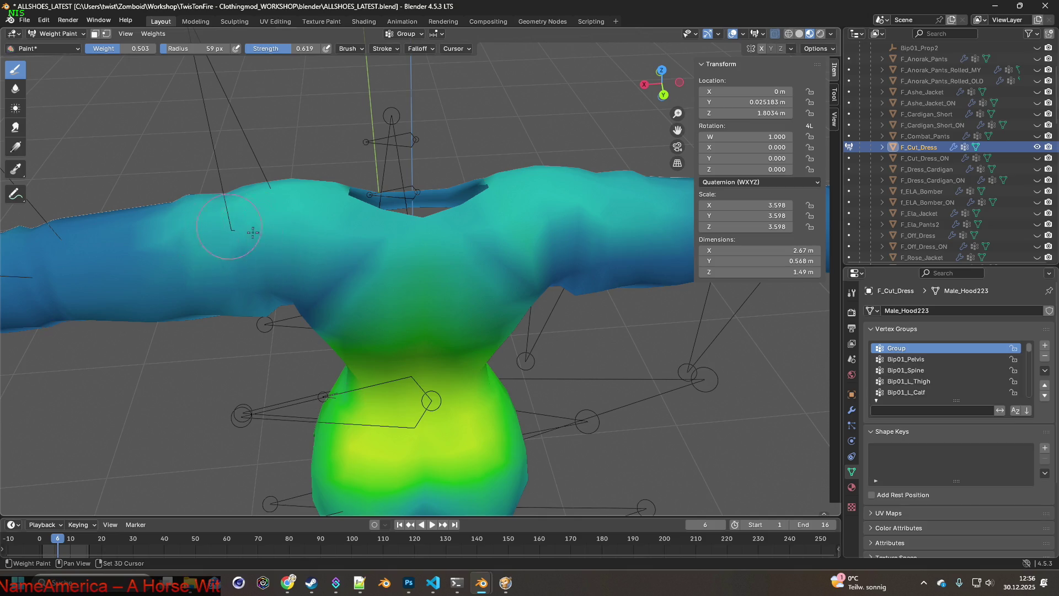
pyautogui.moveTo(261, 224)
pyautogui.mouseDown(button='middle')
pyautogui.moveTo(213, 282)
pyautogui.moveTo(292, 284)
pyautogui.moveTo(537, 249)
pyautogui.mouseUp(button='middle')
pyautogui.moveTo(542, 206)
pyautogui.mouseDown(button='middle')
pyautogui.moveTo(386, 210)
pyautogui.moveTo(273, 176)
pyautogui.mouseUp(button='middle')
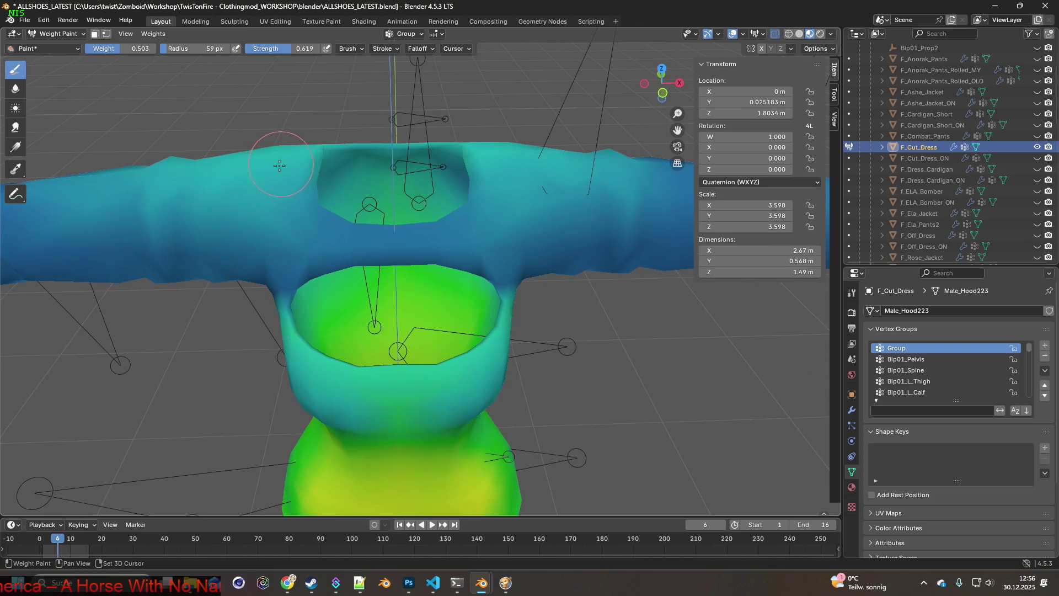
pyautogui.moveTo(191, 167)
pyautogui.mouseDown(button='middle')
pyautogui.moveTo(435, 197)
pyautogui.moveTo(480, 190)
pyautogui.moveTo(427, 222)
pyautogui.moveTo(463, 220)
pyautogui.moveTo(451, 214)
pyautogui.mouseUp(button='middle')
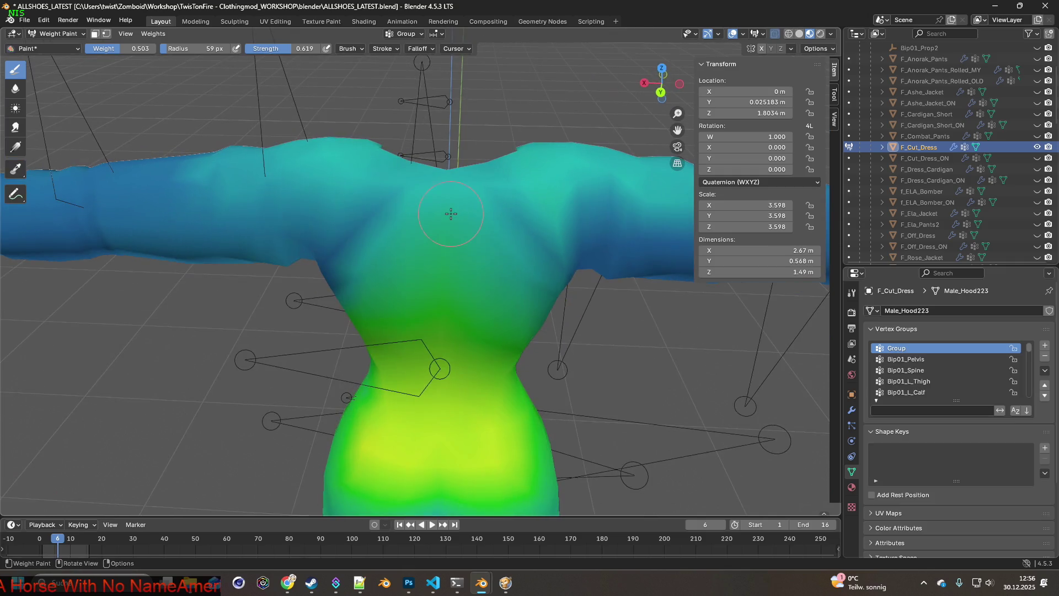
pyautogui.moveTo(568, 202); pyautogui.dragTo(596, 201)
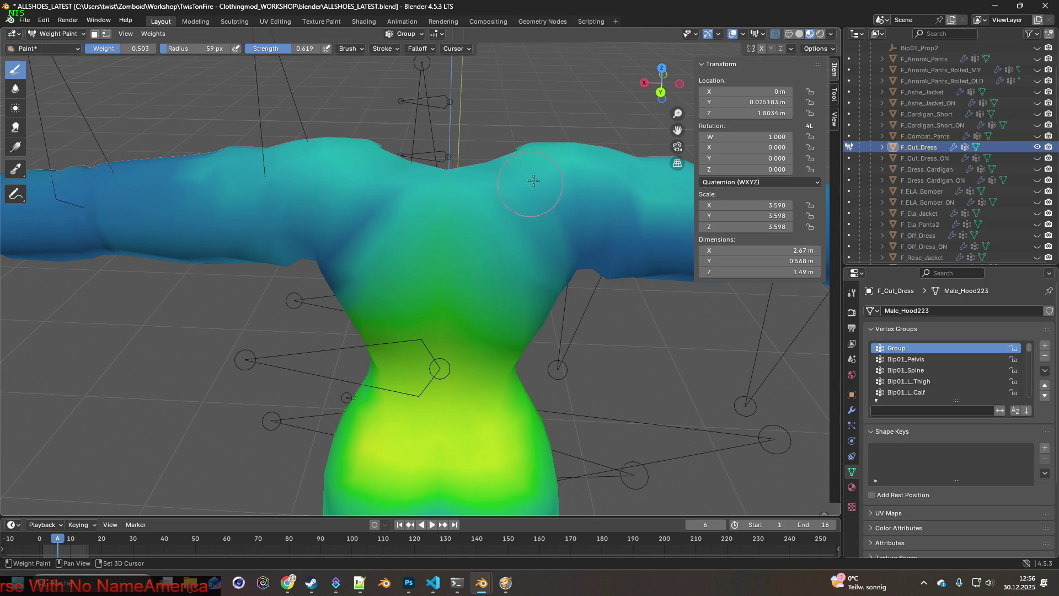
pyautogui.moveTo(121, 48); pyautogui.dragTo(91, 48)
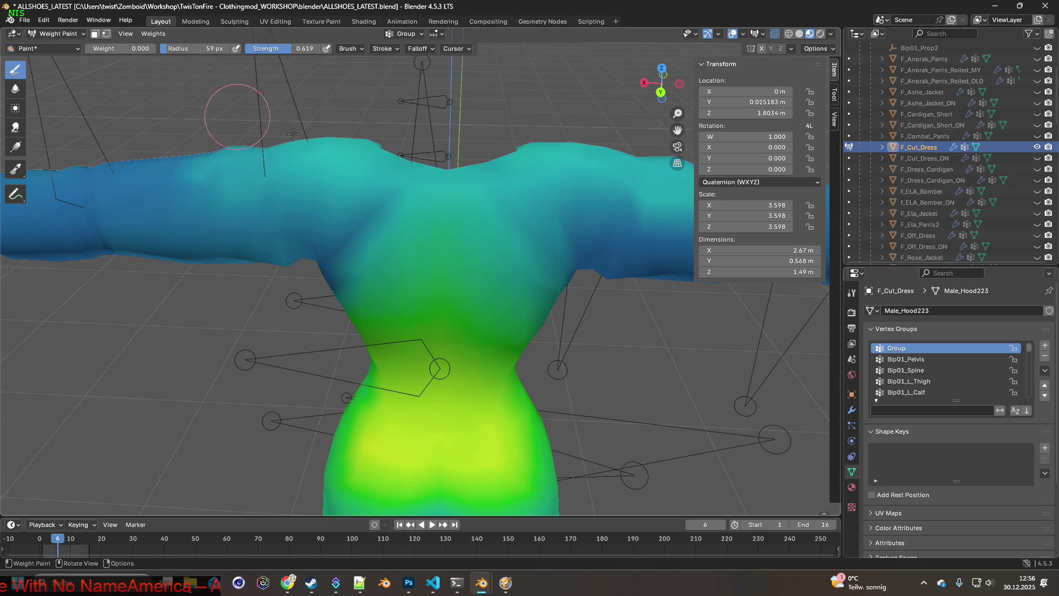
# Try zero-weight strokes across both shoulders, then undo both strokes.
pyautogui.moveTo(557, 220); pyautogui.dragTo(493, 166)
pyautogui.moveTo(381, 205)
pyautogui.mouseDown()
pyautogui.moveTo(355, 217)
pyautogui.moveTo(406, 191)
pyautogui.moveTo(482, 188)
pyautogui.moveTo(419, 185)
pyautogui.moveTo(434, 185)
pyautogui.mouseUp()
pyautogui.hotkey('ctrl', 'z')
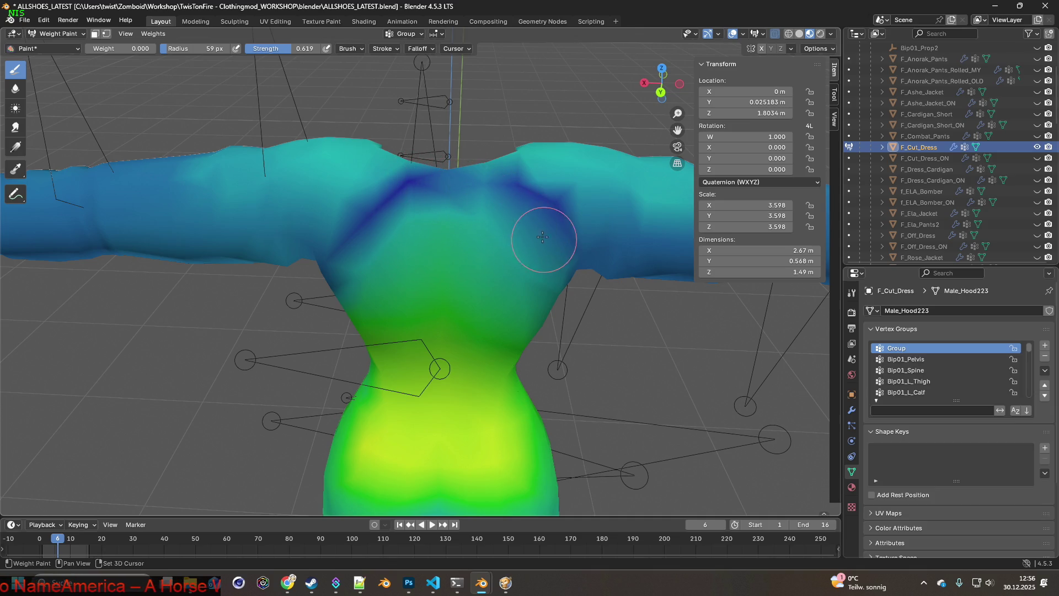
pyautogui.hotkey('ctrl', 'z')
pyautogui.hotkey('ctrl', 'z')
pyautogui.hotkey('ctrl', 'z')
pyautogui.hotkey('ctrl', 'z')
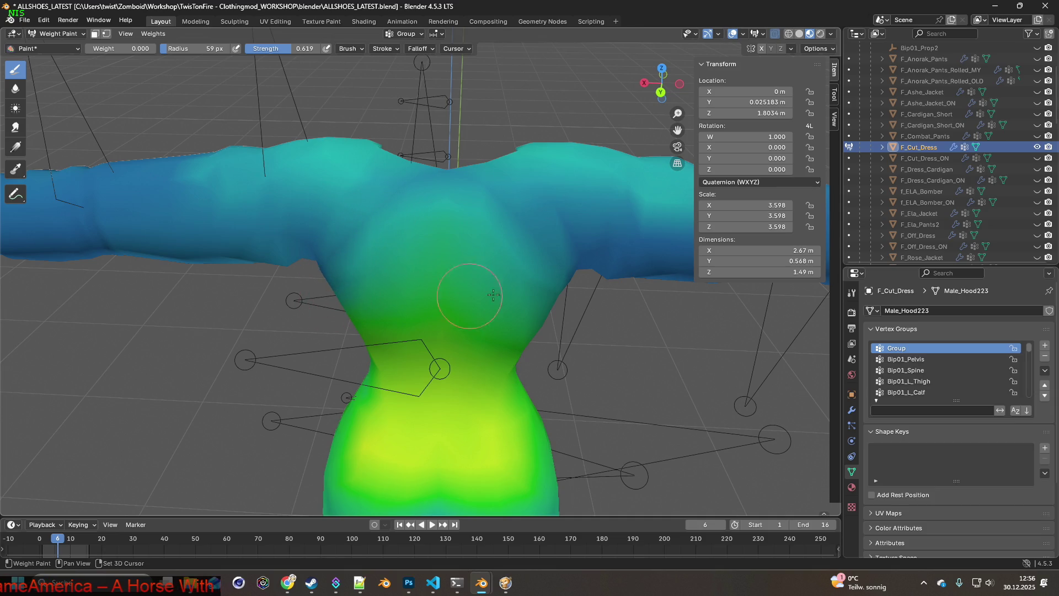
# Orbit and pan the view, then make F_Cut_Dress_ON the active object.
pyautogui.moveTo(566, 237)
pyautogui.mouseDown(button='middle')
pyautogui.moveTo(491, 279)
pyautogui.moveTo(437, 246)
pyautogui.moveTo(502, 213)
pyautogui.moveTo(546, 167)
pyautogui.moveTo(546, 196)
pyautogui.moveTo(568, 224)
pyautogui.moveTo(330, 183)
pyautogui.mouseUp(button='middle')
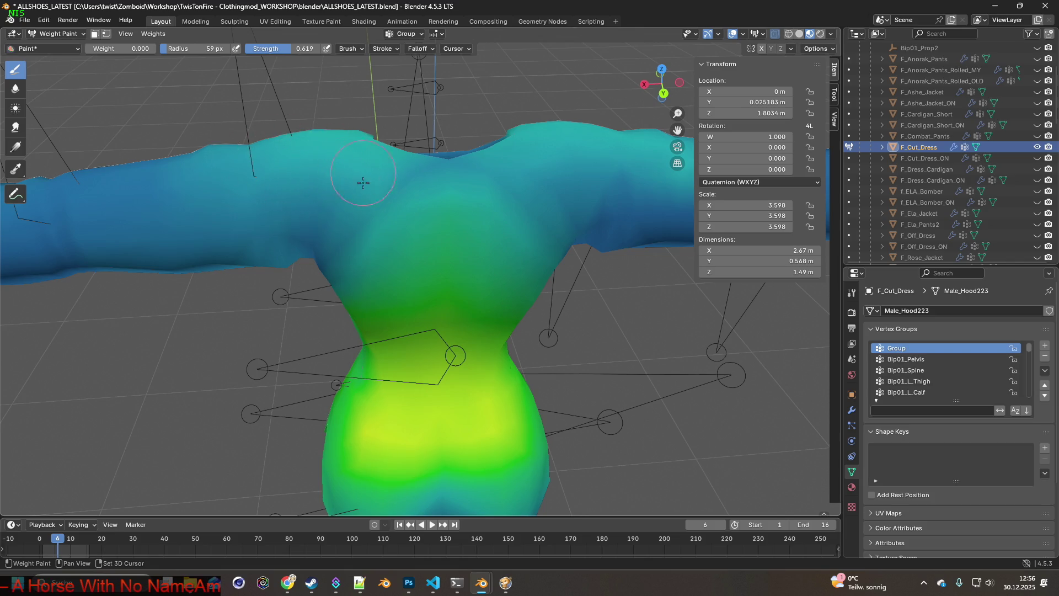
pyautogui.moveTo(505, 211)
pyautogui.mouseDown(button='middle')
pyautogui.moveTo(603, 177)
pyautogui.moveTo(476, 254)
pyautogui.moveTo(484, 279)
pyautogui.moveTo(473, 243)
pyautogui.moveTo(438, 251)
pyautogui.moveTo(566, 247)
pyautogui.moveTo(599, 262)
pyautogui.moveTo(563, 265)
pyautogui.mouseUp(button='middle')
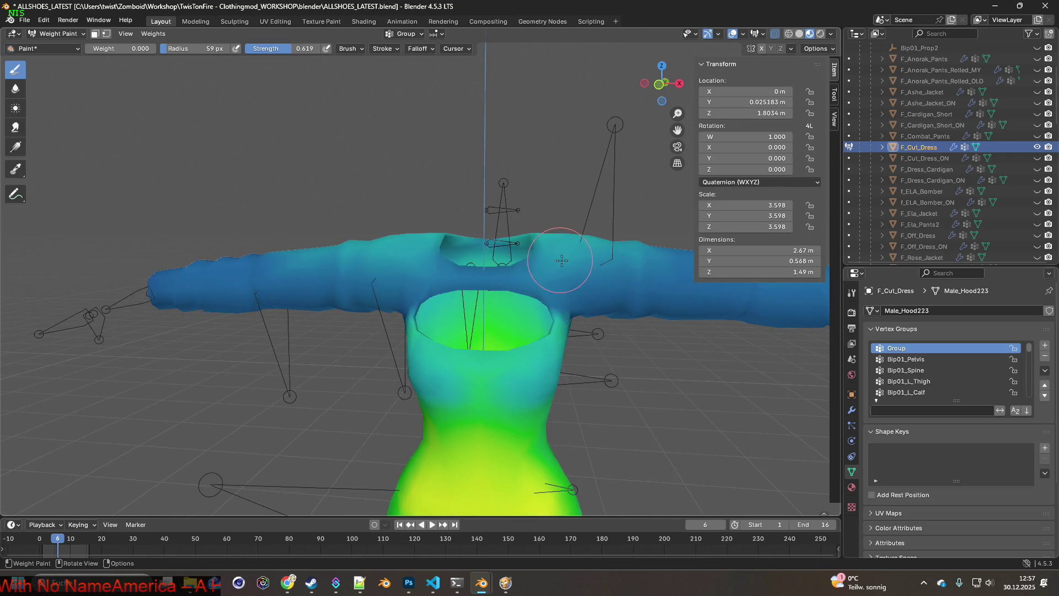
pyautogui.click(914, 159)
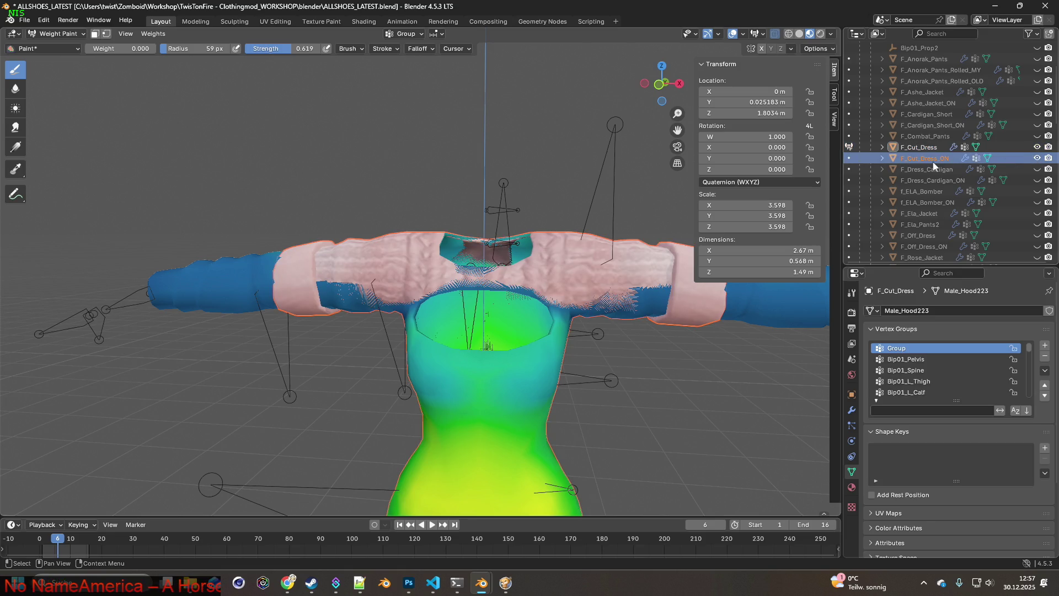
# Return to Object Mode with F_Cut_Dress_ON selected.
pyautogui.click(55, 33)
pyautogui.click(44, 45)
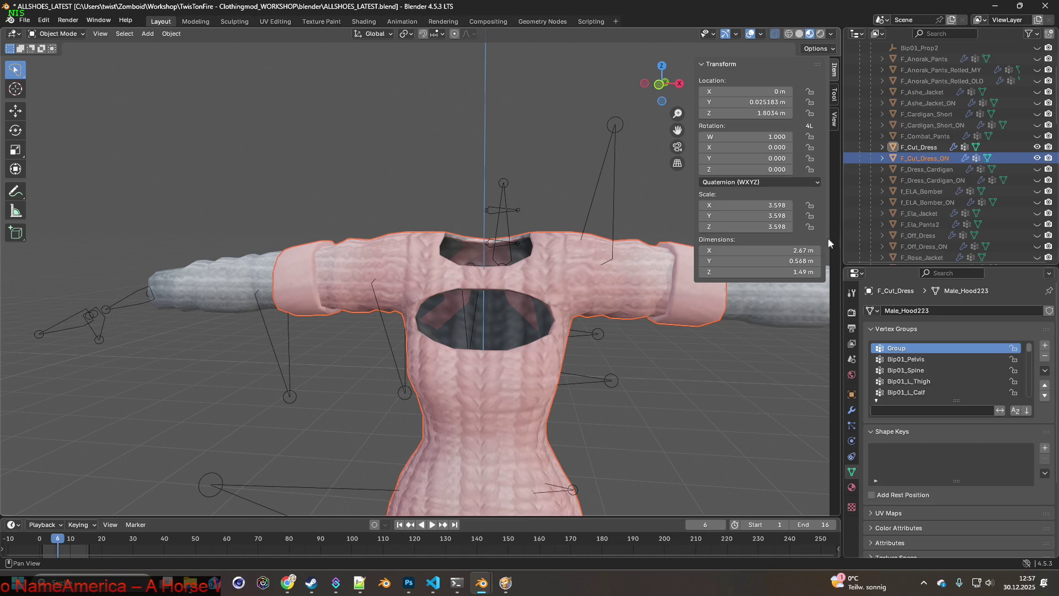
pyautogui.click(921, 159)
# Add a second Data Transfer modifier (DataTransfer.001) to F_Cut_Dress_ON.
pyautogui.scroll(2, 927, 375)
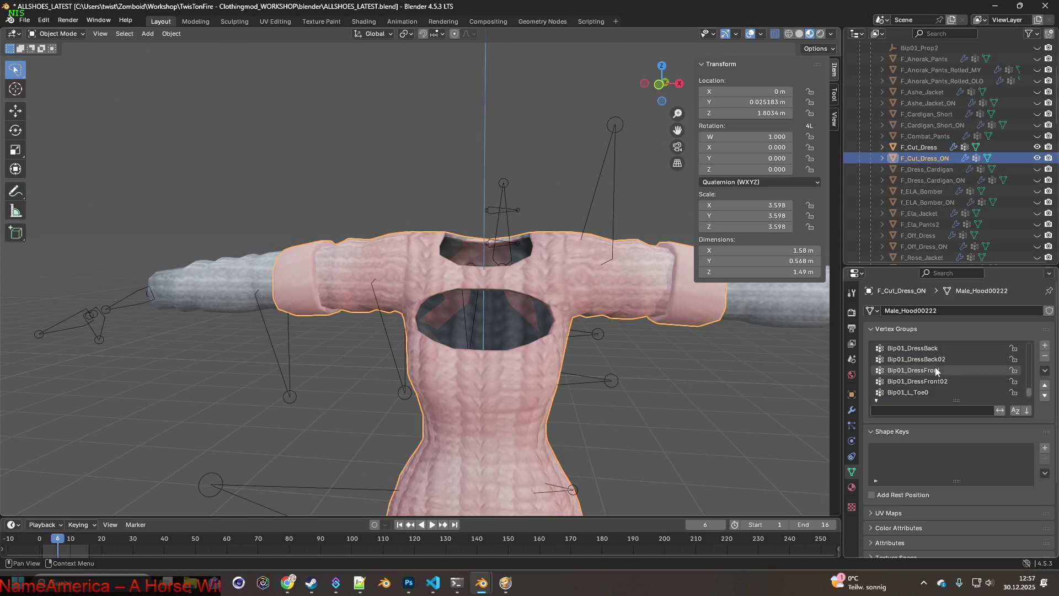
pyautogui.click(852, 410)
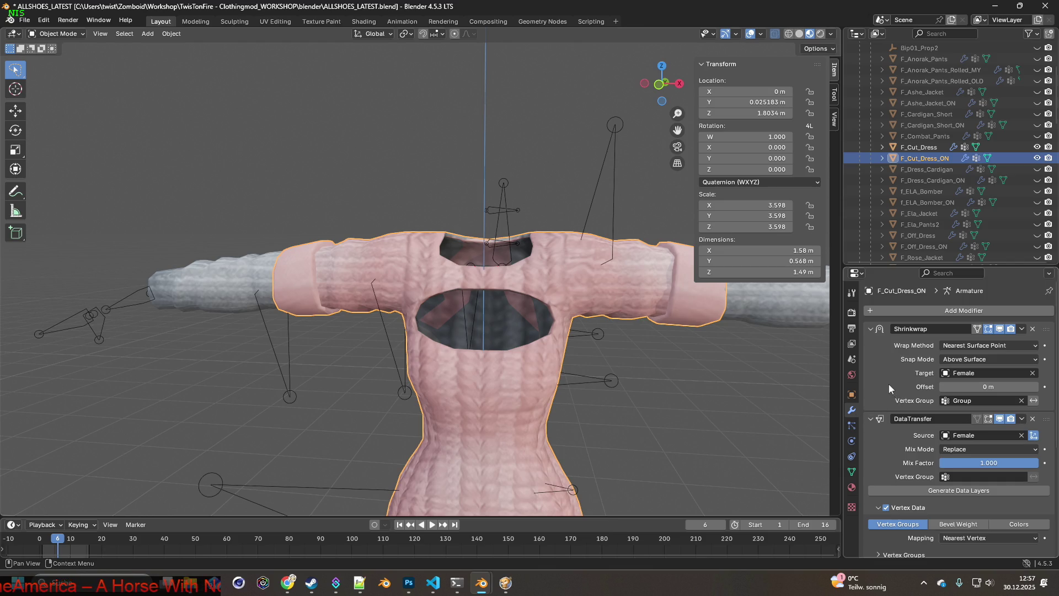
pyautogui.scroll(-6, 889, 388)
pyautogui.scroll(6, 894, 397)
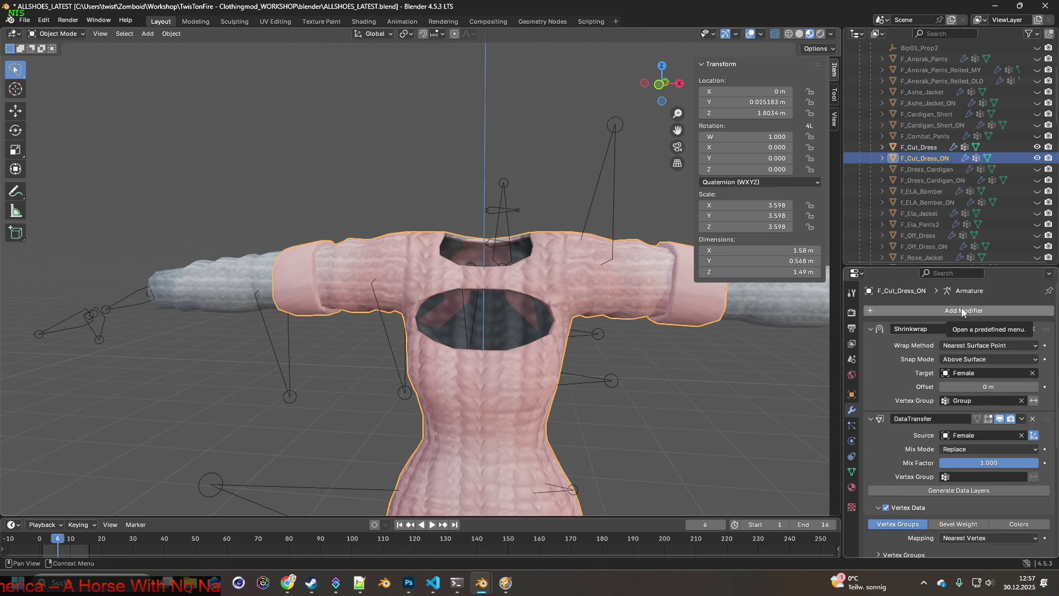
pyautogui.click(962, 311)
pyautogui.moveTo(961, 308)
pyautogui.click(836, 309)
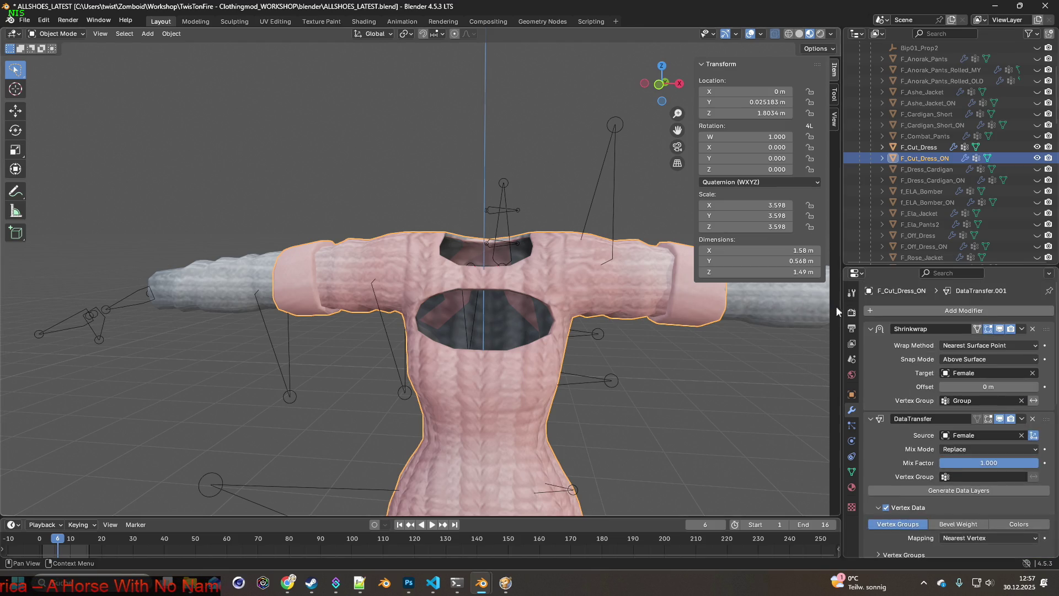
pyautogui.scroll(-10, 998, 347)
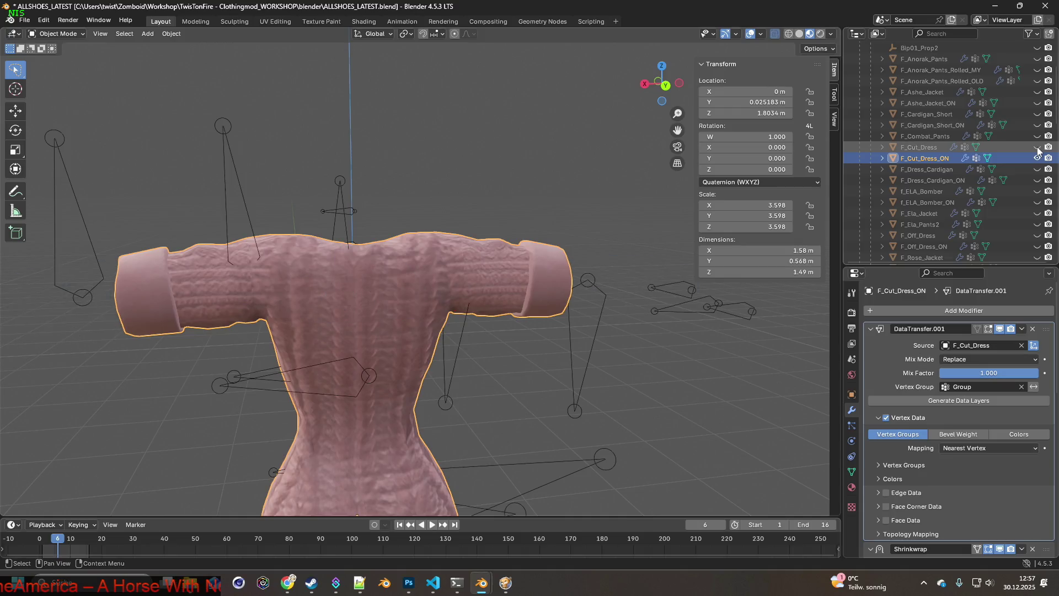
# Flick the pink F_Cut_Dress_ON visibility off and on to compare it with the grey dress.
pyautogui.click(1037, 159)
pyautogui.click(1036, 159)
pyautogui.click(1036, 158)
pyautogui.click(1036, 159)
pyautogui.click(1037, 158)
pyautogui.click(1036, 159)
pyautogui.click(1037, 159)
pyautogui.click(1036, 159)
pyautogui.click(1037, 159)
pyautogui.click(1037, 159)
pyautogui.click(1037, 159)
pyautogui.click(1036, 159)
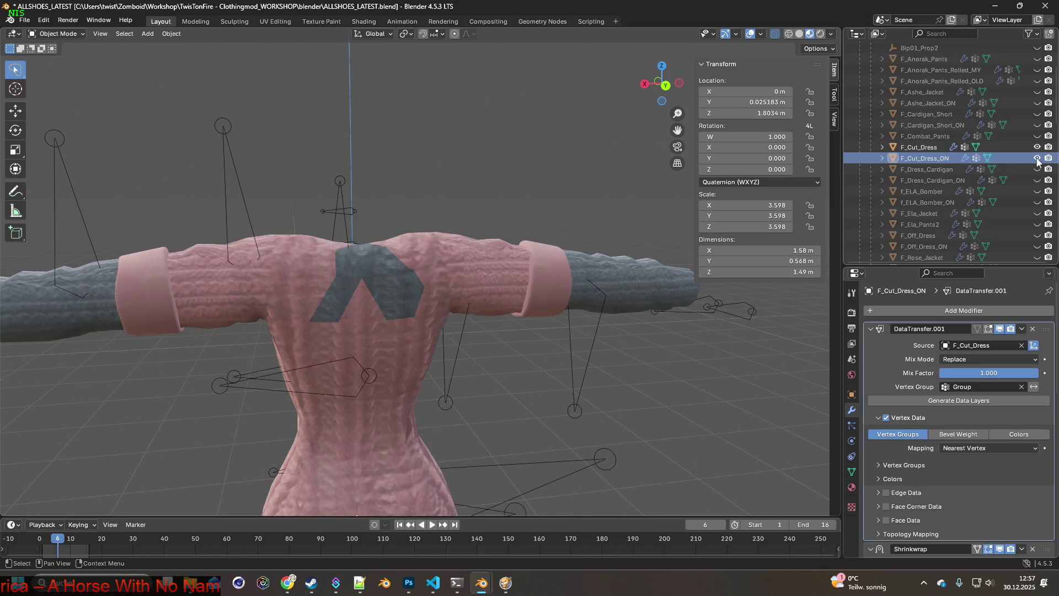
pyautogui.click(1036, 159)
pyautogui.click(1036, 159)
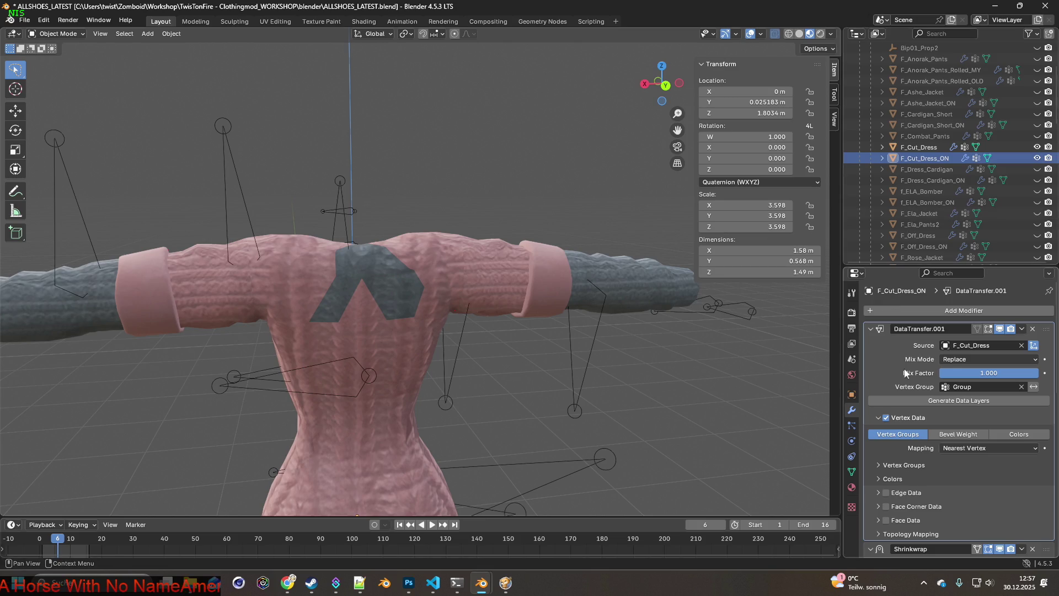
# Generate the transferred data layers in the pink dress's DataTransfer.001 modifier.
pyautogui.scroll(-5, 888, 359)
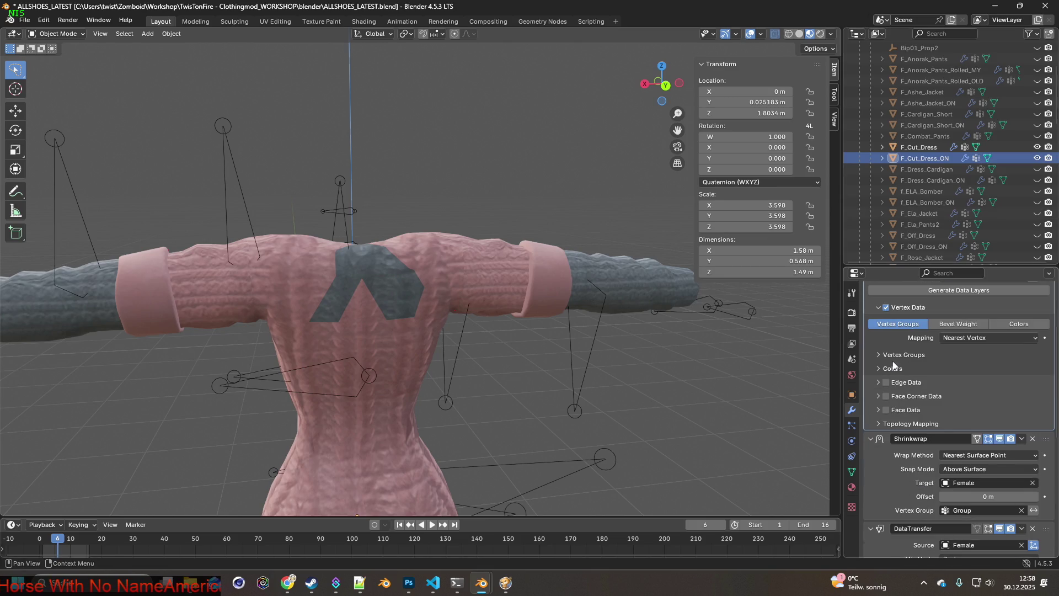
pyautogui.scroll(-4, 979, 364)
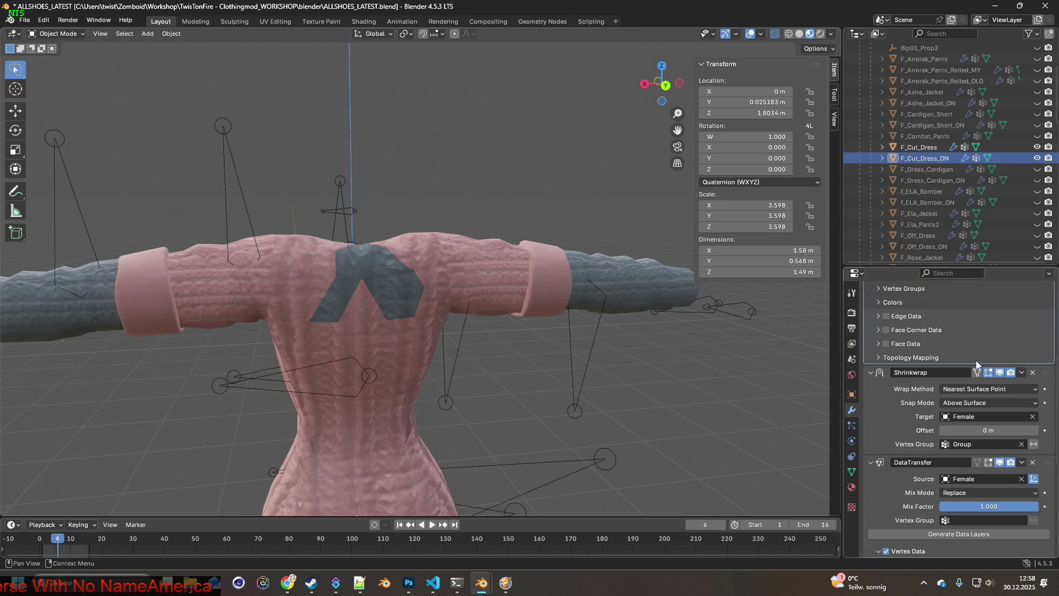
pyautogui.scroll(-2, 957, 386)
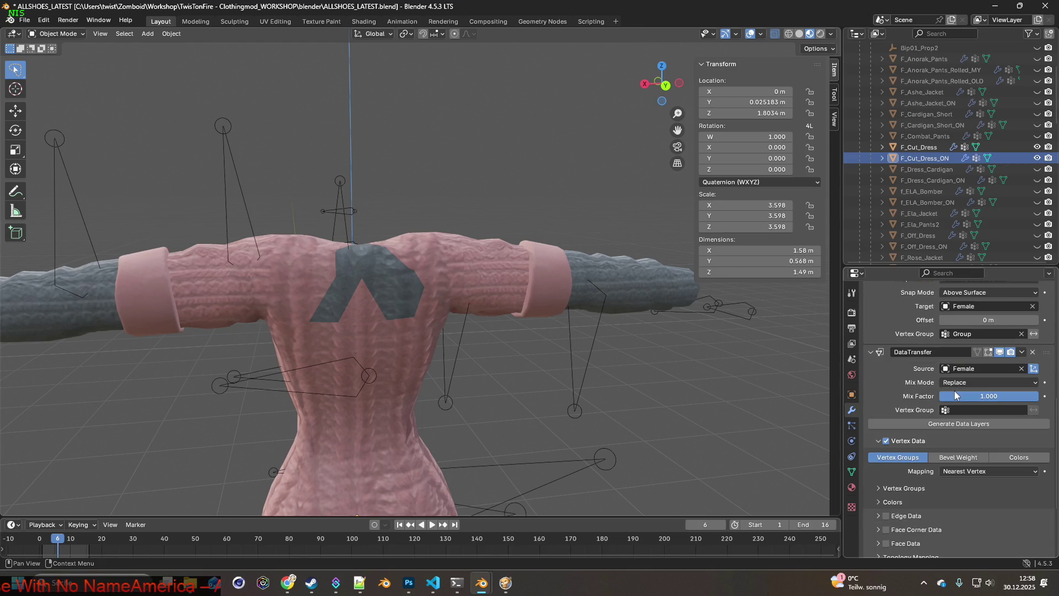
pyautogui.scroll(3, 955, 388)
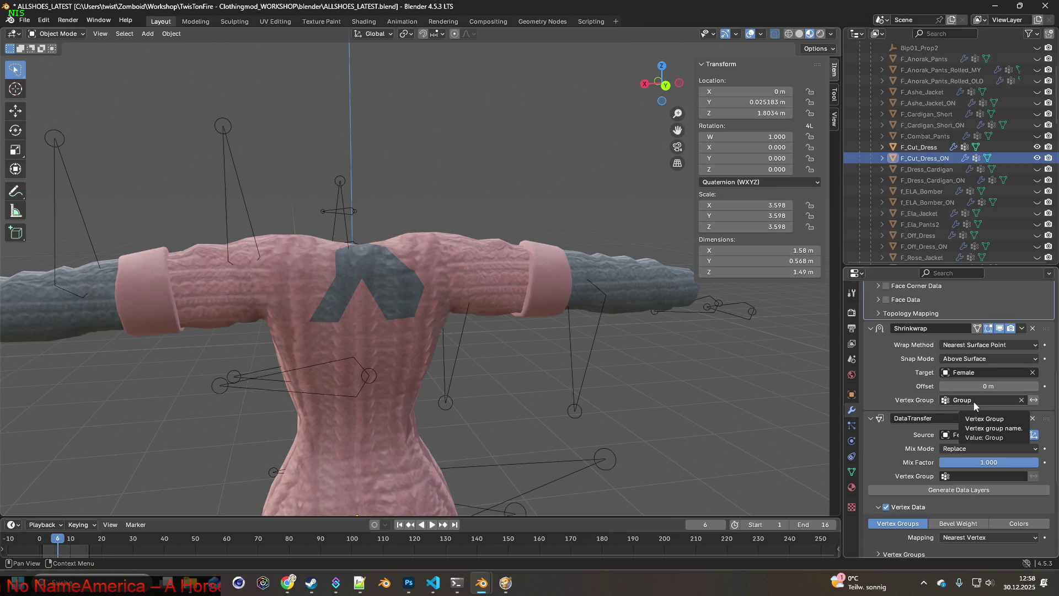
pyautogui.scroll(6, 973, 401)
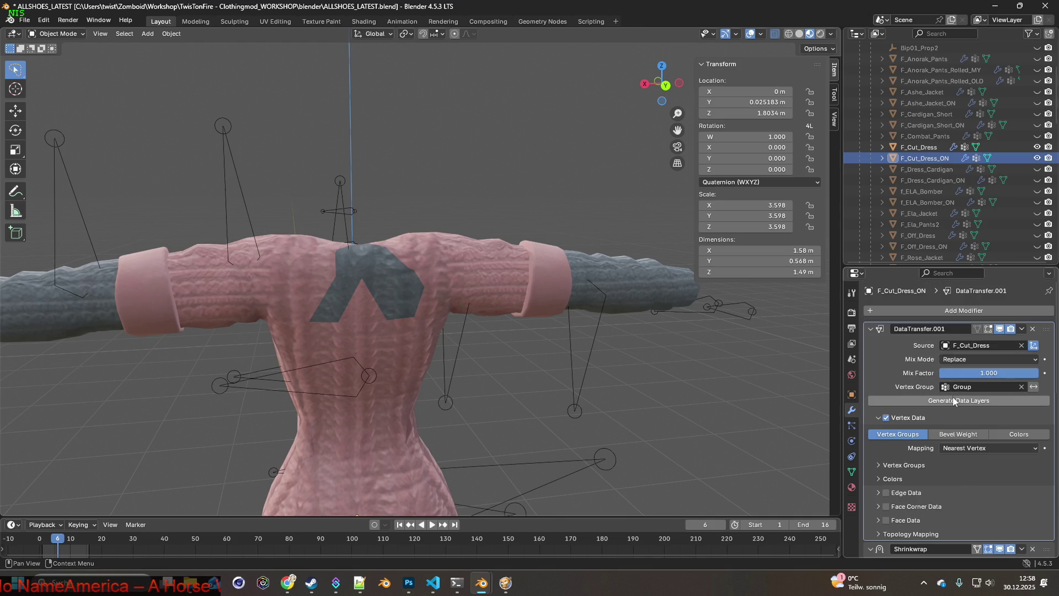
pyautogui.click(956, 401)
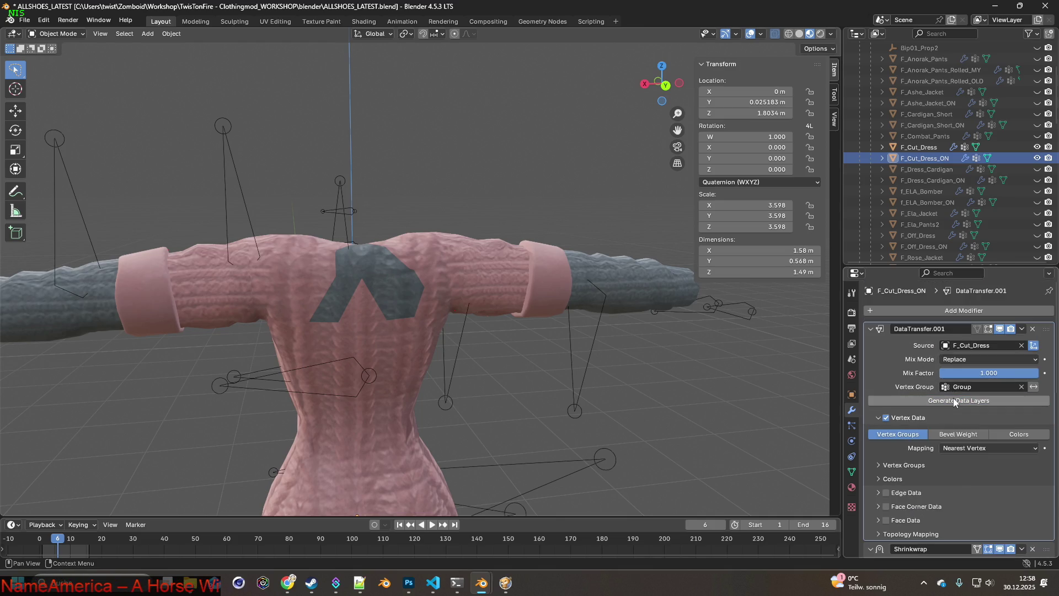
# Toggle the grey F_Cut_Dress's visibility to compare it with the pink dress.
pyautogui.click(1037, 148)
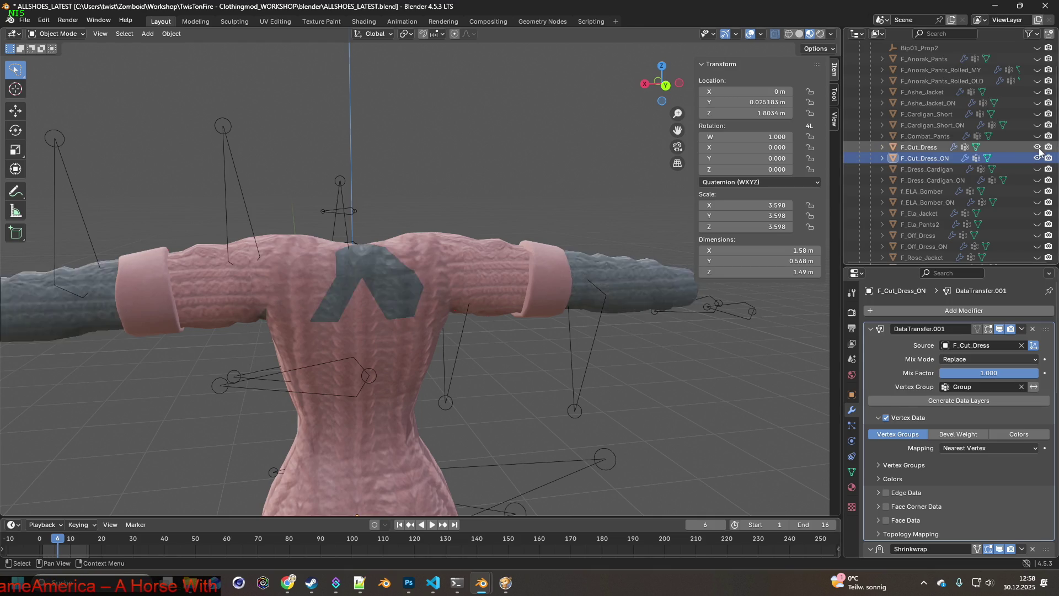
pyautogui.click(1037, 148)
pyautogui.click(1038, 148)
pyautogui.click(1038, 147)
pyautogui.click(1038, 147)
# Flick the pink F_Cut_Dress_ON's visibility off and on, leaving it shown.
pyautogui.click(1037, 158)
pyautogui.click(1038, 159)
pyautogui.click(1038, 158)
pyautogui.click(1037, 158)
pyautogui.click(1038, 158)
pyautogui.click(1038, 158)
pyautogui.click(1037, 158)
pyautogui.click(1038, 158)
pyautogui.click(1037, 158)
pyautogui.click(1037, 158)
pyautogui.click(1037, 158)
pyautogui.click(1038, 158)
pyautogui.click(1037, 158)
pyautogui.click(1037, 159)
pyautogui.click(1038, 158)
pyautogui.click(1037, 158)
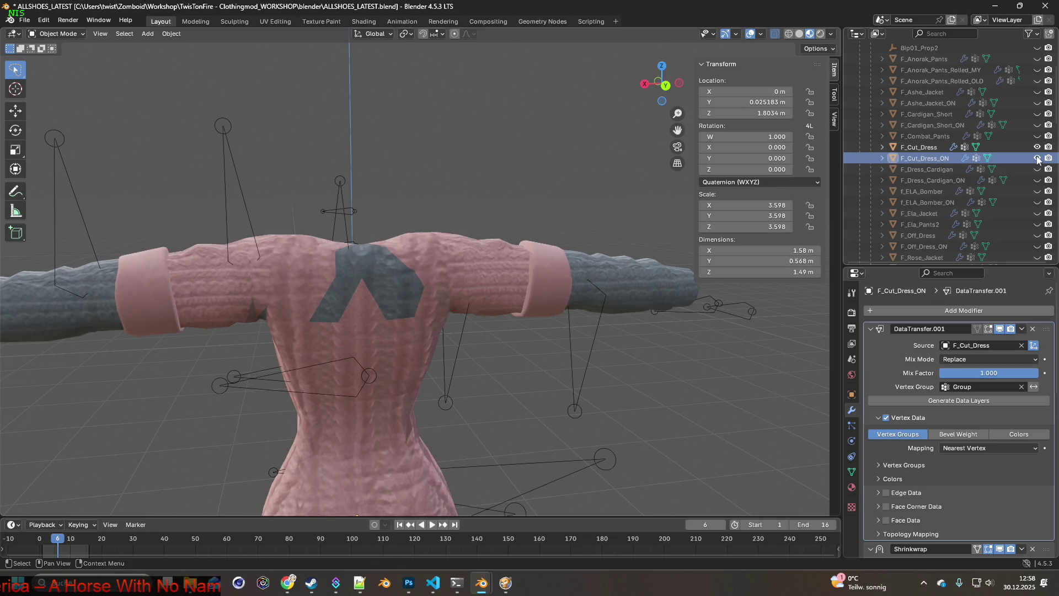
pyautogui.click(1037, 159)
pyautogui.click(1037, 159)
pyautogui.click(1038, 158)
pyautogui.click(1037, 158)
pyautogui.click(1038, 158)
pyautogui.click(1038, 158)
pyautogui.click(1038, 159)
pyautogui.click(1037, 158)
pyautogui.click(1037, 158)
pyautogui.click(1037, 159)
pyautogui.click(1037, 158)
pyautogui.click(1038, 159)
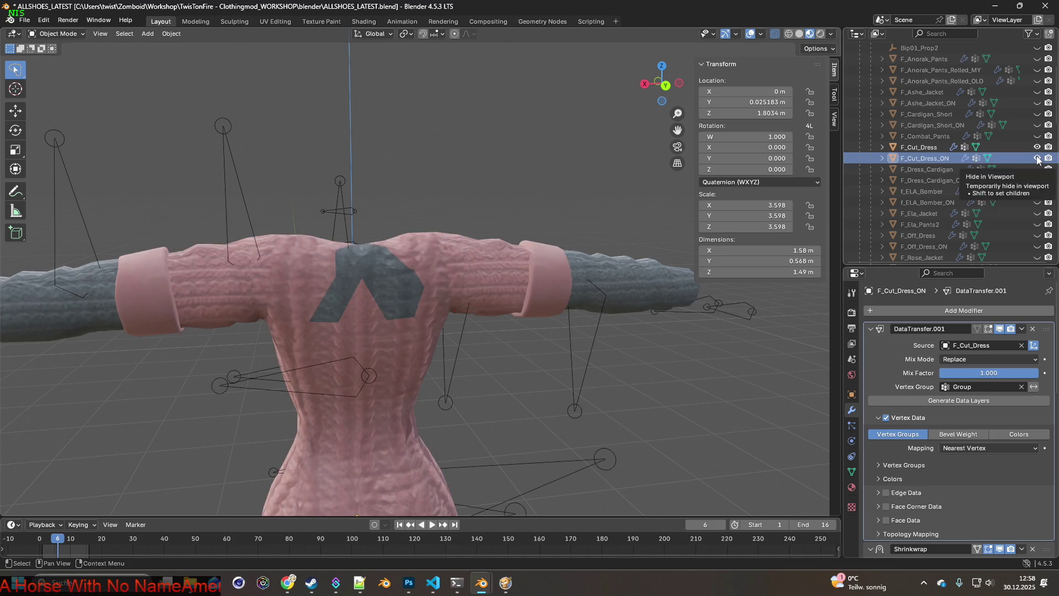
# Switch to Weight Paint and make Group the pink dress's active vertex group.
pyautogui.click(56, 34)
pyautogui.click(55, 96)
pyautogui.moveTo(384, 178); pyautogui.dragTo(378, 189, button='middle')
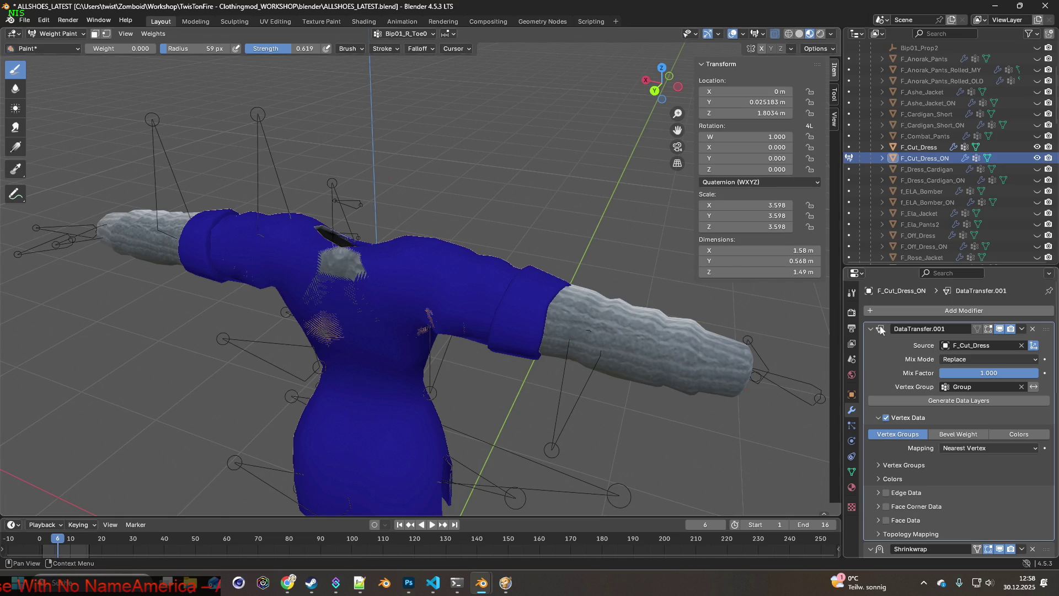
pyautogui.click(852, 472)
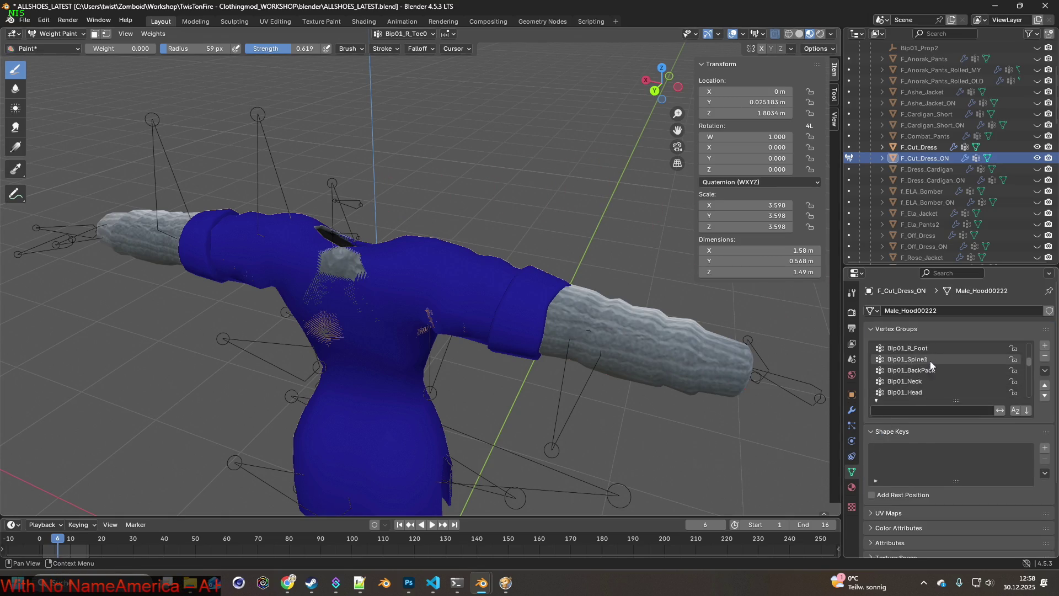
pyautogui.click(927, 348)
pyautogui.moveTo(543, 300)
pyautogui.mouseDown(button='middle')
pyautogui.moveTo(507, 296)
pyautogui.moveTo(484, 267)
pyautogui.mouseUp(button='middle')
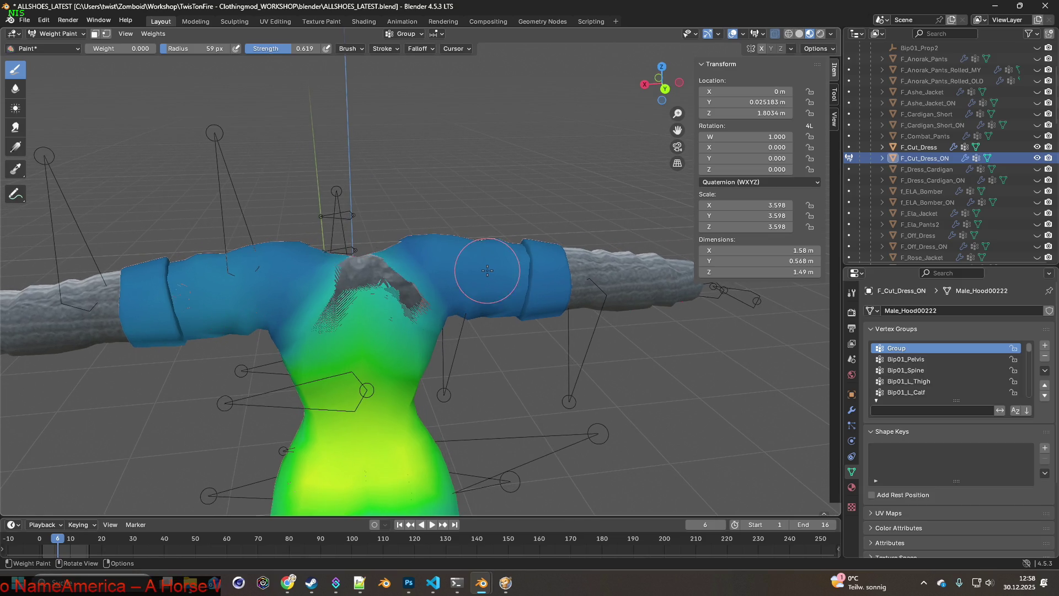
# Compare the grey and pink dresses' weights from a new angle, then return to Object Mode.
pyautogui.click(923, 149)
pyautogui.click(926, 159)
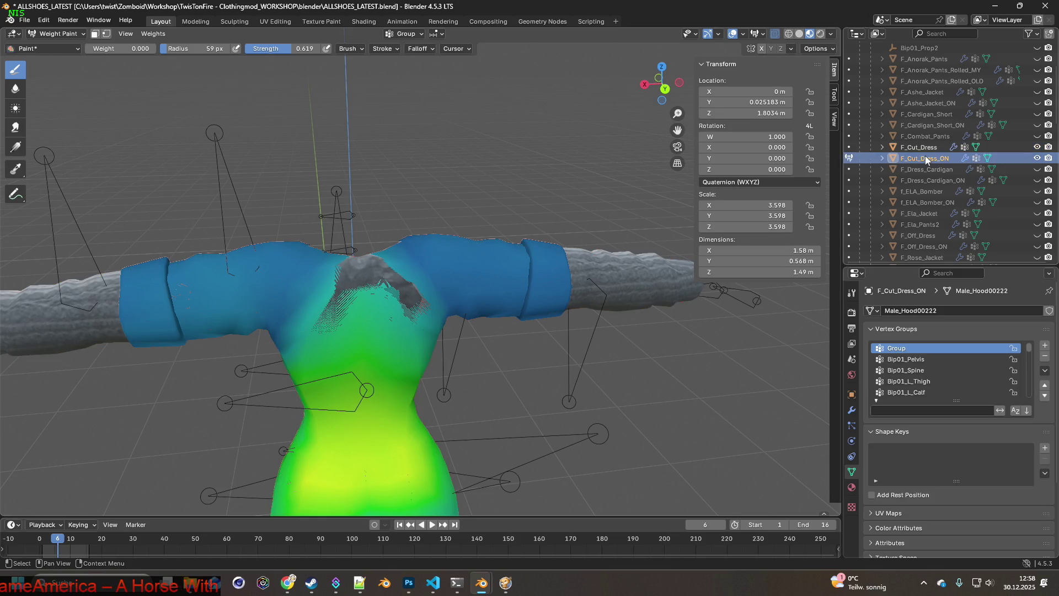
pyautogui.moveTo(620, 213)
pyautogui.mouseDown(button='middle')
pyautogui.moveTo(611, 241)
pyautogui.moveTo(614, 211)
pyautogui.mouseUp(button='middle')
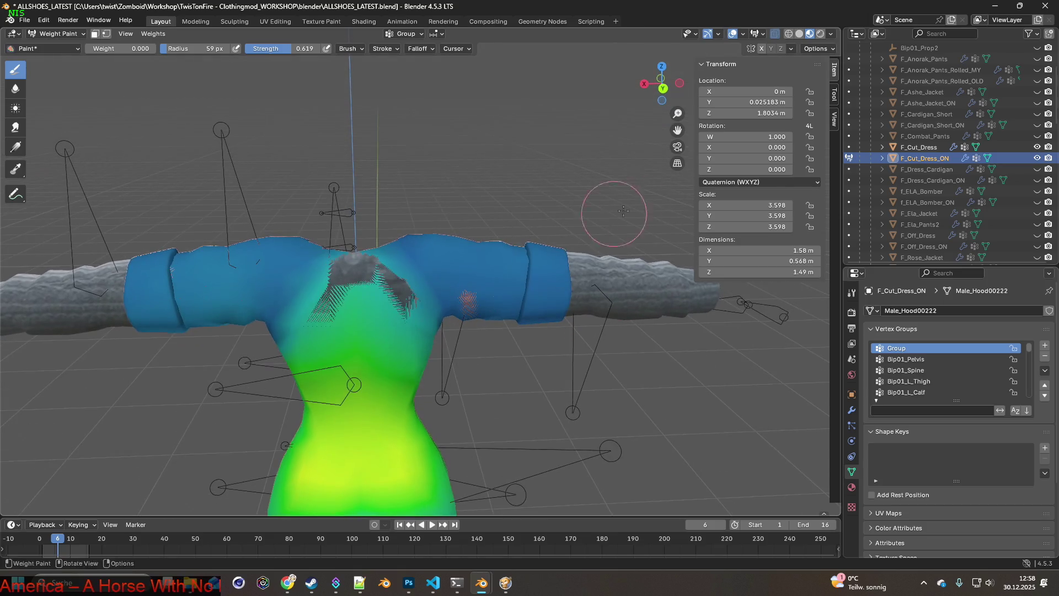
pyautogui.click(925, 146)
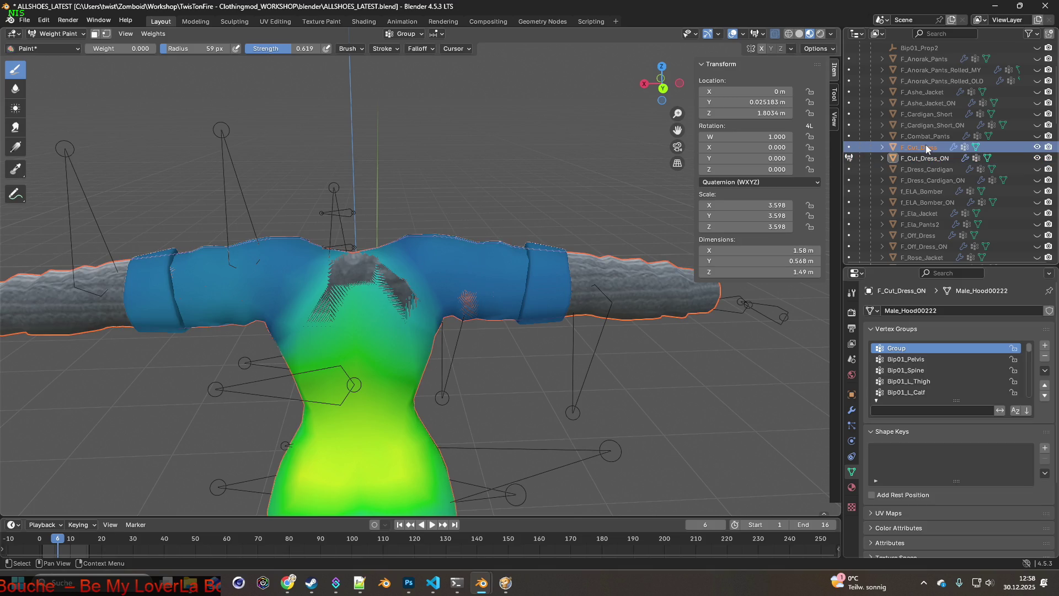
pyautogui.click(74, 34)
pyautogui.click(56, 46)
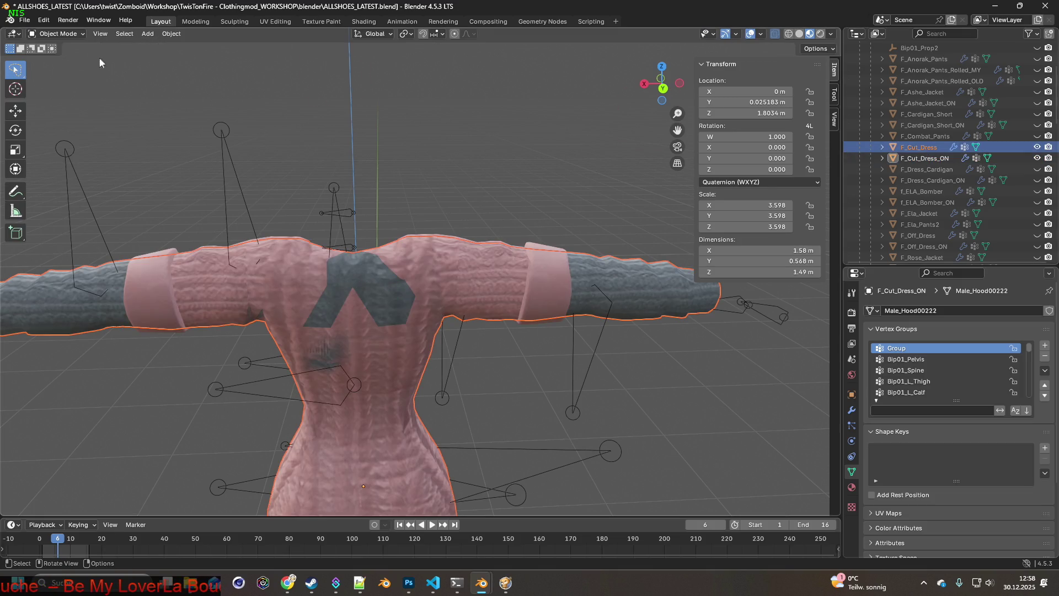
# Hide F_Cut_Dress_ON and expand F_Cut_Dress to list its Shrinkwrap, DataTransfer and Armature modifiers.
pyautogui.click(1037, 158)
pyautogui.moveTo(634, 183)
pyautogui.mouseDown(button='middle')
pyautogui.moveTo(482, 185)
pyautogui.moveTo(554, 190)
pyautogui.moveTo(537, 202)
pyautogui.moveTo(540, 193)
pyautogui.mouseUp(button='middle')
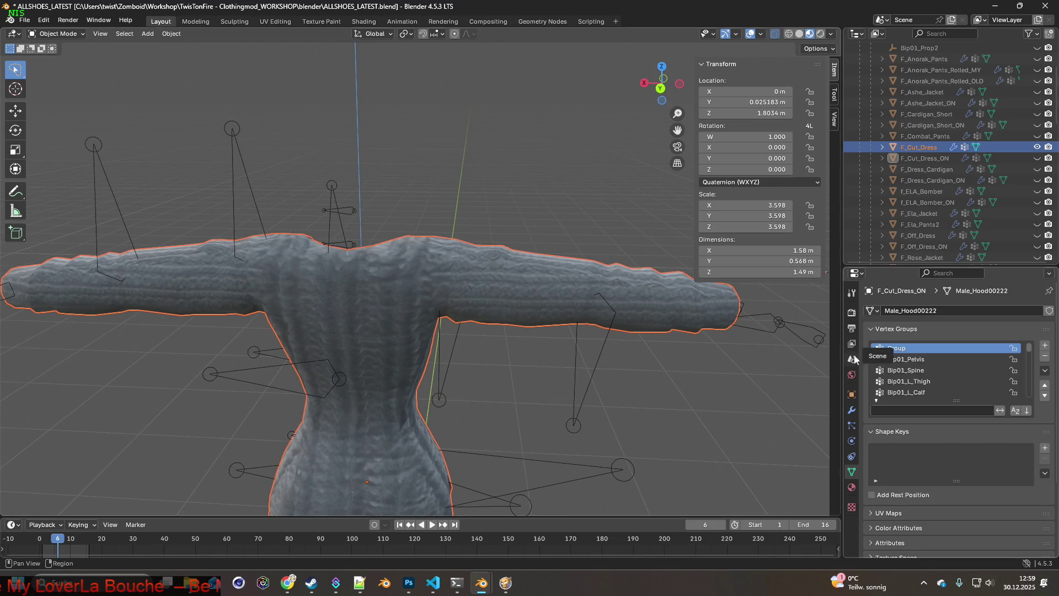
pyautogui.click(851, 409)
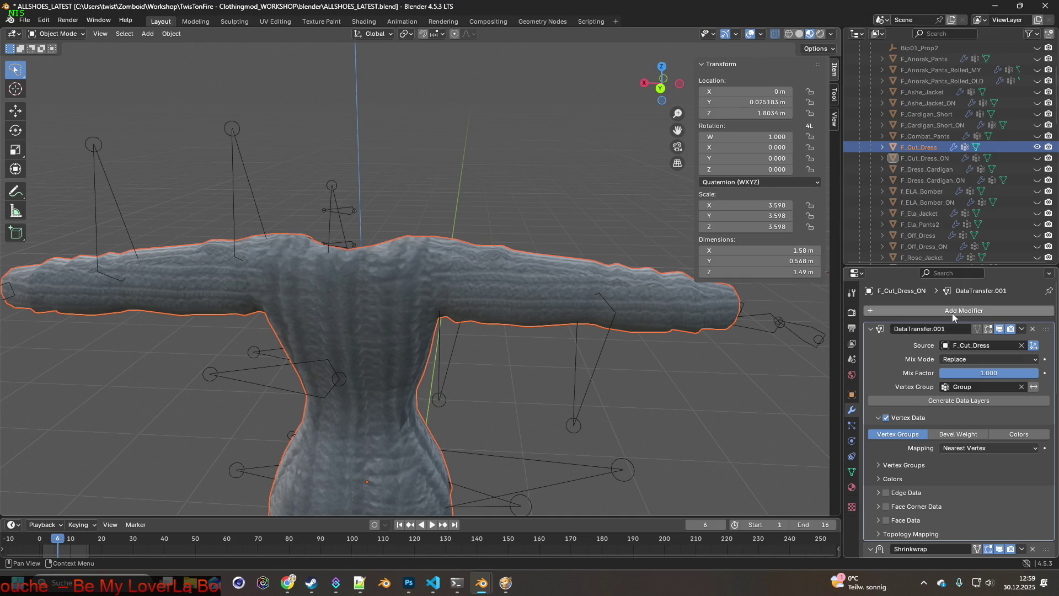
pyautogui.scroll(-5, 927, 386)
pyautogui.scroll(5, 928, 390)
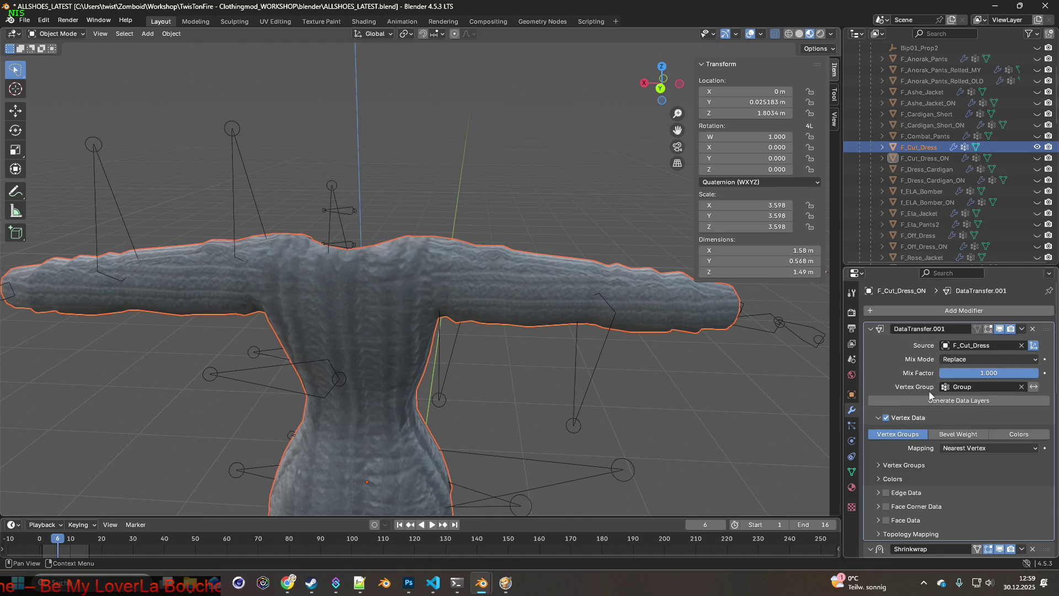
pyautogui.click(882, 148)
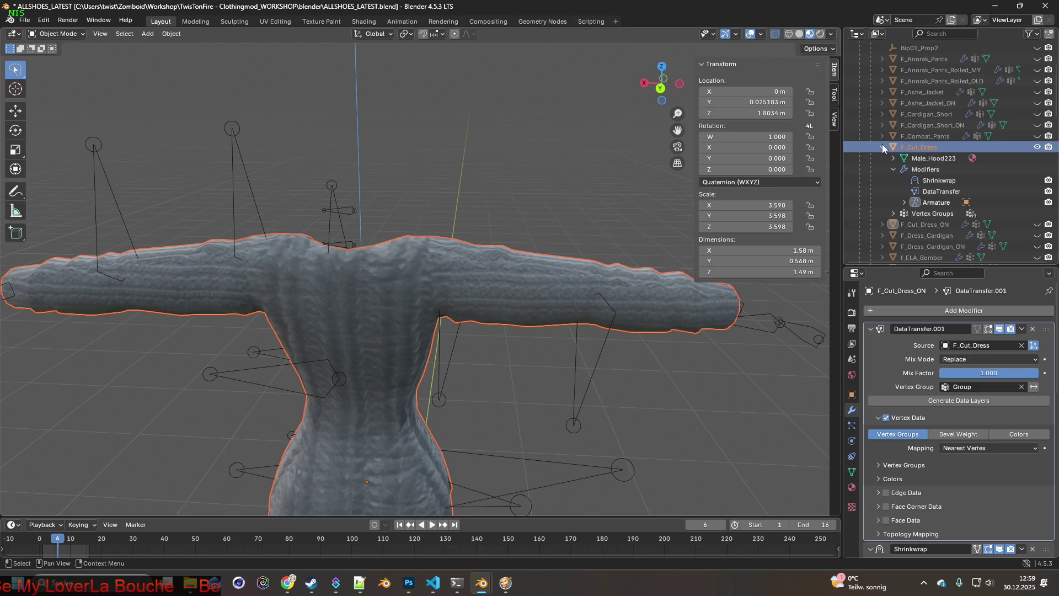
# Toggle the pink dress's visibility repeatedly to compare it with the grey one, leaving it shown.
pyautogui.click(1037, 225)
pyautogui.click(1037, 225)
pyautogui.click(1037, 224)
pyautogui.click(1037, 225)
pyautogui.click(1037, 224)
pyautogui.click(1037, 225)
pyautogui.click(1037, 224)
pyautogui.click(1037, 224)
pyautogui.click(1037, 224)
pyautogui.click(1037, 225)
pyautogui.click(1037, 225)
pyautogui.click(1037, 224)
pyautogui.click(1037, 224)
pyautogui.click(1037, 224)
pyautogui.click(1037, 225)
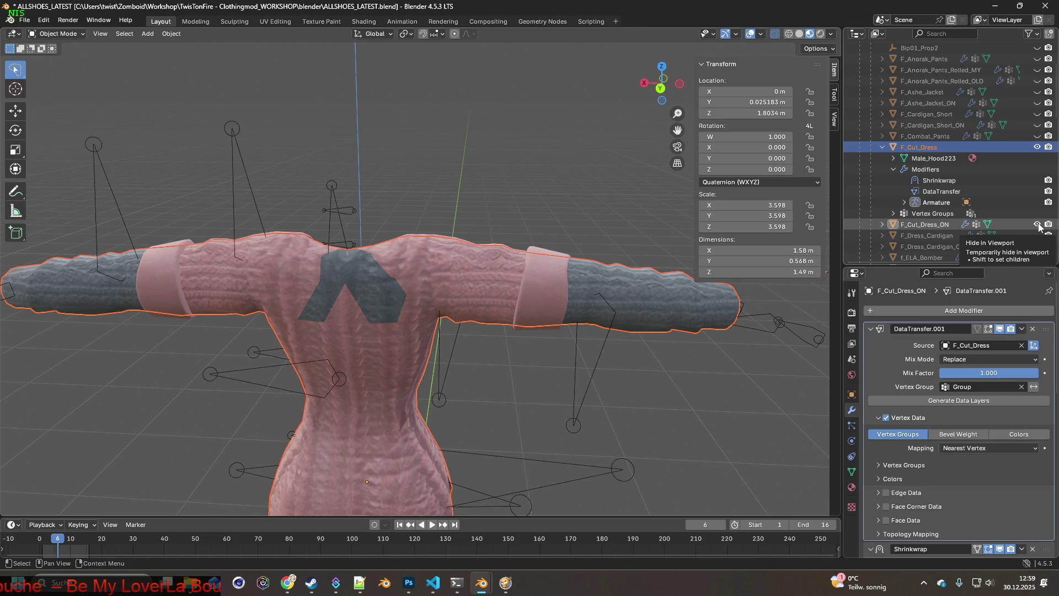
pyautogui.click(1037, 225)
pyautogui.click(1037, 225)
pyautogui.click(1037, 225)
pyautogui.click(1037, 225)
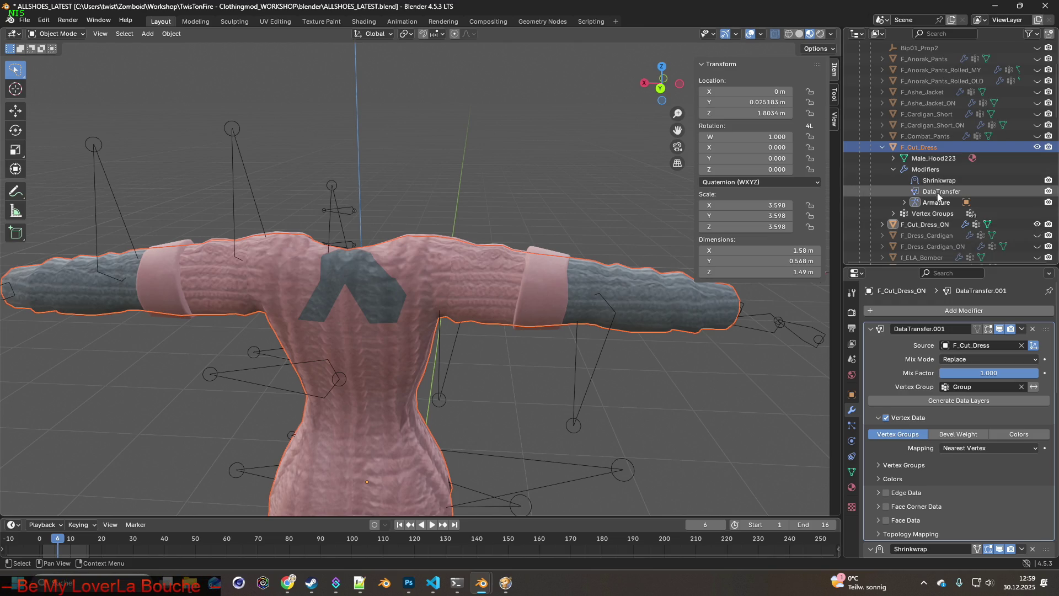
# Apply the DataTransfer.001 modifier on F_Cut_Dress_ON from the outliner.
pyautogui.click(916, 225)
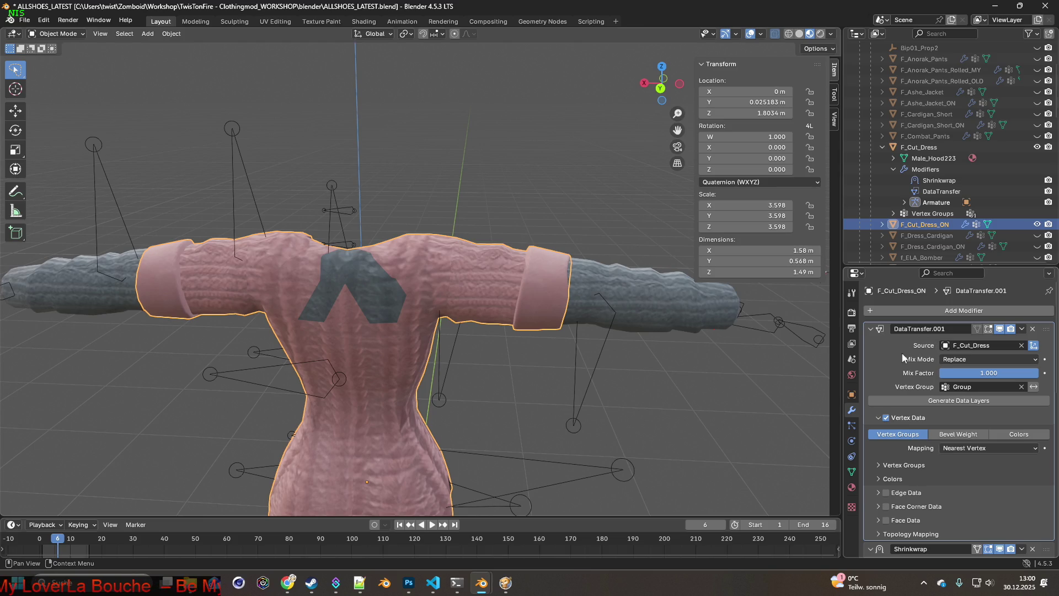
pyautogui.press('Right')
pyautogui.scroll(-4, 938, 220)
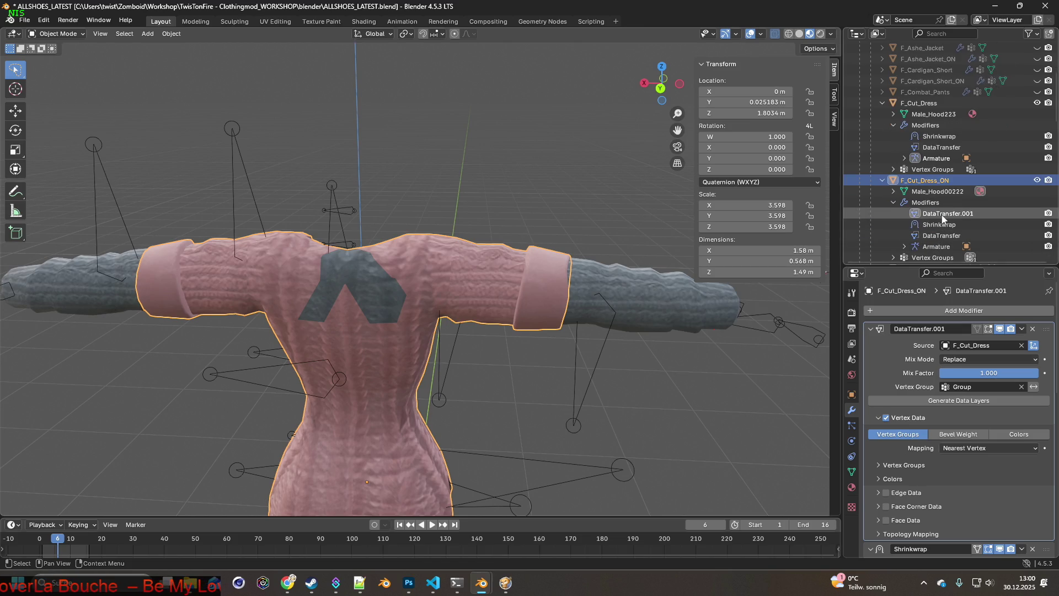
pyautogui.click(942, 215)
pyautogui.rightClick(944, 213)
pyautogui.click(899, 213)
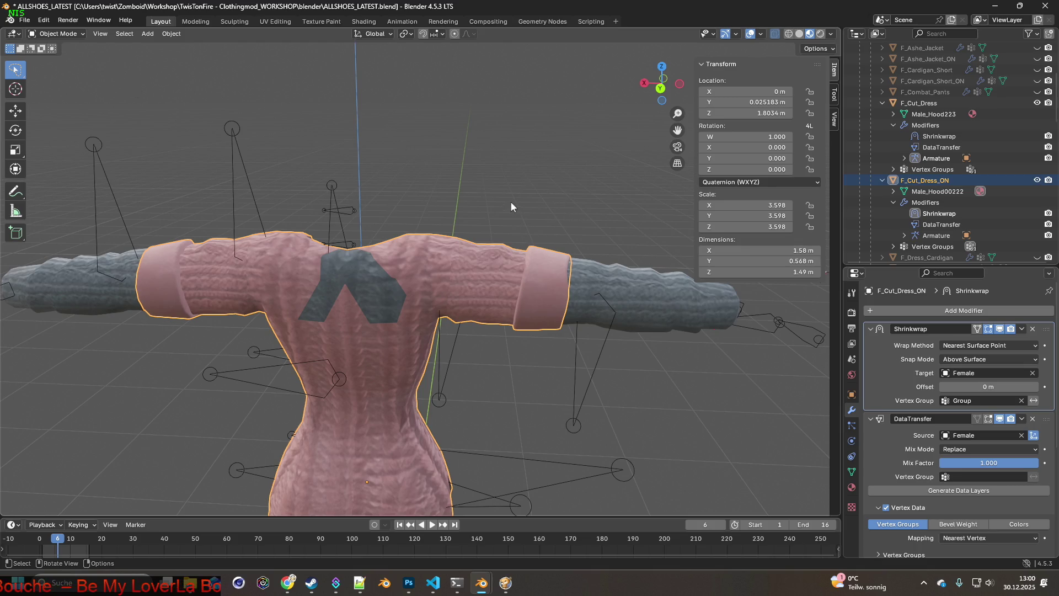
pyautogui.click(81, 37)
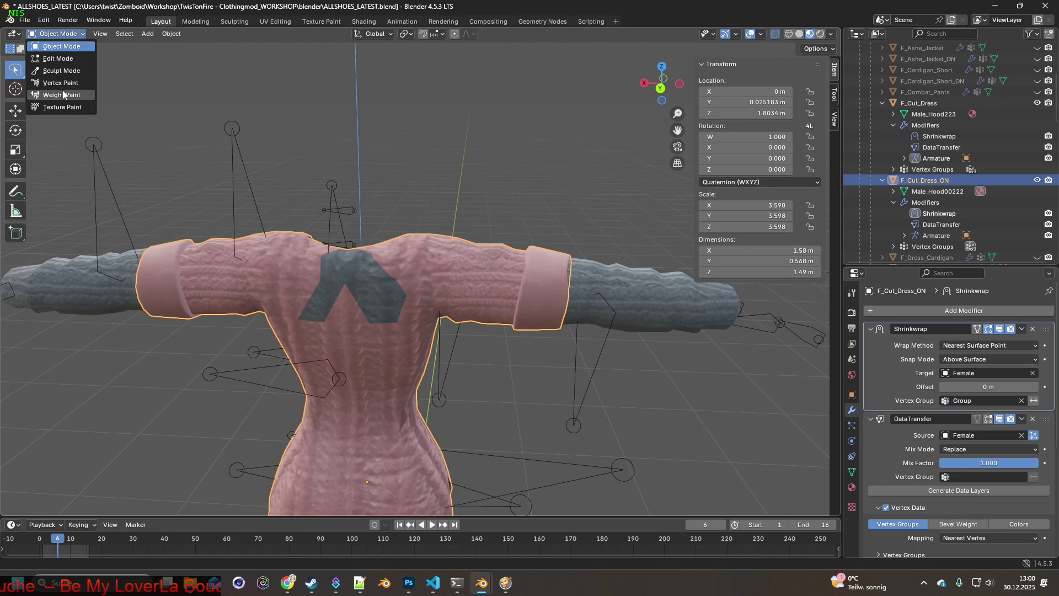
# Enter Weight Paint, set the brush weight to 0.118 and above, and paint the shoulders.
pyautogui.click(55, 97)
pyautogui.moveTo(375, 243)
pyautogui.mouseDown(button='middle')
pyautogui.moveTo(437, 253)
pyautogui.moveTo(390, 213)
pyautogui.mouseUp(button='middle')
pyautogui.hotkey('shift', 'x')
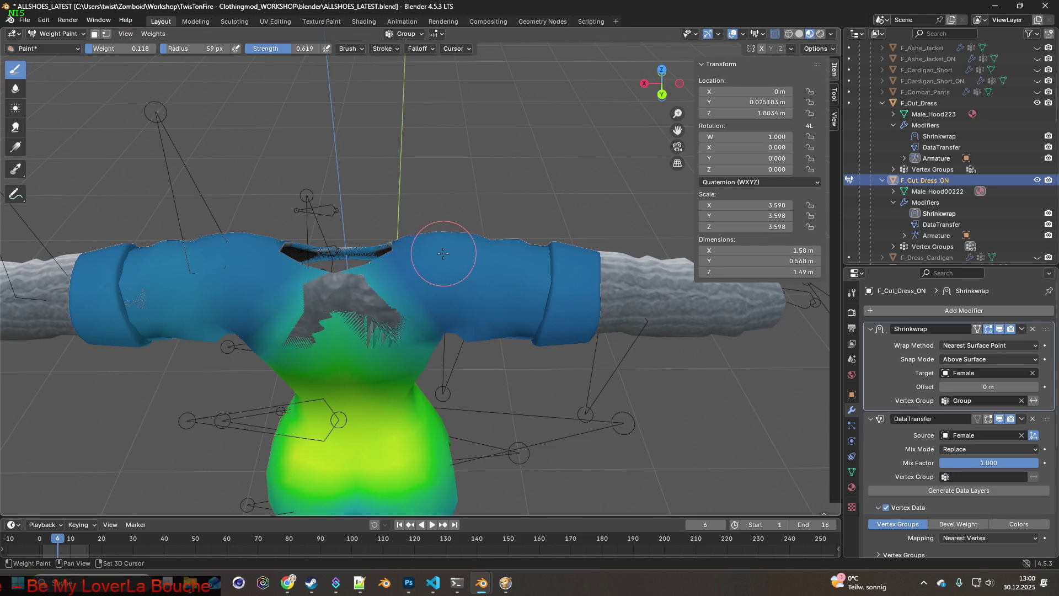
pyautogui.moveTo(114, 52); pyautogui.dragTo(120, 51)
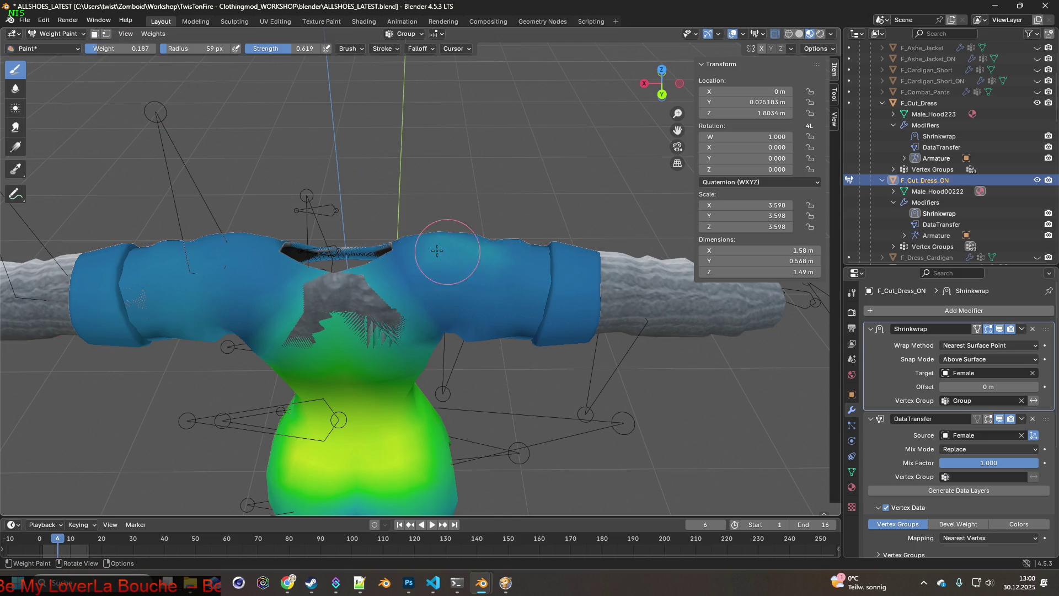
pyautogui.moveTo(439, 253); pyautogui.dragTo(445, 263)
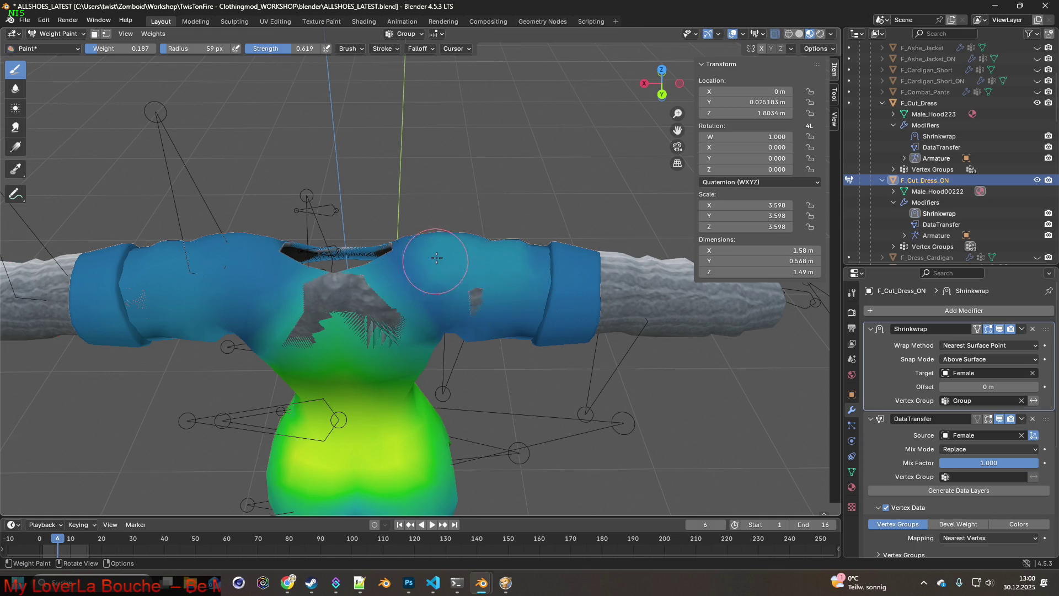
pyautogui.moveTo(375, 258); pyautogui.dragTo(262, 276, button='middle')
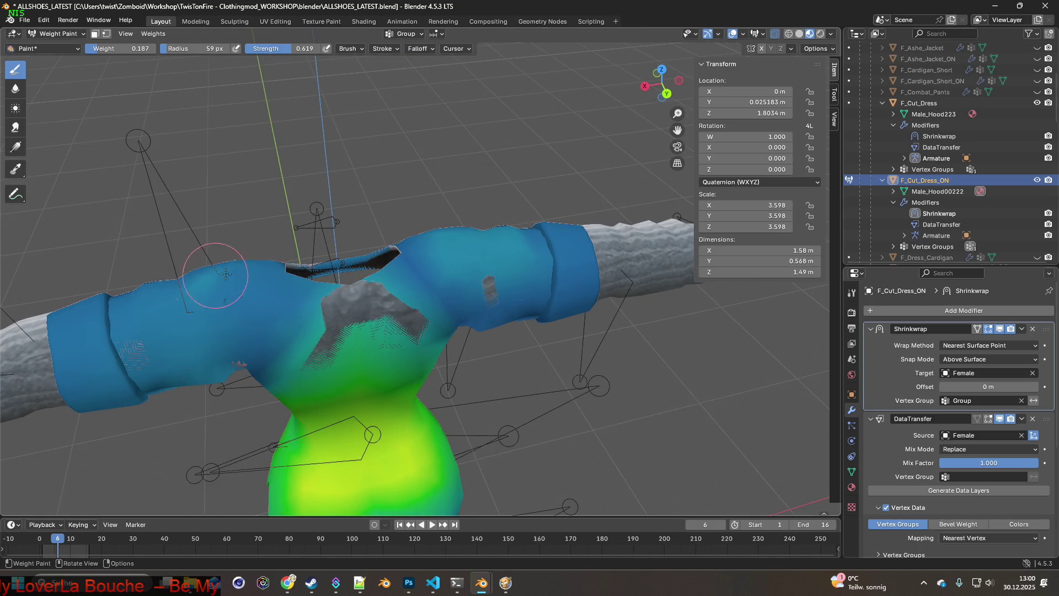
pyautogui.moveTo(191, 277)
pyautogui.mouseDown()
pyautogui.moveTo(171, 286)
pyautogui.moveTo(287, 298)
pyautogui.moveTo(264, 331)
pyautogui.moveTo(220, 306)
pyautogui.moveTo(255, 282)
pyautogui.moveTo(204, 263)
pyautogui.mouseUp()
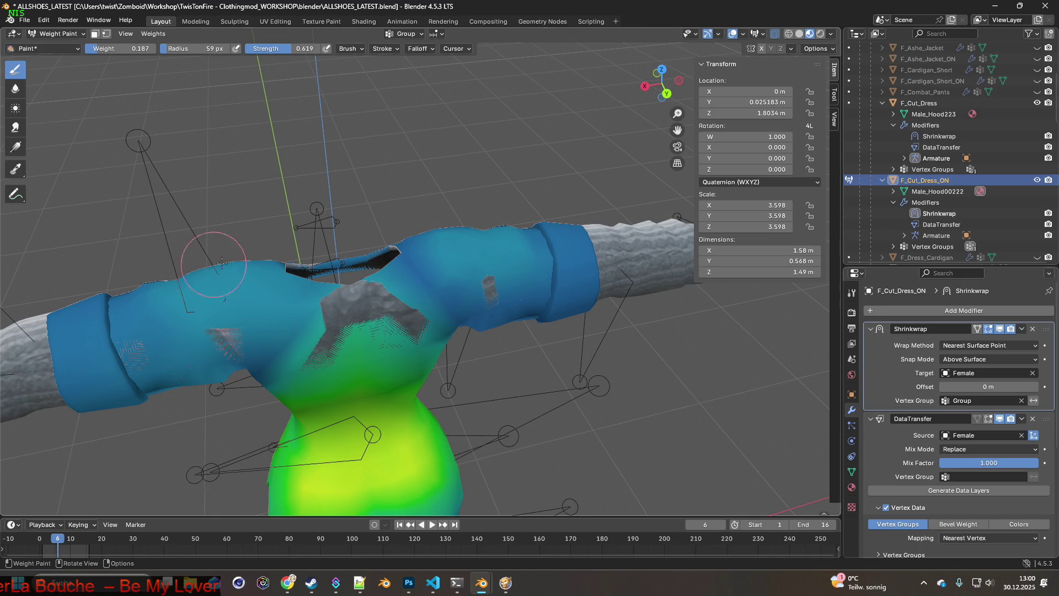
pyautogui.moveTo(449, 279)
pyautogui.mouseDown(button='middle')
pyautogui.moveTo(484, 257)
pyautogui.moveTo(475, 276)
pyautogui.moveTo(425, 292)
pyautogui.mouseUp(button='middle')
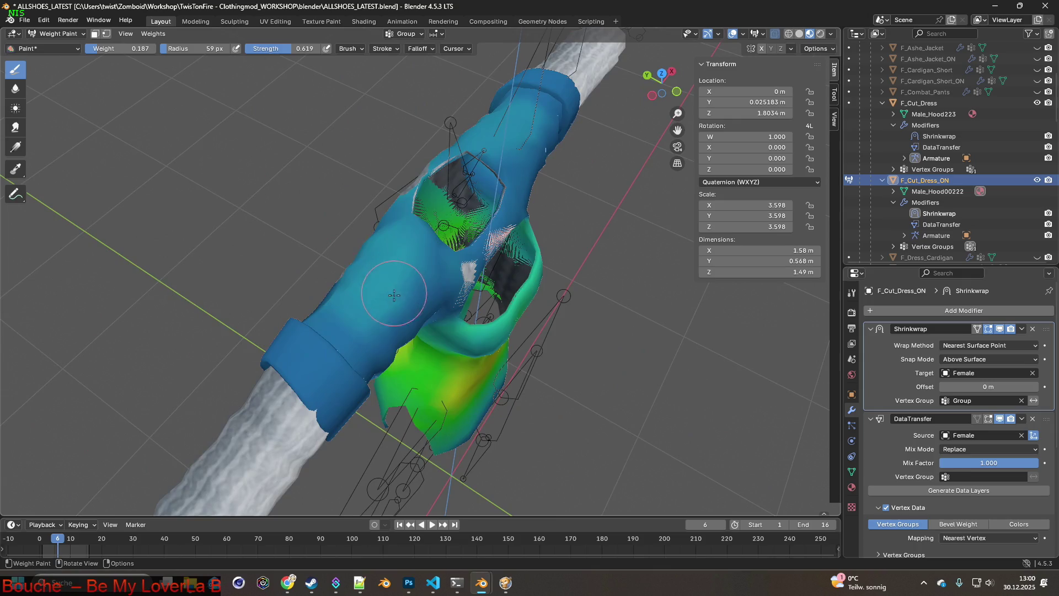
# Raise the paint weight to 0.279 and paint the shoulders, neck and side of the dress.
pyautogui.moveTo(110, 49); pyautogui.dragTo(118, 48)
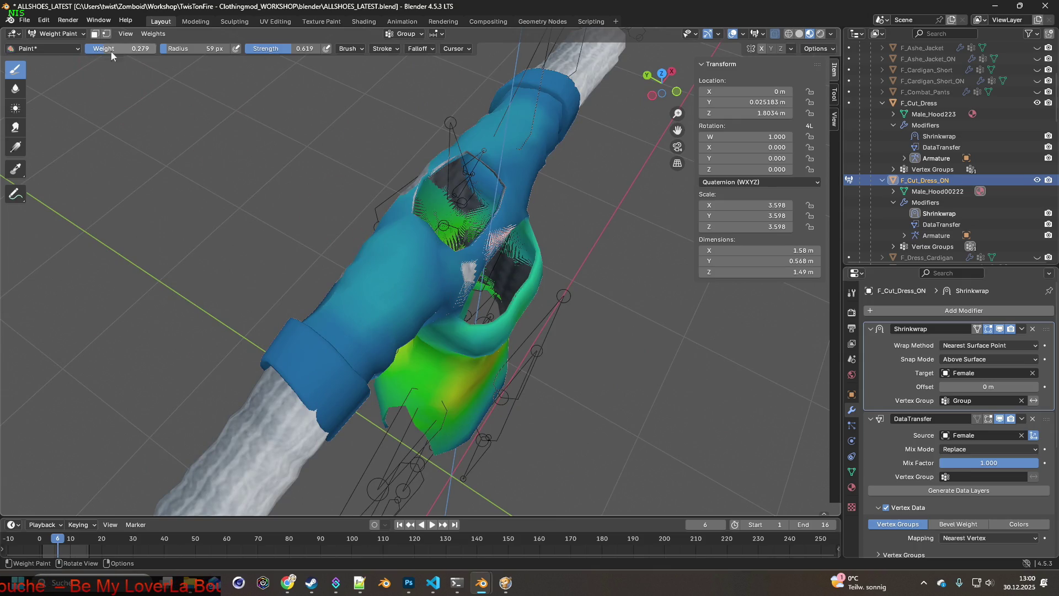
pyautogui.moveTo(441, 205); pyautogui.dragTo(409, 226, button='middle')
pyautogui.moveTo(396, 234)
pyautogui.mouseDown()
pyautogui.moveTo(406, 222)
pyautogui.moveTo(386, 265)
pyautogui.moveTo(361, 262)
pyautogui.moveTo(426, 261)
pyautogui.mouseUp()
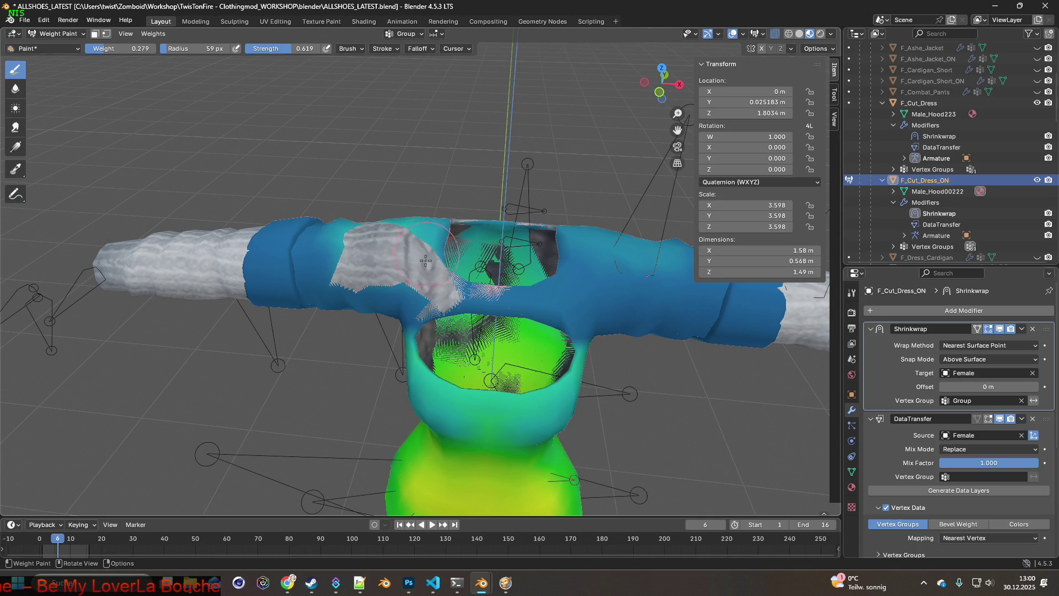
pyautogui.moveTo(421, 241); pyautogui.dragTo(408, 225, button='middle')
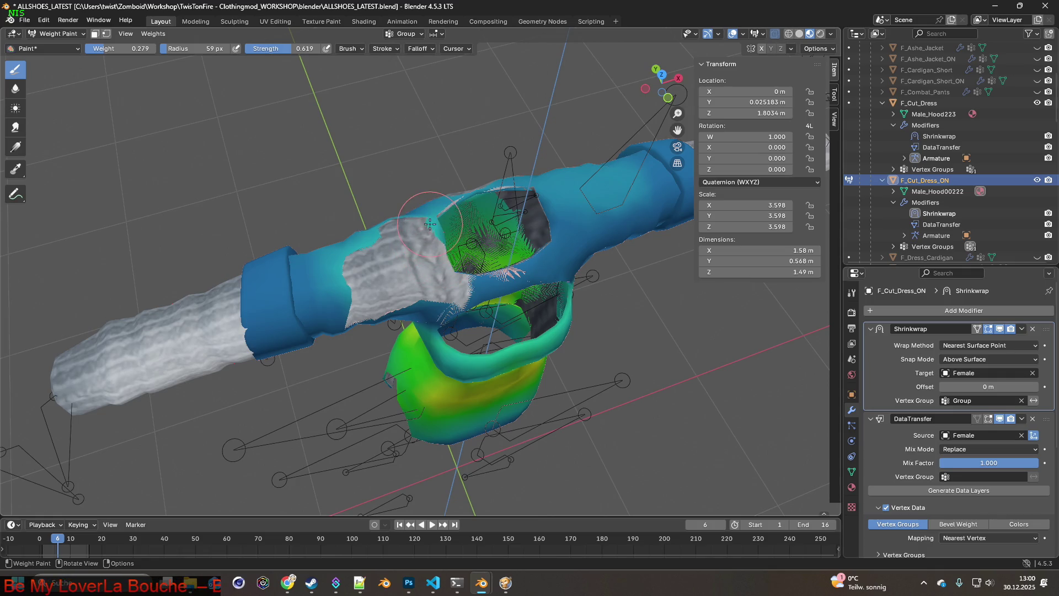
pyautogui.moveTo(386, 228); pyautogui.dragTo(414, 259, button='middle')
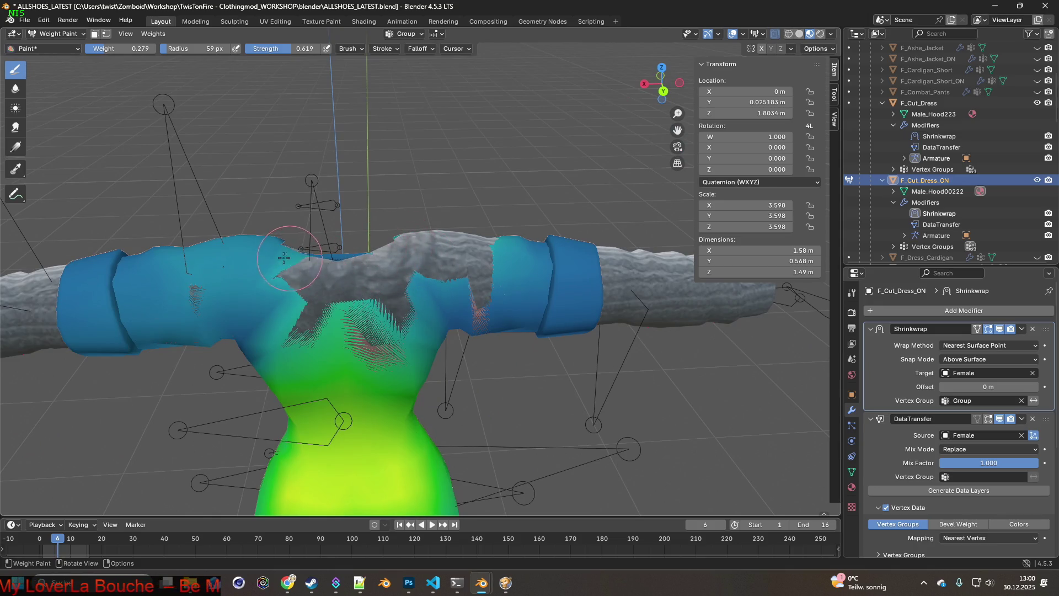
pyautogui.moveTo(272, 237)
pyautogui.mouseDown(button='middle')
pyautogui.moveTo(368, 302)
pyautogui.moveTo(370, 279)
pyautogui.moveTo(463, 265)
pyautogui.mouseUp(button='middle')
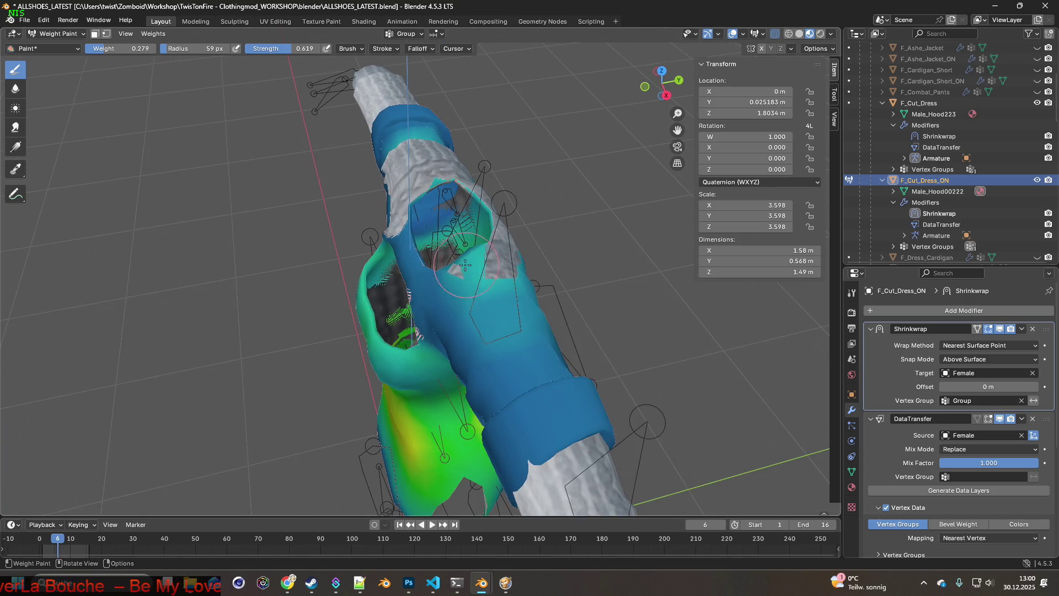
pyautogui.moveTo(465, 264); pyautogui.dragTo(473, 284)
pyautogui.moveTo(465, 290); pyautogui.dragTo(506, 260, button='middle')
pyautogui.moveTo(505, 261); pyautogui.dragTo(351, 256)
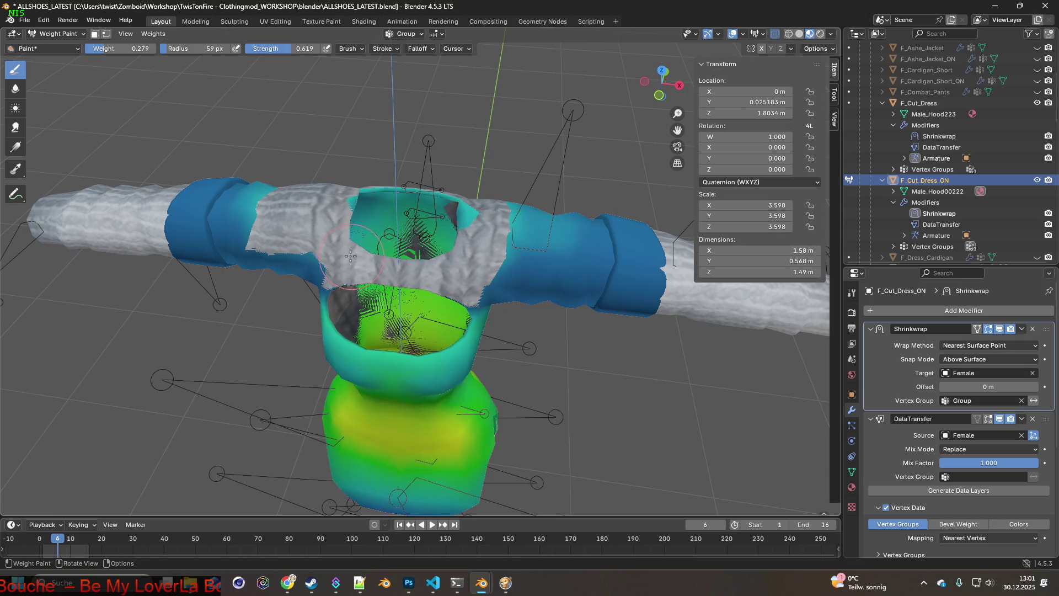
pyautogui.moveTo(326, 236); pyautogui.dragTo(265, 232, button='middle')
pyautogui.moveTo(265, 231); pyautogui.dragTo(245, 231)
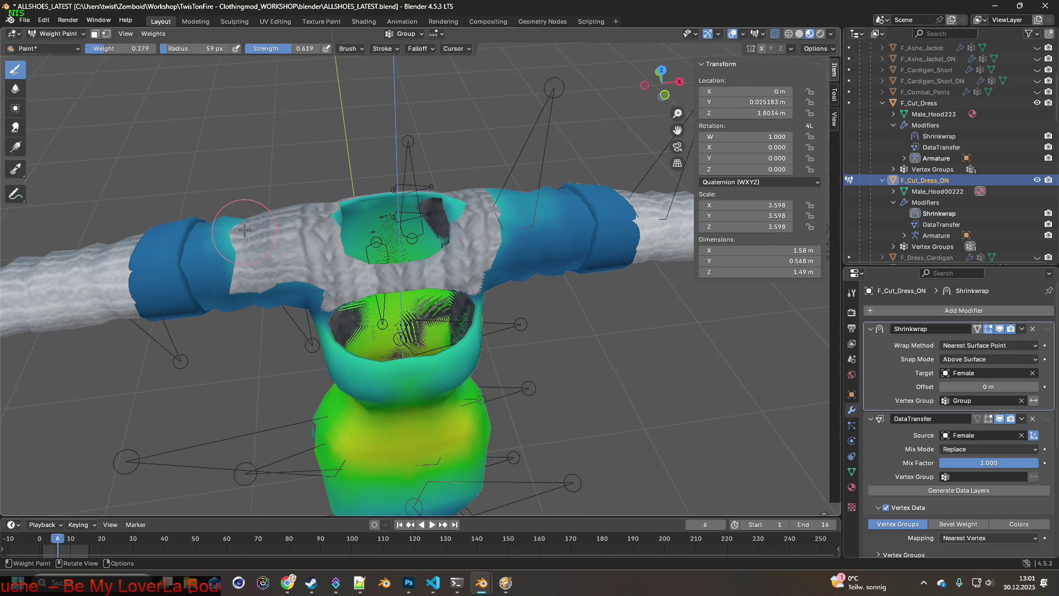
pyautogui.moveTo(273, 238); pyautogui.dragTo(292, 237, button='middle')
pyautogui.moveTo(293, 237)
pyautogui.keyDown('shift'); pyautogui.mouseDown()
pyautogui.moveTo(271, 275)
pyautogui.moveTo(333, 272)
pyautogui.moveTo(350, 287)
pyautogui.mouseUp(); pyautogui.keyUp('shift')
# Paint weight across the chest and left sleeve from a top-down view.
pyautogui.moveTo(467, 259)
pyautogui.mouseDown(button='middle')
pyautogui.moveTo(477, 256)
pyautogui.moveTo(447, 315)
pyautogui.moveTo(351, 275)
pyautogui.moveTo(337, 300)
pyautogui.mouseUp(button='middle')
pyautogui.moveTo(323, 314); pyautogui.dragTo(325, 318)
pyautogui.moveTo(325, 317); pyautogui.dragTo(298, 283, button='middle')
pyautogui.click(299, 283)
pyautogui.moveTo(298, 283)
pyautogui.mouseDown()
pyautogui.moveTo(259, 272)
pyautogui.moveTo(292, 270)
pyautogui.mouseUp()
pyautogui.moveTo(364, 270); pyautogui.dragTo(444, 286, button='middle')
pyautogui.moveTo(445, 285); pyautogui.dragTo(479, 311)
# Paint the right chest and touch up weights near the chest opening and shoulder patch.
pyautogui.keyDown('shift'); pyautogui.moveTo(480, 309); pyautogui.dragTo(438, 343, button='middle'); pyautogui.keyUp('shift')
pyautogui.moveTo(474, 301)
pyautogui.mouseDown()
pyautogui.moveTo(532, 309)
pyautogui.moveTo(523, 308)
pyautogui.moveTo(560, 284)
pyautogui.mouseUp()
pyautogui.moveTo(560, 284); pyautogui.dragTo(449, 327, button='middle')
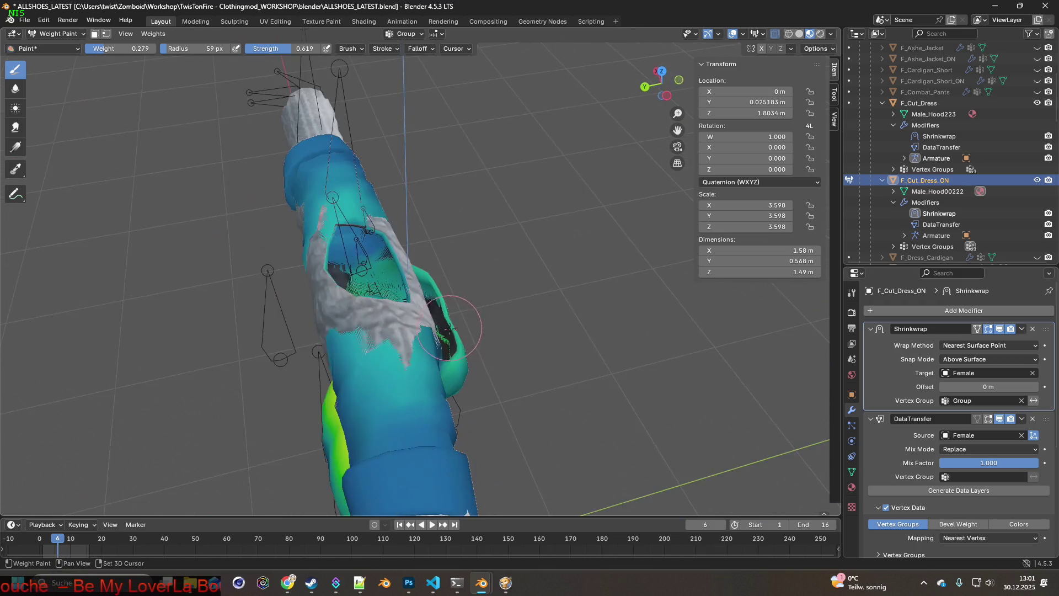
pyautogui.moveTo(403, 338)
pyautogui.mouseDown()
pyautogui.moveTo(424, 323)
pyautogui.moveTo(433, 342)
pyautogui.moveTo(433, 331)
pyautogui.mouseUp()
pyautogui.moveTo(433, 331); pyautogui.dragTo(367, 292, button='middle')
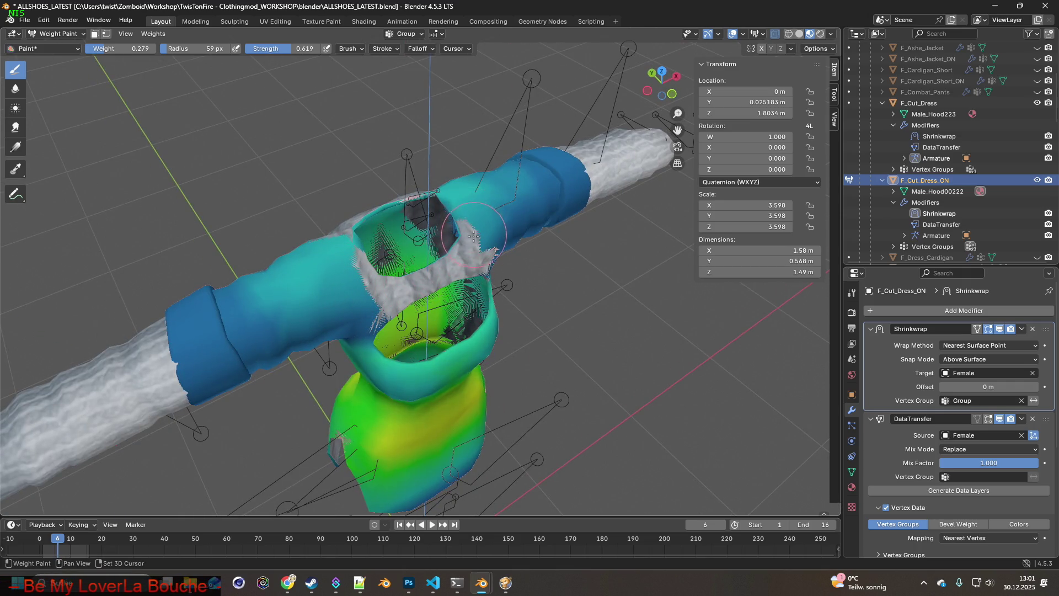
pyautogui.moveTo(374, 295); pyautogui.dragTo(400, 314, button='middle')
pyautogui.moveTo(401, 314)
pyautogui.mouseDown()
pyautogui.moveTo(419, 313)
pyautogui.moveTo(382, 319)
pyautogui.moveTo(402, 321)
pyautogui.mouseUp()
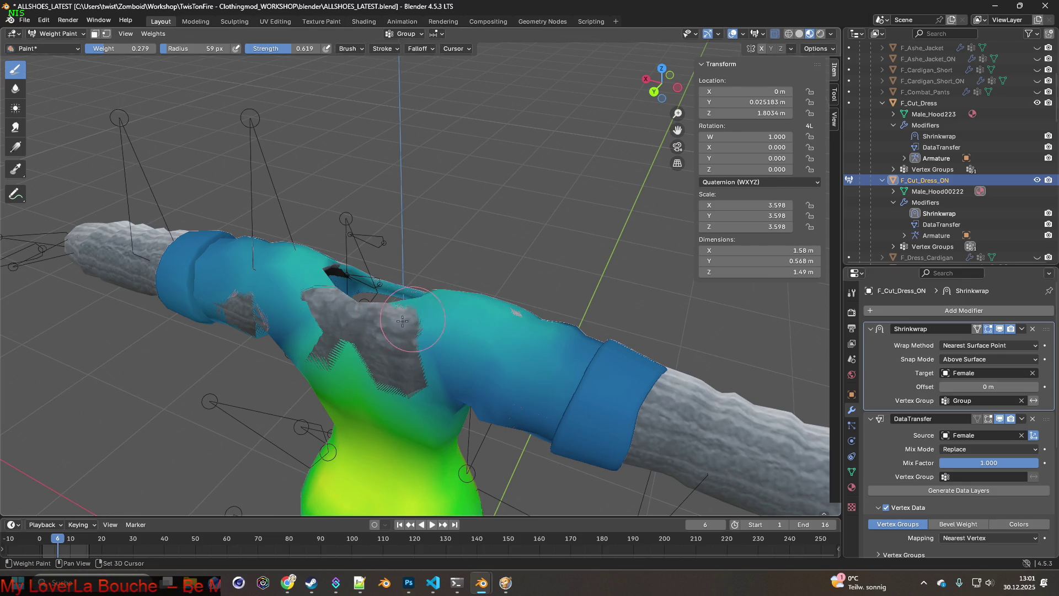
pyautogui.moveTo(408, 323); pyautogui.dragTo(492, 340, button='middle')
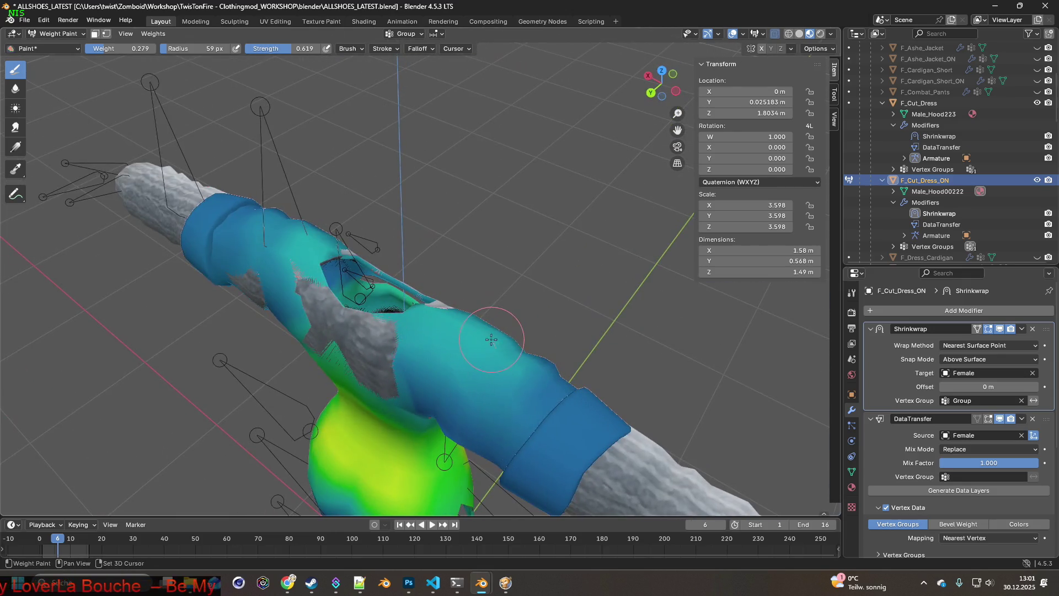
pyautogui.moveTo(421, 345); pyautogui.dragTo(336, 240, button='middle')
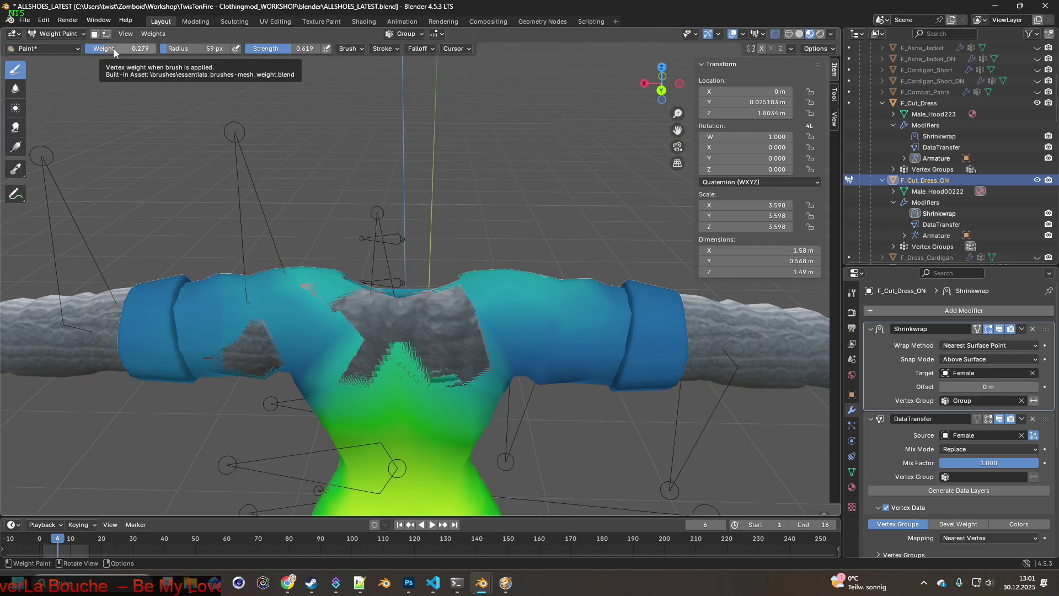
# Paint the grey chest, neck and collar patches at weight 0.218, then 0.118.
pyautogui.moveTo(114, 48); pyautogui.dragTo(111, 65)
pyautogui.moveTo(328, 312)
pyautogui.mouseDown()
pyautogui.moveTo(353, 331)
pyautogui.moveTo(373, 318)
pyautogui.mouseUp()
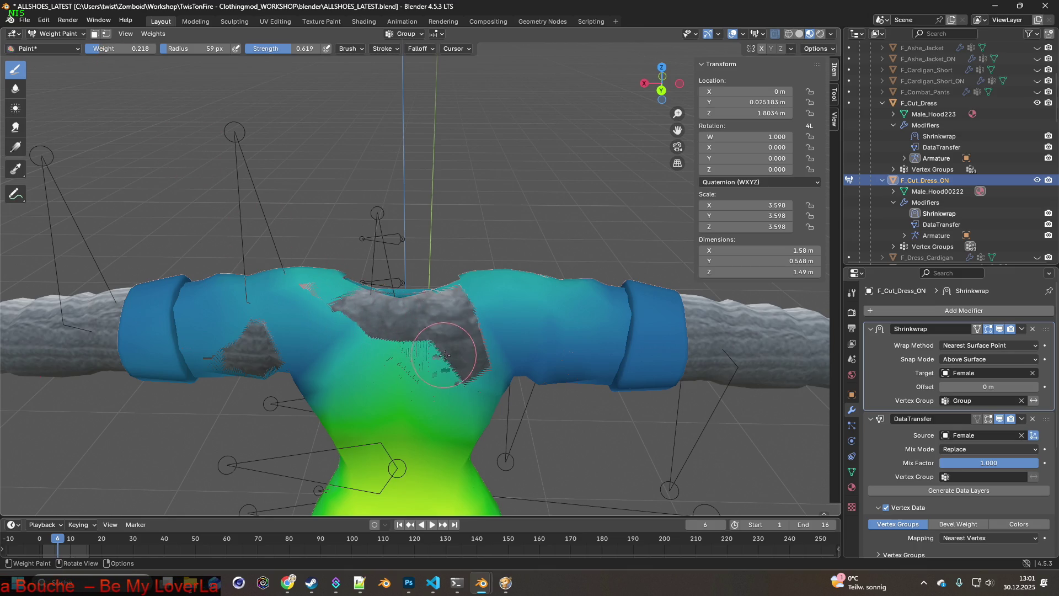
pyautogui.moveTo(118, 48); pyautogui.dragTo(102, 48)
pyautogui.moveTo(459, 352); pyautogui.dragTo(451, 336)
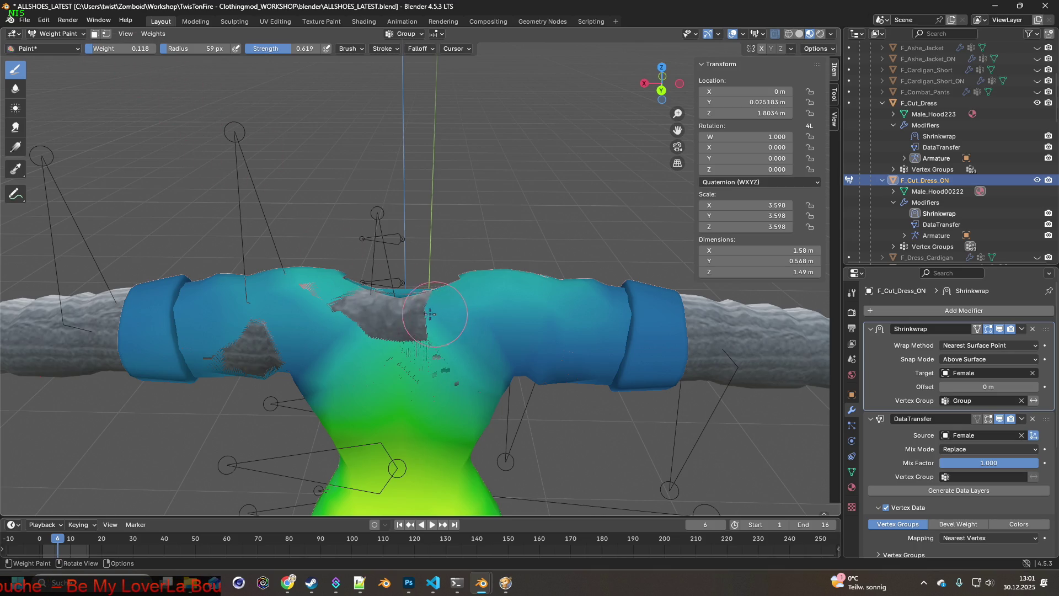
pyautogui.moveTo(387, 316)
pyautogui.mouseDown()
pyautogui.moveTo(342, 315)
pyautogui.moveTo(402, 304)
pyautogui.mouseUp()
pyautogui.moveTo(403, 303); pyautogui.dragTo(419, 351, button='middle')
pyautogui.moveTo(408, 353); pyautogui.dragTo(439, 345)
pyautogui.moveTo(439, 344)
pyautogui.mouseDown(button='middle')
pyautogui.moveTo(431, 353)
pyautogui.moveTo(401, 339)
pyautogui.moveTo(427, 333)
pyautogui.moveTo(351, 343)
pyautogui.moveTo(374, 324)
pyautogui.moveTo(383, 269)
pyautogui.mouseUp(button='middle')
pyautogui.scroll(3, 351, 343)
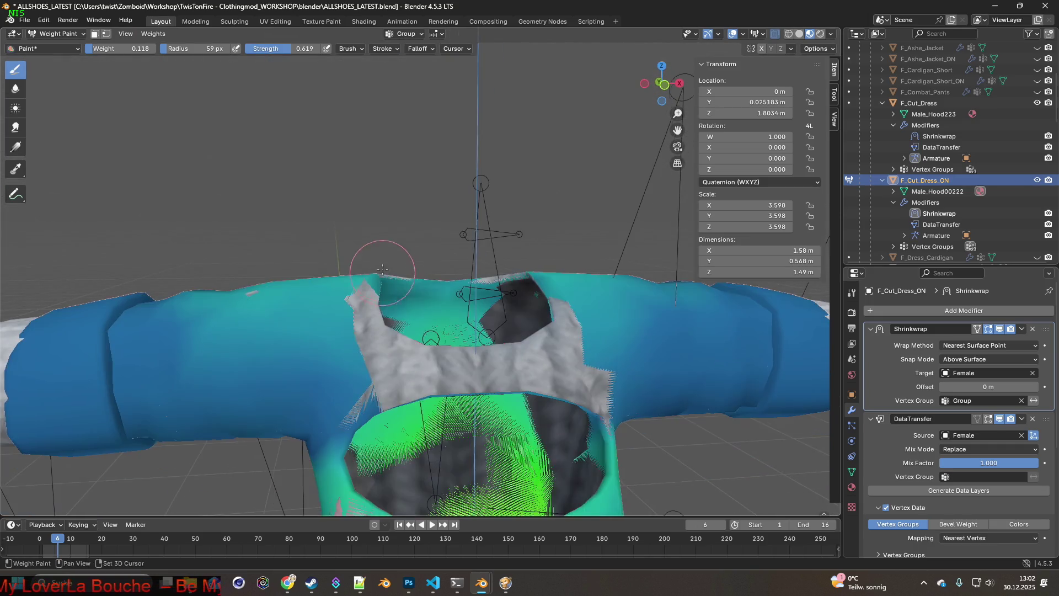
pyautogui.moveTo(559, 364)
pyautogui.mouseDown()
pyautogui.moveTo(530, 326)
pyautogui.moveTo(571, 337)
pyautogui.moveTo(526, 330)
pyautogui.mouseUp()
pyautogui.moveTo(353, 292)
pyautogui.mouseDown()
pyautogui.moveTo(385, 353)
pyautogui.moveTo(375, 389)
pyautogui.moveTo(411, 381)
pyautogui.mouseUp()
pyautogui.moveTo(551, 381)
pyautogui.mouseDown()
pyautogui.moveTo(603, 383)
pyautogui.moveTo(532, 376)
pyautogui.mouseUp()
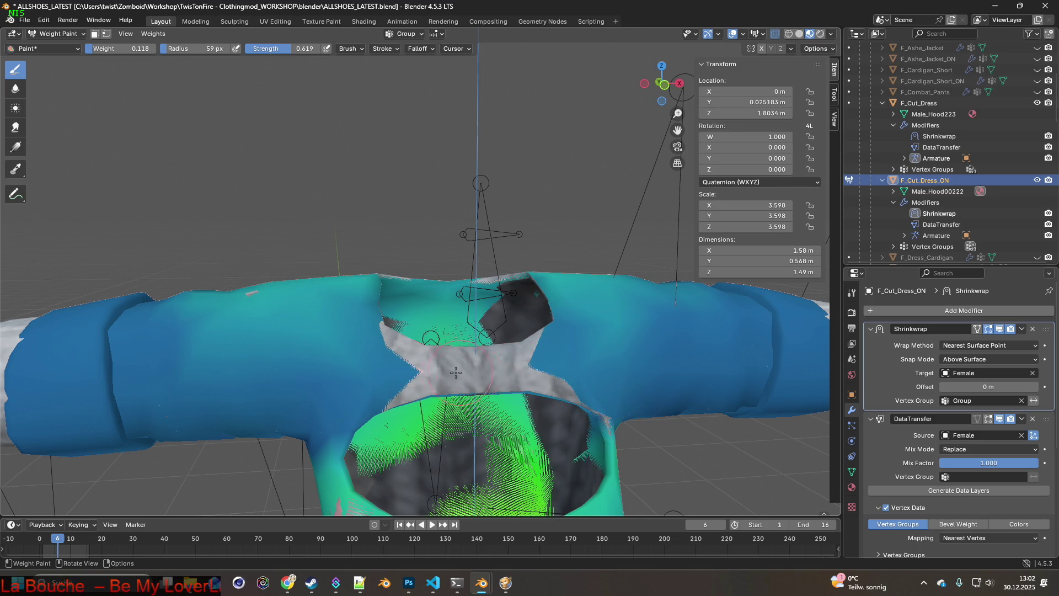
# Drop the weight to 0.088, then 0.042, repainting the chest band, right chest and left shoulder.
pyautogui.click(121, 48)
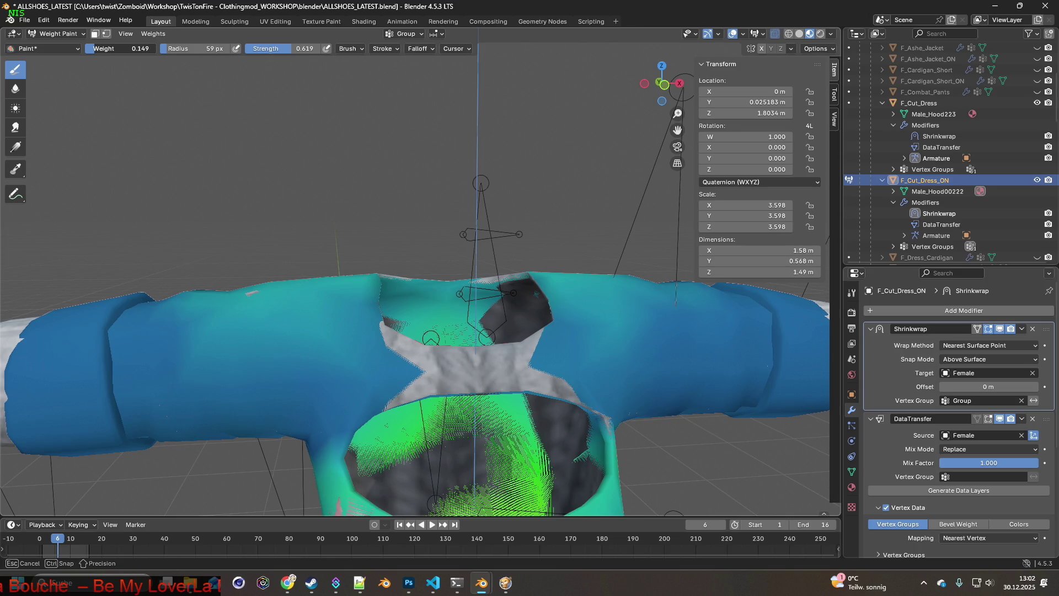
pyautogui.moveTo(121, 48); pyautogui.dragTo(123, 77)
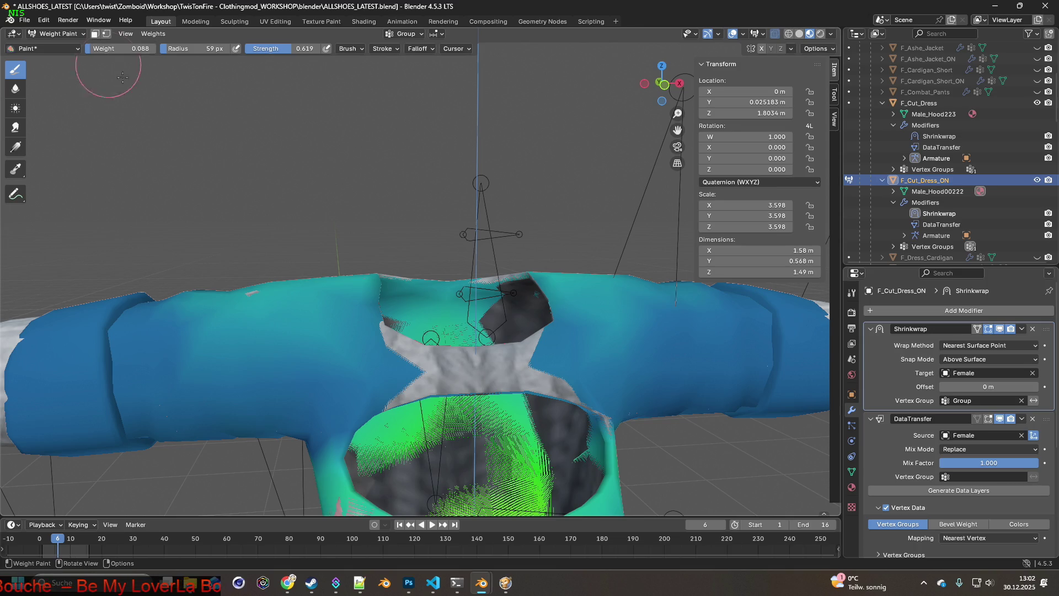
pyautogui.moveTo(446, 366)
pyautogui.mouseDown()
pyautogui.moveTo(419, 369)
pyautogui.moveTo(540, 359)
pyautogui.moveTo(468, 365)
pyautogui.mouseUp()
pyautogui.click(121, 49)
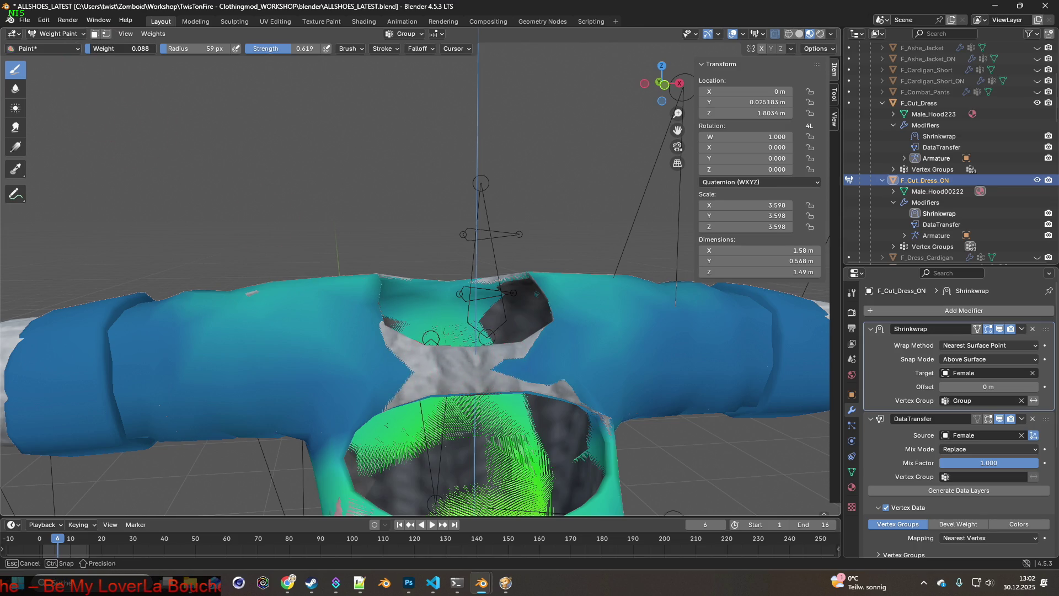
pyautogui.moveTo(425, 364)
pyautogui.mouseDown()
pyautogui.moveTo(497, 367)
pyautogui.moveTo(386, 359)
pyautogui.moveTo(530, 353)
pyautogui.moveTo(579, 386)
pyautogui.moveTo(603, 375)
pyautogui.mouseUp()
pyautogui.moveTo(603, 375)
pyautogui.mouseDown(button='middle')
pyautogui.moveTo(571, 354)
pyautogui.moveTo(396, 324)
pyautogui.mouseUp(button='middle')
pyautogui.moveTo(395, 324)
pyautogui.mouseDown()
pyautogui.moveTo(320, 307)
pyautogui.moveTo(331, 289)
pyautogui.mouseUp()
pyautogui.moveTo(331, 290)
pyautogui.mouseDown(button='middle')
pyautogui.moveTo(352, 299)
pyautogui.moveTo(326, 283)
pyautogui.moveTo(368, 372)
pyautogui.moveTo(387, 300)
pyautogui.mouseUp(button='middle')
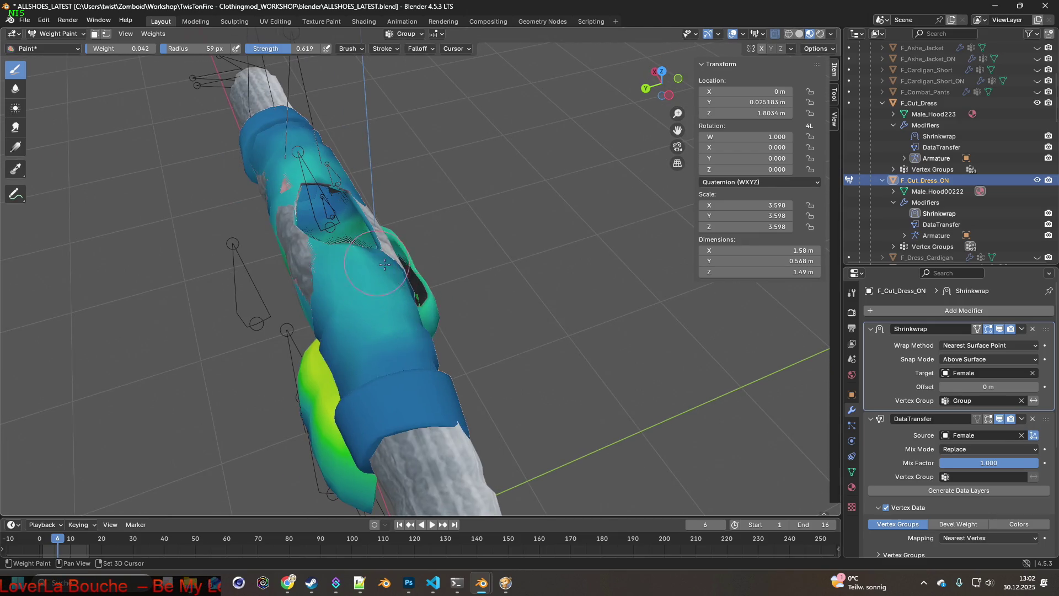
# Repaint the chest patch edges and the left sleeve at weight 0.042.
pyautogui.moveTo(407, 323); pyautogui.dragTo(337, 285, button='middle')
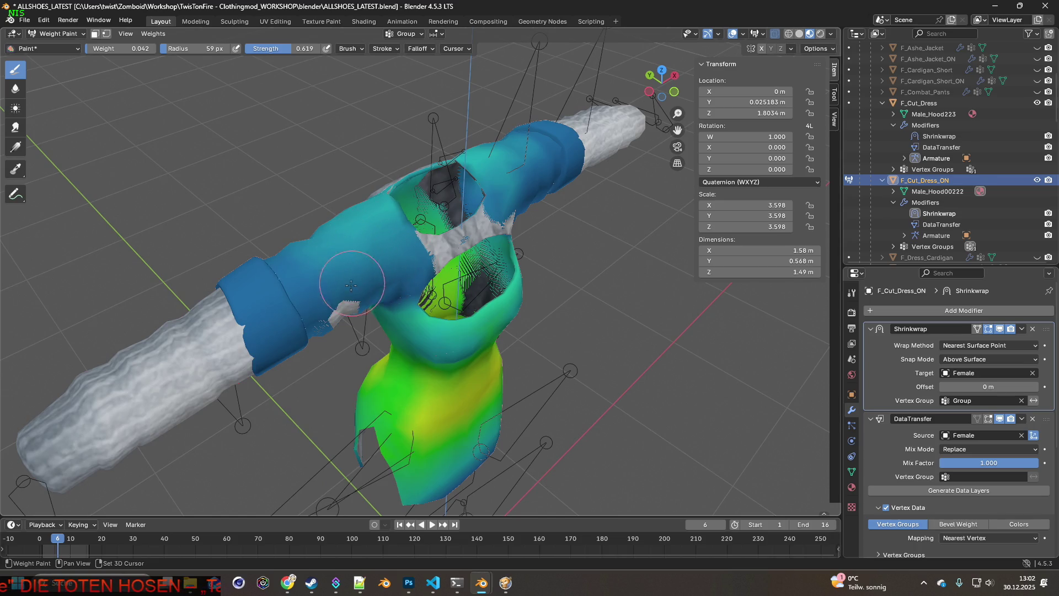
pyautogui.moveTo(376, 248)
pyautogui.mouseDown(button='middle')
pyautogui.moveTo(424, 278)
pyautogui.moveTo(449, 317)
pyautogui.mouseUp(button='middle')
pyautogui.moveTo(449, 317)
pyautogui.mouseDown()
pyautogui.moveTo(342, 337)
pyautogui.moveTo(265, 321)
pyautogui.moveTo(237, 353)
pyautogui.moveTo(249, 350)
pyautogui.moveTo(208, 371)
pyautogui.moveTo(299, 342)
pyautogui.moveTo(235, 327)
pyautogui.moveTo(318, 329)
pyautogui.moveTo(353, 314)
pyautogui.moveTo(380, 373)
pyautogui.moveTo(428, 359)
pyautogui.moveTo(372, 375)
pyautogui.moveTo(323, 364)
pyautogui.moveTo(449, 331)
pyautogui.mouseUp()
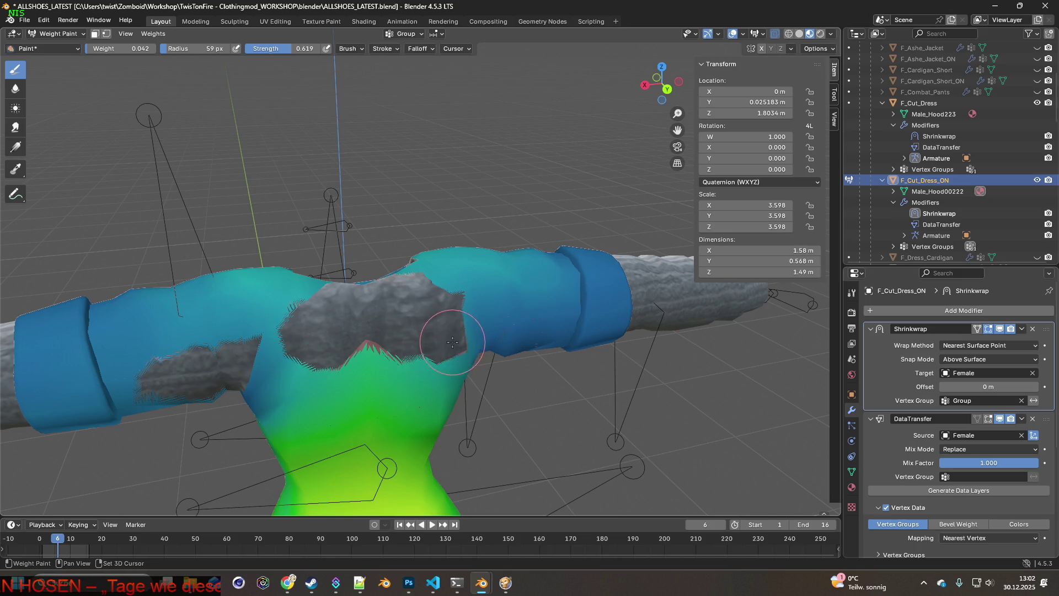
pyautogui.moveTo(449, 331); pyautogui.dragTo(402, 295, button='middle')
pyautogui.moveTo(402, 296); pyautogui.dragTo(391, 281)
pyautogui.moveTo(391, 282); pyautogui.dragTo(420, 331, button='middle')
pyautogui.moveTo(419, 331)
pyautogui.mouseDown()
pyautogui.moveTo(386, 342)
pyautogui.moveTo(309, 336)
pyautogui.mouseUp()
pyautogui.moveTo(309, 337); pyautogui.dragTo(232, 331, button='middle')
pyautogui.moveTo(232, 331); pyautogui.dragTo(216, 320)
pyautogui.moveTo(215, 320)
pyautogui.mouseDown(button='middle')
pyautogui.moveTo(336, 331)
pyautogui.moveTo(325, 376)
pyautogui.moveTo(285, 359)
pyautogui.mouseUp(button='middle')
# Spread 0.042 weight across the shoulder, strap and a band under the neckline.
pyautogui.moveTo(325, 300)
pyautogui.mouseDown()
pyautogui.moveTo(237, 298)
pyautogui.moveTo(308, 329)
pyautogui.moveTo(358, 323)
pyautogui.moveTo(349, 318)
pyautogui.mouseUp()
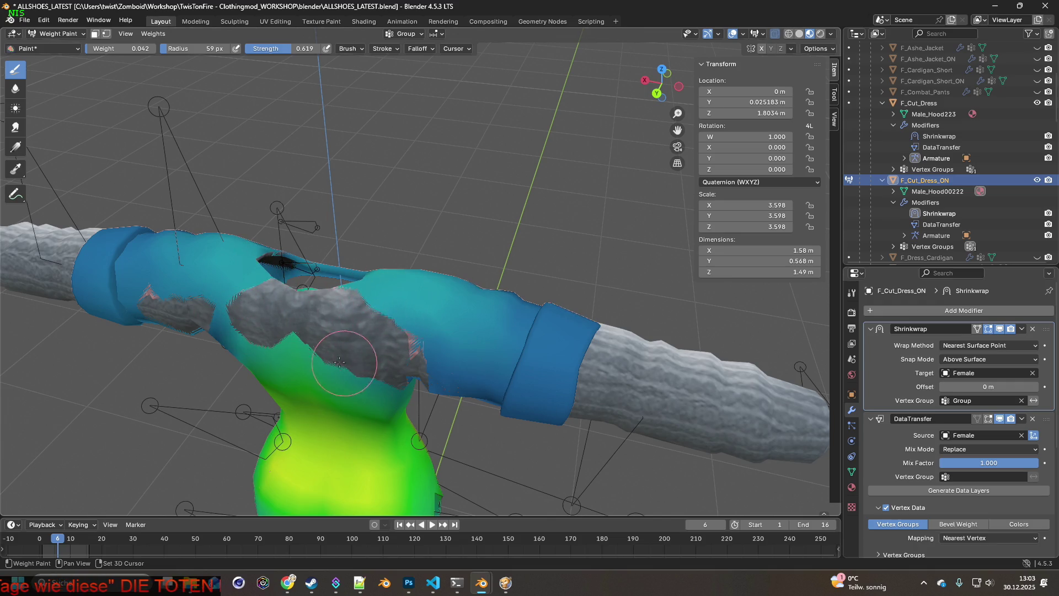
pyautogui.moveTo(334, 353); pyautogui.dragTo(388, 248, button='middle')
pyautogui.moveTo(440, 258)
pyautogui.mouseDown()
pyautogui.moveTo(535, 248)
pyautogui.moveTo(505, 260)
pyautogui.mouseUp()
pyautogui.moveTo(505, 260)
pyautogui.mouseDown(button='middle')
pyautogui.moveTo(531, 301)
pyautogui.moveTo(596, 307)
pyautogui.moveTo(546, 309)
pyautogui.moveTo(545, 253)
pyautogui.mouseUp(button='middle')
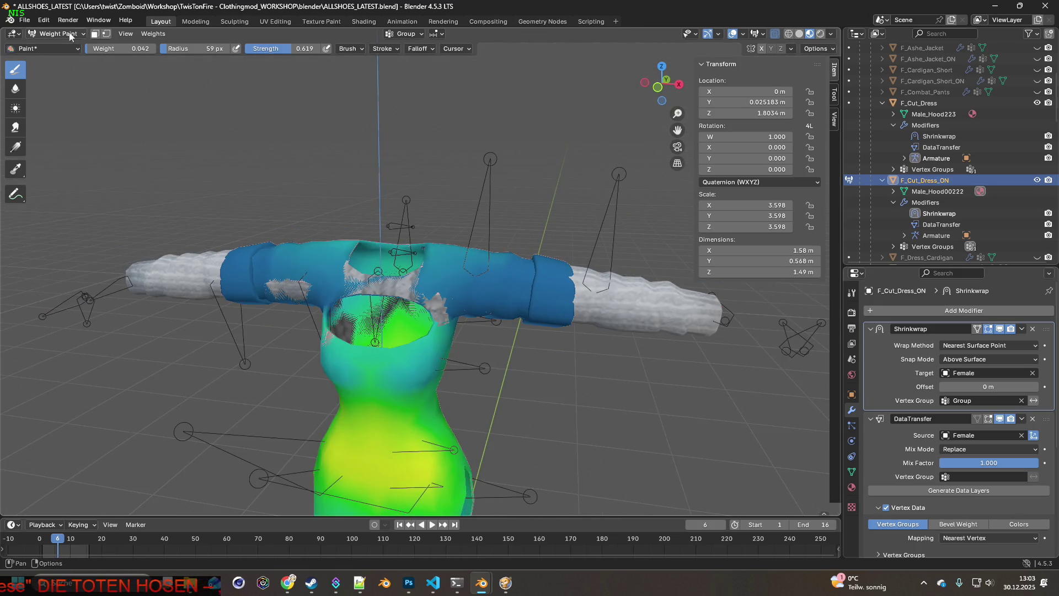
# Return F_Cut_Dress_ON from Weight Paint to Object Mode.
pyautogui.click(55, 34)
pyautogui.click(70, 46)
pyautogui.moveTo(409, 215); pyautogui.dragTo(427, 210, button='middle')
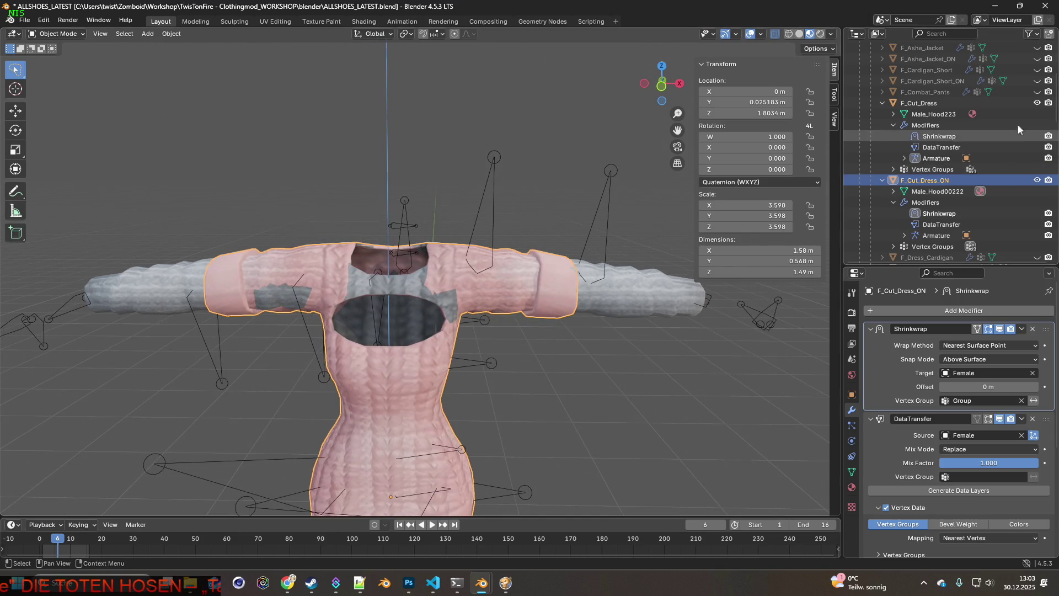
# Toggle F_Cut_Dress visibility repeatedly to compare the two dresses, leaving it hidden.
pyautogui.click(1037, 103)
pyautogui.click(1037, 103)
pyautogui.click(1037, 105)
pyautogui.click(1037, 103)
pyautogui.click(1037, 103)
pyautogui.click(1037, 103)
pyautogui.click(1037, 103)
pyautogui.click(1037, 103)
pyautogui.click(1037, 103)
pyautogui.click(1037, 103)
pyautogui.click(1037, 103)
pyautogui.click(1037, 104)
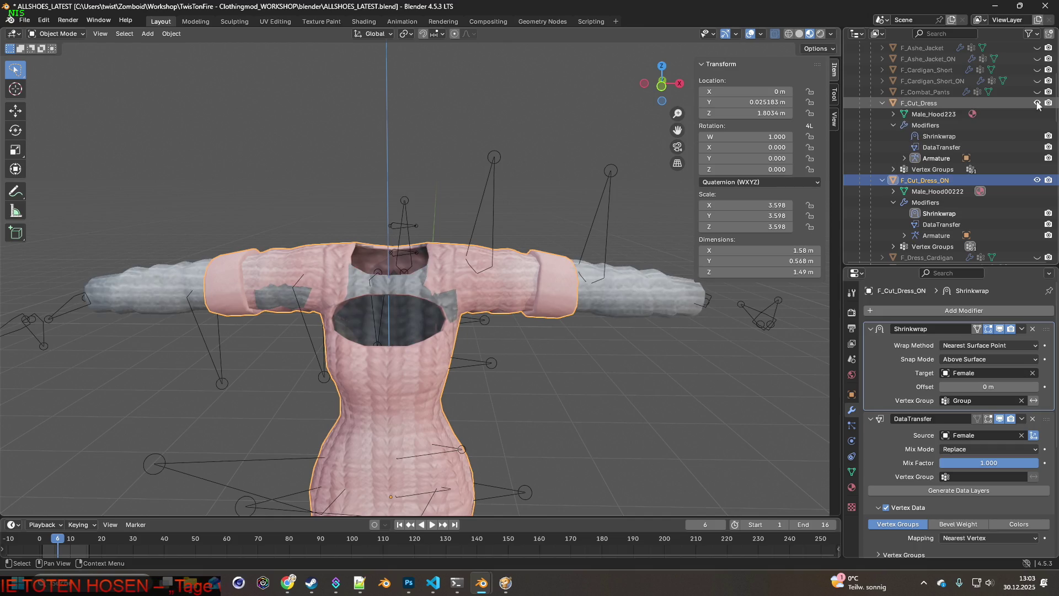
pyautogui.click(1037, 103)
pyautogui.click(1037, 103)
pyautogui.click(1037, 103)
pyautogui.click(1037, 103)
pyautogui.click(1037, 103)
pyautogui.click(1037, 103)
pyautogui.click(1037, 103)
pyautogui.click(1037, 104)
pyautogui.click(1037, 104)
pyautogui.click(1037, 103)
pyautogui.click(1037, 103)
pyautogui.click(1037, 103)
pyautogui.click(1037, 103)
pyautogui.click(1037, 103)
pyautogui.click(1037, 103)
pyautogui.click(1037, 103)
pyautogui.click(1037, 103)
pyautogui.click(1037, 104)
pyautogui.click(1037, 103)
pyautogui.click(1037, 103)
pyautogui.click(1037, 103)
pyautogui.click(1037, 103)
pyautogui.click(1037, 103)
pyautogui.click(1037, 103)
pyautogui.click(1037, 104)
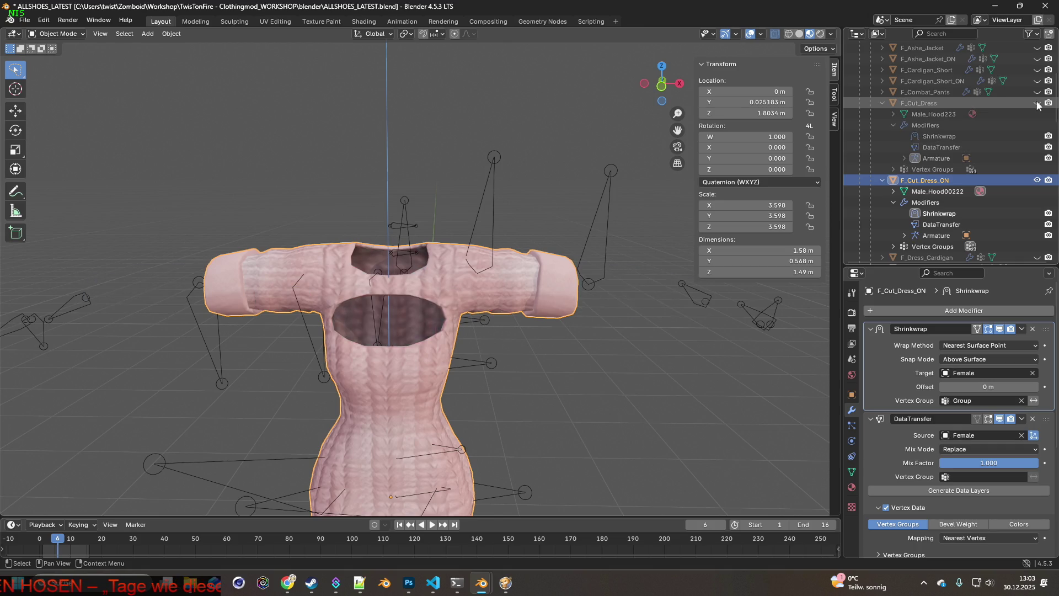
# Show F_Cut_Dress and hide F_Cut_Dress_ON, orbiting around the cut-out dress.
pyautogui.moveTo(293, 182); pyautogui.dragTo(459, 199, button='middle')
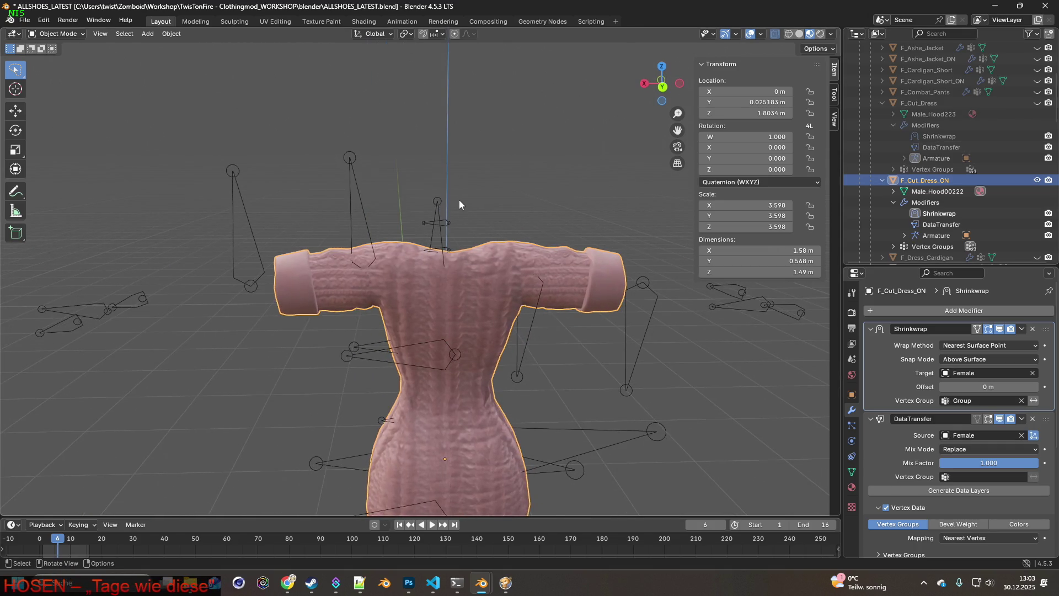
pyautogui.scroll(-3, 480, 204)
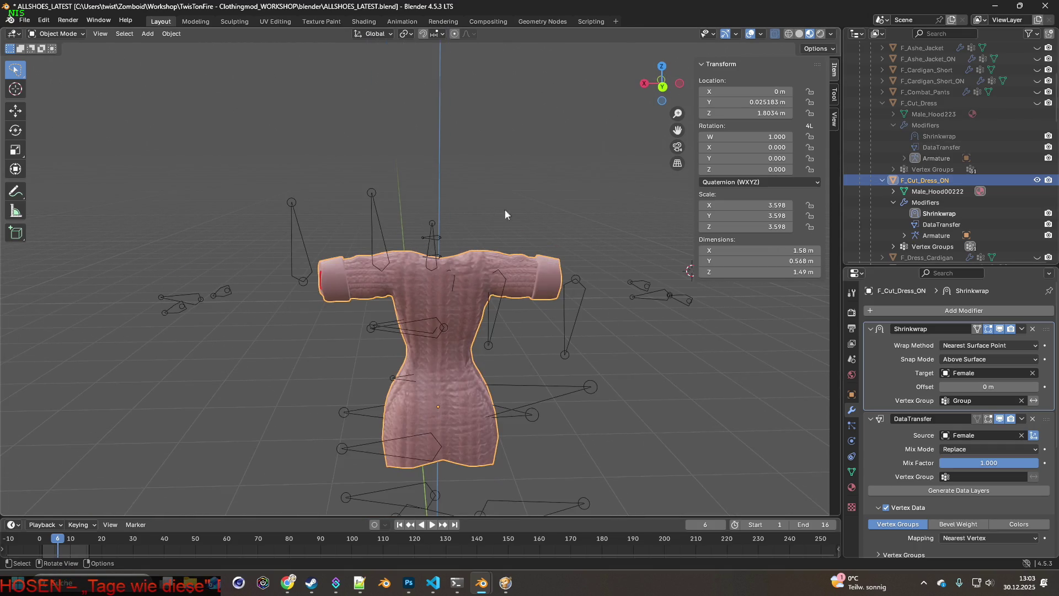
pyautogui.click(1037, 103)
pyautogui.click(1037, 180)
pyautogui.moveTo(573, 198)
pyautogui.mouseDown(button='middle')
pyautogui.moveTo(362, 193)
pyautogui.moveTo(468, 217)
pyautogui.mouseUp(button='middle')
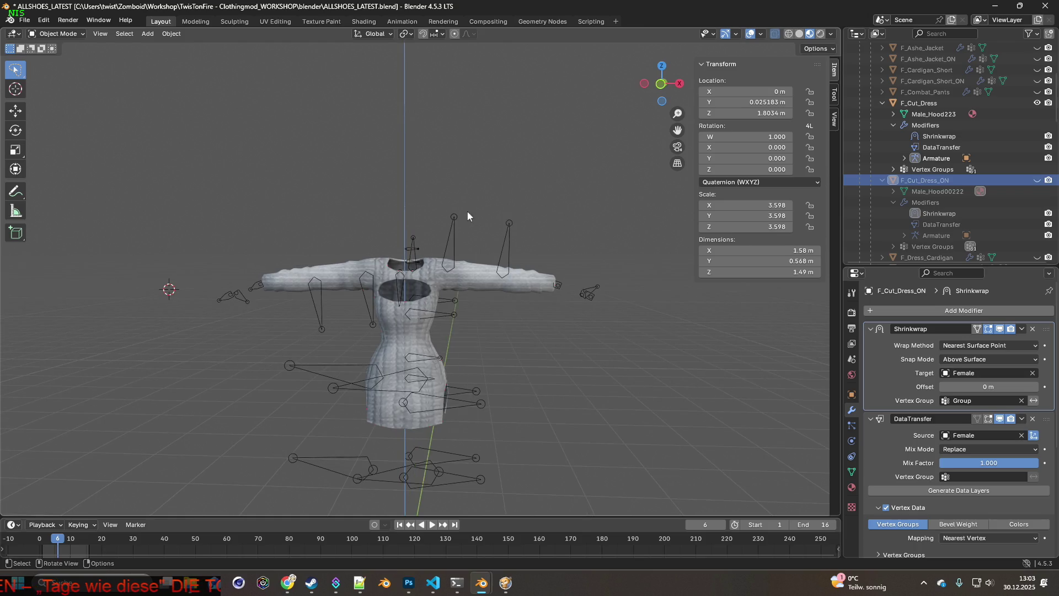
# Export the visible F_Cut_Dress mesh as F_Cut_Dress.fbx.
pyautogui.click(25, 19)
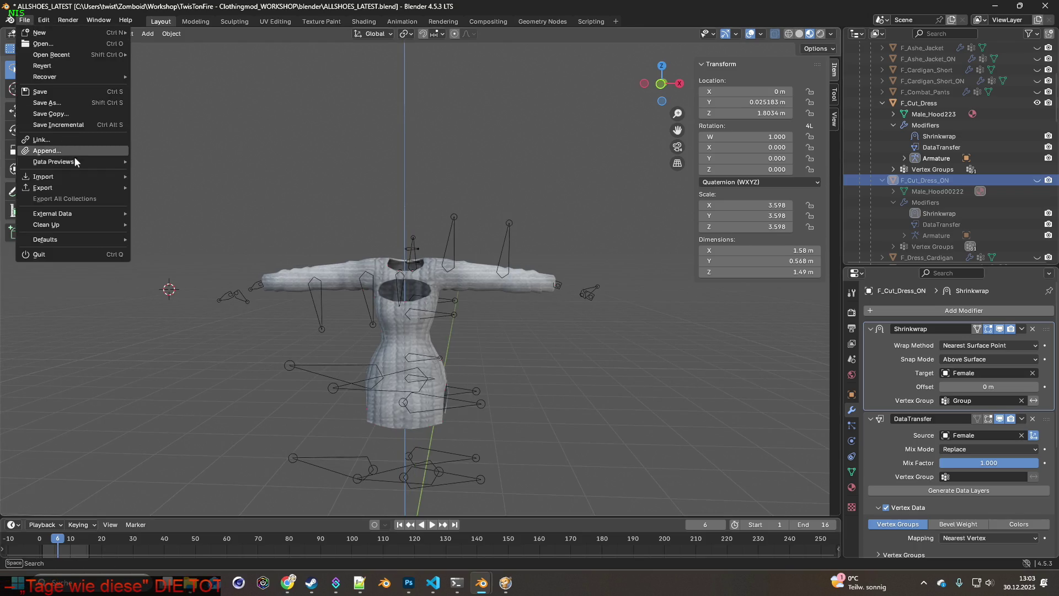
pyautogui.moveTo(53, 188)
pyautogui.click(166, 287)
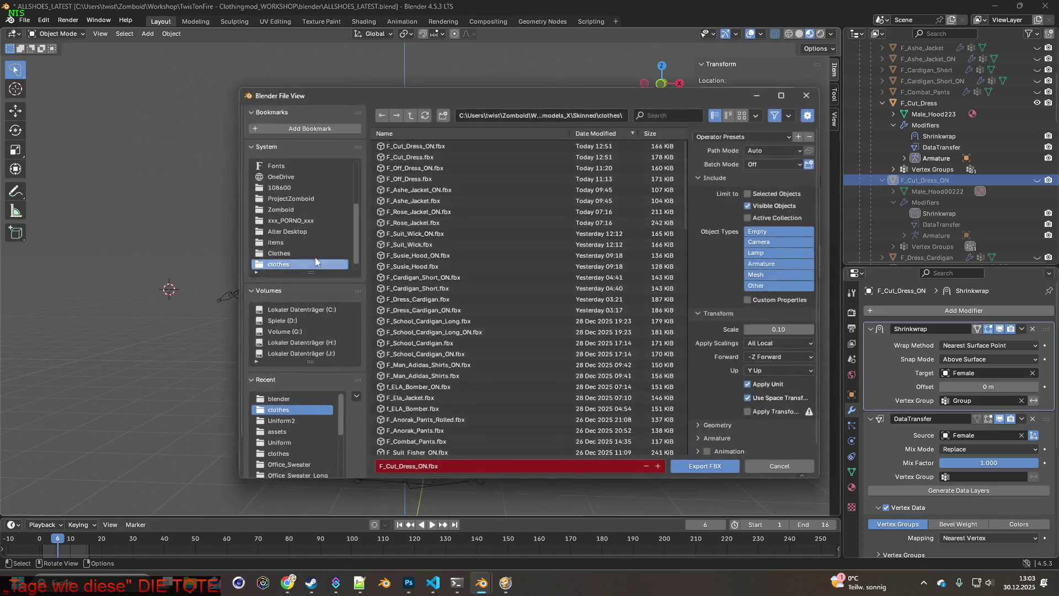
pyautogui.click(706, 467)
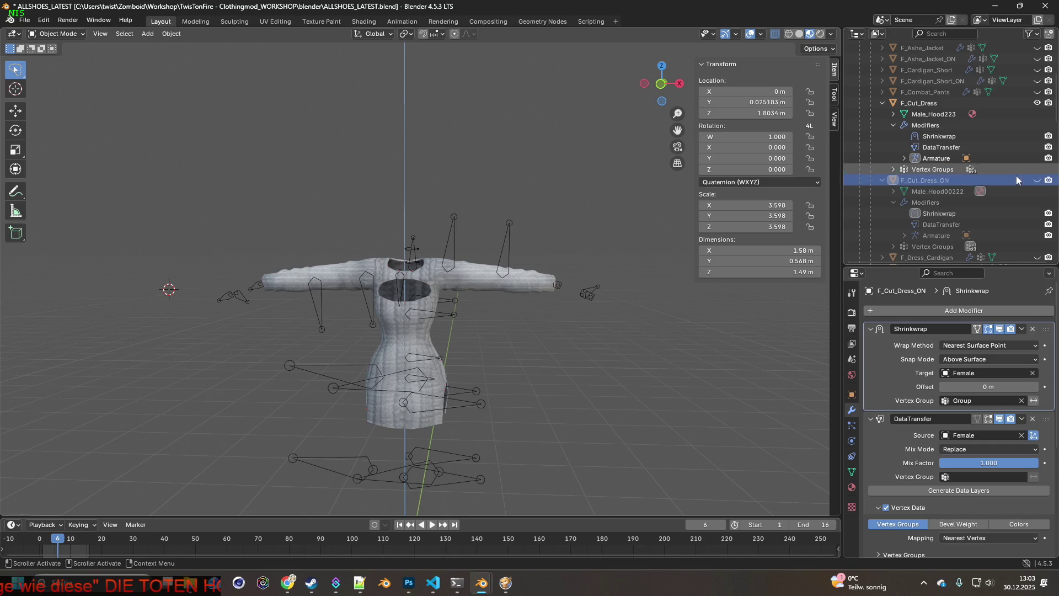
# Show F_Cut_Dress_ON instead of F_Cut_Dress and export it over F_Cut_Dress_ON.fbx.
pyautogui.click(1037, 102)
pyautogui.click(1037, 179)
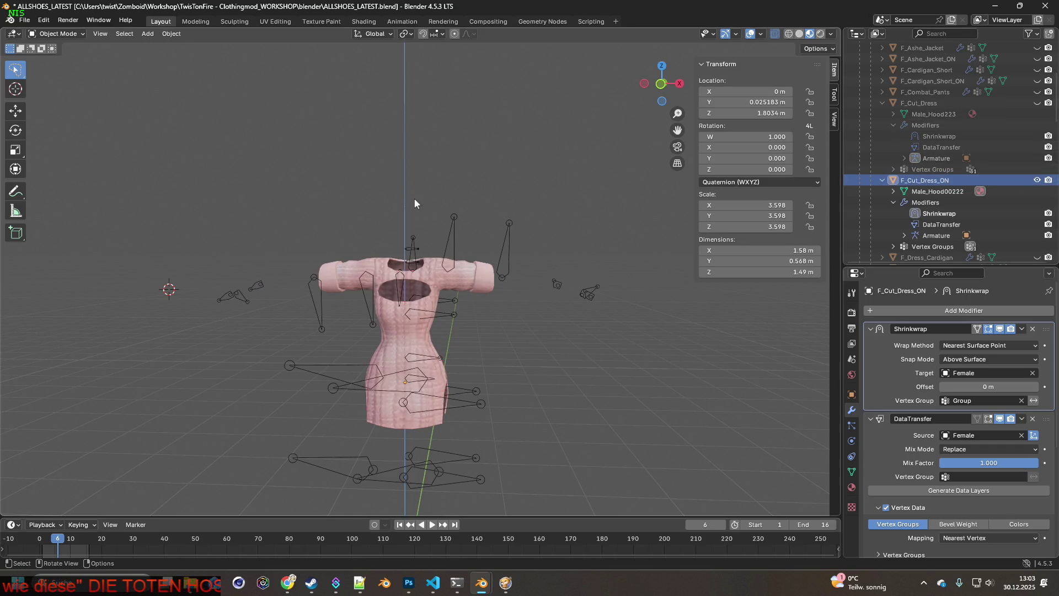
pyautogui.click(24, 20)
pyautogui.moveTo(50, 188)
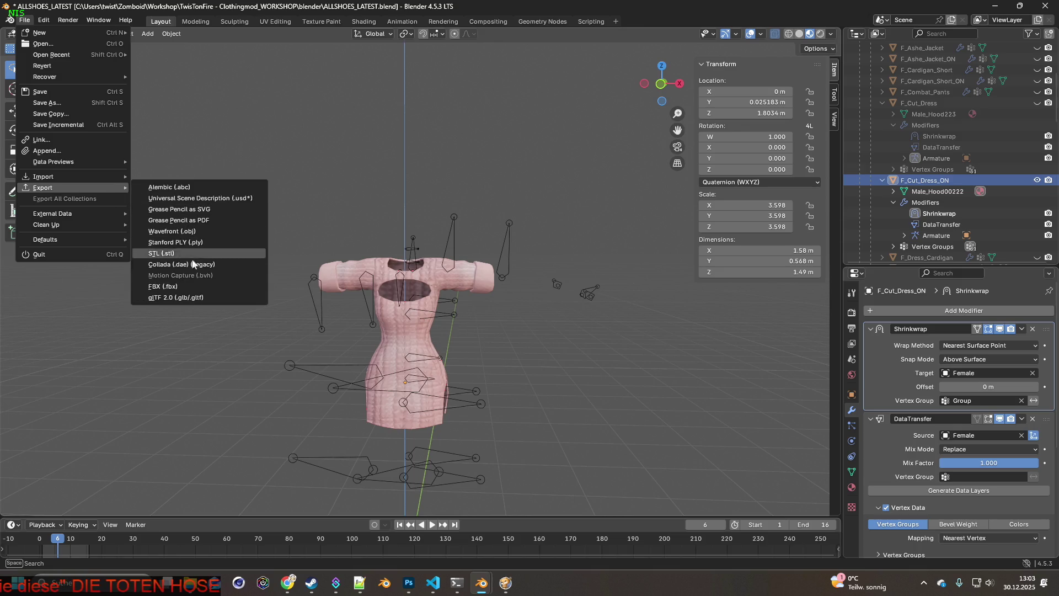
pyautogui.click(184, 285)
pyautogui.click(419, 156)
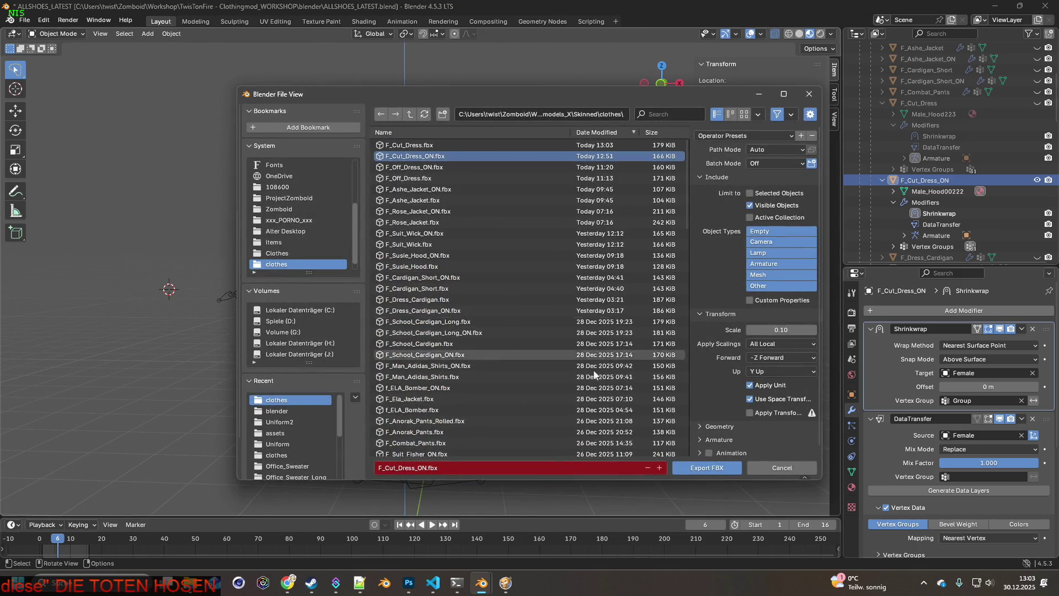
pyautogui.click(707, 468)
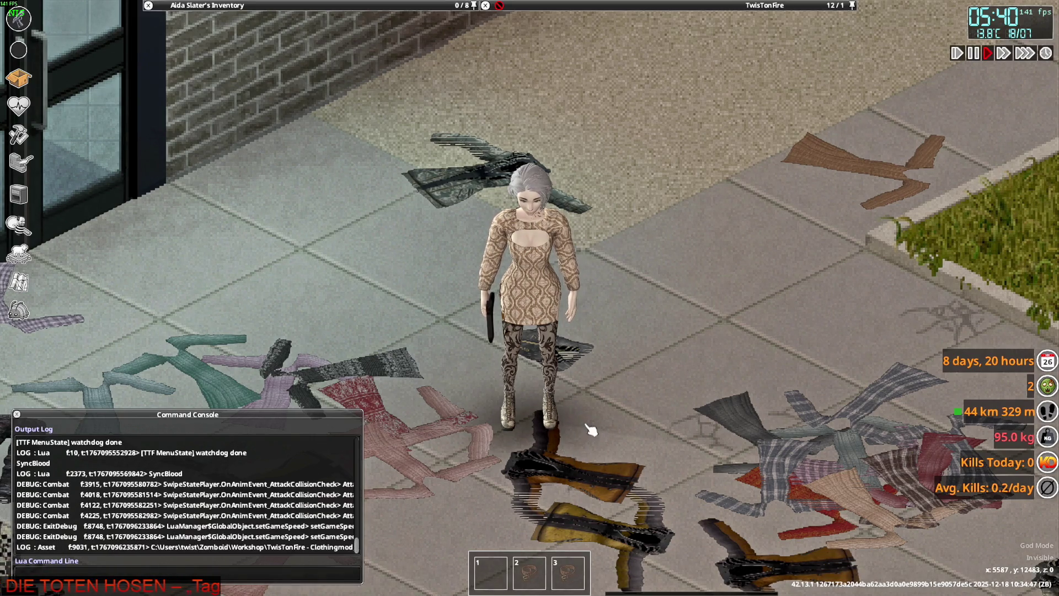
# Walk the character around the sidewalk, raising and lowering the pistol.
pyautogui.press('w')
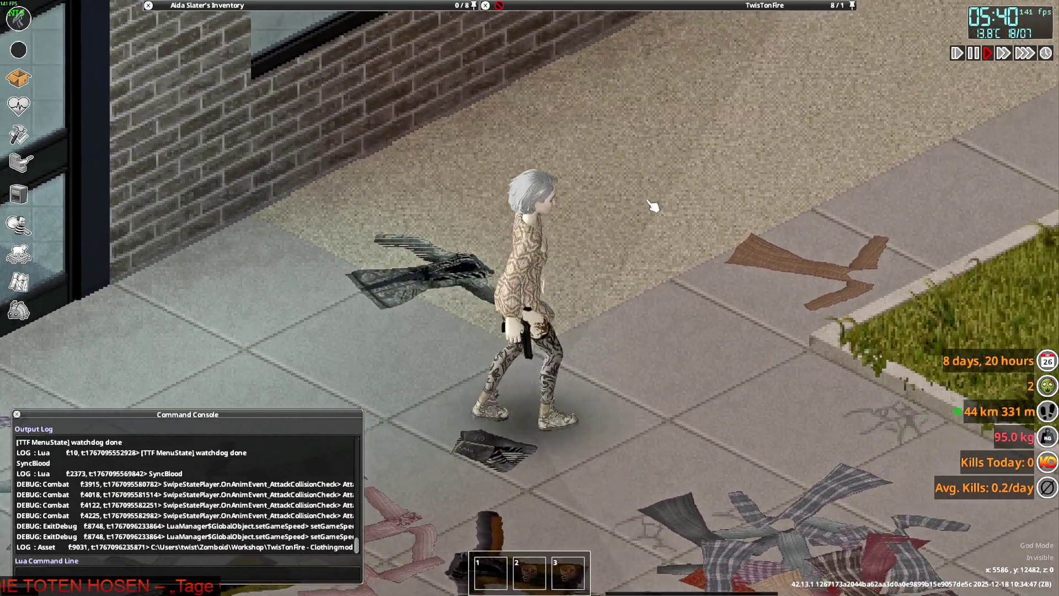
pyautogui.moveTo(650, 207)
pyautogui.mouseDown(button='right')
pyautogui.moveTo(574, 108)
pyautogui.moveTo(610, 114)
pyautogui.moveTo(568, 104)
pyautogui.moveTo(369, 153)
pyautogui.moveTo(402, 250)
pyautogui.moveTo(501, 337)
pyautogui.moveTo(657, 331)
pyautogui.moveTo(709, 237)
pyautogui.moveTo(544, 130)
pyautogui.moveTo(397, 168)
pyautogui.moveTo(309, 249)
pyautogui.moveTo(378, 331)
pyautogui.moveTo(568, 355)
pyautogui.moveTo(684, 316)
pyautogui.moveTo(638, 184)
pyautogui.moveTo(598, 184)
pyautogui.moveTo(418, 64)
pyautogui.mouseUp(button='right')
pyautogui.press('w')
pyautogui.press('a')
pyautogui.press('s')
pyautogui.press('w')
# Clone a worn clothing item onto the floor and roll up the Sweater Dress sleeves.
pyautogui.moveTo(246, 91)
pyautogui.rightClick(218, 125)
pyautogui.rightClick(202, 83)
pyautogui.scroll(-2, 182, 130)
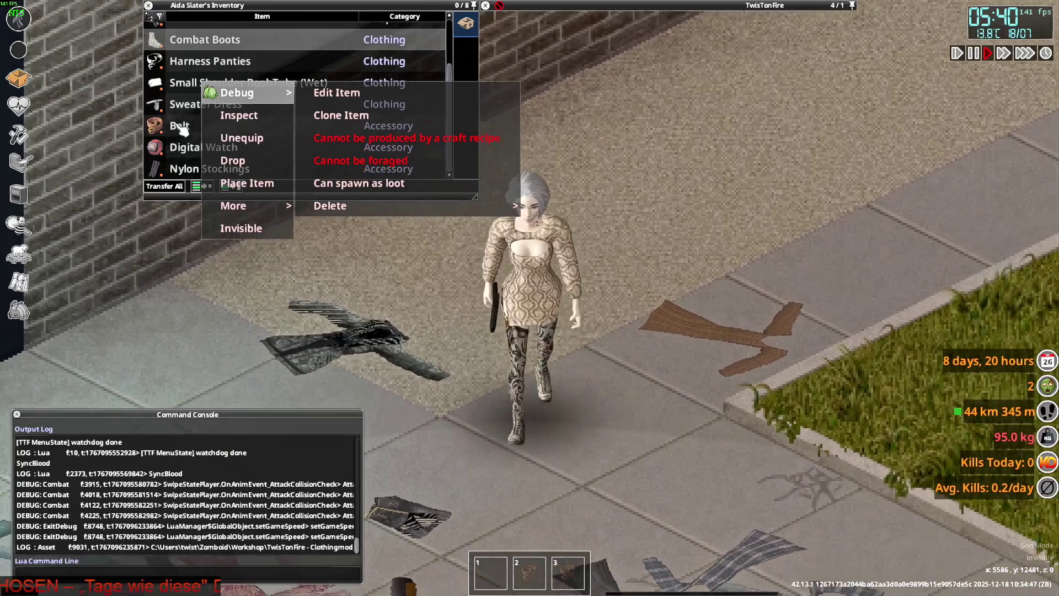
pyautogui.click(340, 115)
pyautogui.rightClick(171, 104)
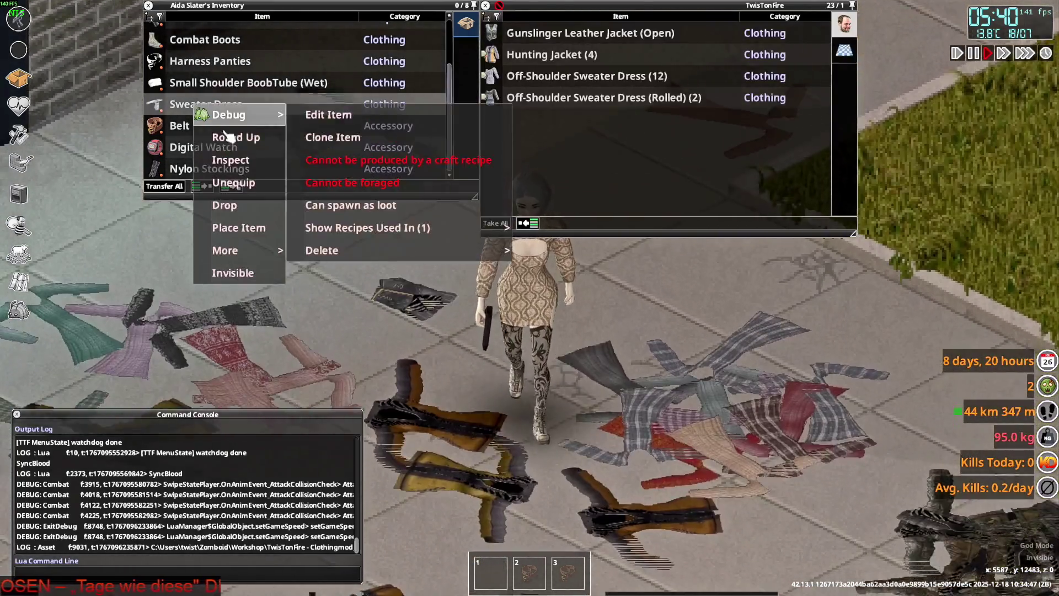
pyautogui.click(320, 136)
# Switch the Sweater Dress sleeves between unrolled and rolled repeatedly, ending rolled up.
pyautogui.press('w')
pyautogui.press('s')
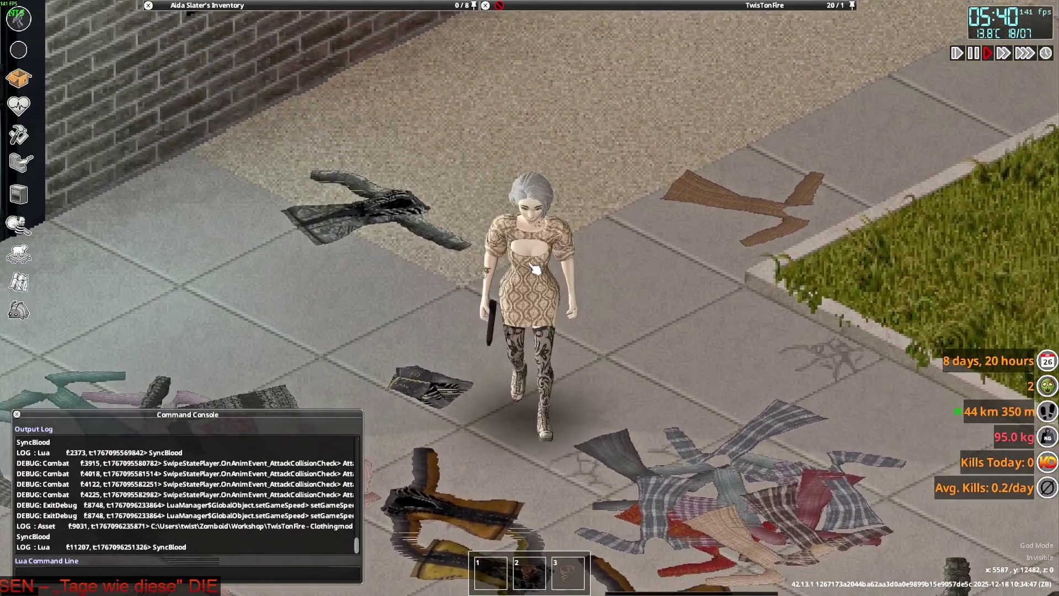
pyautogui.moveTo(220, 17)
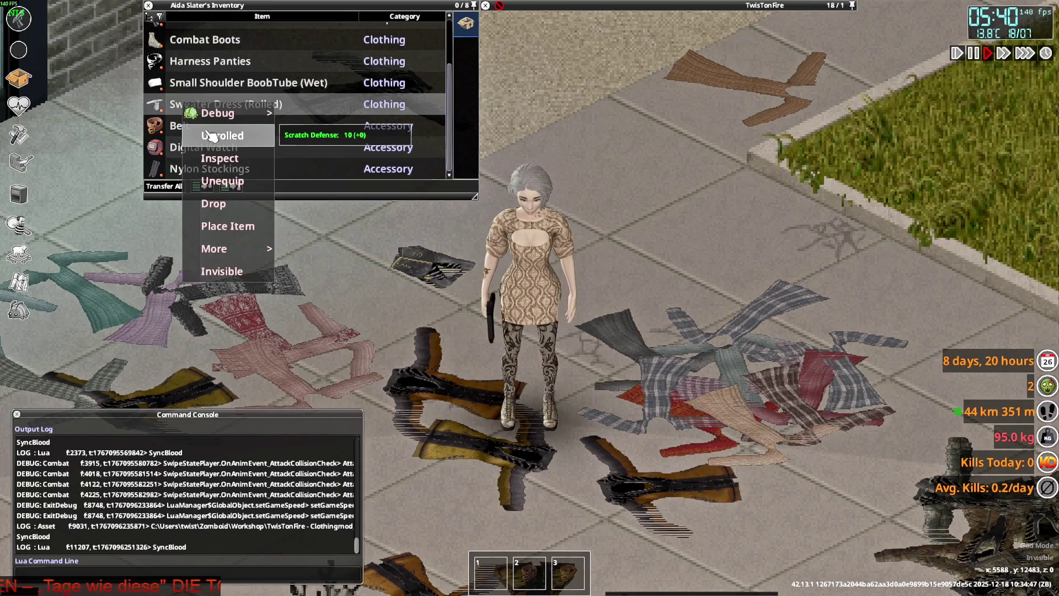
pyautogui.click(211, 136)
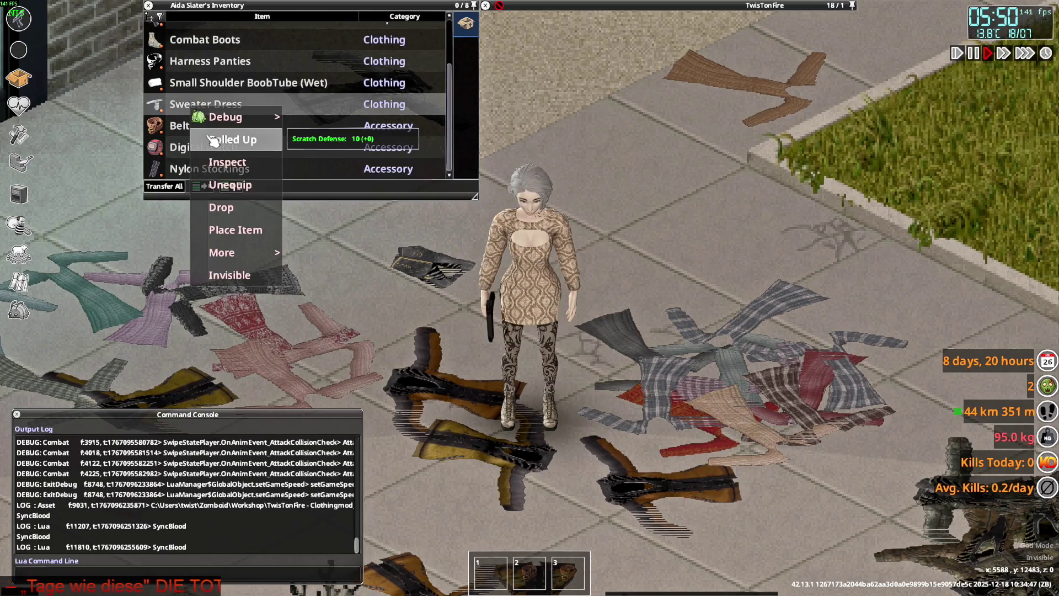
pyautogui.click(213, 140)
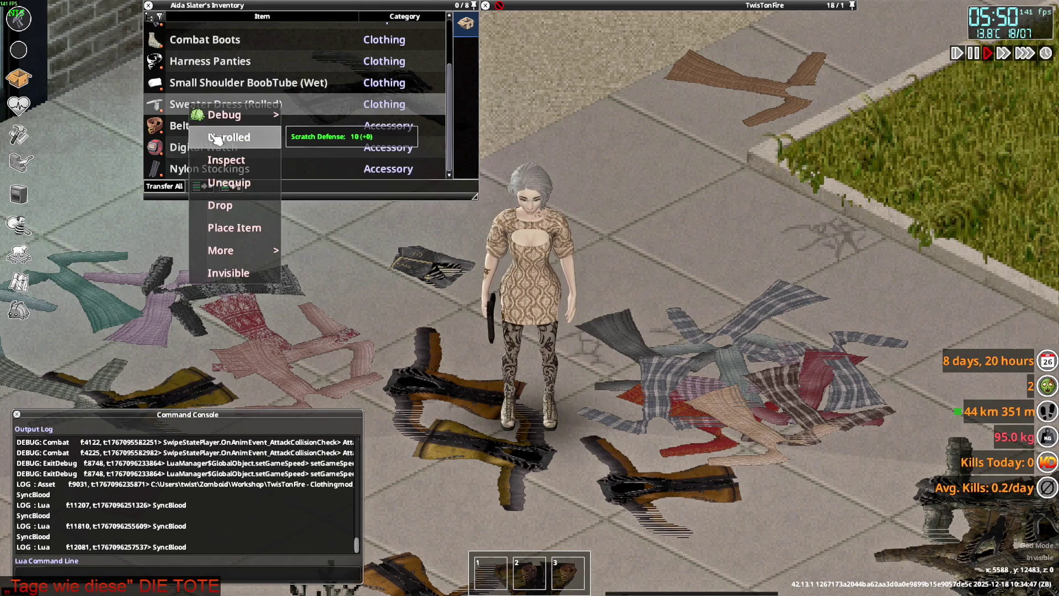
pyautogui.click(216, 139)
pyautogui.click(227, 140)
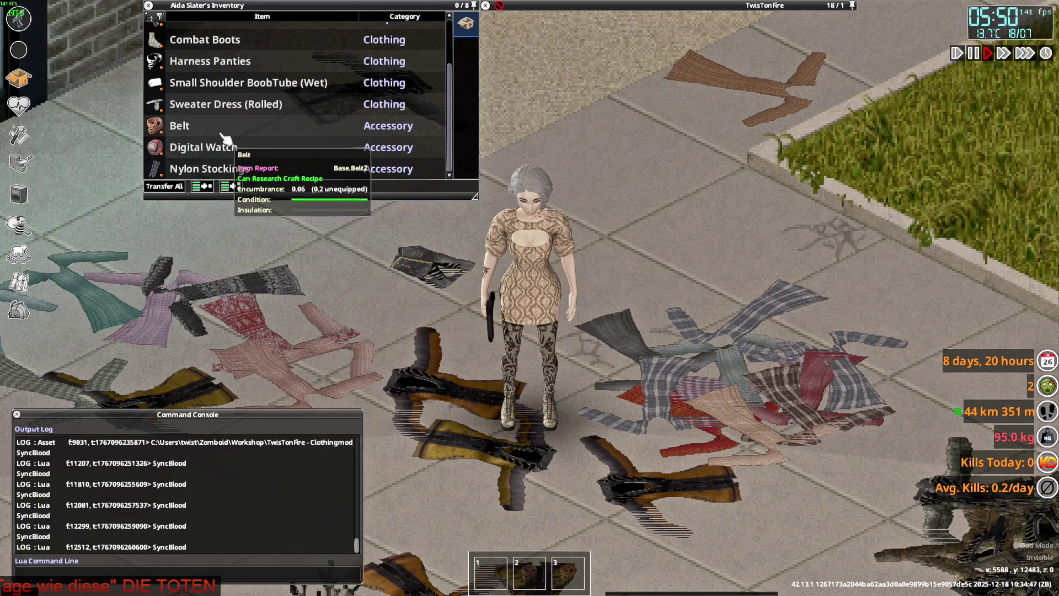
pyautogui.click(241, 143)
pyautogui.click(242, 142)
pyautogui.click(241, 142)
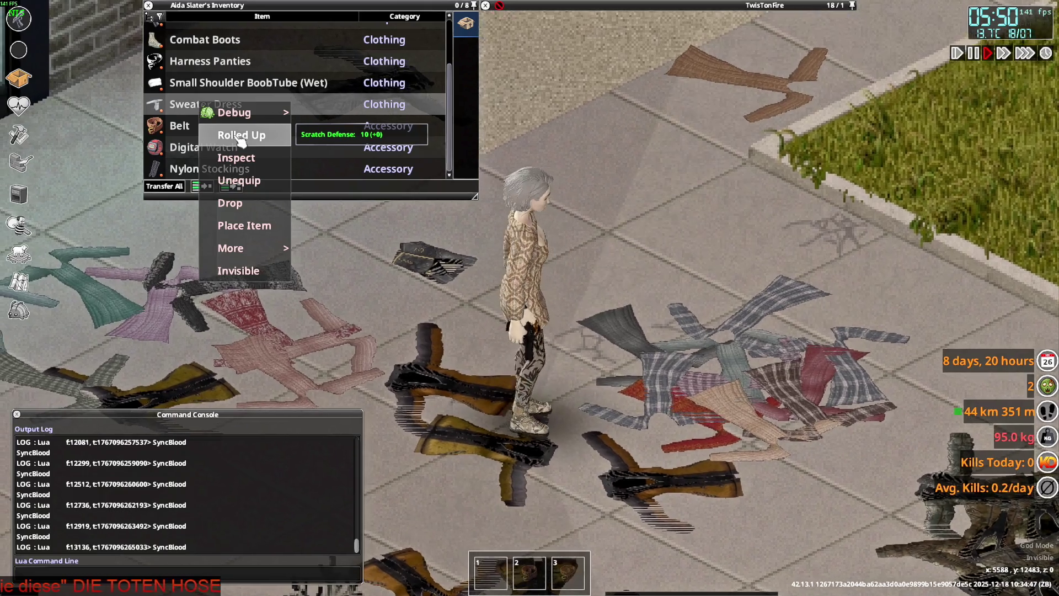
pyautogui.click(240, 141)
pyautogui.click(238, 139)
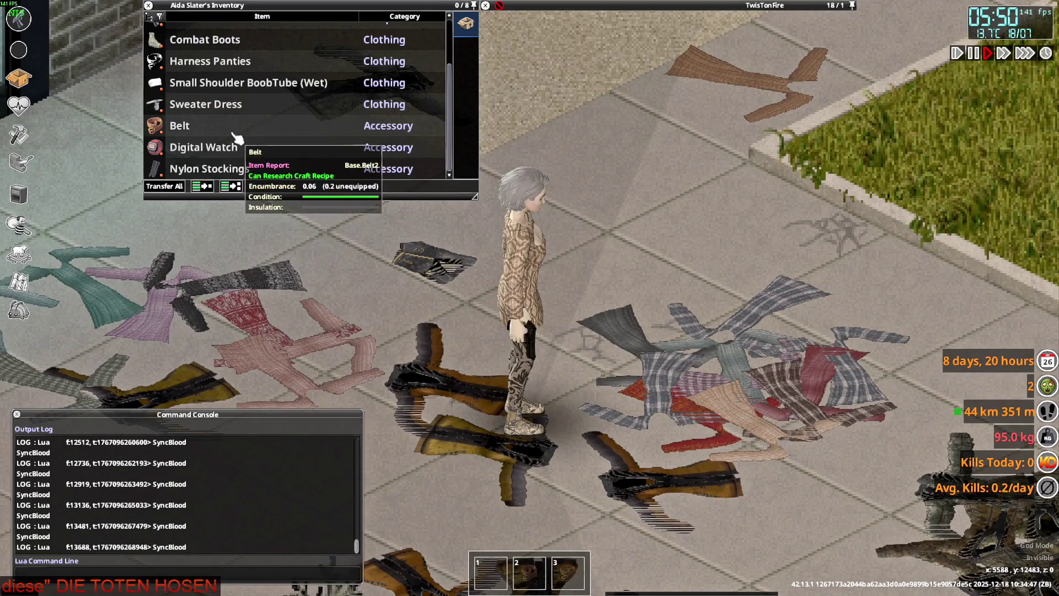
pyautogui.click(239, 140)
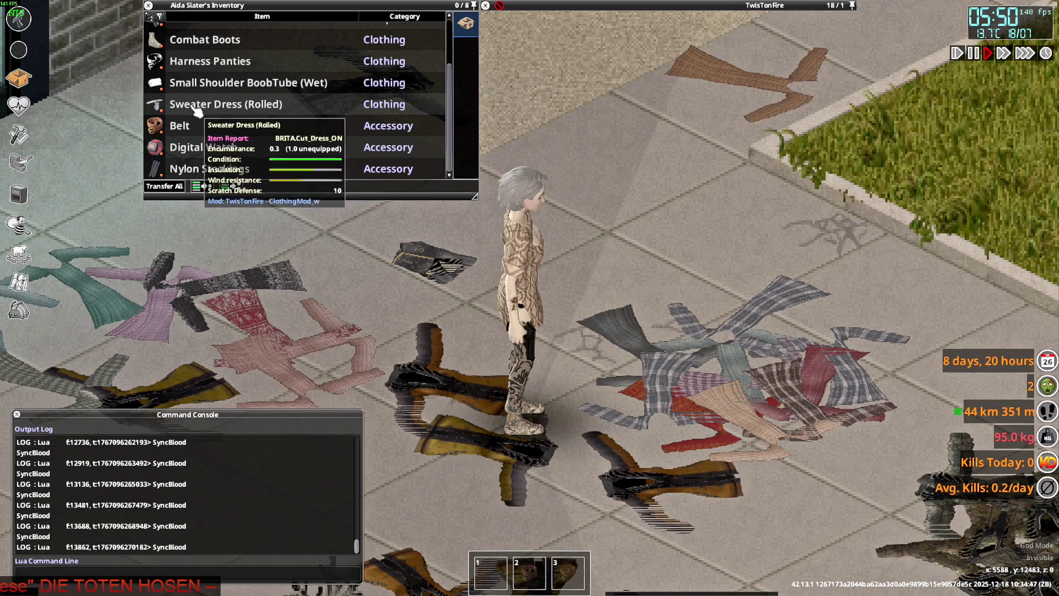
pyautogui.click(233, 142)
pyautogui.rightClick(193, 105)
pyautogui.click(235, 140)
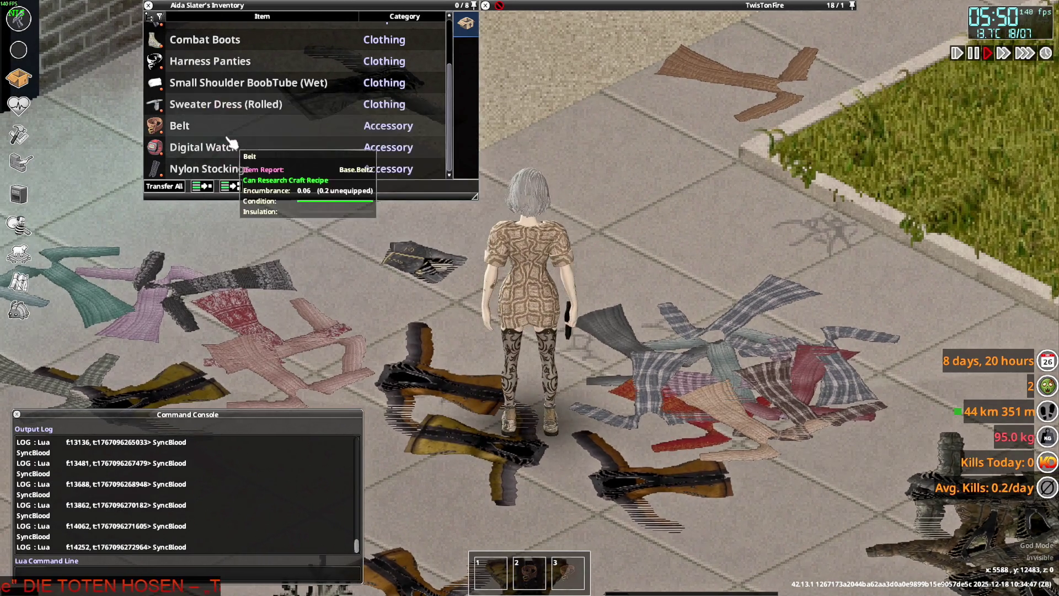
pyautogui.moveTo(539, 72); pyautogui.dragTo(539, 72, button='right')
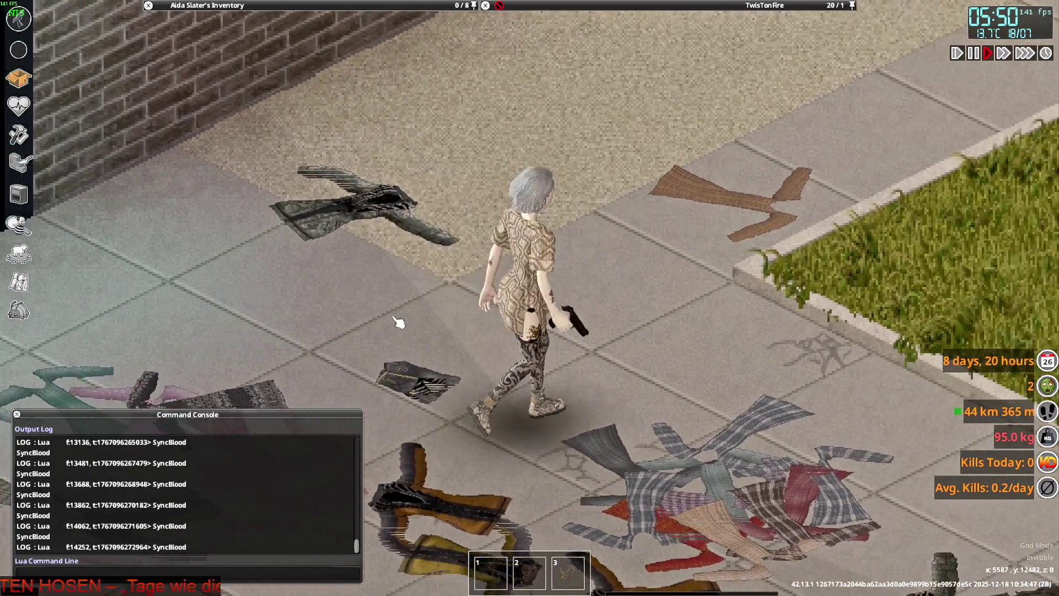
# Walk the dressed character around the sidewalk and sneak along the building wall.
pyautogui.press('s')
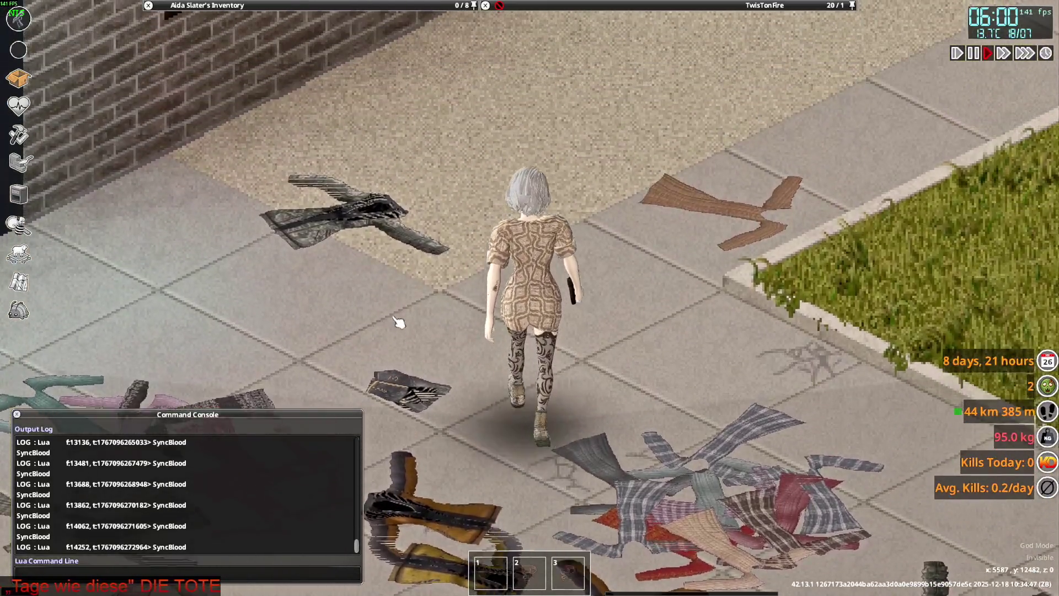
pyautogui.press('w')
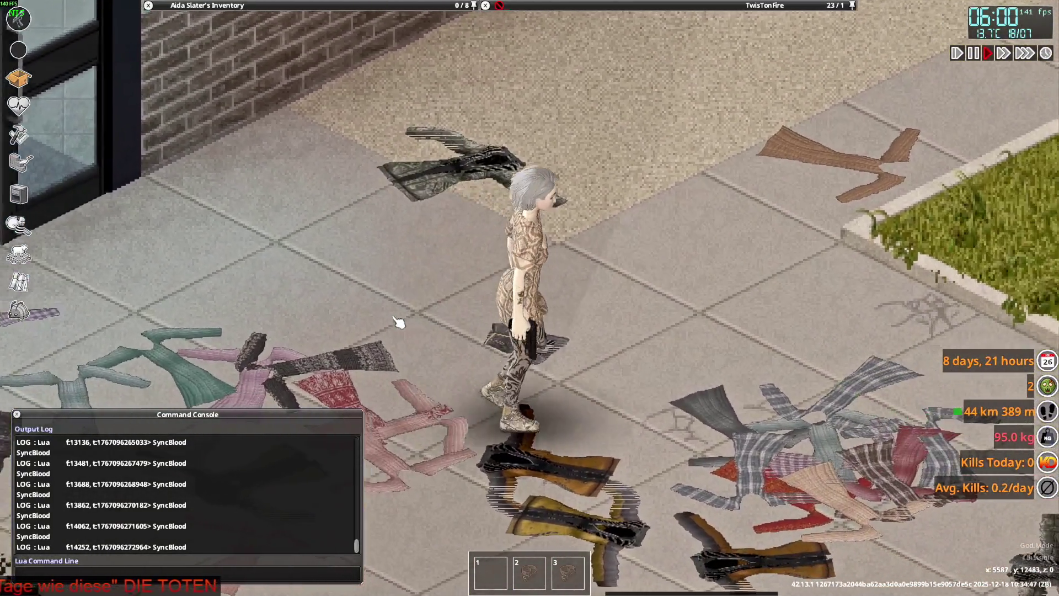
pyautogui.press('a')
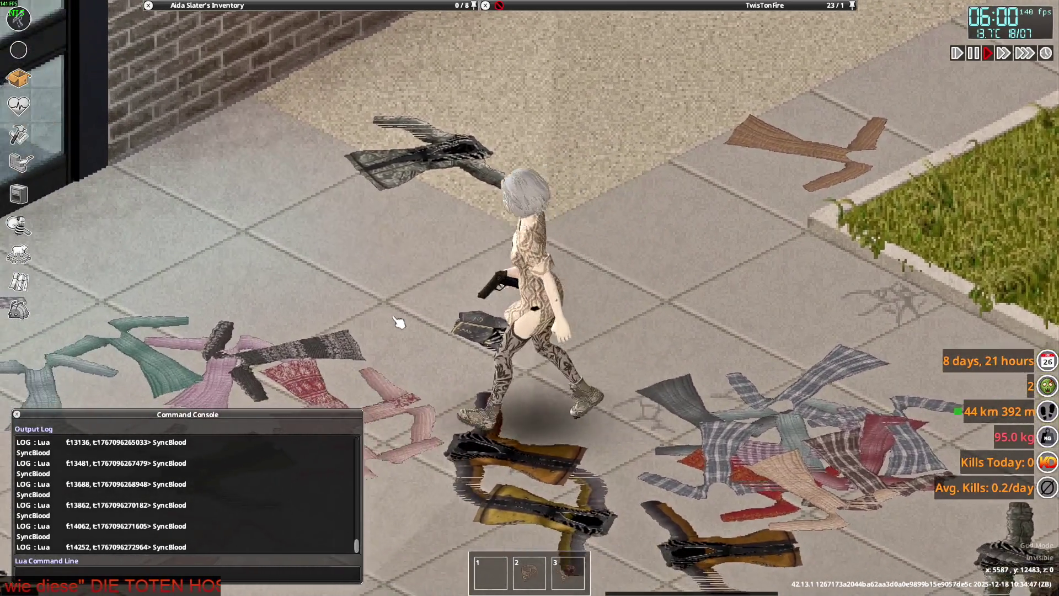
pyautogui.press('w')
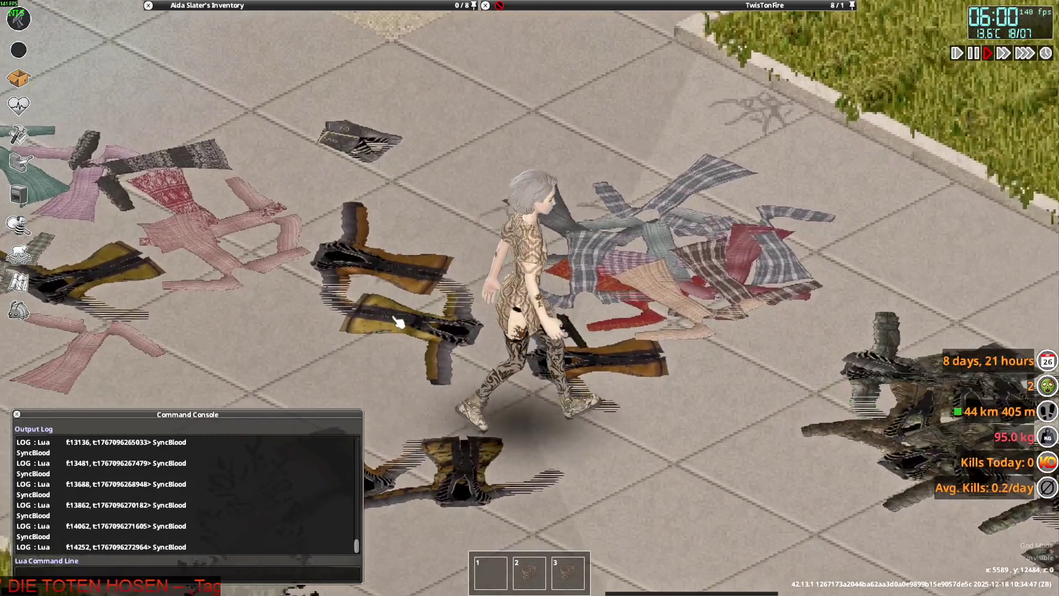
pyautogui.press('s')
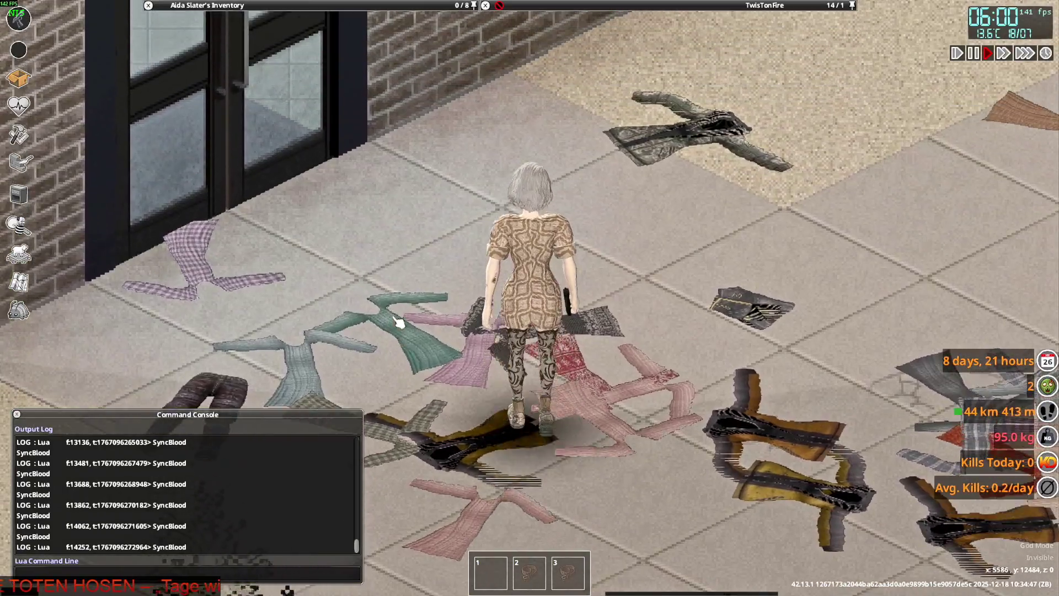
pyautogui.press('d')
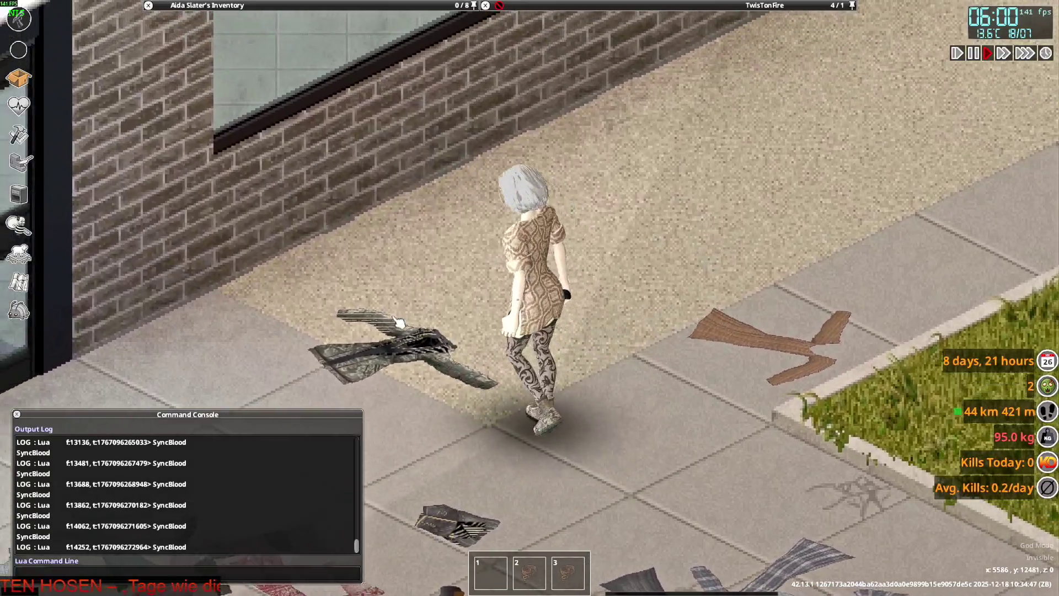
pyautogui.press('s')
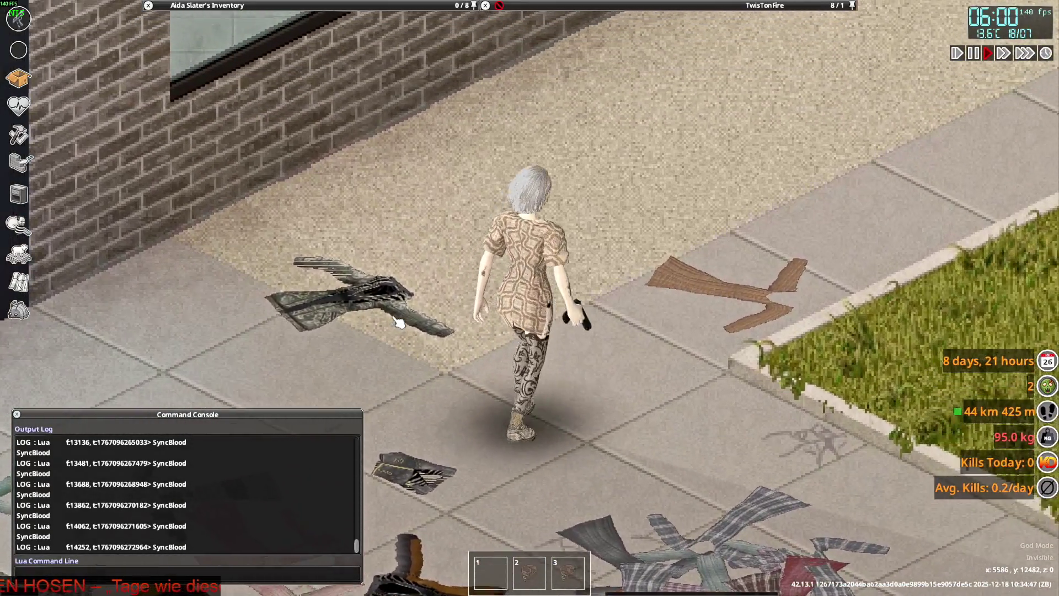
pyautogui.press('a')
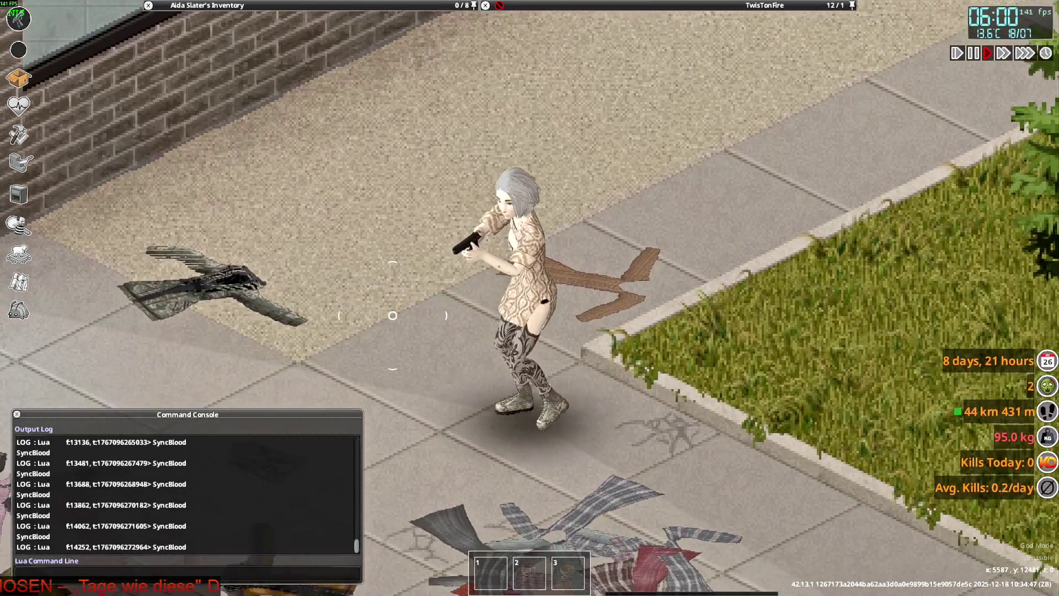
pyautogui.press('a')
pyautogui.hotkey('w', 'a')
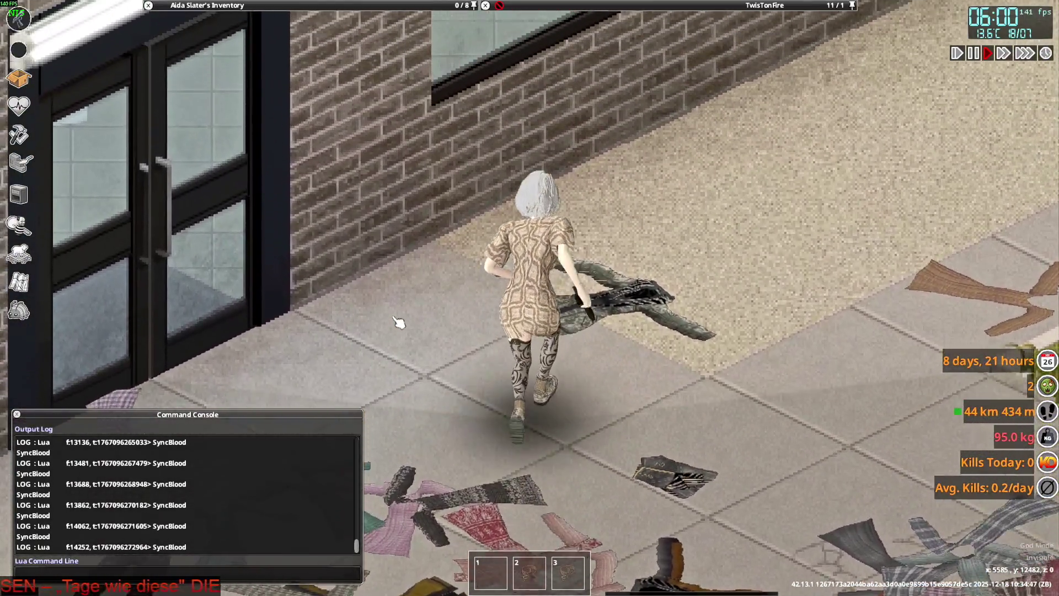
pyautogui.hotkey('w', 'a')
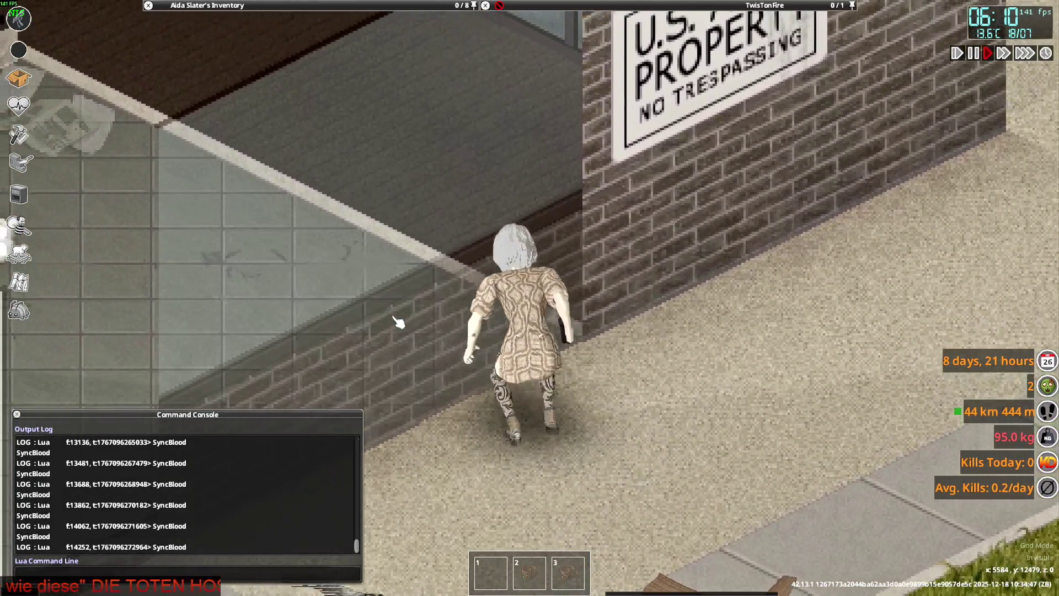
pyautogui.press('w')
pyautogui.press('d')
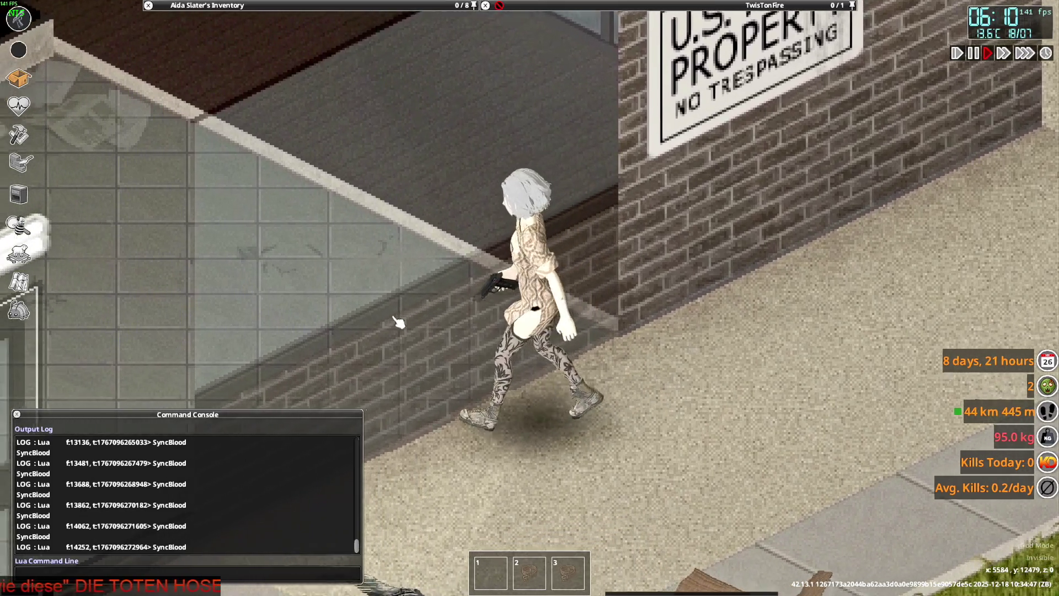
pyautogui.press('d')
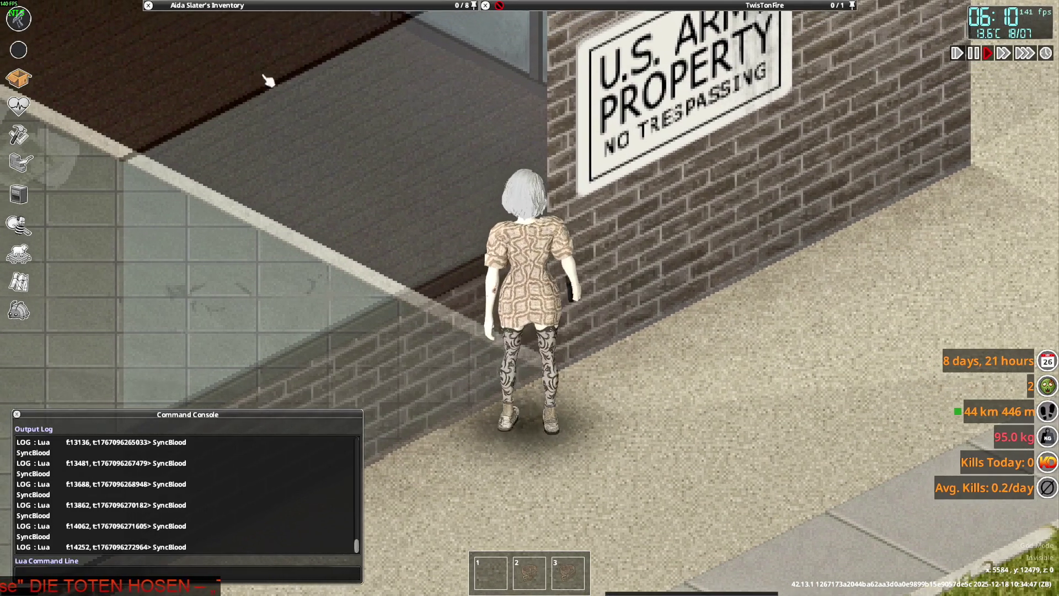
# Unroll the Sweater Dress (Rolled) and keep sneaking along the brick wall.
pyautogui.moveTo(264, 78)
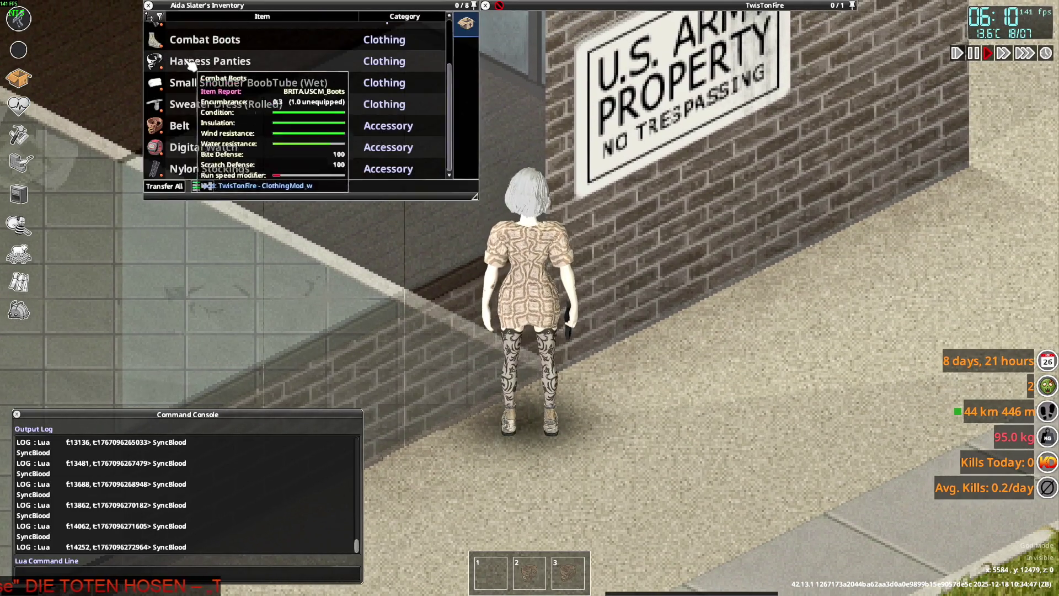
pyautogui.scroll(3, 221, 127)
pyautogui.scroll(-4, 218, 132)
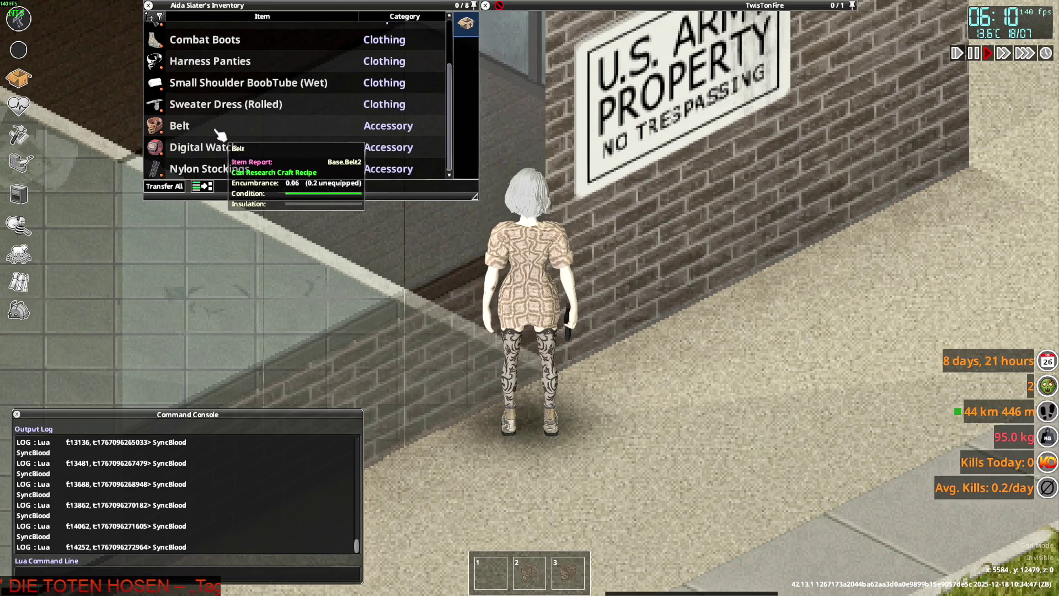
pyautogui.rightClick(209, 104)
pyautogui.click(251, 137)
pyautogui.press('d')
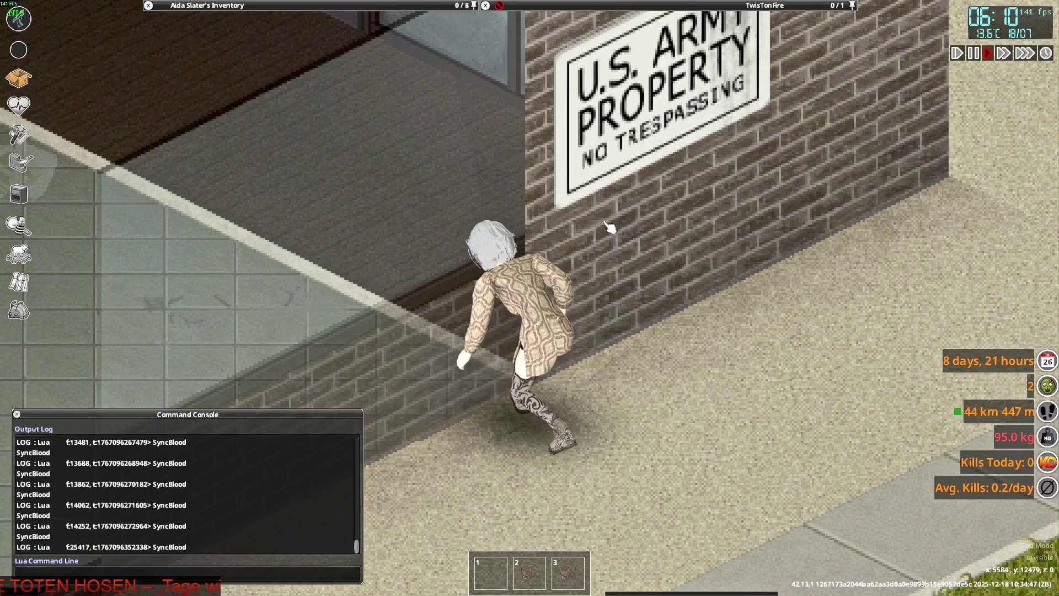
pyautogui.press('w')
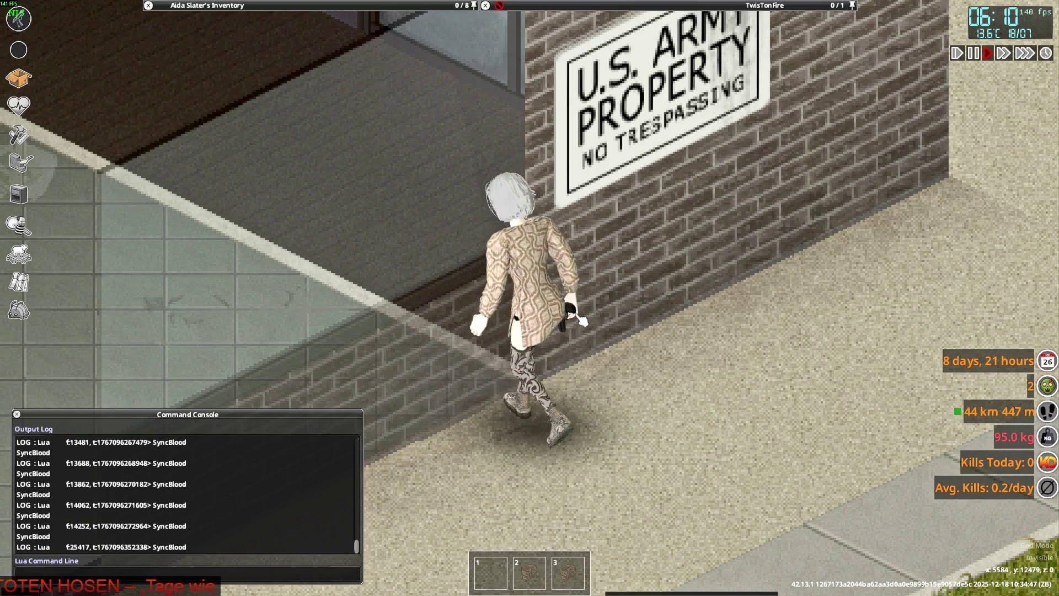
# Stand the character up, pause the game and switch back to Blender.
pyautogui.press('c')
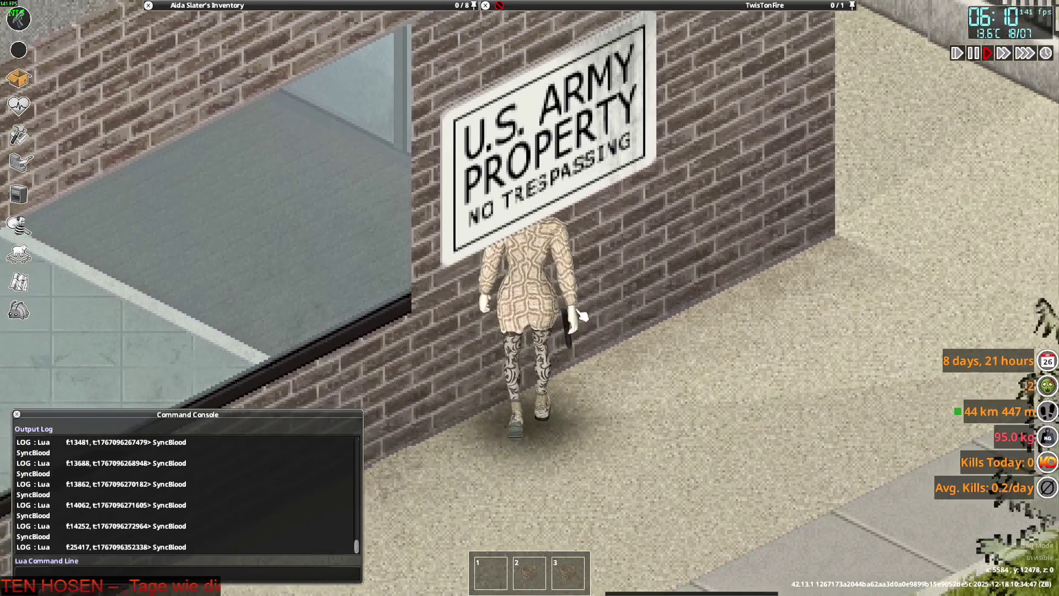
pyautogui.press('s')
pyautogui.press('space')
pyautogui.hotkey('alt', 'Tab')
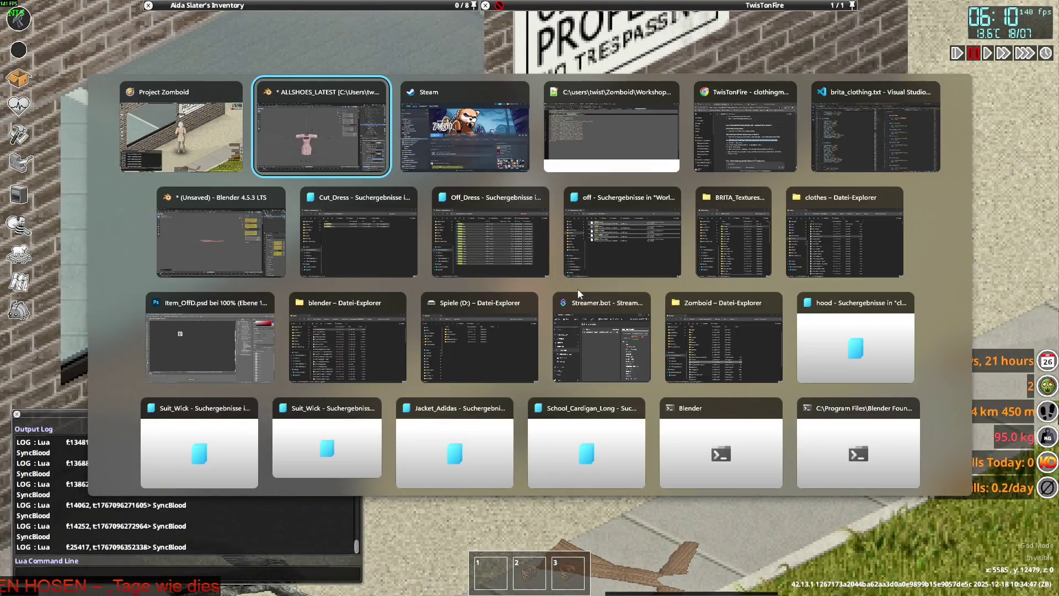
# Unhide and select F_Cut_Dress, then switch it into Weight Paint mode.
pyautogui.moveTo(456, 326); pyautogui.dragTo(422, 317, button='middle')
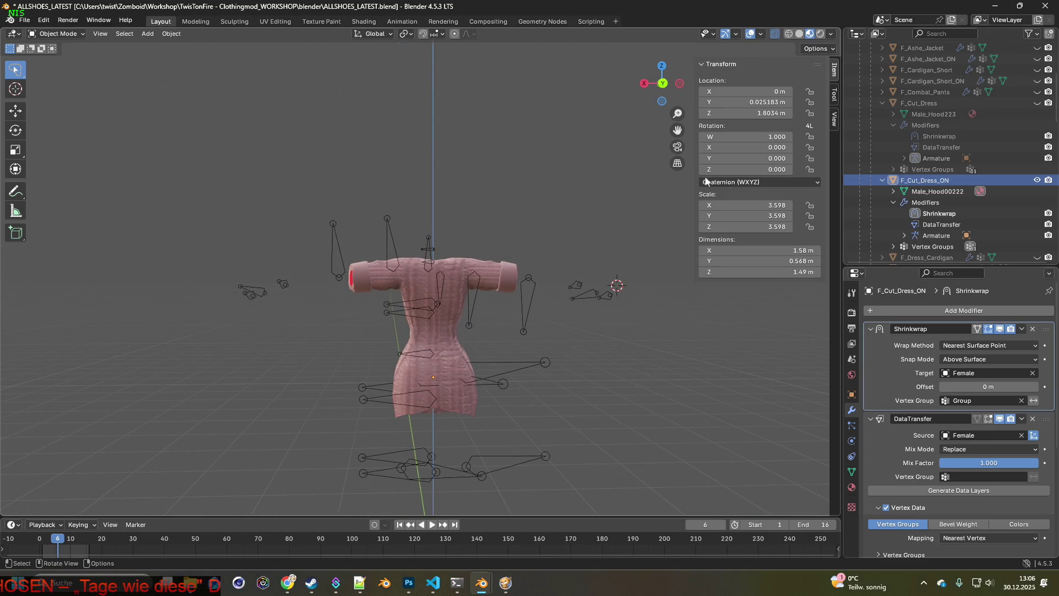
pyautogui.click(1037, 103)
pyautogui.click(938, 105)
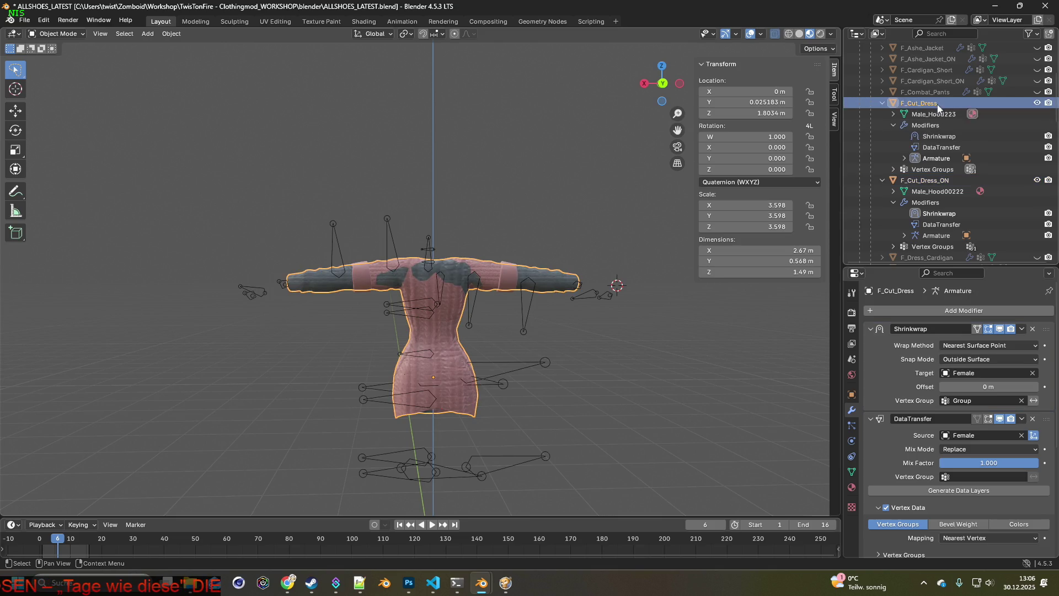
pyautogui.moveTo(571, 303); pyautogui.dragTo(536, 227, button='middle')
pyautogui.scroll(2, 537, 233)
pyautogui.click(55, 34)
pyautogui.click(52, 90)
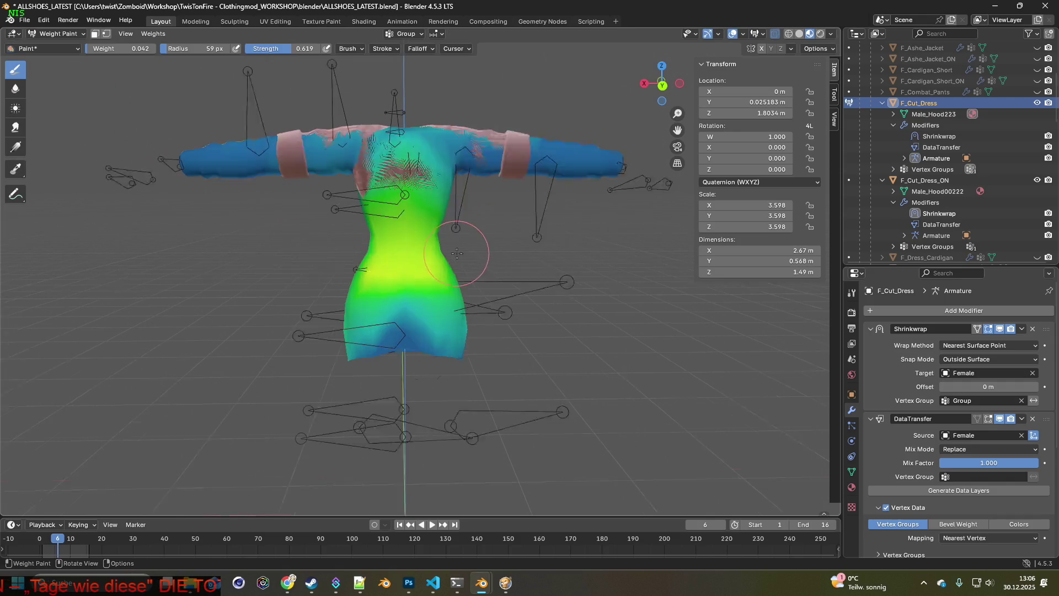
# Paint 0.520 Group weight across the upper back of the dress, then return to Object Mode.
pyautogui.moveTo(457, 252)
pyautogui.mouseDown(button='middle')
pyautogui.moveTo(442, 249)
pyautogui.moveTo(467, 251)
pyautogui.mouseUp(button='middle')
pyautogui.scroll(3, 466, 255)
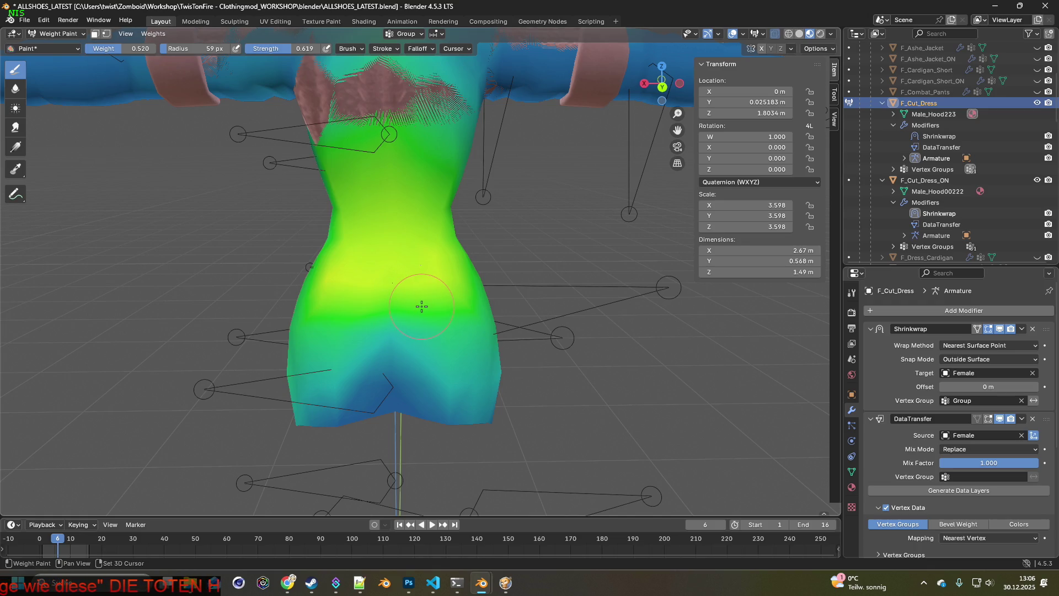
pyautogui.moveTo(418, 299)
pyautogui.mouseDown(button='middle')
pyautogui.moveTo(409, 274)
pyautogui.moveTo(423, 275)
pyautogui.mouseUp(button='middle')
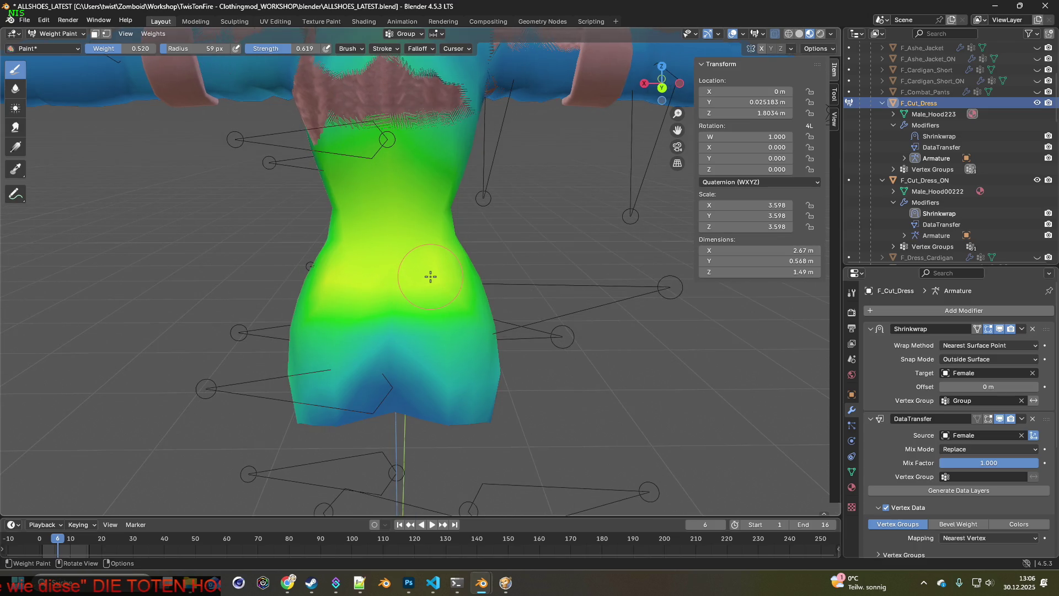
pyautogui.moveTo(439, 281); pyautogui.dragTo(358, 279)
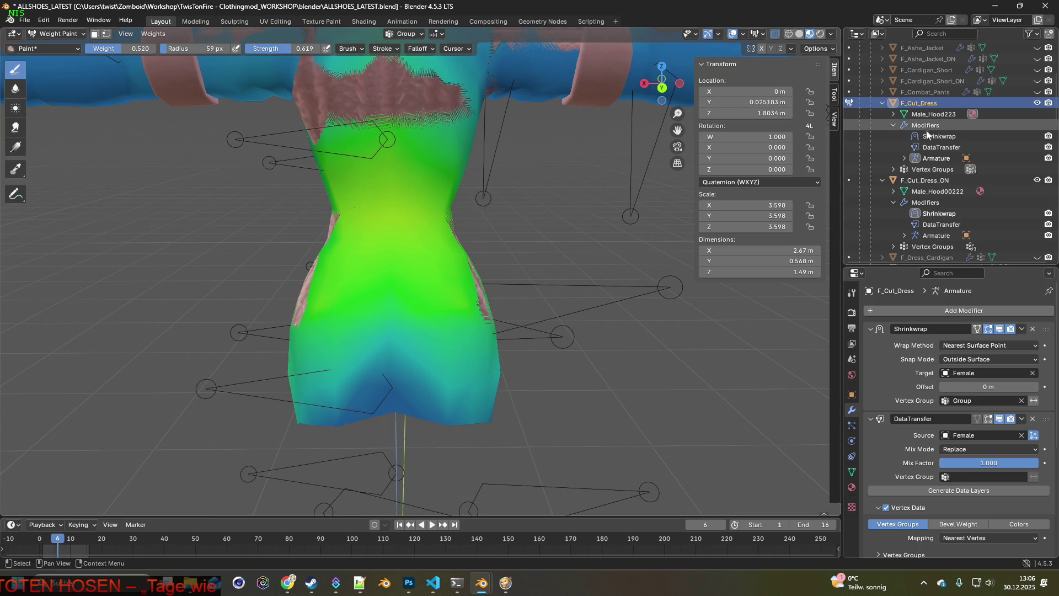
pyautogui.click(64, 37)
pyautogui.click(62, 47)
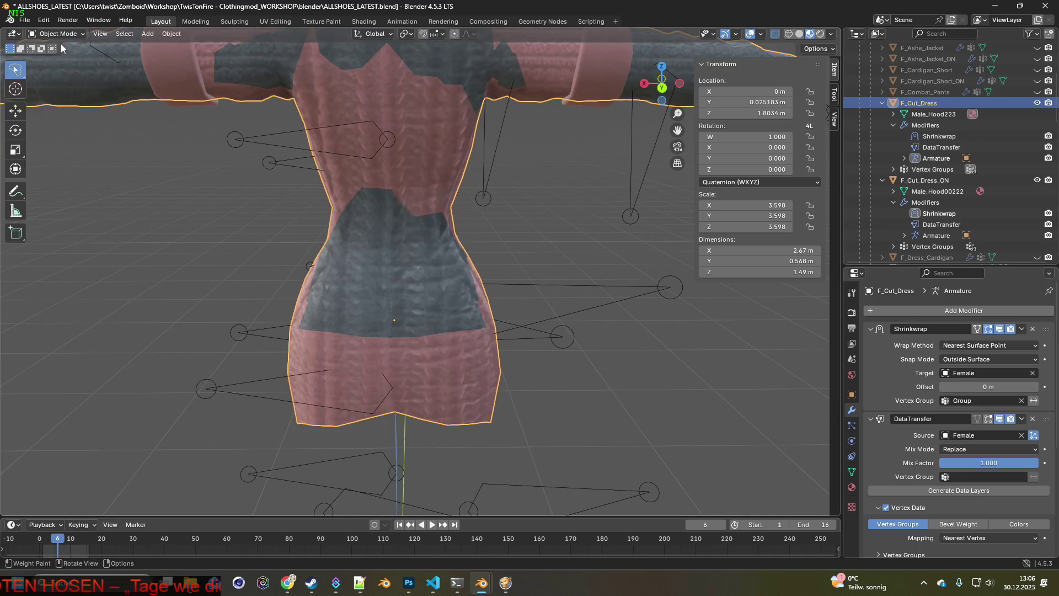
# Select F_Cut_Dress_ON in Weight Paint mode and paint over the grey lower-right and upper-left patches.
pyautogui.click(921, 180)
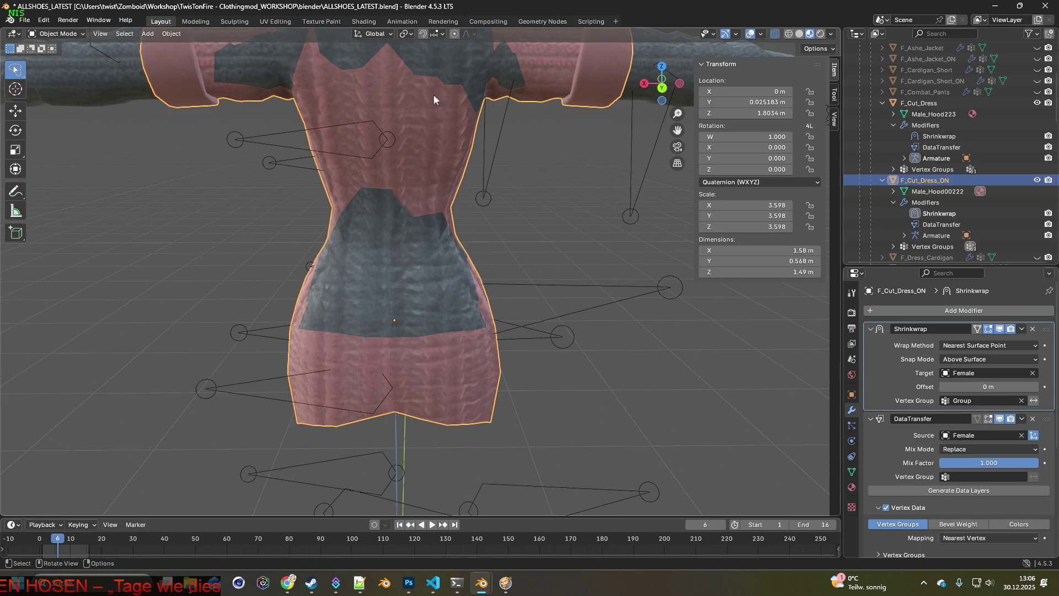
pyautogui.click(80, 36)
pyautogui.click(55, 84)
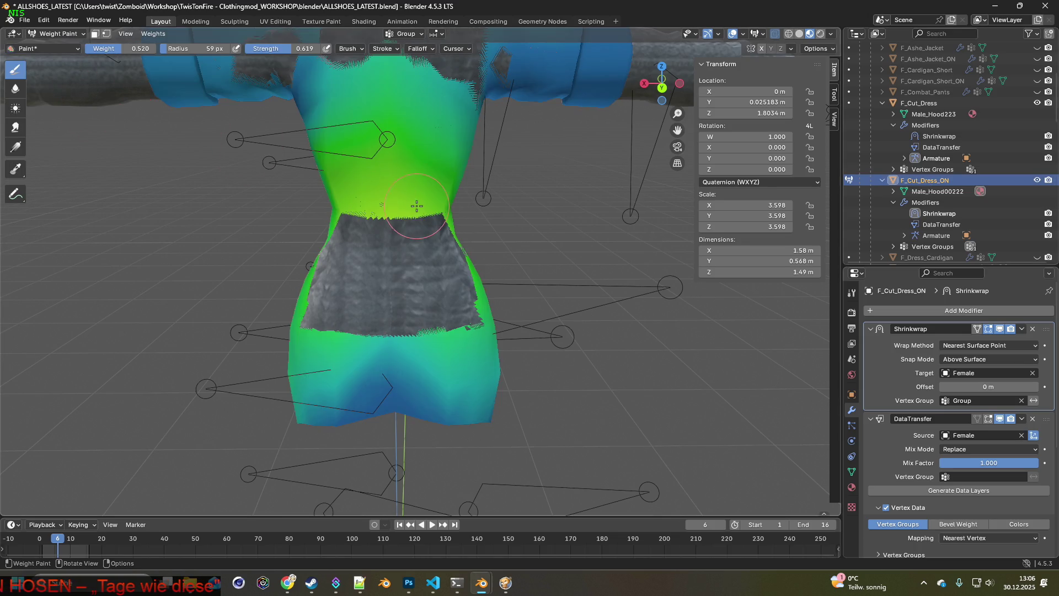
pyautogui.moveTo(422, 282)
pyautogui.mouseDown()
pyautogui.moveTo(411, 271)
pyautogui.moveTo(436, 276)
pyautogui.moveTo(442, 301)
pyautogui.mouseUp()
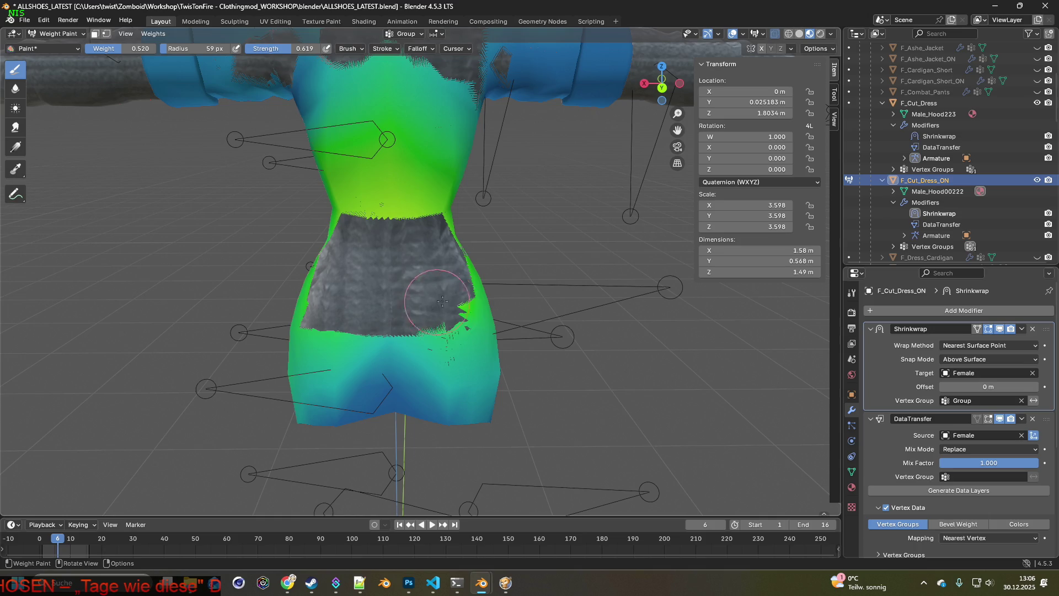
pyautogui.moveTo(337, 297); pyautogui.dragTo(351, 296, button='middle')
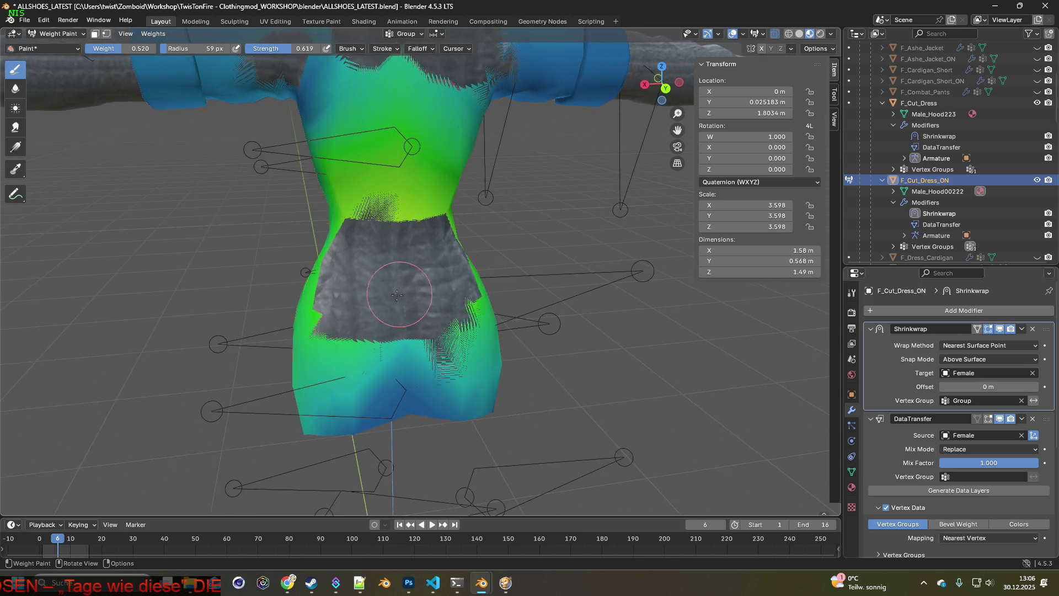
pyautogui.moveTo(358, 270)
pyautogui.mouseDown()
pyautogui.moveTo(347, 255)
pyautogui.moveTo(441, 249)
pyautogui.moveTo(458, 276)
pyautogui.moveTo(399, 266)
pyautogui.mouseUp()
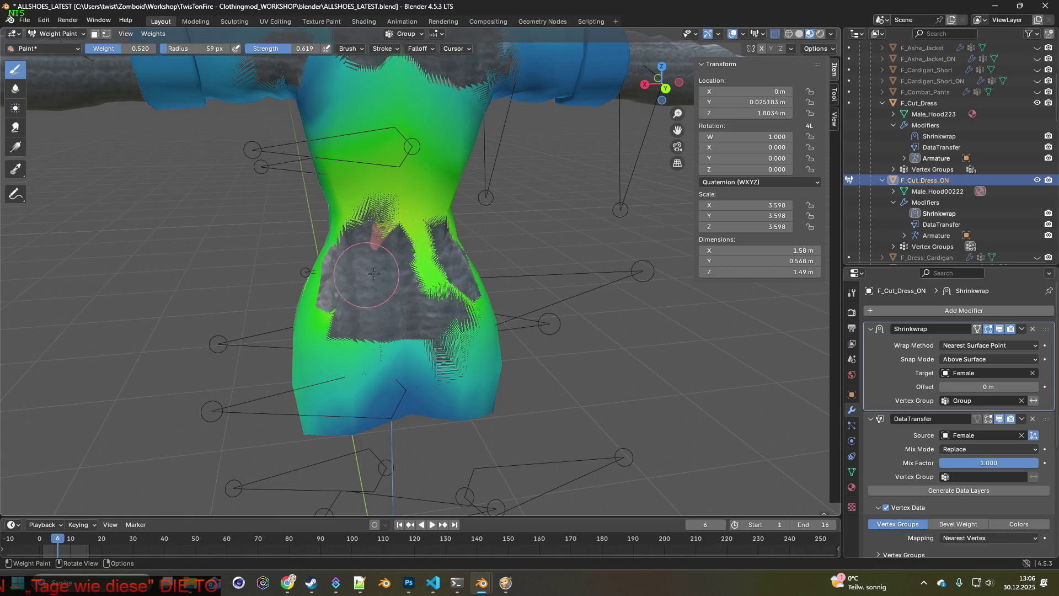
# Paint the lower grey patch and right-waist dark patch green, then return to Object Mode.
pyautogui.moveTo(353, 309)
pyautogui.mouseDown()
pyautogui.moveTo(397, 308)
pyautogui.moveTo(464, 259)
pyautogui.moveTo(436, 293)
pyautogui.moveTo(429, 264)
pyautogui.moveTo(361, 281)
pyautogui.moveTo(347, 251)
pyautogui.moveTo(393, 256)
pyautogui.moveTo(382, 261)
pyautogui.moveTo(397, 319)
pyautogui.moveTo(350, 315)
pyautogui.moveTo(414, 300)
pyautogui.mouseUp()
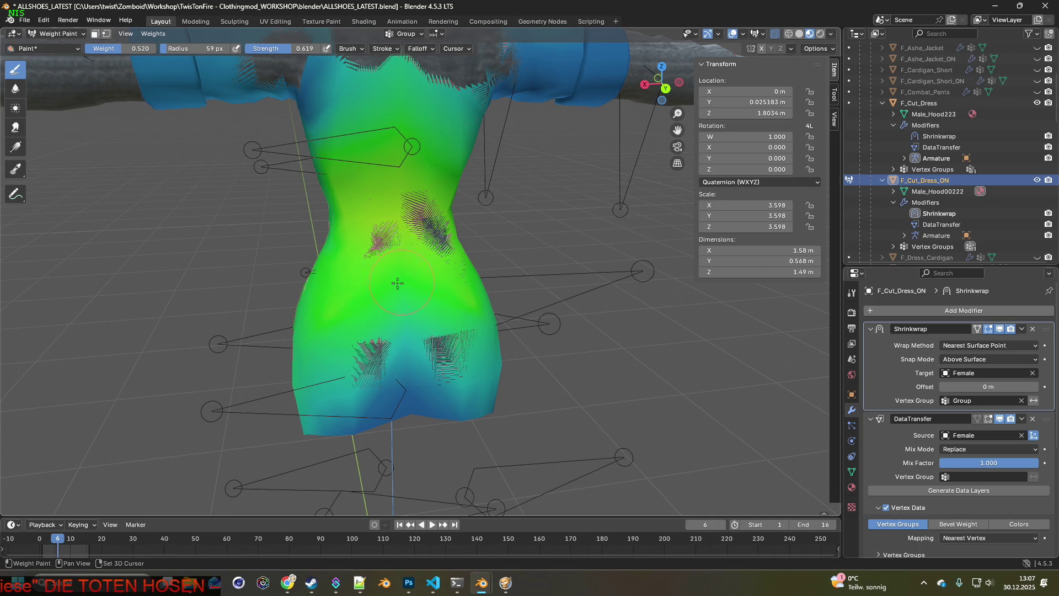
pyautogui.moveTo(437, 252); pyautogui.dragTo(442, 244)
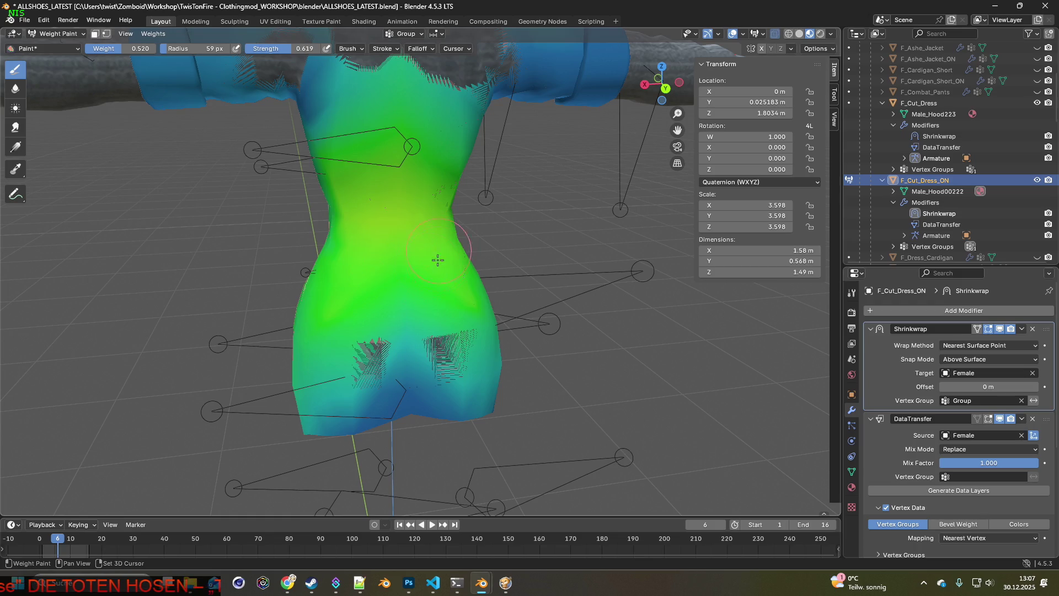
pyautogui.moveTo(441, 261); pyautogui.dragTo(389, 270, button='middle')
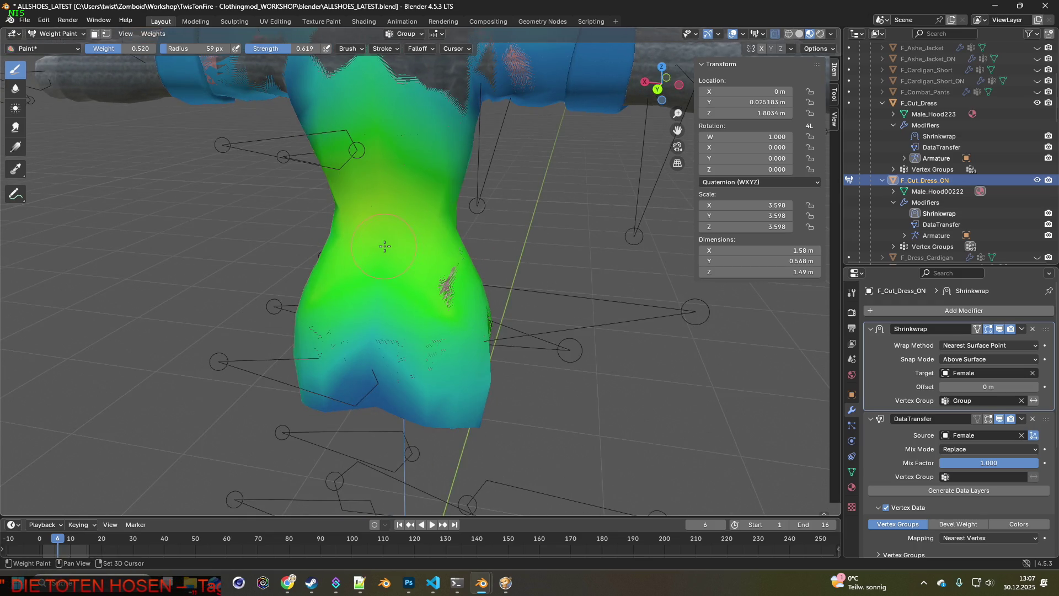
pyautogui.moveTo(405, 282)
pyautogui.mouseDown(button='middle')
pyautogui.moveTo(498, 270)
pyautogui.moveTo(433, 267)
pyautogui.moveTo(444, 265)
pyautogui.moveTo(403, 246)
pyautogui.moveTo(463, 253)
pyautogui.moveTo(484, 243)
pyautogui.moveTo(406, 248)
pyautogui.mouseUp(button='middle')
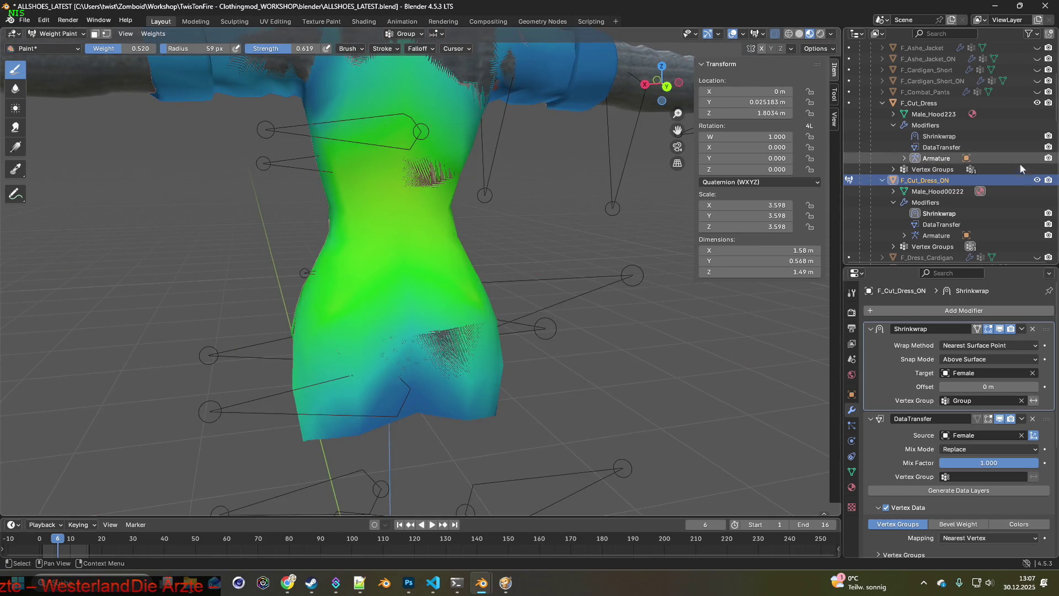
pyautogui.click(58, 34)
pyautogui.click(45, 45)
pyautogui.moveTo(561, 183)
pyautogui.mouseDown(button='middle')
pyautogui.moveTo(449, 190)
pyautogui.moveTo(621, 184)
pyautogui.mouseUp(button='middle')
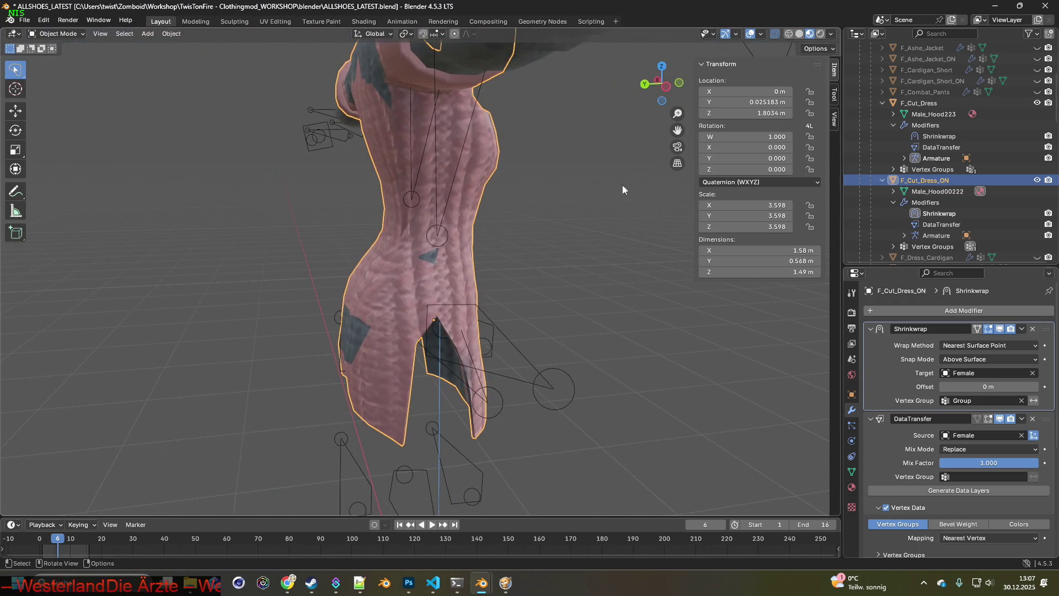
# Toggle the two dress meshes' visibility to compare them, leaving F_Cut_Dress_ON hidden.
pyautogui.click(1037, 104)
pyautogui.click(1037, 104)
pyautogui.click(1038, 180)
pyautogui.click(1038, 180)
pyautogui.click(1038, 180)
pyautogui.click(1038, 180)
pyautogui.click(1038, 180)
pyautogui.click(1038, 180)
pyautogui.click(1038, 181)
pyautogui.click(1038, 180)
pyautogui.click(1038, 180)
pyautogui.click(1038, 180)
pyautogui.click(1038, 181)
pyautogui.click(1038, 180)
pyautogui.click(1038, 180)
pyautogui.click(1038, 180)
pyautogui.click(1038, 181)
pyautogui.click(1038, 180)
pyautogui.moveTo(309, 177)
pyautogui.mouseDown(button='middle')
pyautogui.moveTo(408, 170)
pyautogui.moveTo(557, 182)
pyautogui.mouseUp(button='middle')
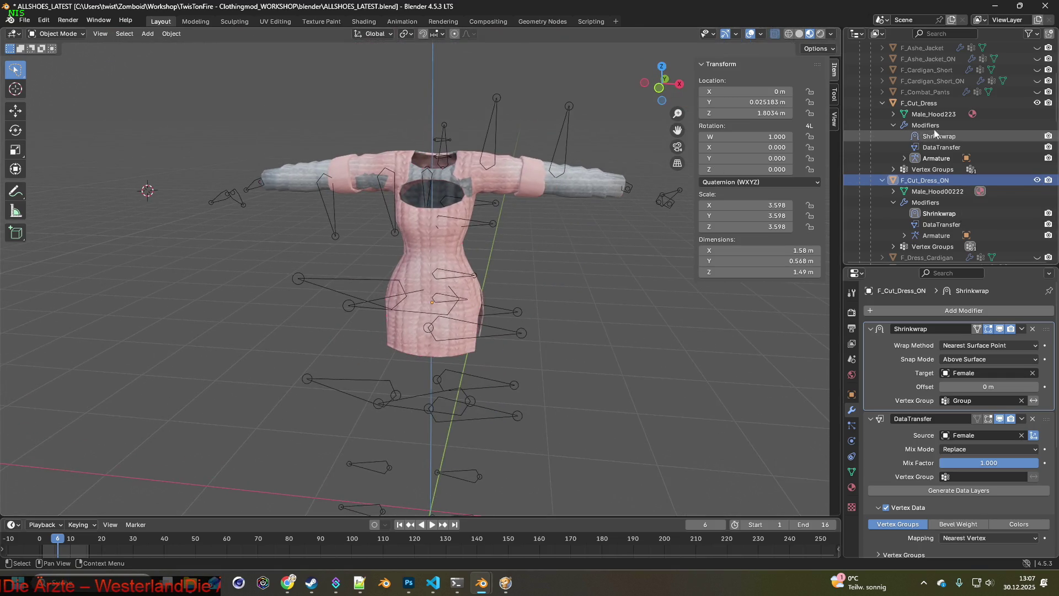
pyautogui.click(1037, 180)
# Export the F_Cut_Dress mesh as F_Cut_Dress.fbx into the clothes folder.
pyautogui.click(25, 20)
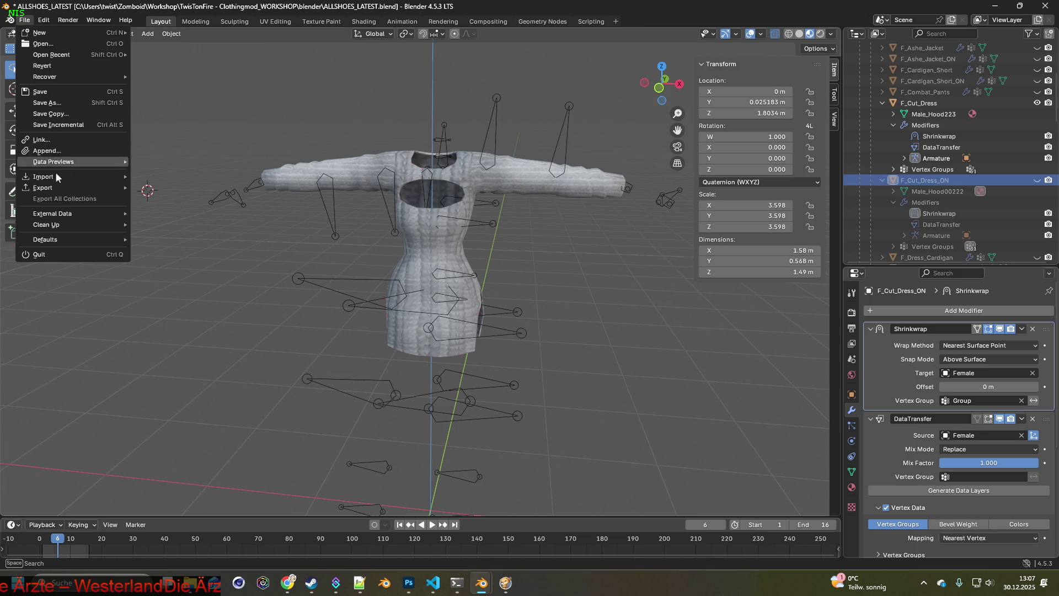
pyautogui.moveTo(80, 189)
pyautogui.click(186, 284)
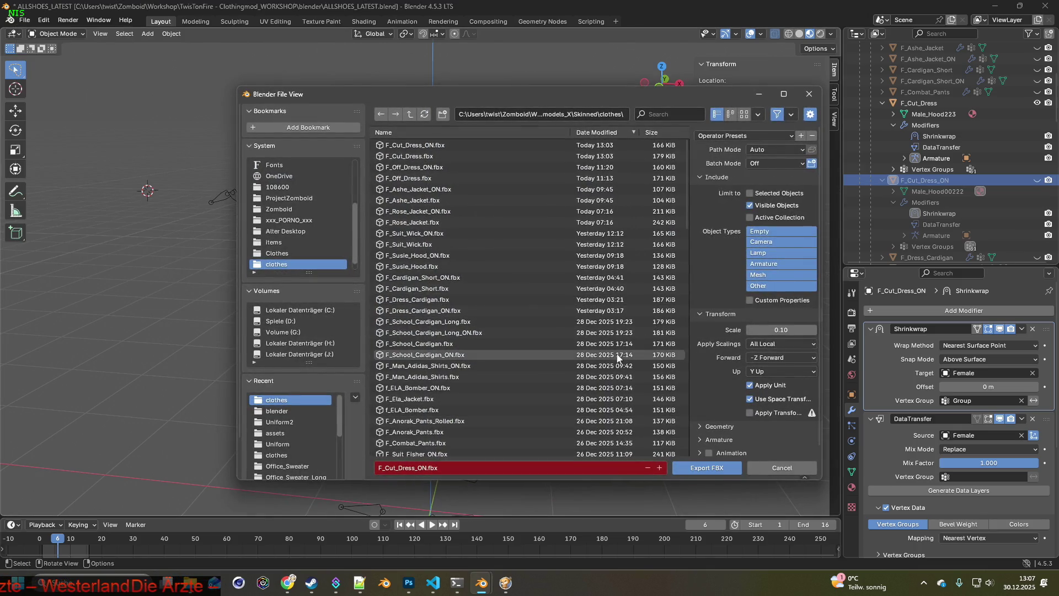
pyautogui.click(707, 467)
# Show F_Cut_Dress_ON, hide F_Cut_Dress, export F_Cut_Dress_ON as FBX, and resume the game.
pyautogui.click(1037, 181)
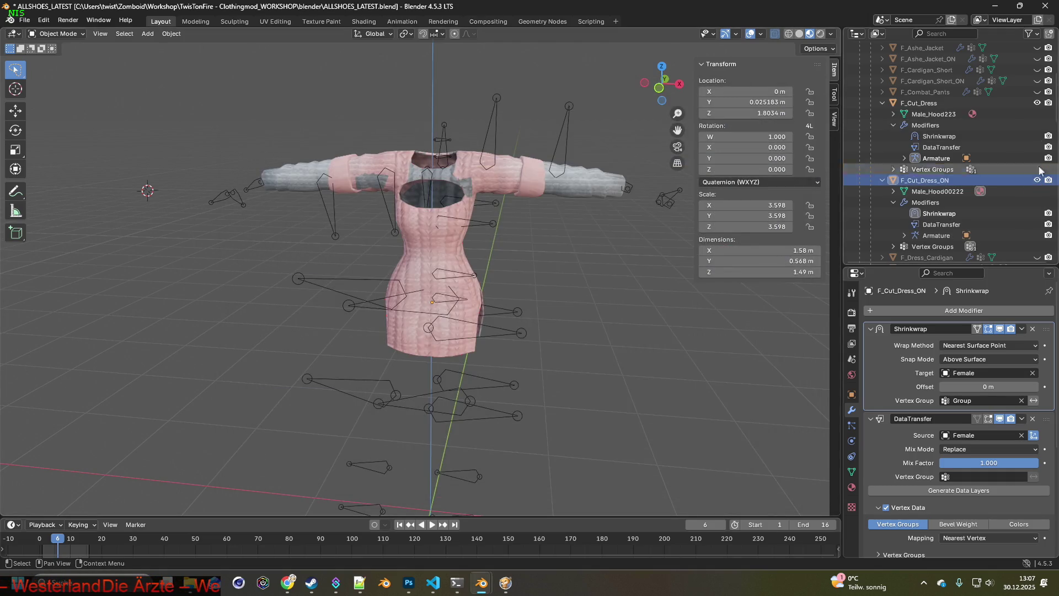
pyautogui.click(1037, 103)
pyautogui.click(24, 20)
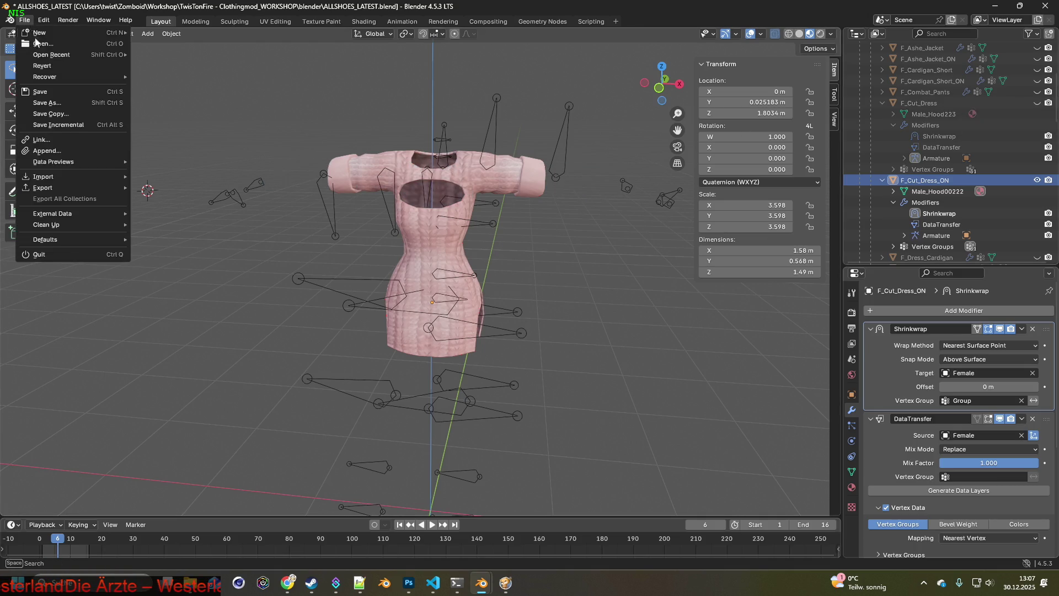
pyautogui.moveTo(60, 188)
pyautogui.click(204, 288)
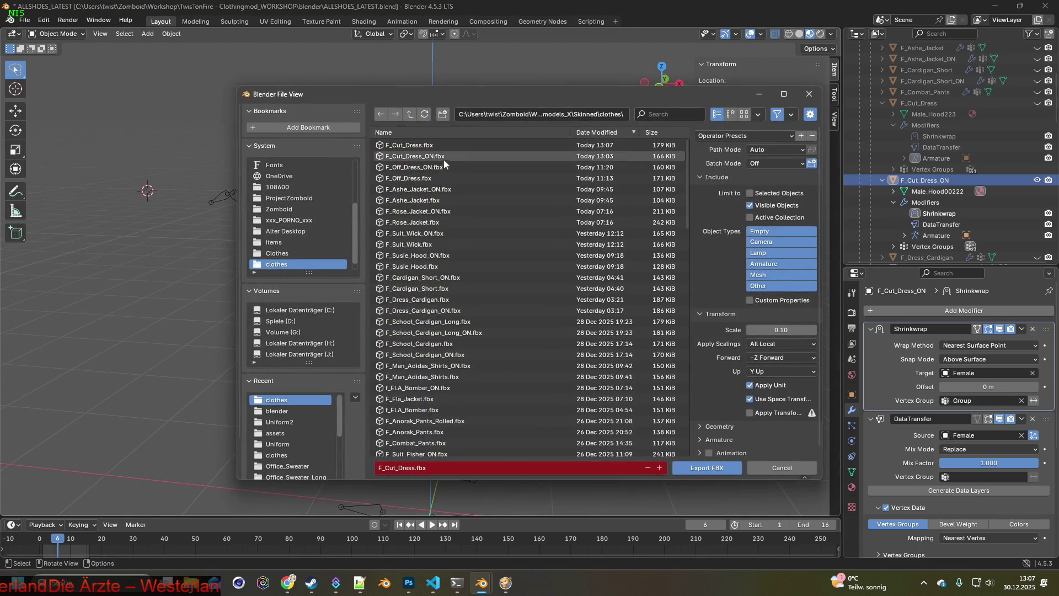
pyautogui.click(690, 465)
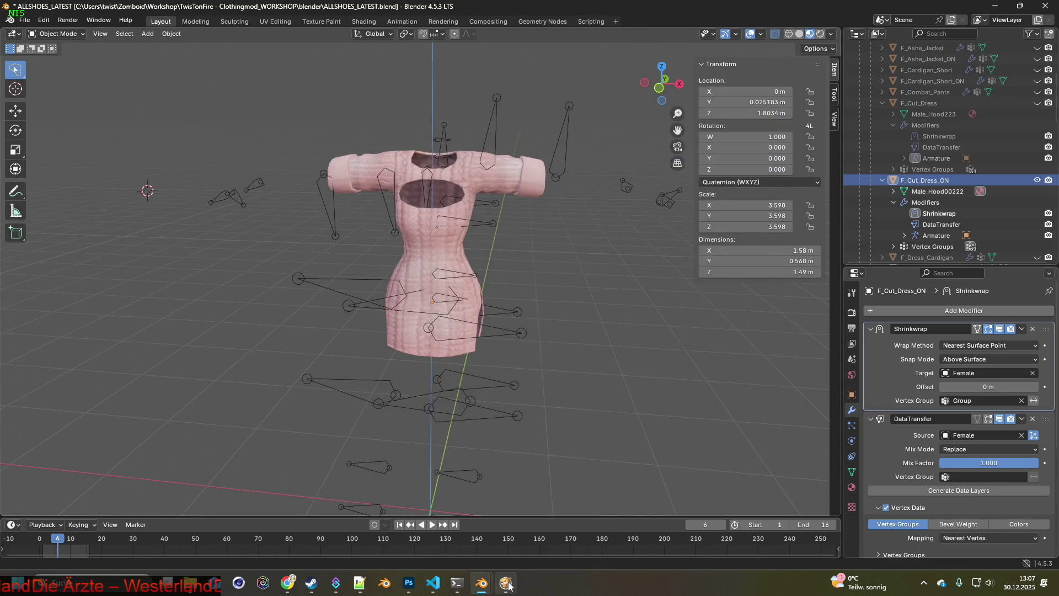
pyautogui.press('space')
pyautogui.scroll(2, 581, 264)
# Crouch and walk the character back and forth along the wall.
pyautogui.press('c')
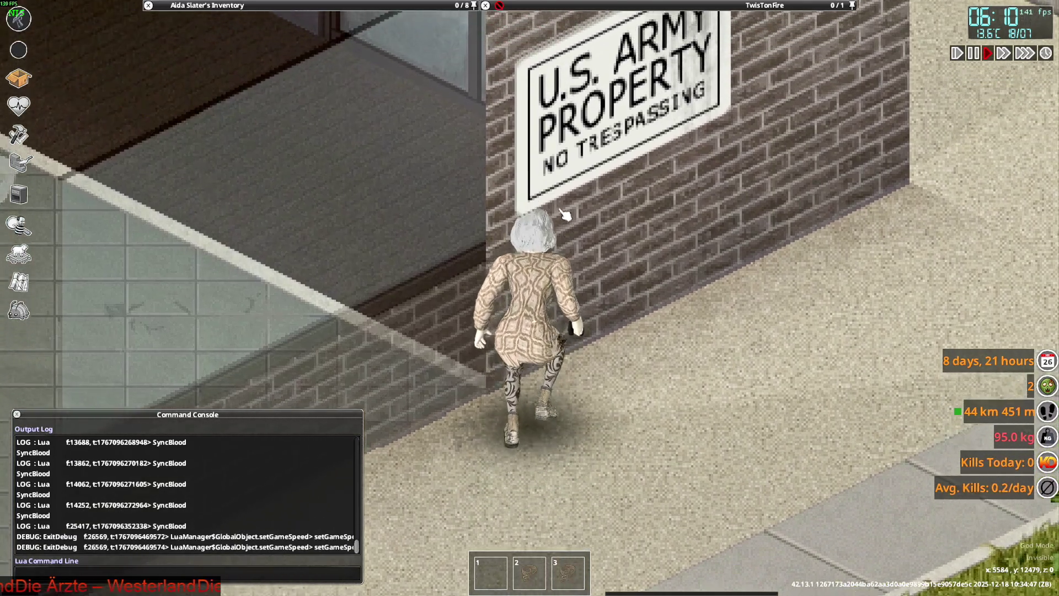
pyautogui.press('d')
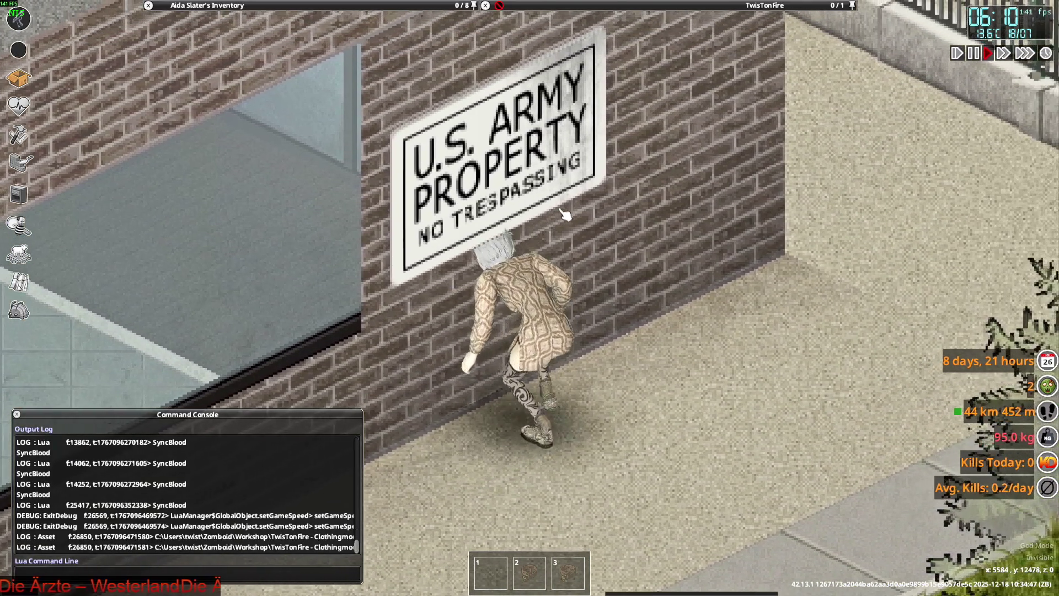
pyautogui.press('a')
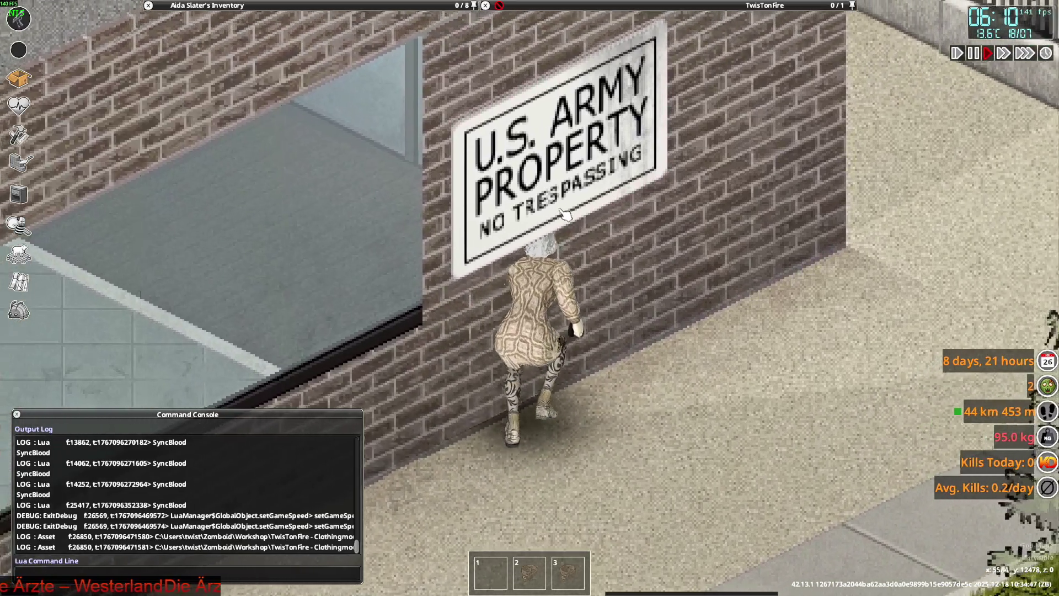
pyautogui.press('a')
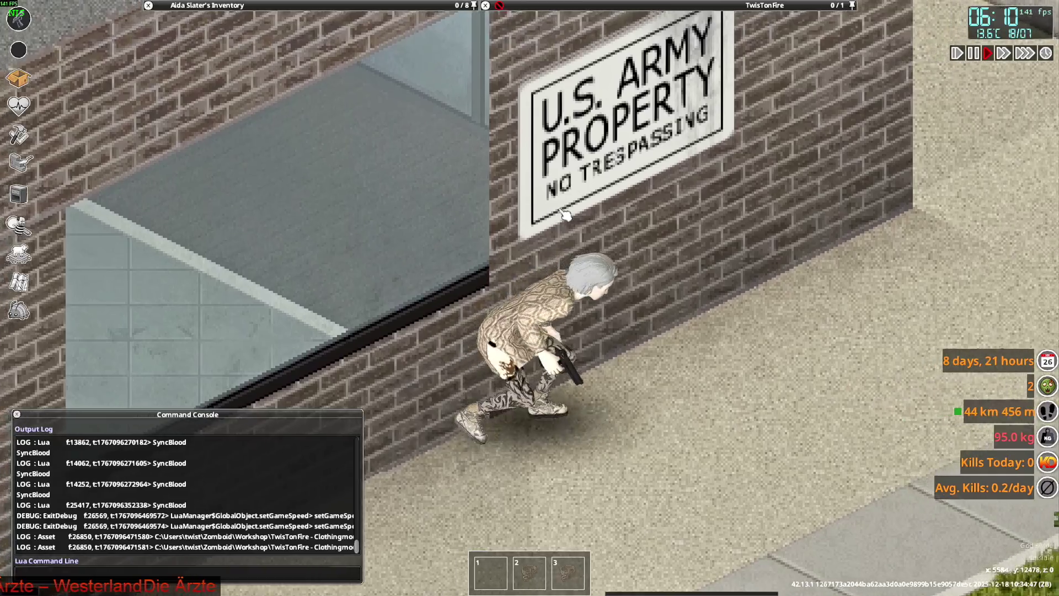
pyautogui.press('c')
pyautogui.press('s')
# Roll up the Sweater Dress sleeves from the inventory.
pyautogui.moveTo(219, 98)
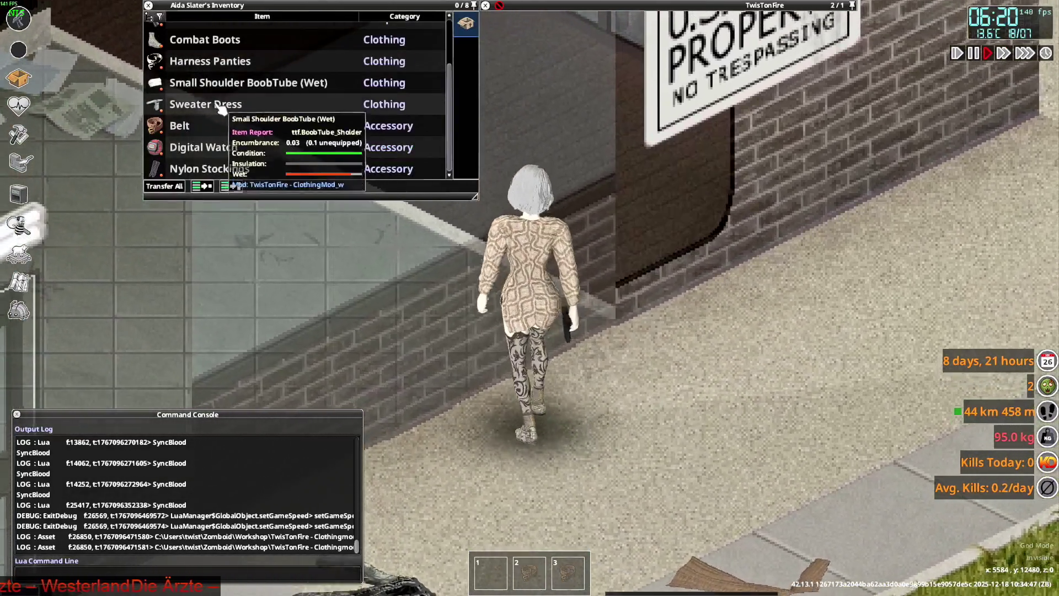
pyautogui.scroll(-2, 212, 108)
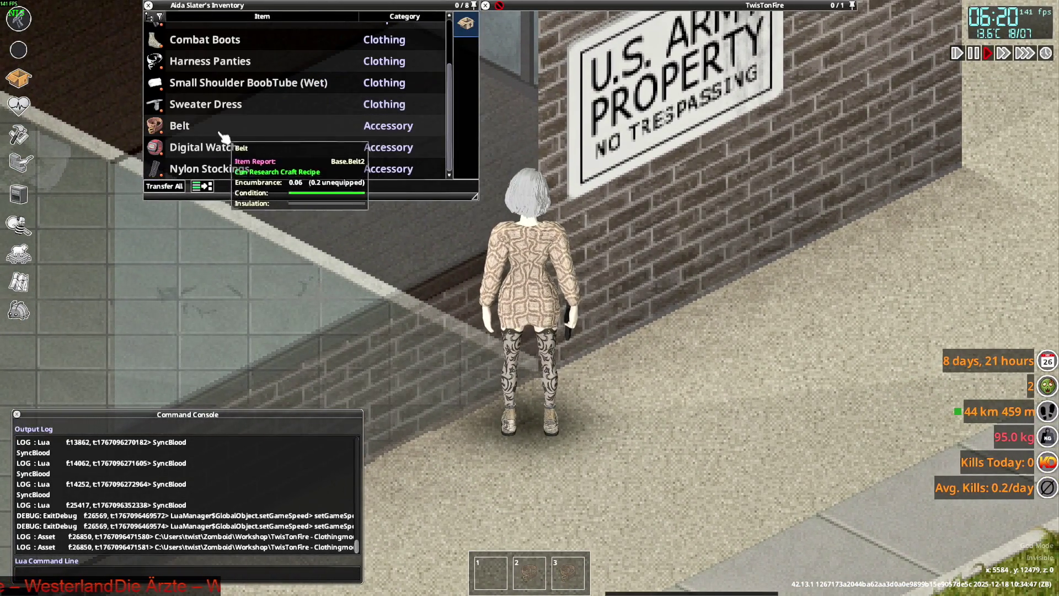
pyautogui.rightClick(208, 110)
pyautogui.click(238, 132)
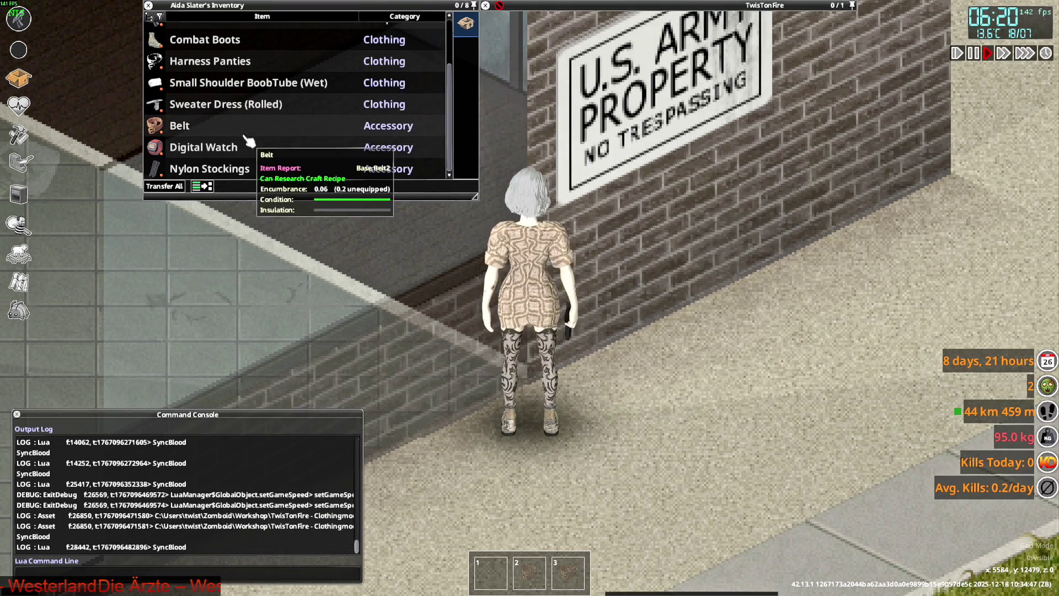
# Sneak toward the brick building, aim the pistol, and walk back down the sidewalk.
pyautogui.press('c')
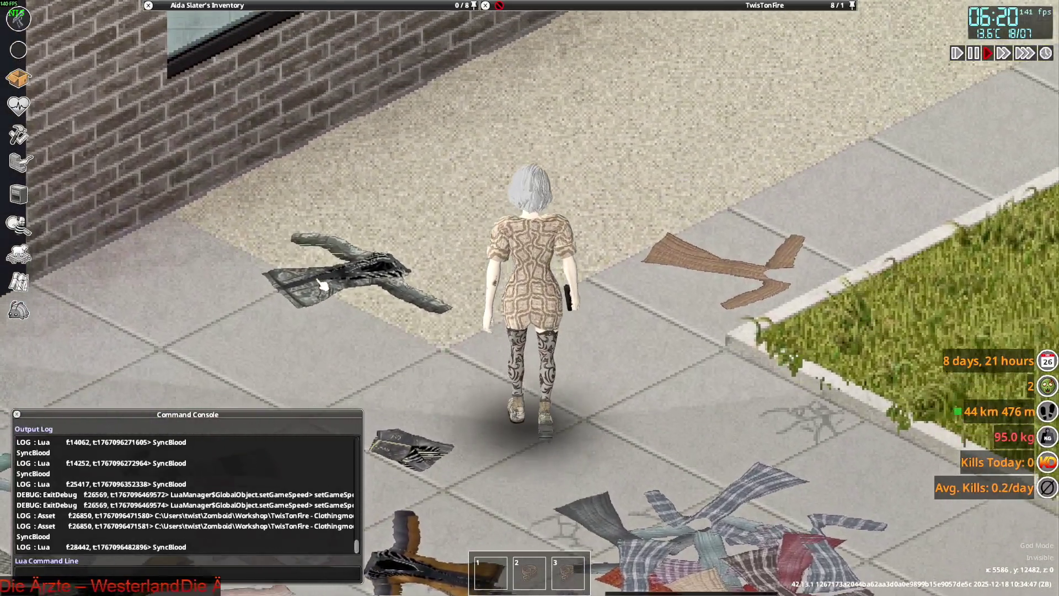
pyautogui.press('w')
pyautogui.moveTo(552, 182)
pyautogui.mouseDown(button='right')
pyautogui.moveTo(606, 162)
pyautogui.moveTo(601, 187)
pyautogui.moveTo(338, 281)
pyautogui.moveTo(435, 380)
pyautogui.mouseUp(button='right')
pyautogui.press('s')
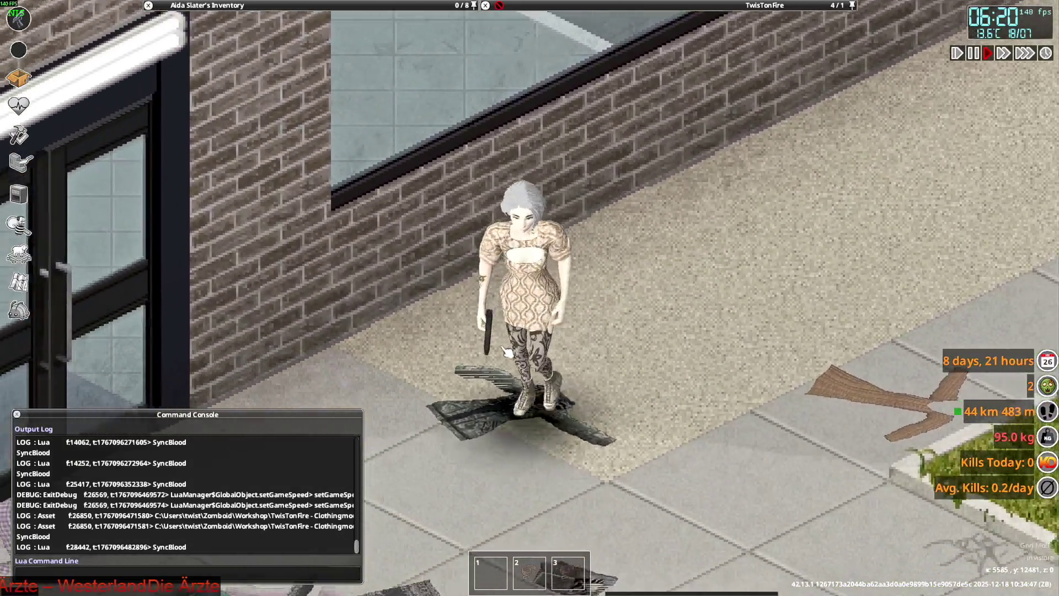
pyautogui.press('a')
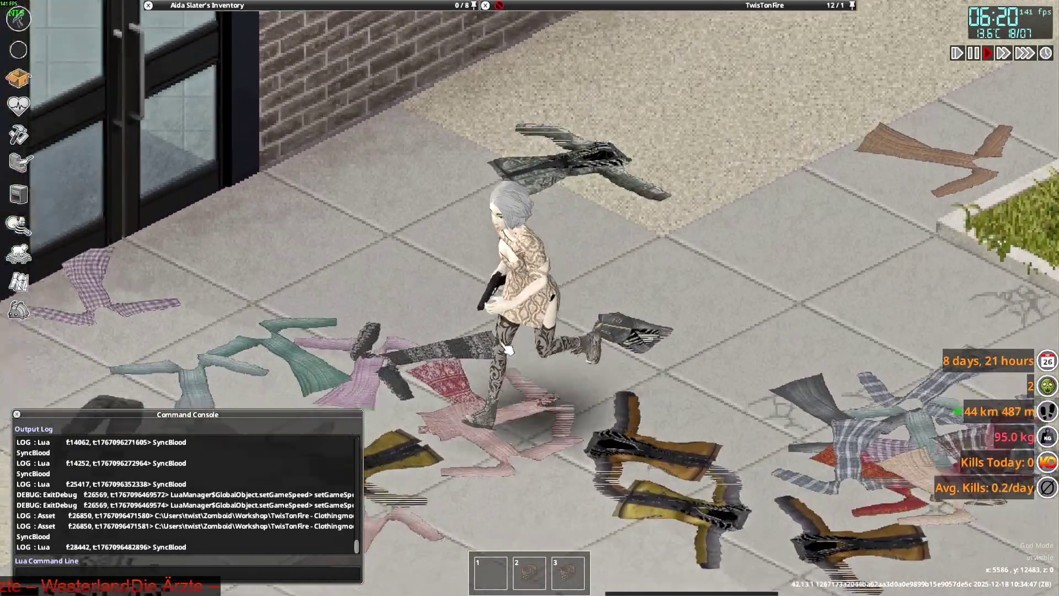
# Walk onto the carpet, turn to show the dress's back, then switch to Blender.
pyautogui.scroll(-3, 508, 348)
pyautogui.scroll(3, 508, 348)
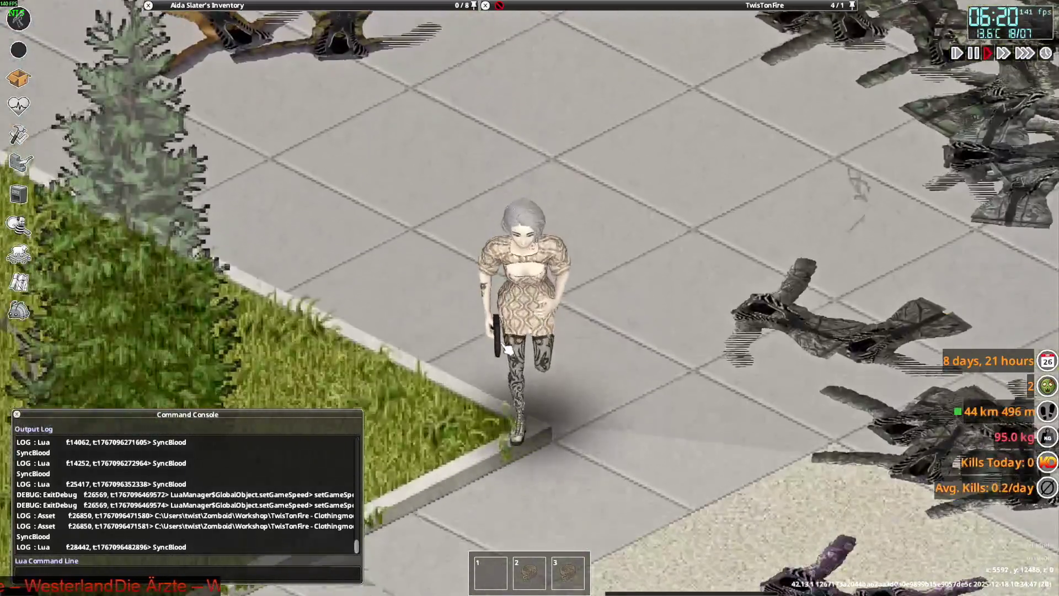
pyautogui.press('d')
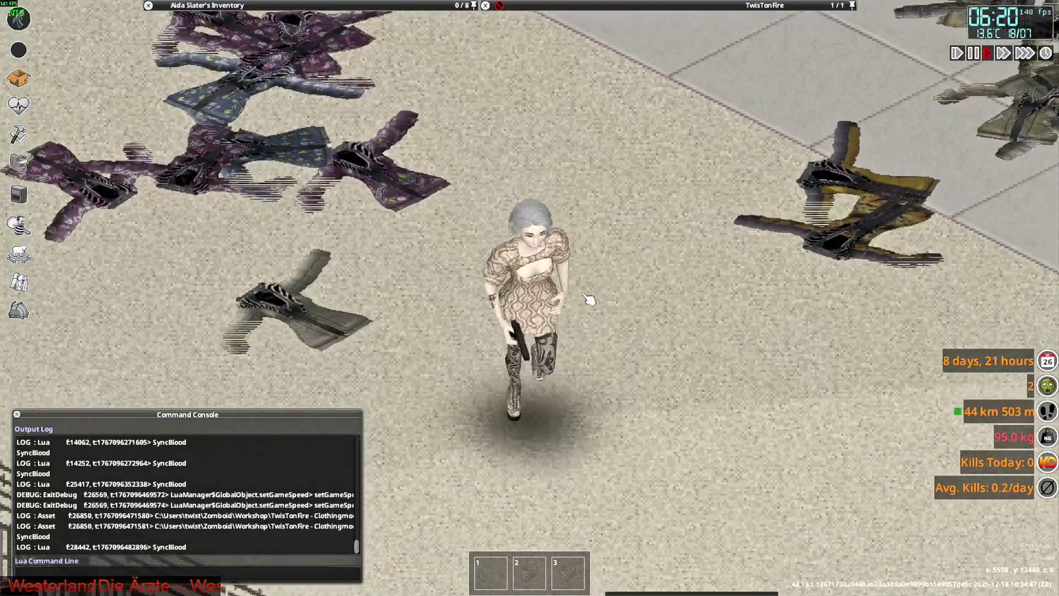
pyautogui.press('d')
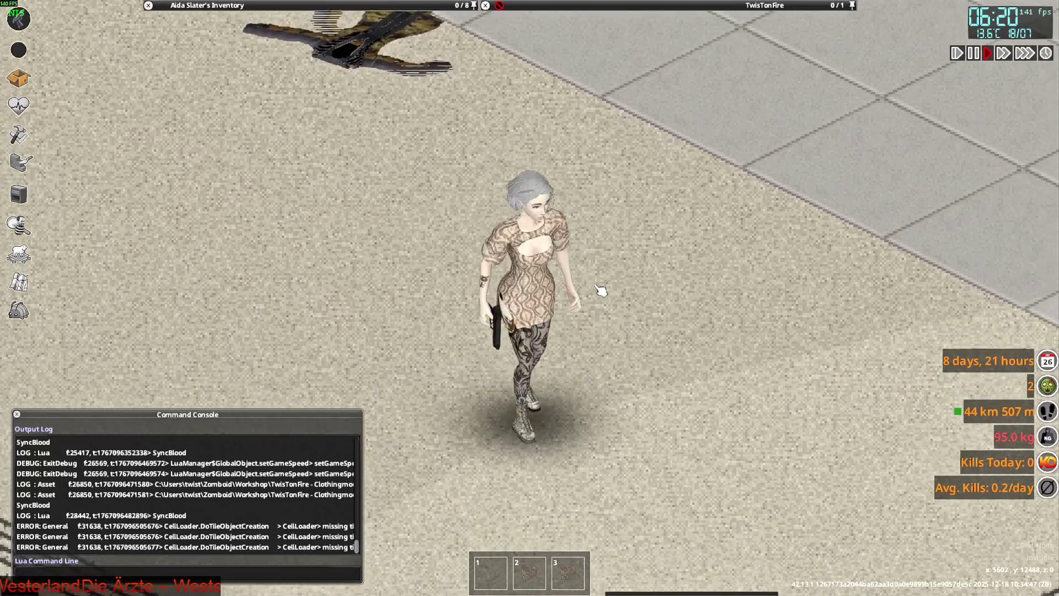
pyautogui.press('w')
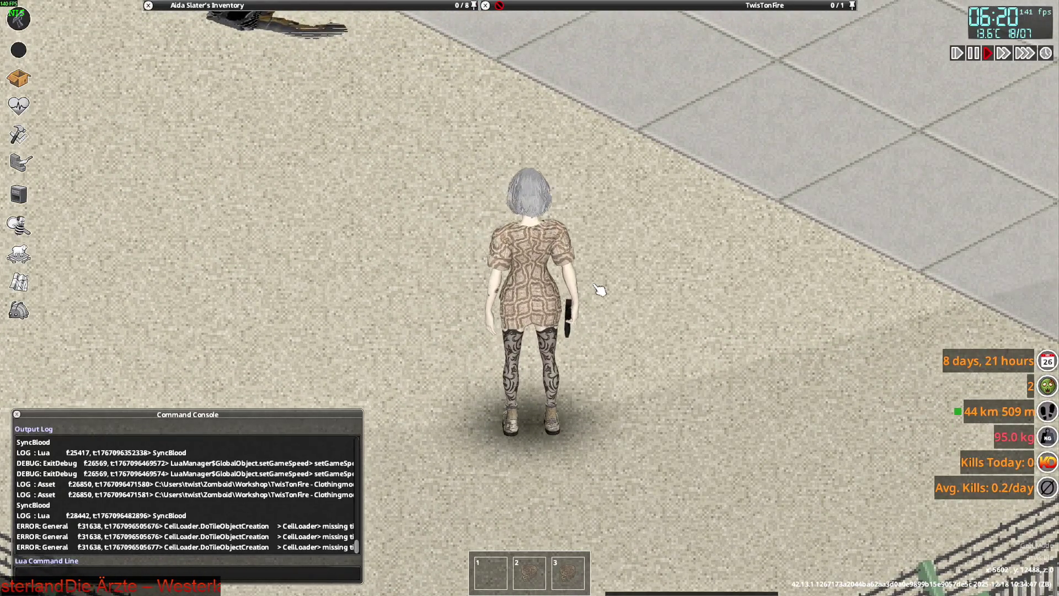
pyautogui.hotkey('alt', 'Tab')
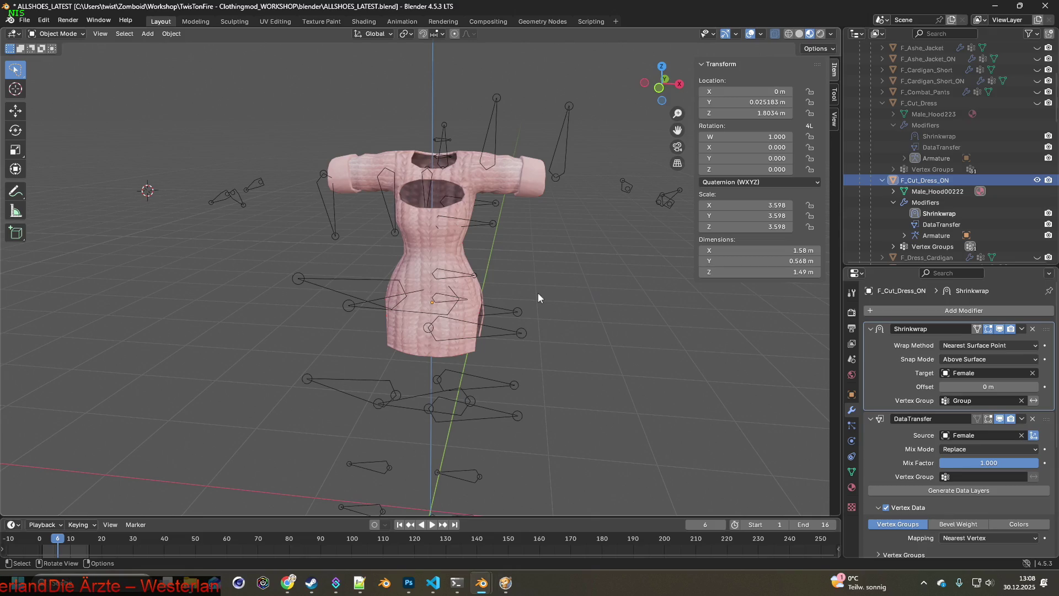
# Unhide F_Cut_Dress, select both cut dresses and enter Edit Mode.
pyautogui.click(451, 263)
pyautogui.click(56, 33)
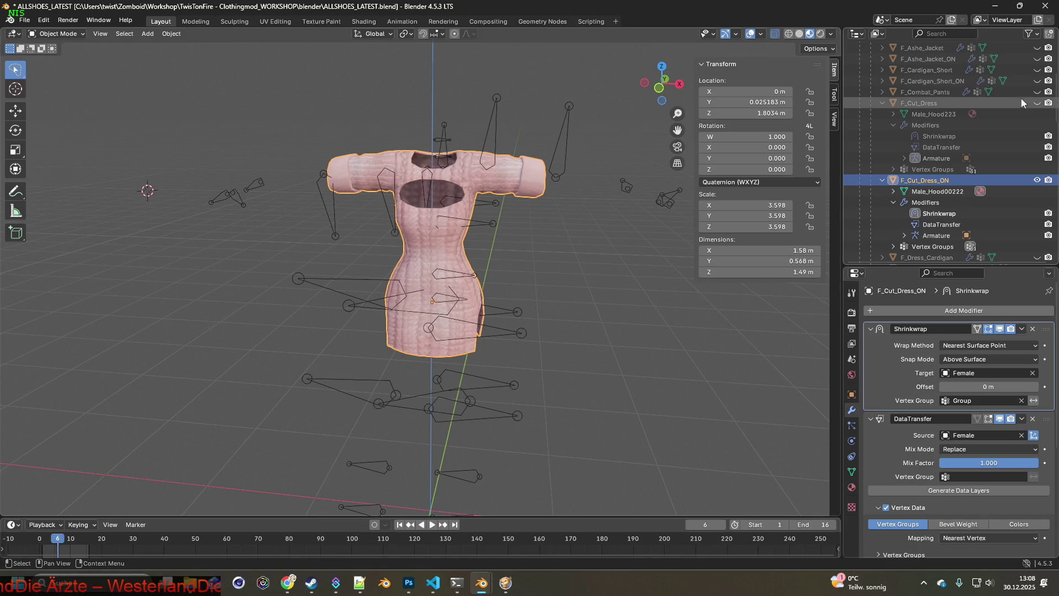
pyautogui.click(1037, 104)
pyautogui.click(927, 103)
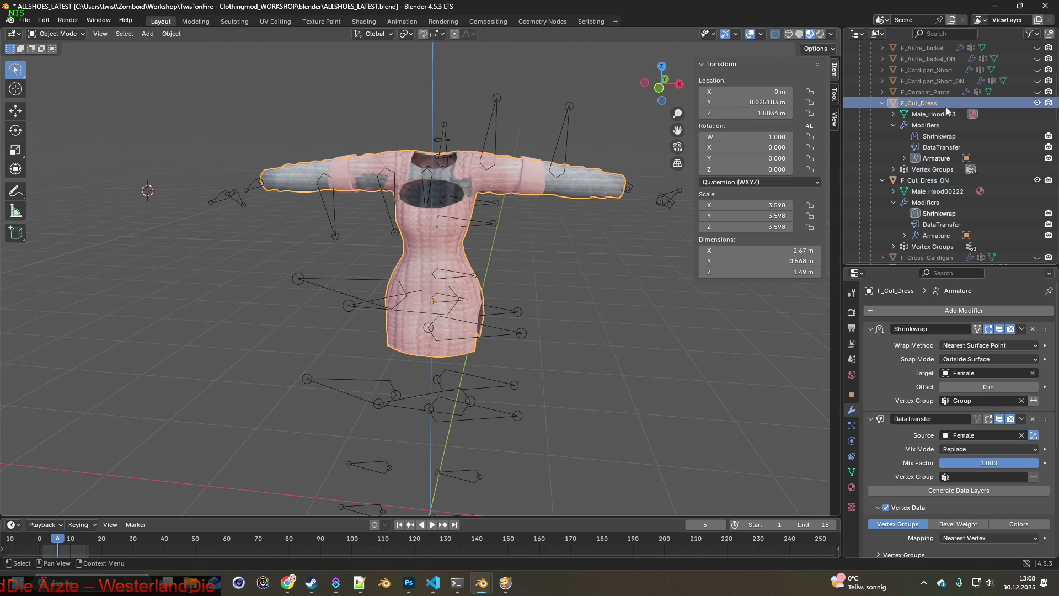
pyautogui.keyDown('shift'); pyautogui.click(934, 180); pyautogui.keyUp('shift')
pyautogui.moveTo(548, 177); pyautogui.dragTo(411, 156, button='middle')
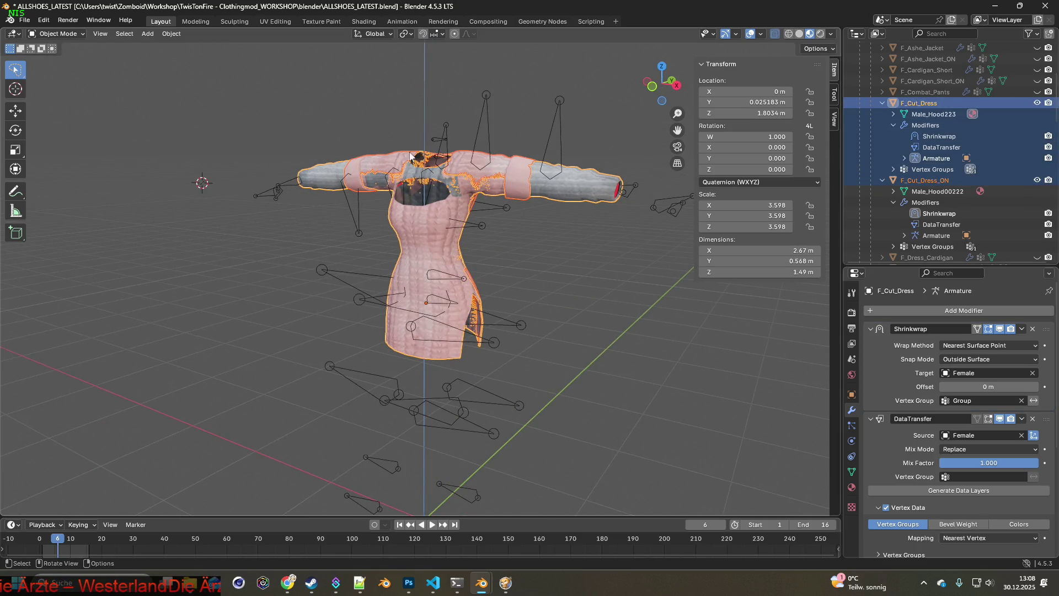
pyautogui.click(65, 35)
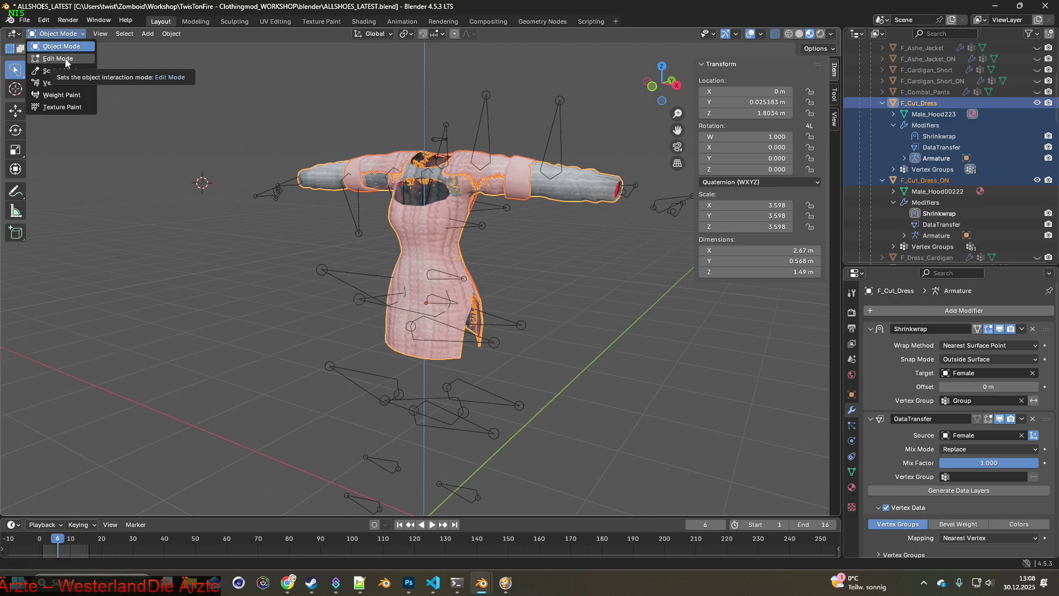
pyautogui.click(66, 59)
# Switch to the UV Editing workspace and lasso-select the lower neckline edge loop.
pyautogui.click(275, 21)
pyautogui.moveTo(414, 161); pyautogui.dragTo(574, 156, button='middle')
pyautogui.scroll(3, 562, 161)
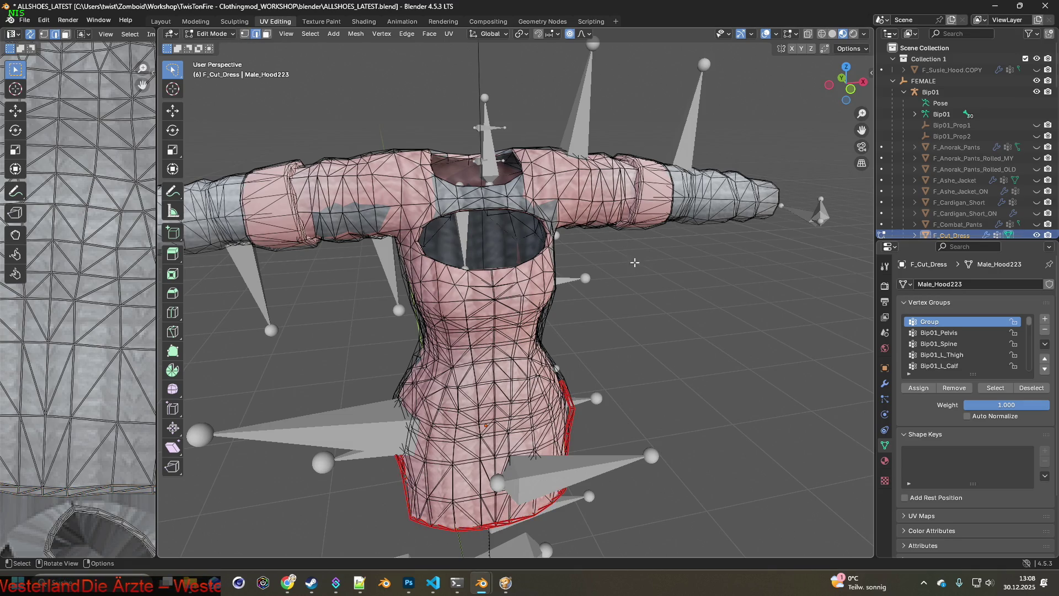
pyautogui.scroll(5, 535, 215)
pyautogui.moveTo(504, 193)
pyautogui.mouseDown(button='middle')
pyautogui.moveTo(559, 210)
pyautogui.moveTo(583, 191)
pyautogui.mouseUp(button='middle')
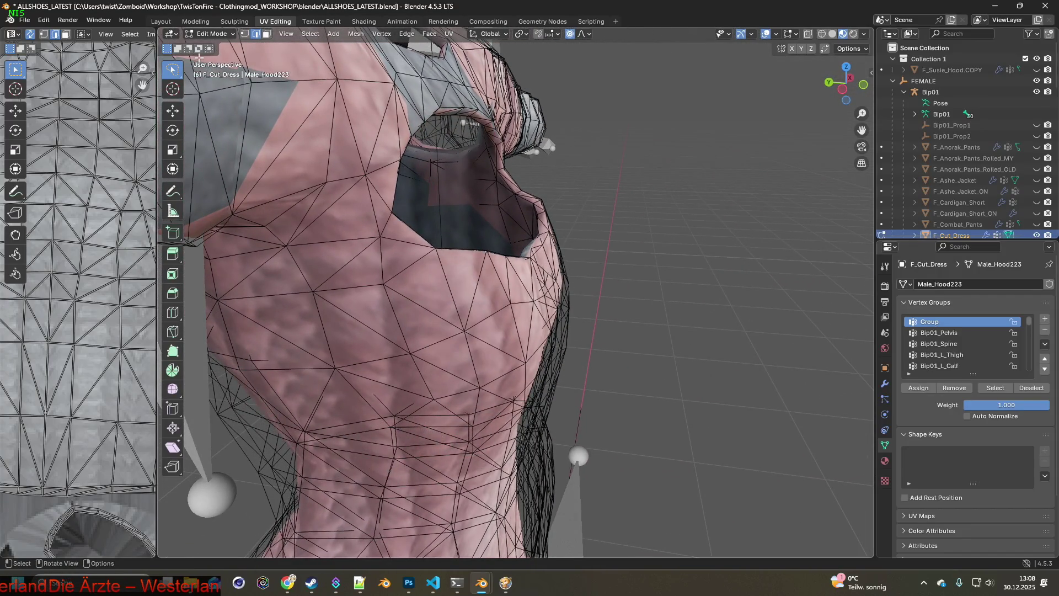
pyautogui.moveTo(515, 199)
pyautogui.mouseDown(button='middle')
pyautogui.moveTo(417, 200)
pyautogui.moveTo(353, 217)
pyautogui.mouseUp(button='middle')
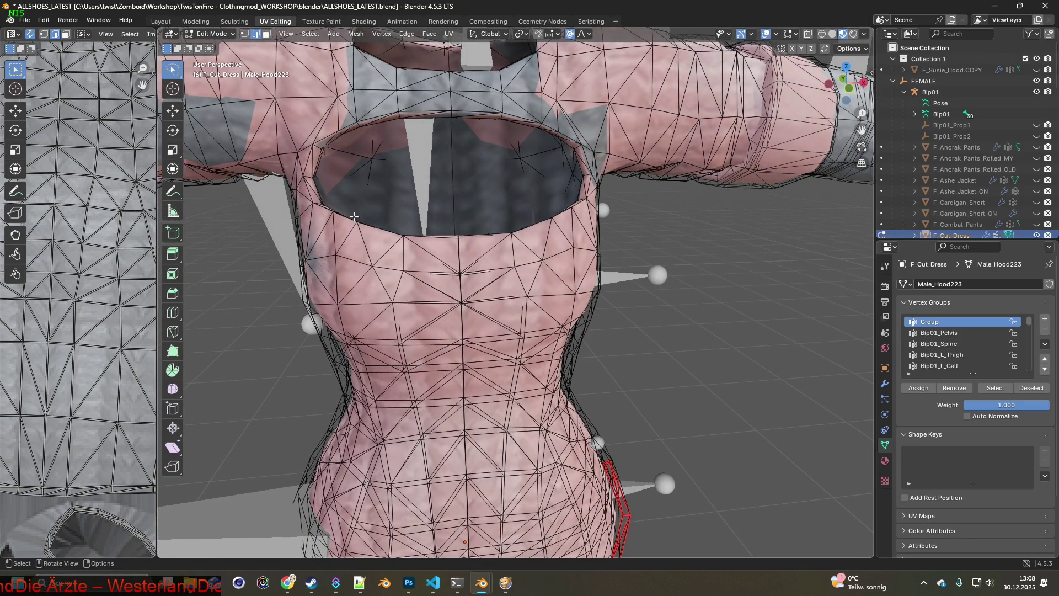
pyautogui.moveTo(335, 217)
pyautogui.mouseDown()
pyautogui.moveTo(480, 242)
pyautogui.moveTo(562, 226)
pyautogui.moveTo(589, 180)
pyautogui.moveTo(579, 130)
pyautogui.moveTo(502, 106)
pyautogui.moveTo(387, 104)
pyautogui.moveTo(307, 139)
pyautogui.mouseUp()
pyautogui.moveTo(318, 212); pyautogui.dragTo(332, 219)
# Add the upper neckline edge loop to the selection.
pyautogui.moveTo(441, 236)
pyautogui.mouseDown(button='middle')
pyautogui.moveTo(421, 141)
pyautogui.moveTo(384, 146)
pyautogui.moveTo(351, 114)
pyautogui.moveTo(388, 264)
pyautogui.mouseUp(button='middle')
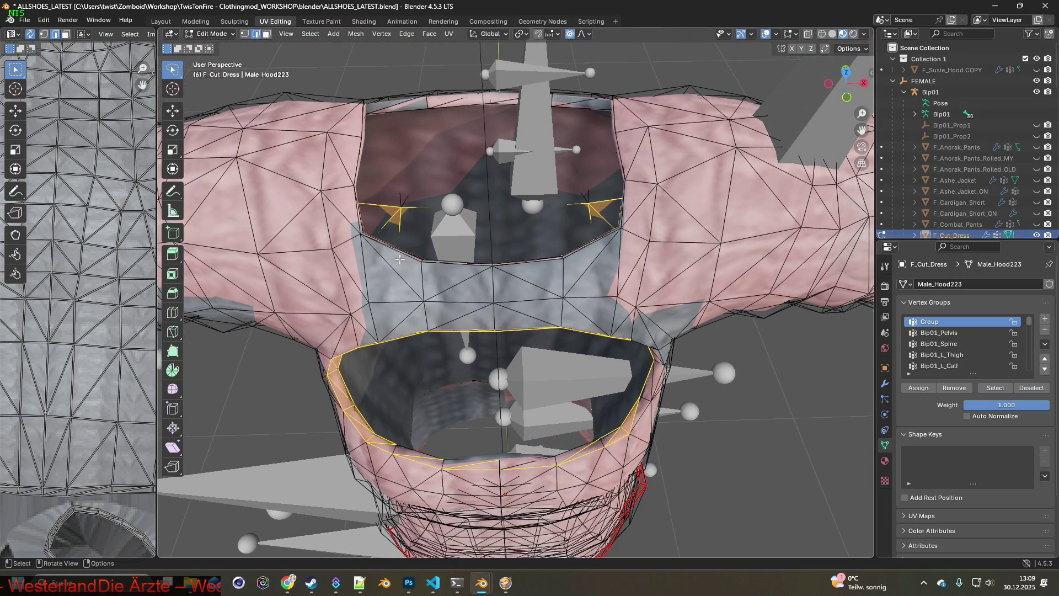
pyautogui.moveTo(346, 168)
pyautogui.mouseDown()
pyautogui.moveTo(365, 104)
pyautogui.moveTo(436, 82)
pyautogui.moveTo(598, 82)
pyautogui.moveTo(629, 144)
pyautogui.moveTo(622, 234)
pyautogui.moveTo(539, 275)
pyautogui.mouseUp()
pyautogui.moveTo(386, 251); pyautogui.dragTo(385, 251)
pyautogui.moveTo(385, 251); pyautogui.dragTo(361, 215, button='middle')
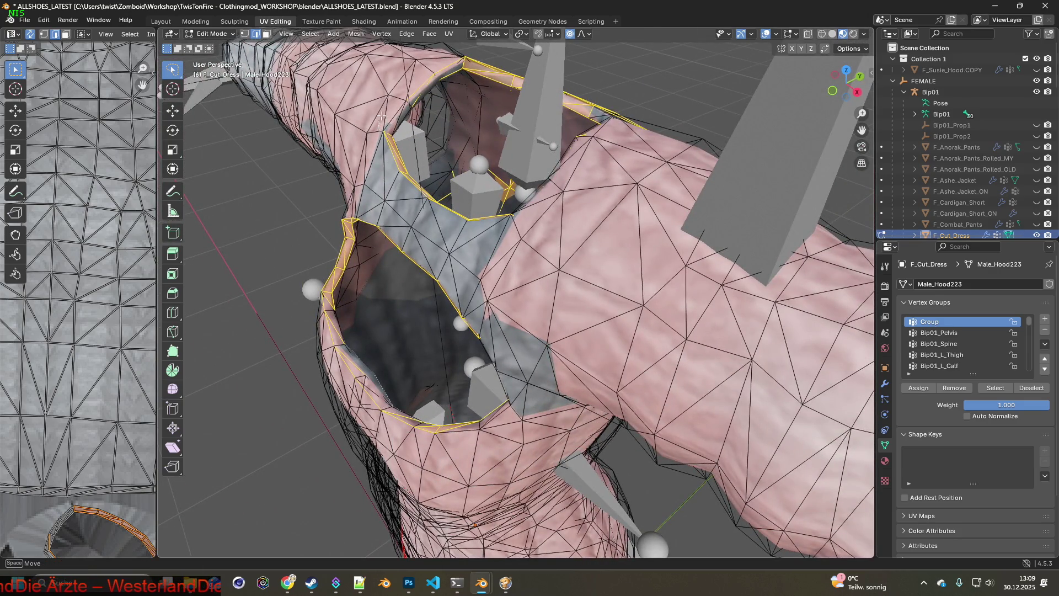
pyautogui.moveTo(425, 145); pyautogui.dragTo(513, 154, button='middle')
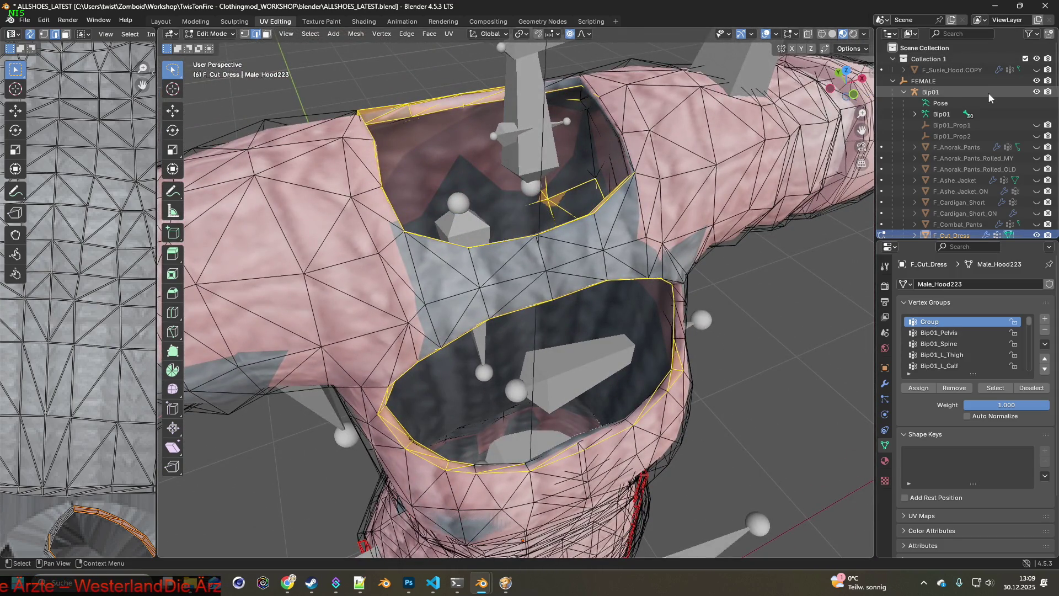
# Hide the Bip01 armature and lasso-select the edges around the chest opening.
pyautogui.click(1035, 95)
pyautogui.keyDown('shift'); pyautogui.moveTo(582, 123); pyautogui.dragTo(543, 146, button='middle'); pyautogui.keyUp('shift')
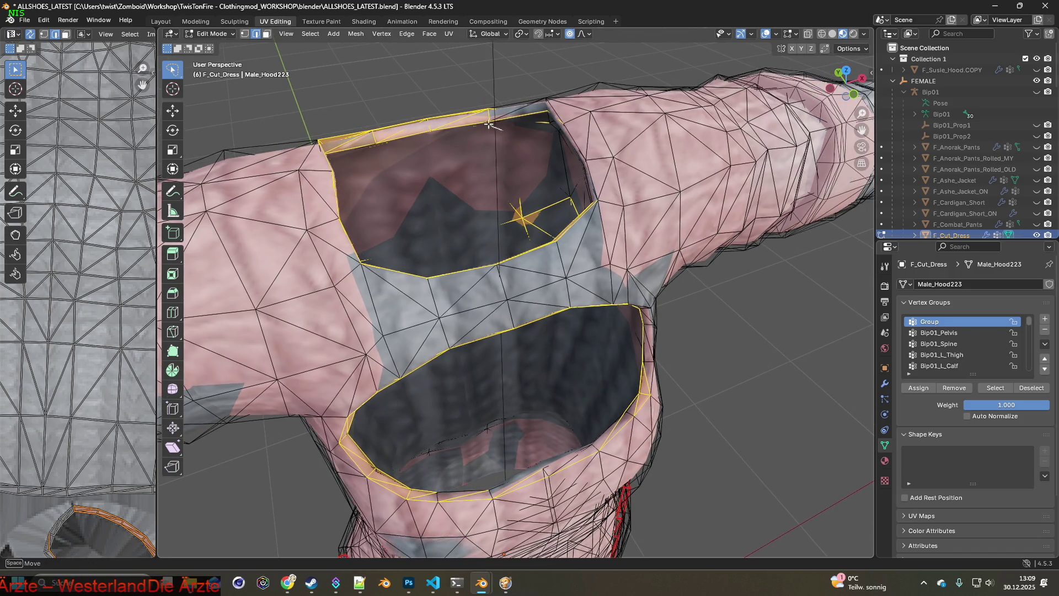
pyautogui.moveTo(530, 102); pyautogui.dragTo(540, 94, button='middle')
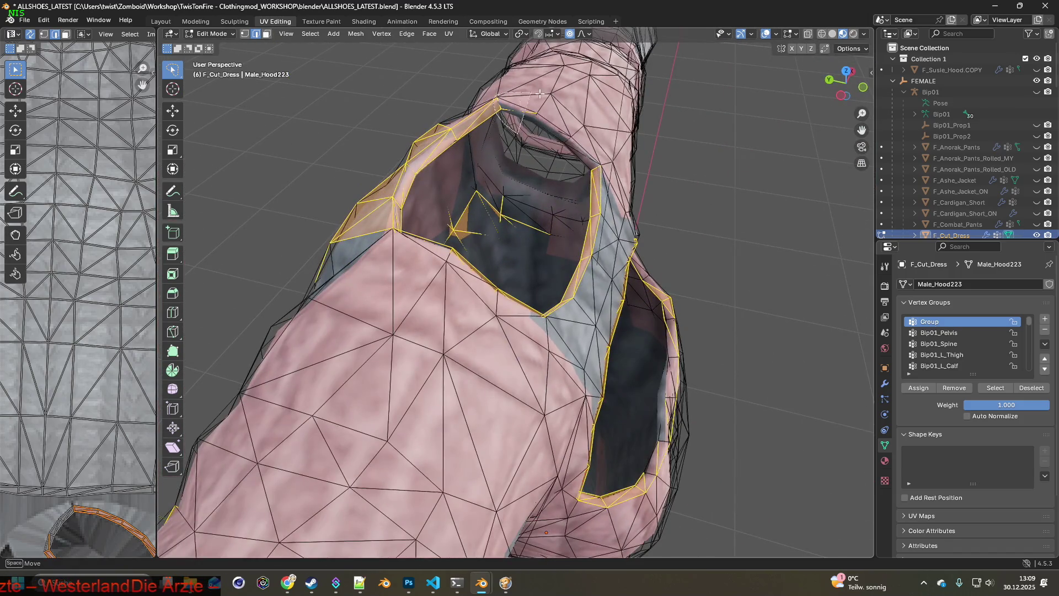
pyautogui.moveTo(610, 176)
pyautogui.mouseDown(button='middle')
pyautogui.moveTo(579, 142)
pyautogui.moveTo(488, 116)
pyautogui.moveTo(499, 127)
pyautogui.moveTo(442, 160)
pyautogui.moveTo(560, 213)
pyautogui.moveTo(522, 230)
pyautogui.mouseUp(button='middle')
pyautogui.moveTo(484, 266)
pyautogui.mouseDown()
pyautogui.moveTo(554, 309)
pyautogui.moveTo(516, 377)
pyautogui.moveTo(408, 404)
pyautogui.moveTo(339, 387)
pyautogui.moveTo(297, 325)
pyautogui.mouseUp()
pyautogui.moveTo(297, 324)
pyautogui.mouseDown(button='middle')
pyautogui.moveTo(374, 318)
pyautogui.moveTo(428, 289)
pyautogui.moveTo(465, 291)
pyautogui.moveTo(463, 279)
pyautogui.moveTo(364, 303)
pyautogui.mouseUp(button='middle')
# Add edges near the upper arm to the selection and turn on X-ray.
pyautogui.moveTo(358, 305); pyautogui.dragTo(472, 389)
pyautogui.moveTo(472, 390)
pyautogui.mouseDown(button='middle')
pyautogui.moveTo(397, 315)
pyautogui.moveTo(291, 255)
pyautogui.mouseUp(button='middle')
pyautogui.moveTo(291, 256)
pyautogui.mouseDown()
pyautogui.moveTo(339, 292)
pyautogui.moveTo(331, 298)
pyautogui.mouseUp()
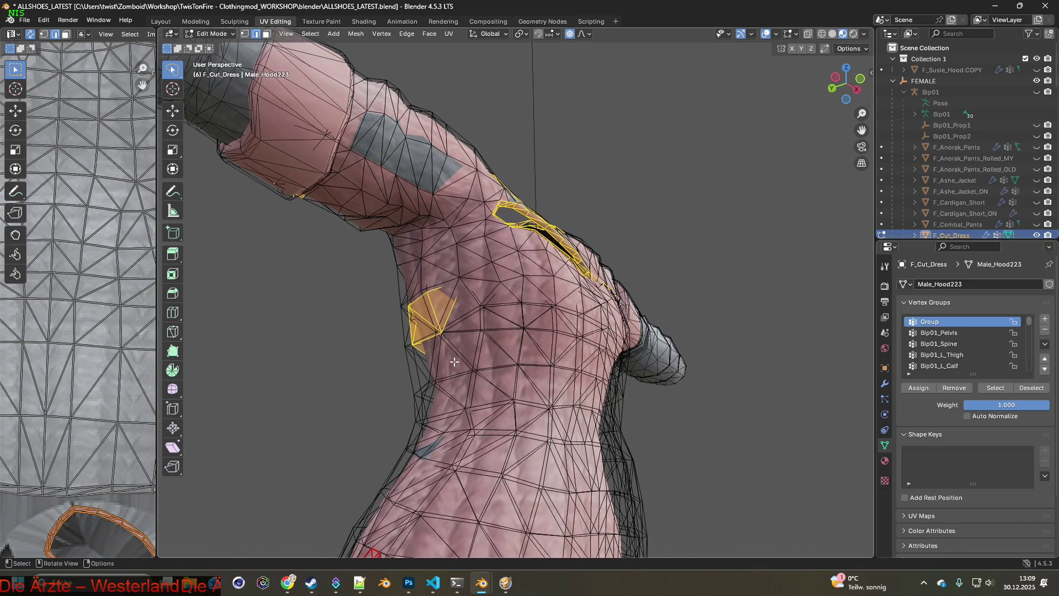
pyautogui.click(808, 33)
# In wireframe, deselect stray faces on the lower-left chest, left arm, armpit and below the chest ring.
pyautogui.click(822, 34)
pyautogui.moveTo(577, 203); pyautogui.dragTo(480, 305, button='middle')
pyautogui.keyDown('ctrl'); pyautogui.moveTo(517, 354); pyautogui.dragTo(298, 331); pyautogui.keyUp('ctrl')
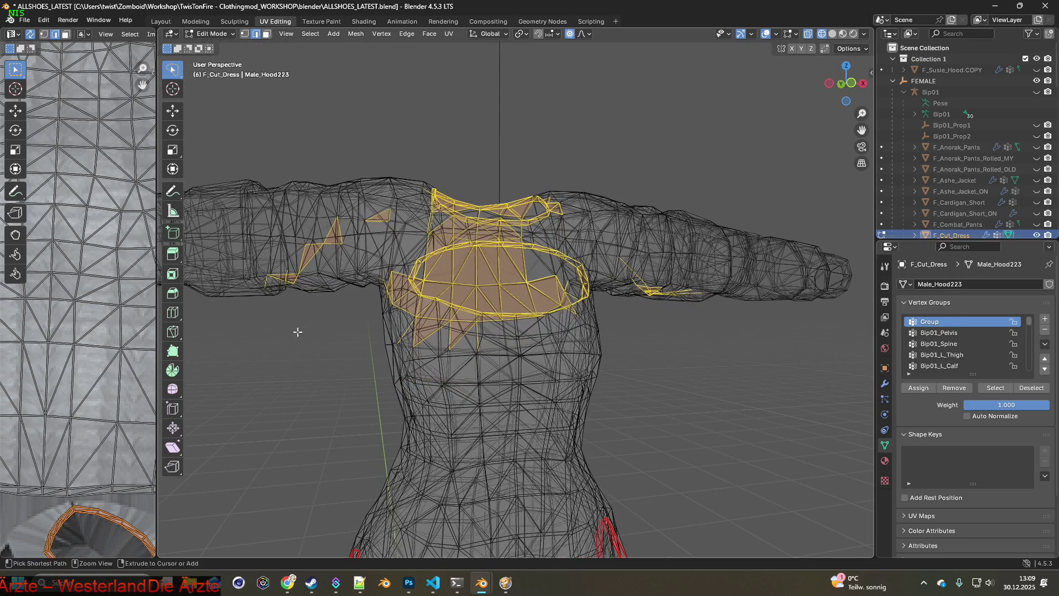
pyautogui.keyDown('ctrl'); pyautogui.moveTo(358, 202); pyautogui.dragTo(287, 293); pyautogui.keyUp('ctrl')
pyautogui.keyDown('ctrl'); pyautogui.moveTo(410, 325); pyautogui.dragTo(393, 306); pyautogui.keyUp('ctrl')
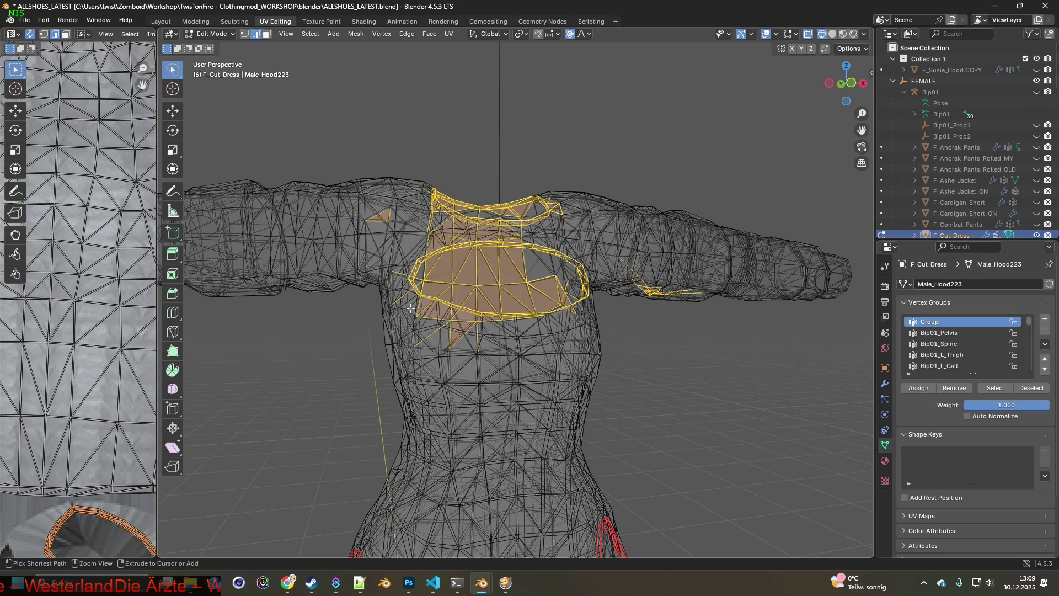
pyautogui.moveTo(488, 341)
pyautogui.keyDown('ctrl'); pyautogui.mouseDown()
pyautogui.moveTo(398, 323)
pyautogui.moveTo(510, 365)
pyautogui.moveTo(492, 328)
pyautogui.moveTo(383, 310)
pyautogui.moveTo(397, 320)
pyautogui.mouseUp(); pyautogui.keyUp('ctrl')
pyautogui.moveTo(398, 320); pyautogui.dragTo(447, 329, button='middle')
# Deselect stray upper-chest and lower faces, keeping only the top band selected.
pyautogui.moveTo(410, 269)
pyautogui.mouseDown(button='middle')
pyautogui.moveTo(474, 238)
pyautogui.moveTo(481, 245)
pyautogui.mouseUp(button='middle')
pyautogui.moveTo(437, 229)
pyautogui.keyDown('ctrl'); pyautogui.mouseDown()
pyautogui.moveTo(530, 231)
pyautogui.moveTo(499, 254)
pyautogui.mouseUp(); pyautogui.keyUp('ctrl')
pyautogui.moveTo(500, 254)
pyautogui.mouseDown(button='middle')
pyautogui.moveTo(475, 268)
pyautogui.moveTo(484, 280)
pyautogui.mouseUp(button='middle')
pyautogui.moveTo(542, 285)
pyautogui.mouseDown()
pyautogui.moveTo(646, 292)
pyautogui.moveTo(706, 353)
pyautogui.moveTo(604, 381)
pyautogui.moveTo(439, 355)
pyautogui.moveTo(413, 305)
pyautogui.moveTo(444, 295)
pyautogui.mouseUp()
pyautogui.moveTo(444, 295); pyautogui.dragTo(474, 243, button='middle')
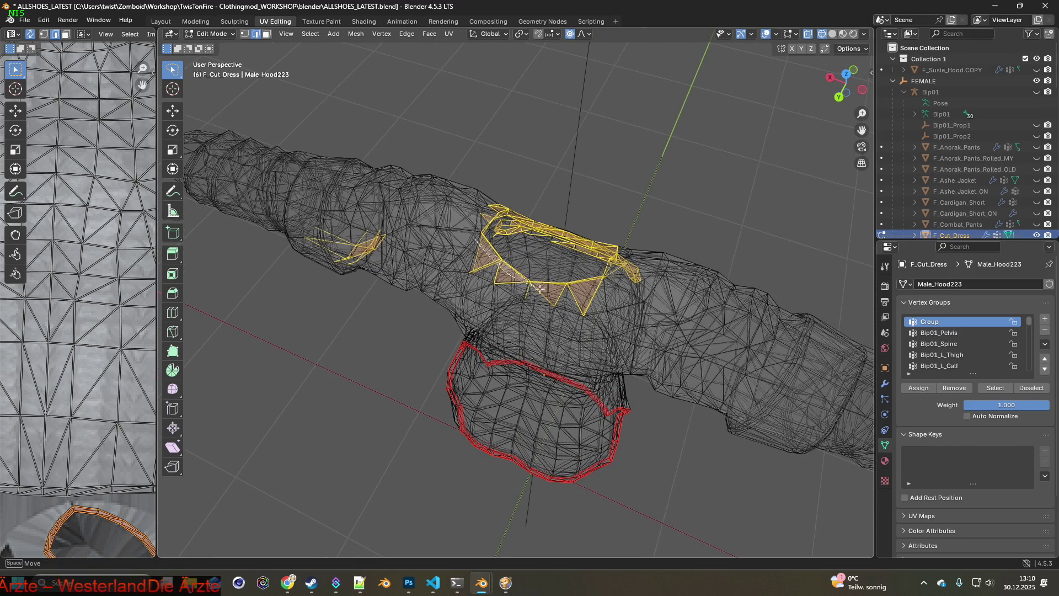
pyautogui.keyDown('ctrl'); pyautogui.moveTo(615, 297); pyautogui.dragTo(461, 302); pyautogui.keyUp('ctrl')
# Deselect the small stray faces beside the neck ring, then cancel the knife cut.
pyautogui.moveTo(460, 302); pyautogui.dragTo(325, 220, button='middle')
pyautogui.moveTo(301, 281)
pyautogui.mouseDown(button='middle')
pyautogui.moveTo(527, 309)
pyautogui.moveTo(529, 286)
pyautogui.mouseUp(button='middle')
pyautogui.moveTo(553, 253)
pyautogui.keyDown('ctrl'); pyautogui.mouseDown()
pyautogui.moveTo(613, 236)
pyautogui.moveTo(603, 301)
pyautogui.mouseUp(); pyautogui.keyUp('ctrl')
pyautogui.moveTo(551, 240)
pyautogui.keyDown('ctrl'); pyautogui.mouseDown()
pyautogui.moveTo(645, 256)
pyautogui.moveTo(543, 279)
pyautogui.mouseUp(); pyautogui.keyUp('ctrl')
pyautogui.moveTo(358, 251)
pyautogui.mouseDown(button='middle')
pyautogui.moveTo(534, 277)
pyautogui.moveTo(586, 264)
pyautogui.moveTo(594, 248)
pyautogui.moveTo(525, 288)
pyautogui.moveTo(507, 281)
pyautogui.mouseUp(button='middle')
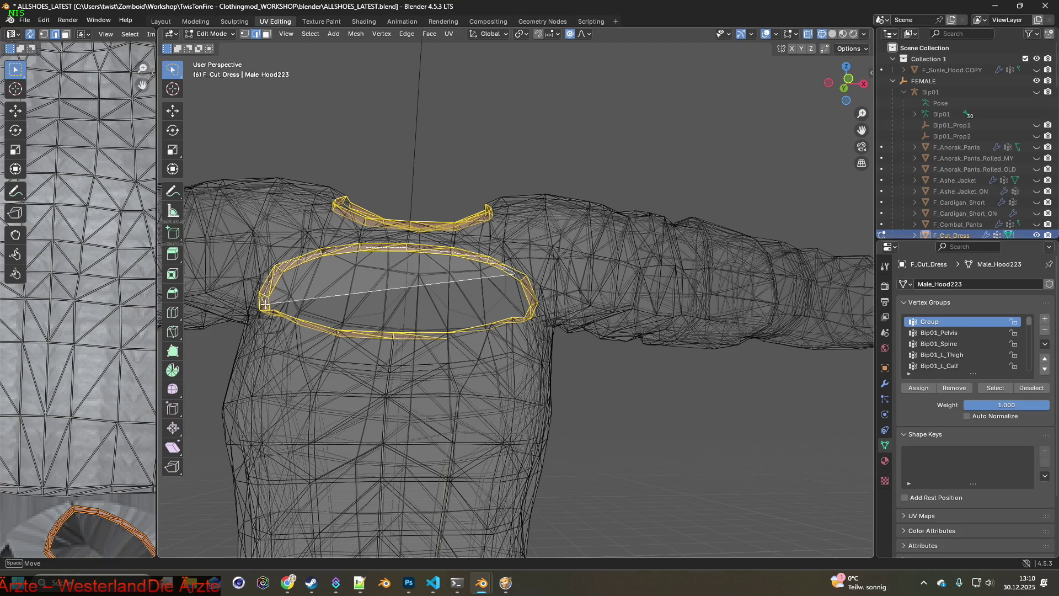
pyautogui.press('Escape')
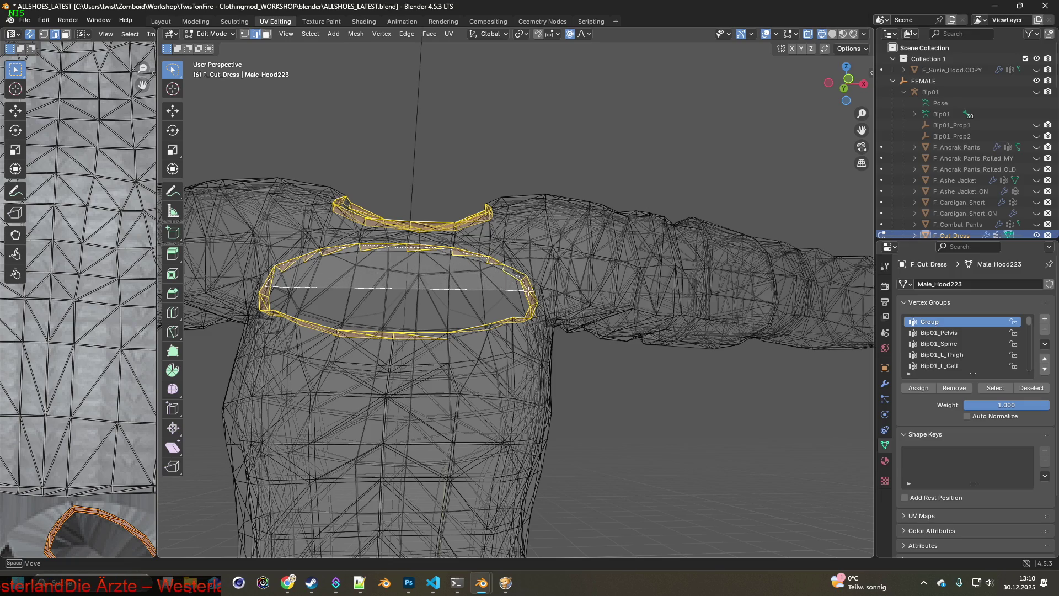
# Knife-cut new edges into the border strip around the chest opening.
pyautogui.press('Escape')
pyautogui.moveTo(468, 299)
pyautogui.mouseDown(button='middle')
pyautogui.moveTo(436, 310)
pyautogui.moveTo(422, 330)
pyautogui.mouseUp(button='middle')
pyautogui.scroll(2, 422, 312)
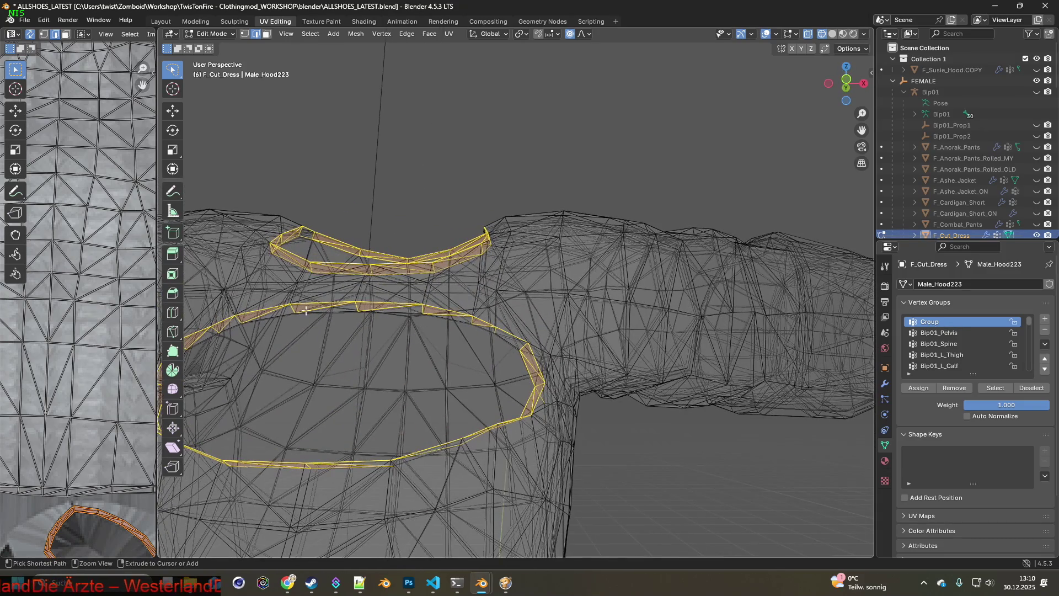
pyautogui.press('Escape')
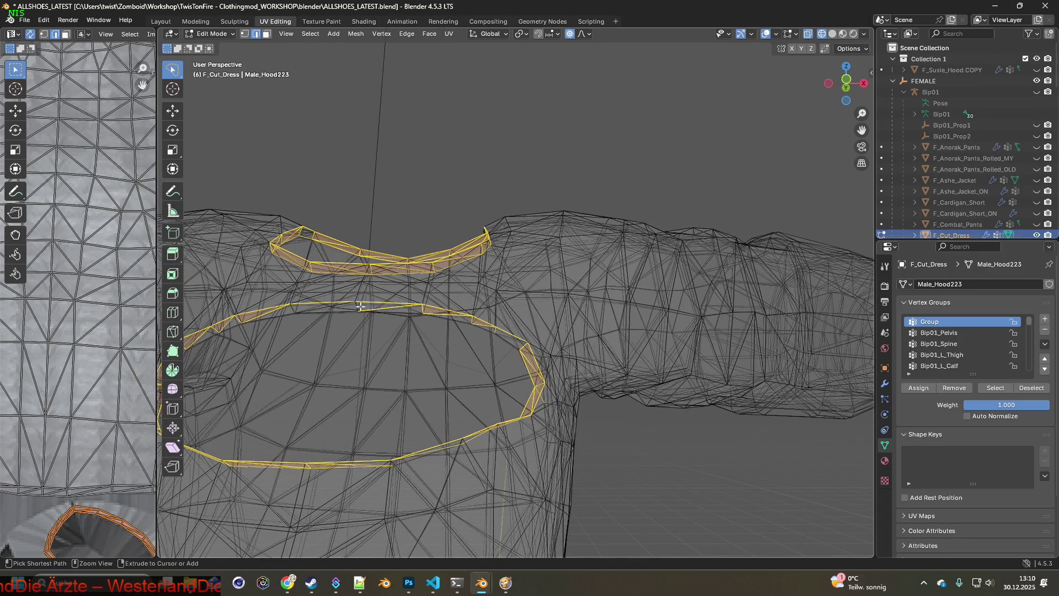
pyautogui.press('Escape')
pyautogui.moveTo(480, 361); pyautogui.dragTo(553, 356, button='middle')
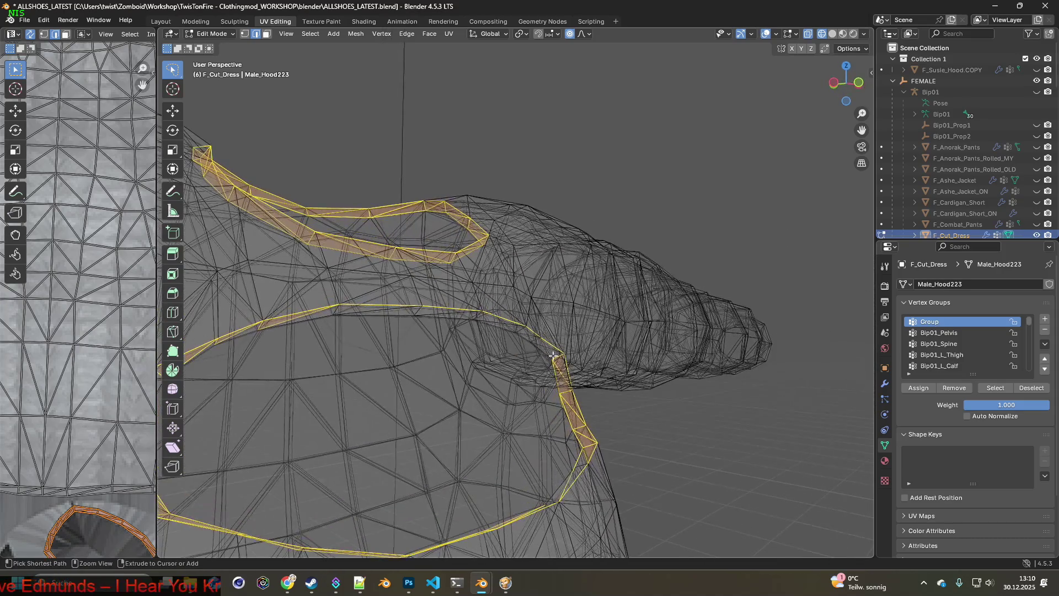
pyautogui.click(575, 427)
pyautogui.press('Return')
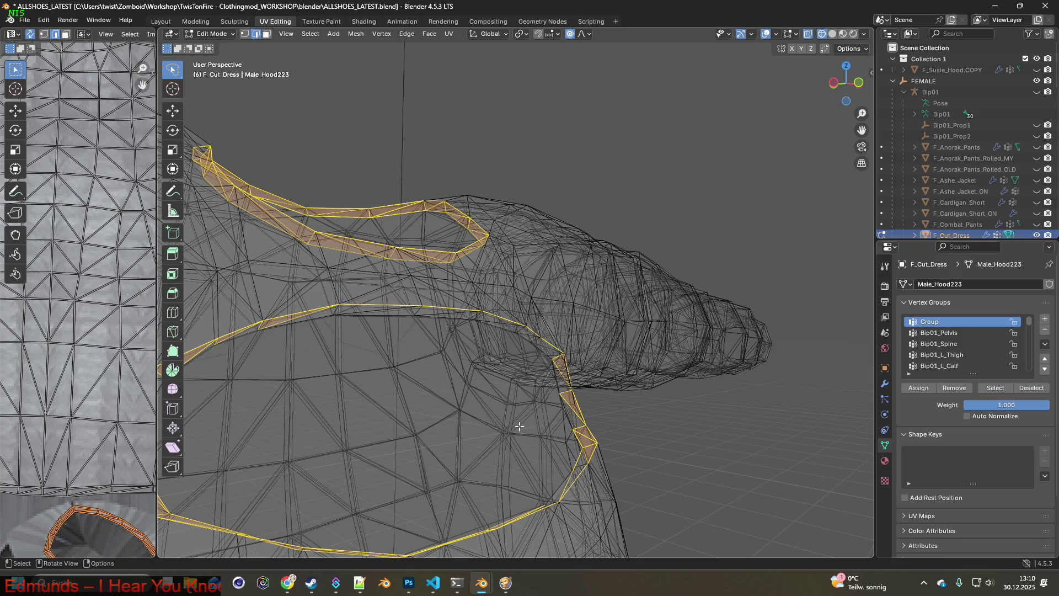
pyautogui.click(557, 362)
pyautogui.press('Return')
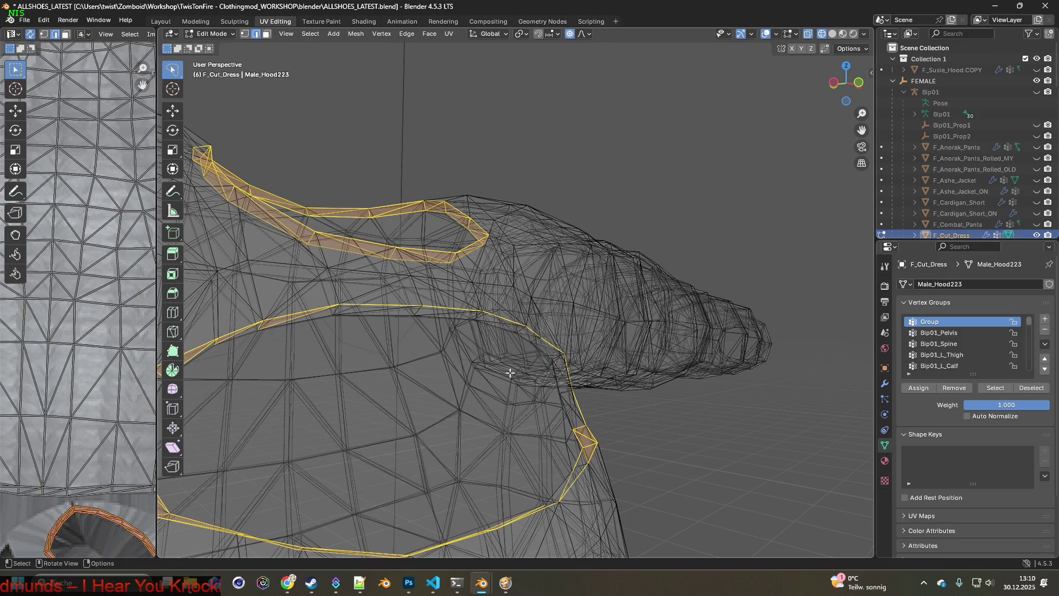
# Knife-cut another edge along the strip near the armhole.
pyautogui.moveTo(599, 398)
pyautogui.mouseDown(button='middle')
pyautogui.moveTo(465, 284)
pyautogui.moveTo(530, 360)
pyautogui.moveTo(443, 300)
pyautogui.mouseUp(button='middle')
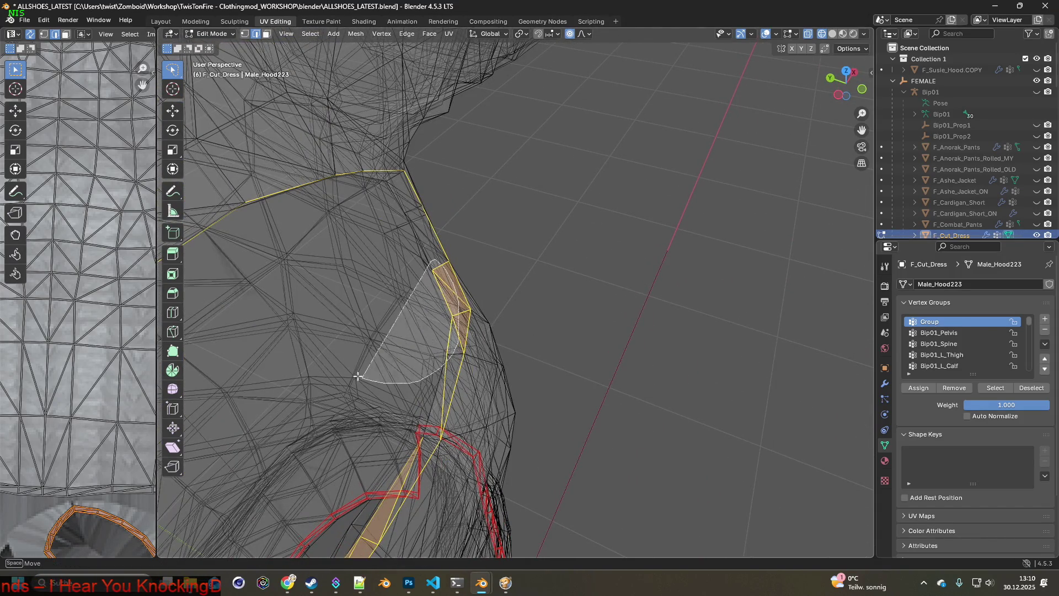
pyautogui.press('Return')
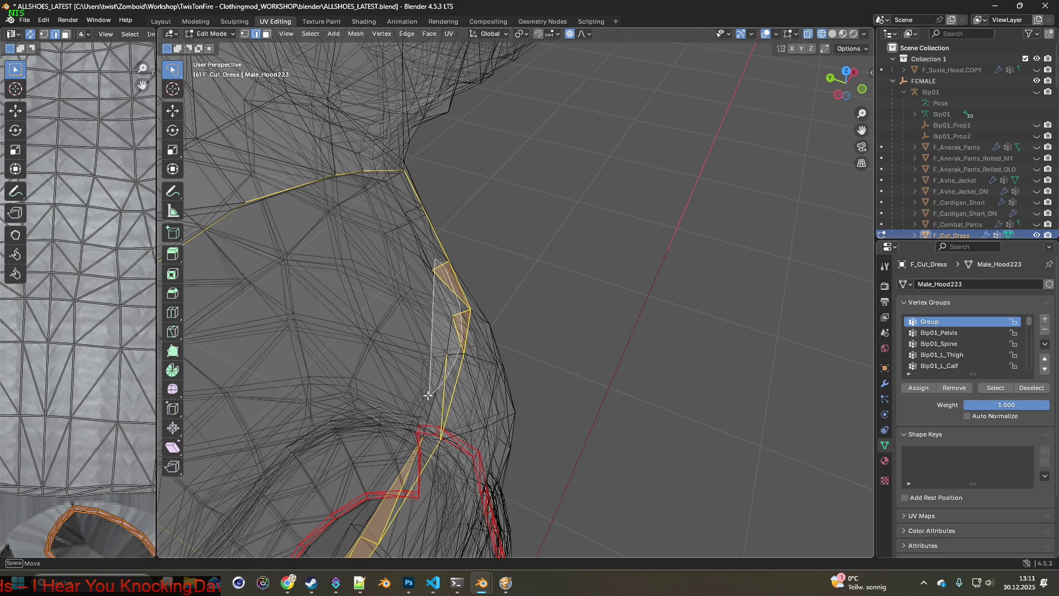
pyautogui.moveTo(462, 319)
pyautogui.keyDown('ctrl'); pyautogui.mouseDown(button='middle')
pyautogui.moveTo(513, 284)
pyautogui.moveTo(539, 241)
pyautogui.mouseUp(button='middle'); pyautogui.keyUp('ctrl')
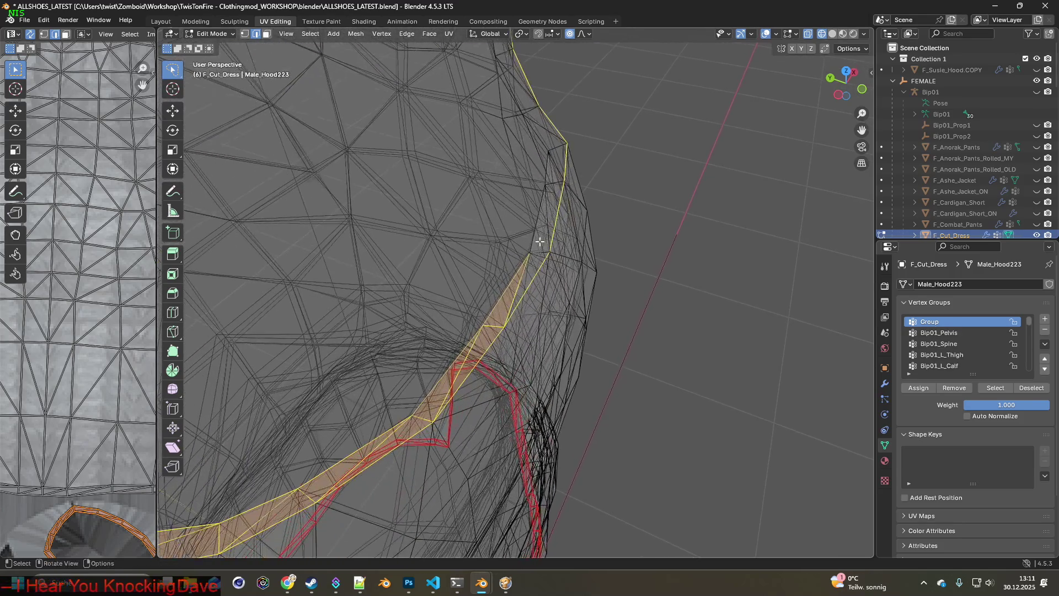
pyautogui.click(469, 359)
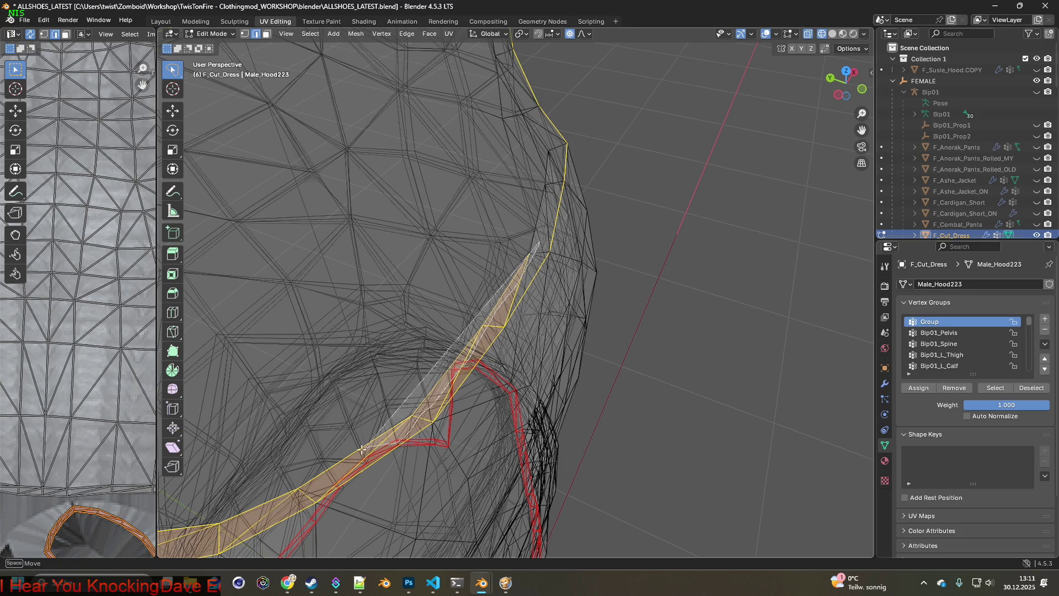
pyautogui.press('Return')
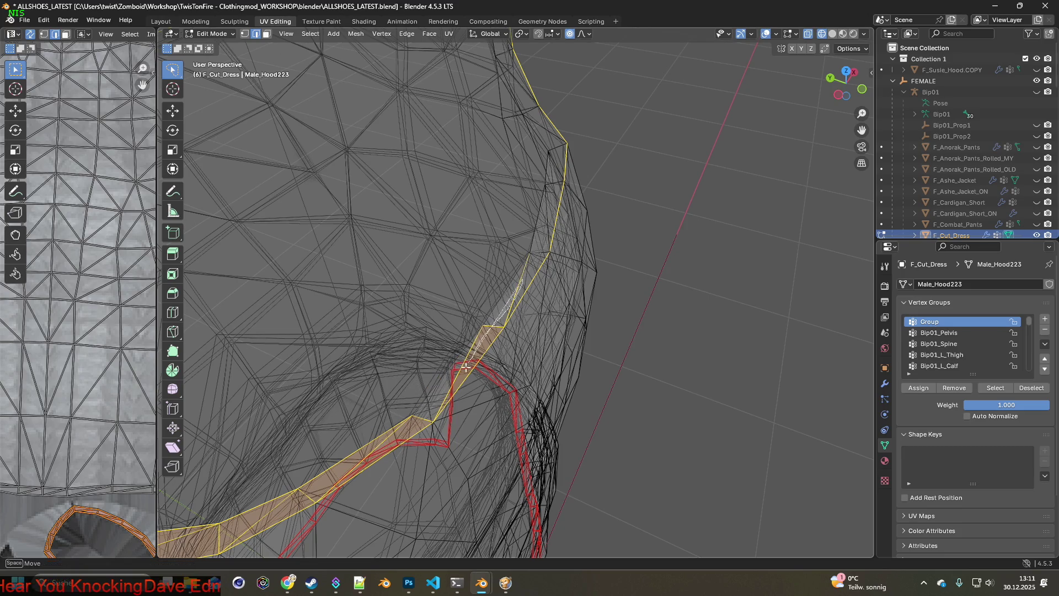
pyautogui.moveTo(391, 413)
pyautogui.keyDown('shift'); pyautogui.mouseDown(button='middle')
pyautogui.moveTo(432, 351)
pyautogui.moveTo(484, 333)
pyautogui.moveTo(510, 359)
pyautogui.moveTo(465, 302)
pyautogui.mouseUp(button='middle'); pyautogui.keyUp('shift')
# Lasso-deselect the extra lower strip and shoulder-band faces from the selection.
pyautogui.moveTo(439, 223)
pyautogui.keyDown('ctrl'); pyautogui.keyDown('shift'); pyautogui.mouseDown(button='right')
pyautogui.moveTo(457, 166)
pyautogui.moveTo(539, 194)
pyautogui.mouseUp(button='right'); pyautogui.keyUp('shift'); pyautogui.keyUp('ctrl')
pyautogui.keyDown('ctrl'); pyautogui.keyDown('shift'); pyautogui.moveTo(438, 237); pyautogui.dragTo(471, 255, button='right'); pyautogui.keyUp('shift'); pyautogui.keyUp('ctrl')
pyautogui.keyDown('ctrl'); pyautogui.keyDown('shift'); pyautogui.moveTo(463, 133); pyautogui.dragTo(525, 158, button='right'); pyautogui.keyUp('shift'); pyautogui.keyUp('ctrl')
pyautogui.moveTo(526, 159)
pyautogui.mouseDown(button='middle')
pyautogui.moveTo(508, 259)
pyautogui.moveTo(486, 217)
pyautogui.mouseUp(button='middle')
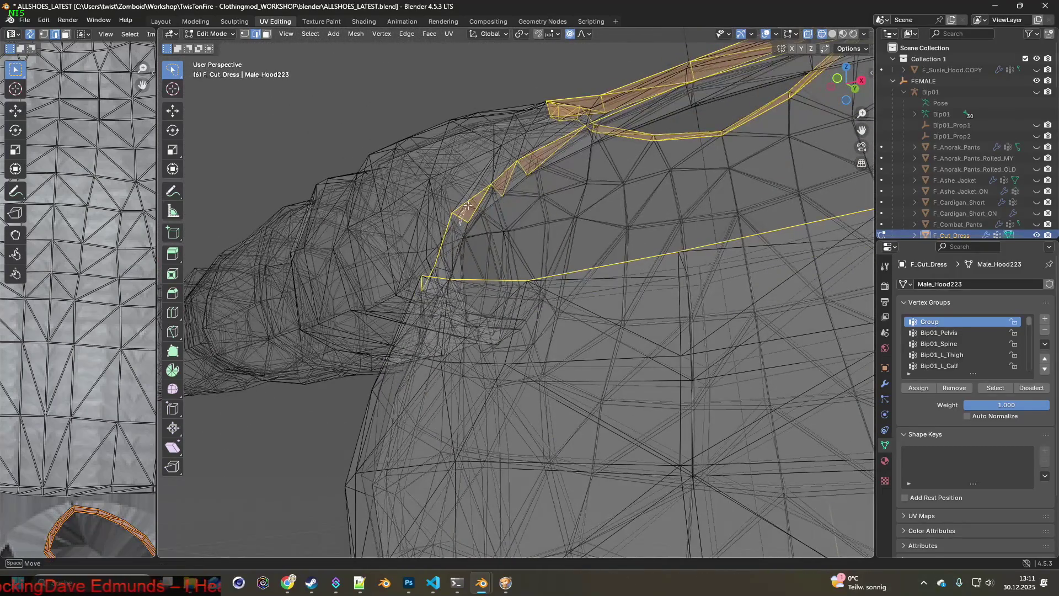
pyautogui.keyDown('ctrl'); pyautogui.keyDown('shift'); pyautogui.moveTo(514, 176); pyautogui.dragTo(555, 203, button='right'); pyautogui.keyUp('shift'); pyautogui.keyUp('ctrl')
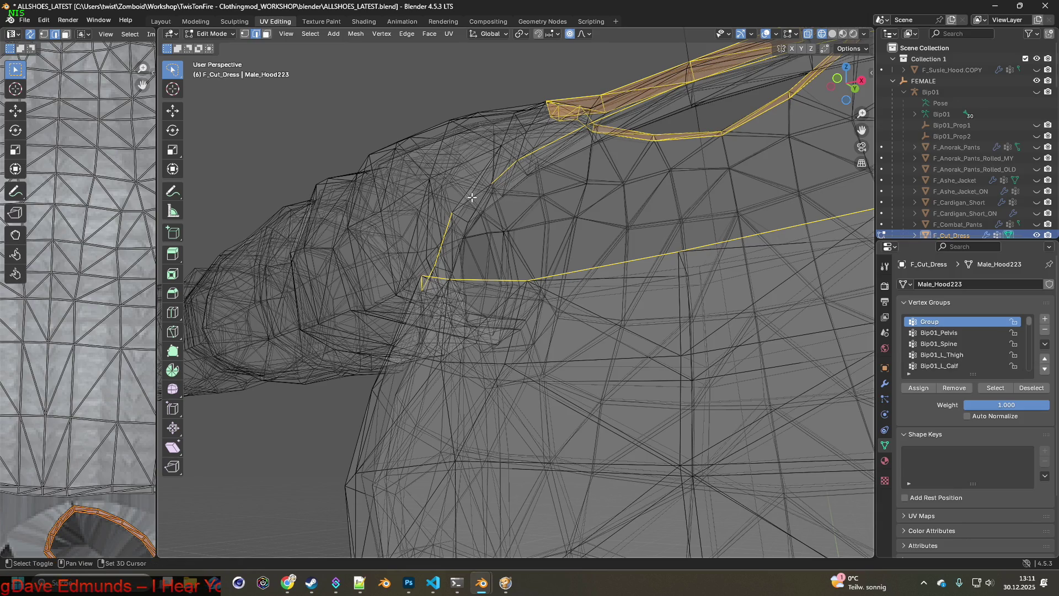
pyautogui.moveTo(474, 198)
pyautogui.mouseDown(button='middle')
pyautogui.moveTo(531, 265)
pyautogui.moveTo(586, 277)
pyautogui.moveTo(604, 301)
pyautogui.moveTo(576, 279)
pyautogui.moveTo(586, 271)
pyautogui.moveTo(551, 258)
pyautogui.mouseUp(button='middle')
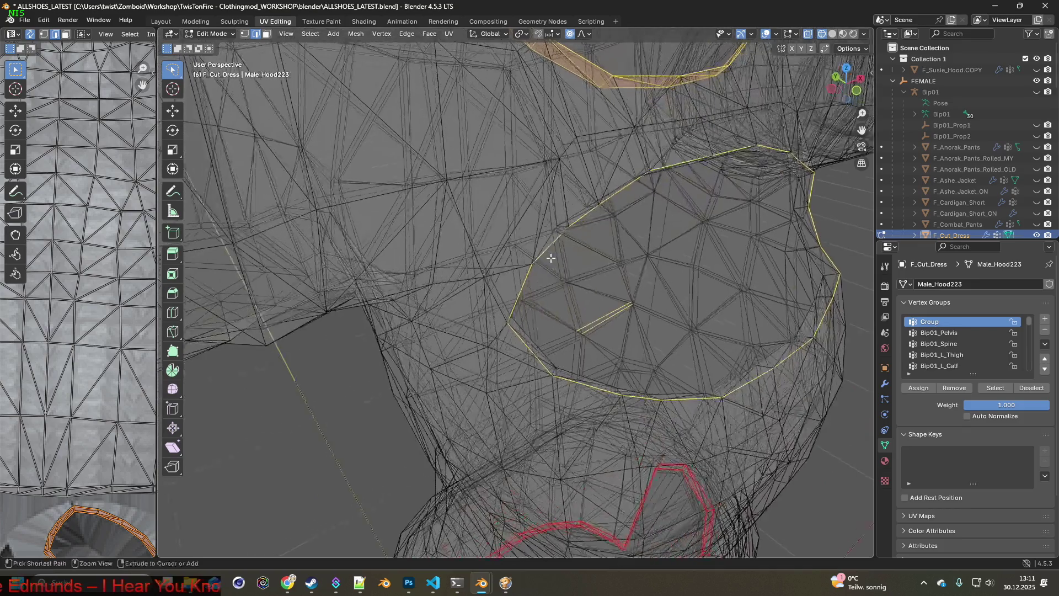
pyautogui.moveTo(635, 337)
pyautogui.mouseDown(button='middle')
pyautogui.moveTo(586, 293)
pyautogui.moveTo(627, 277)
pyautogui.moveTo(525, 316)
pyautogui.moveTo(669, 284)
pyautogui.moveTo(558, 289)
pyautogui.moveTo(607, 253)
pyautogui.moveTo(566, 229)
pyautogui.moveTo(489, 292)
pyautogui.mouseUp(button='middle')
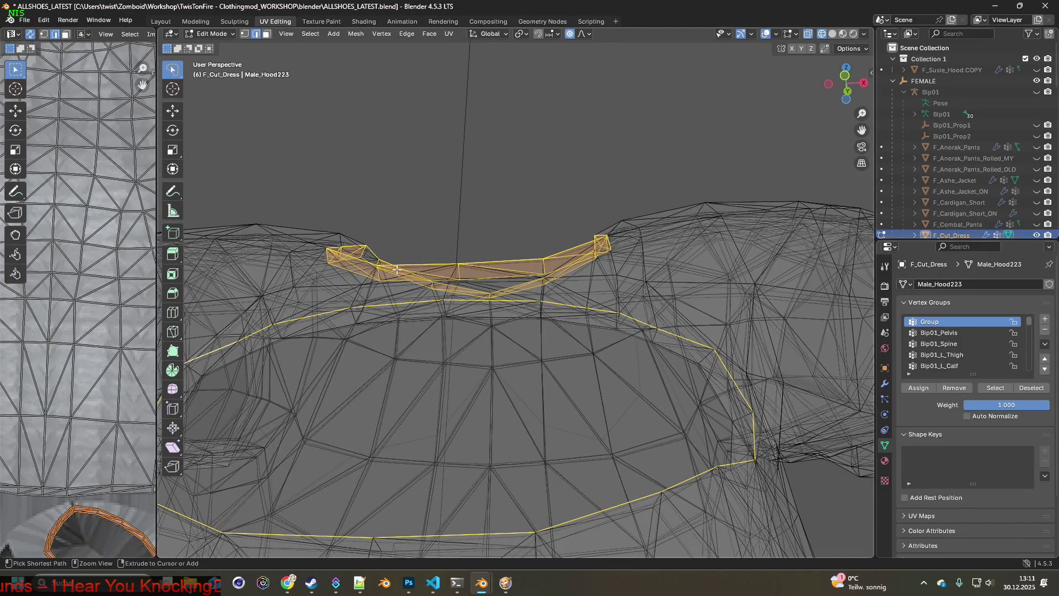
pyautogui.moveTo(411, 274); pyautogui.dragTo(444, 276)
pyautogui.moveTo(445, 276)
pyautogui.mouseDown(button='middle')
pyautogui.moveTo(472, 303)
pyautogui.moveTo(430, 235)
pyautogui.moveTo(428, 253)
pyautogui.moveTo(357, 275)
pyautogui.moveTo(417, 305)
pyautogui.mouseUp(button='middle')
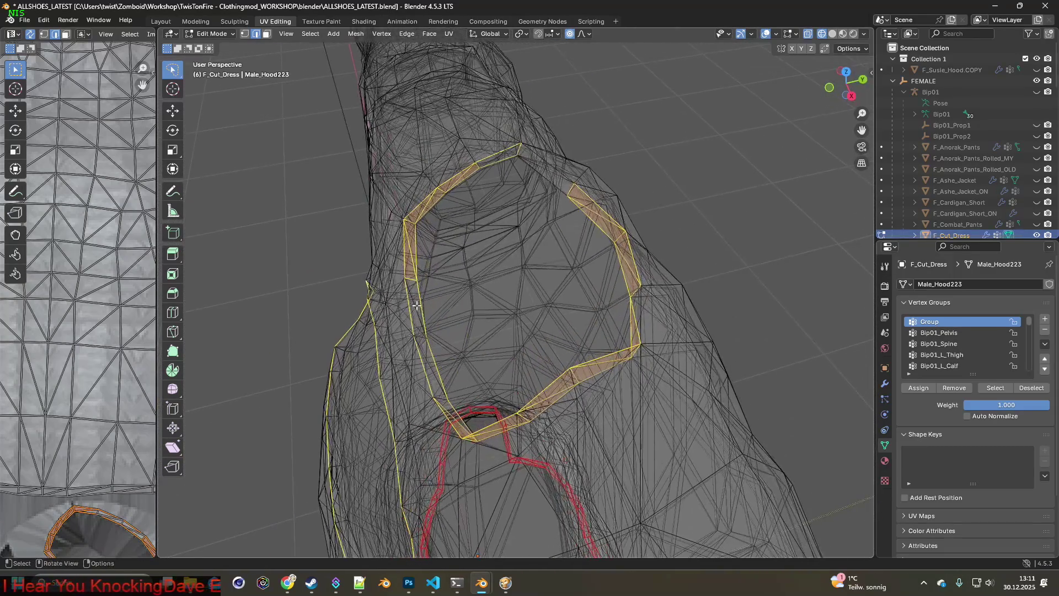
# Select the shortest edge path along the upper arc of the arm opening.
pyautogui.moveTo(423, 209)
pyautogui.mouseDown()
pyautogui.moveTo(499, 165)
pyautogui.moveTo(475, 200)
pyautogui.mouseUp()
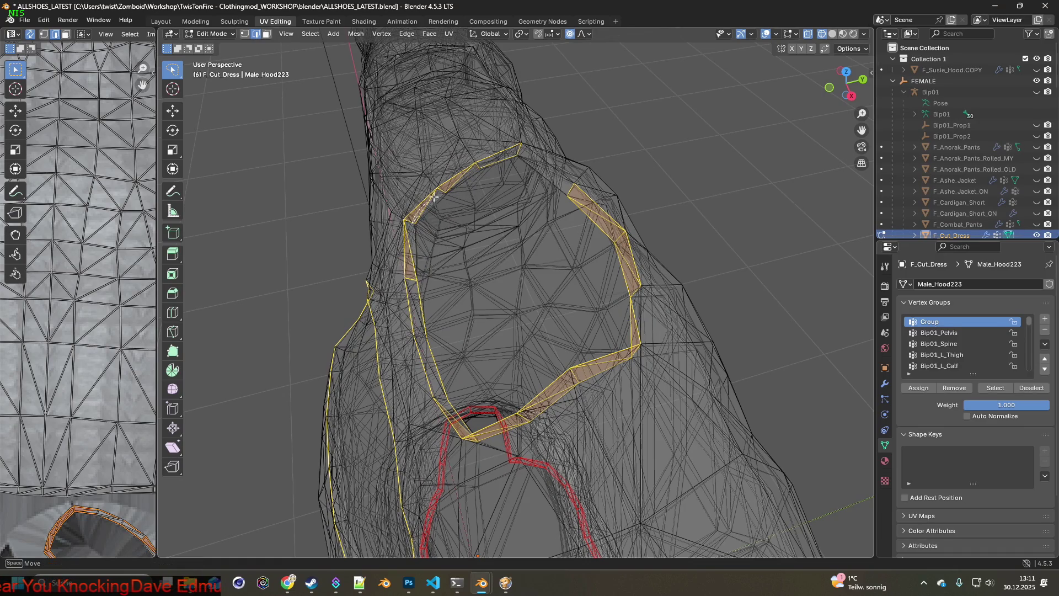
pyautogui.moveTo(519, 149); pyautogui.dragTo(493, 165)
pyautogui.keyDown('ctrl'); pyautogui.click(518, 152); pyautogui.keyUp('ctrl')
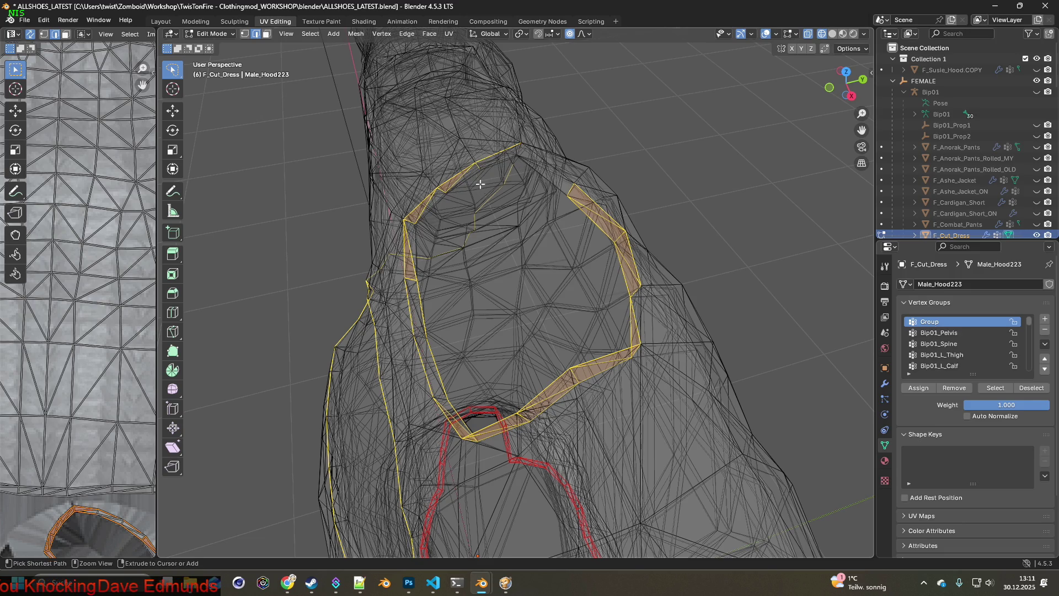
pyautogui.moveTo(497, 279); pyautogui.dragTo(496, 279)
pyautogui.moveTo(496, 279); pyautogui.dragTo(457, 266, button='middle')
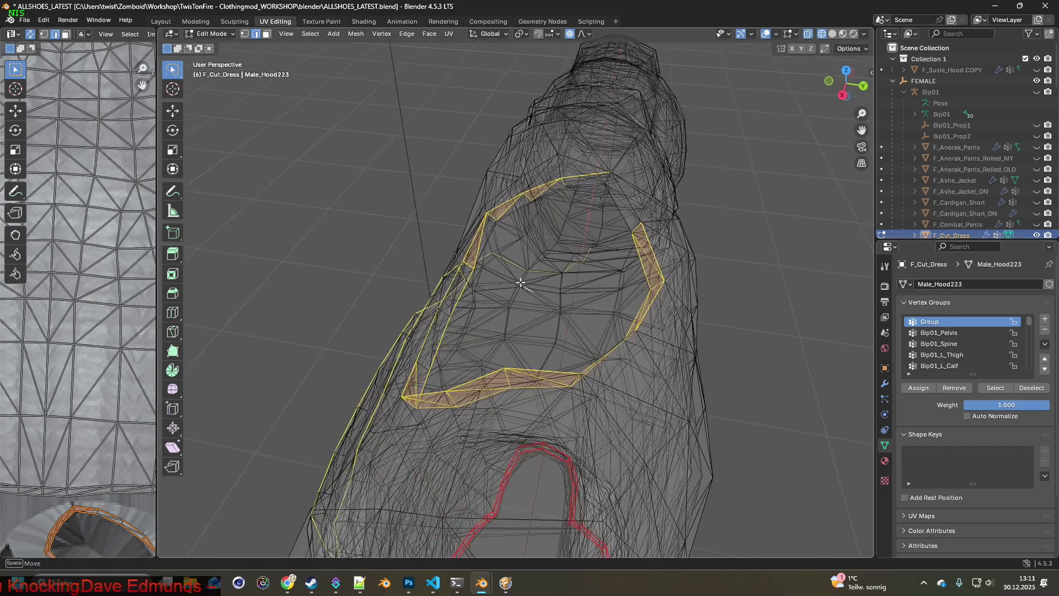
pyautogui.moveTo(579, 277)
pyautogui.mouseDown(button='middle')
pyautogui.moveTo(506, 308)
pyautogui.moveTo(461, 383)
pyautogui.mouseUp(button='middle')
pyautogui.scroll(3, 576, 222)
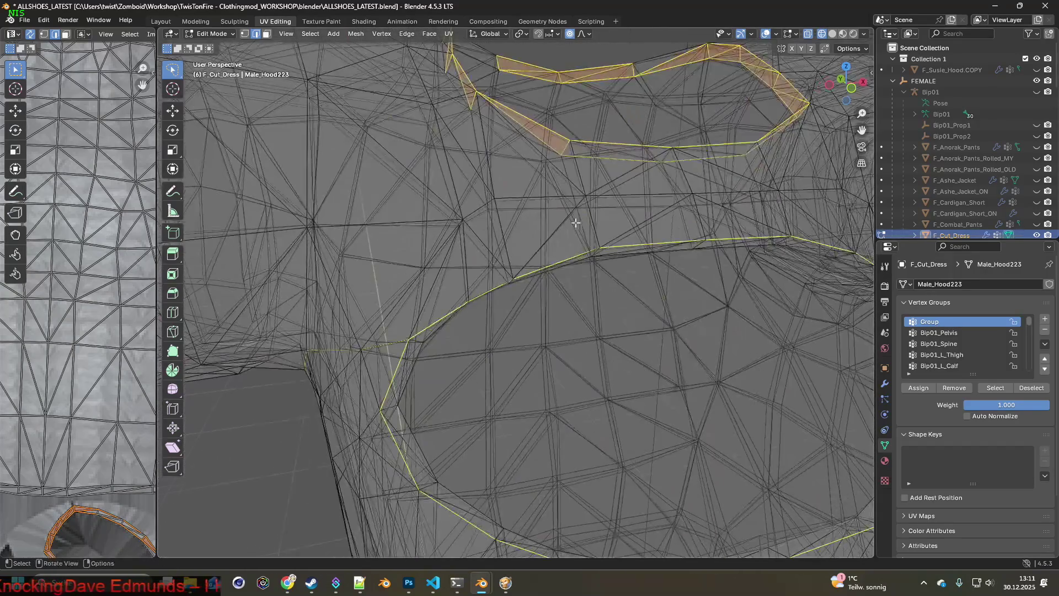
pyautogui.scroll(-5, 576, 222)
pyautogui.moveTo(518, 331)
pyautogui.mouseDown(button='middle')
pyautogui.moveTo(481, 331)
pyautogui.moveTo(474, 283)
pyautogui.moveTo(551, 287)
pyautogui.moveTo(634, 272)
pyautogui.moveTo(618, 268)
pyautogui.moveTo(600, 264)
pyautogui.moveTo(636, 319)
pyautogui.moveTo(565, 219)
pyautogui.mouseUp(button='middle')
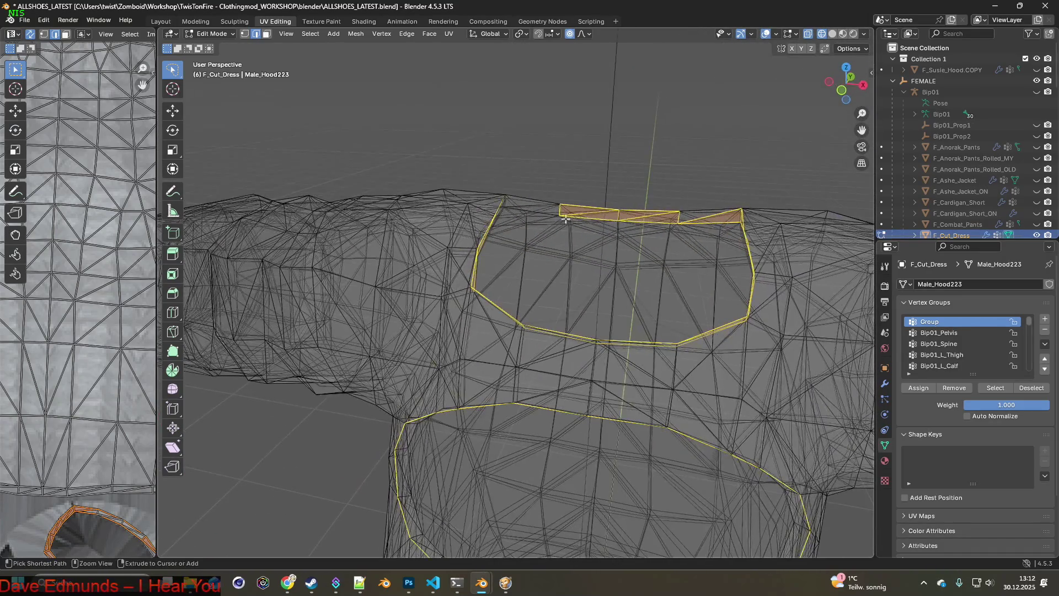
# Commit knife cuts across the selected top faces.
pyautogui.press('Return')
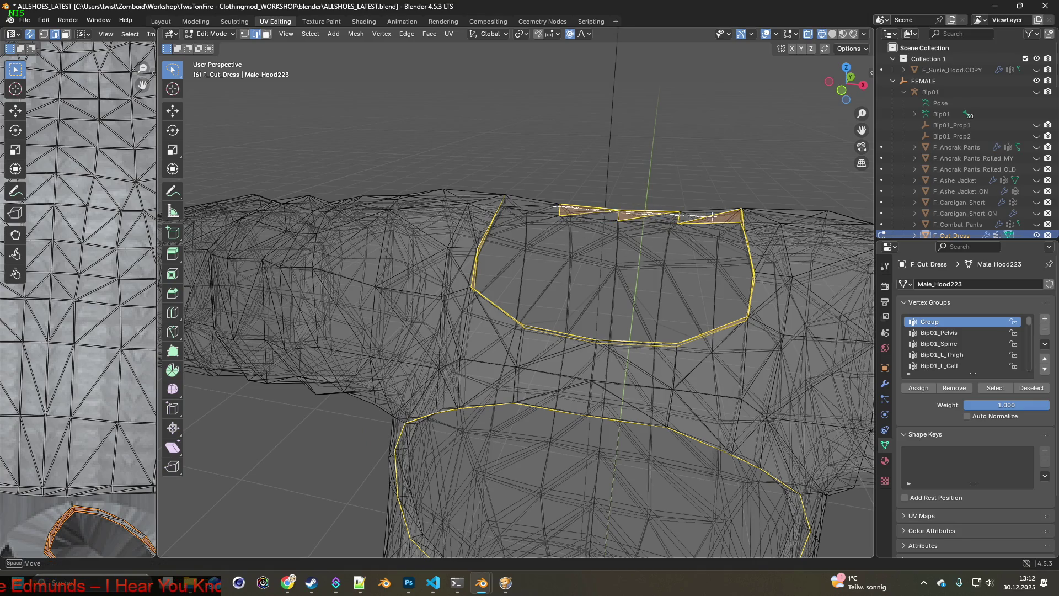
pyautogui.press('Return')
pyautogui.scroll(3, 586, 245)
pyautogui.scroll(-1, 589, 267)
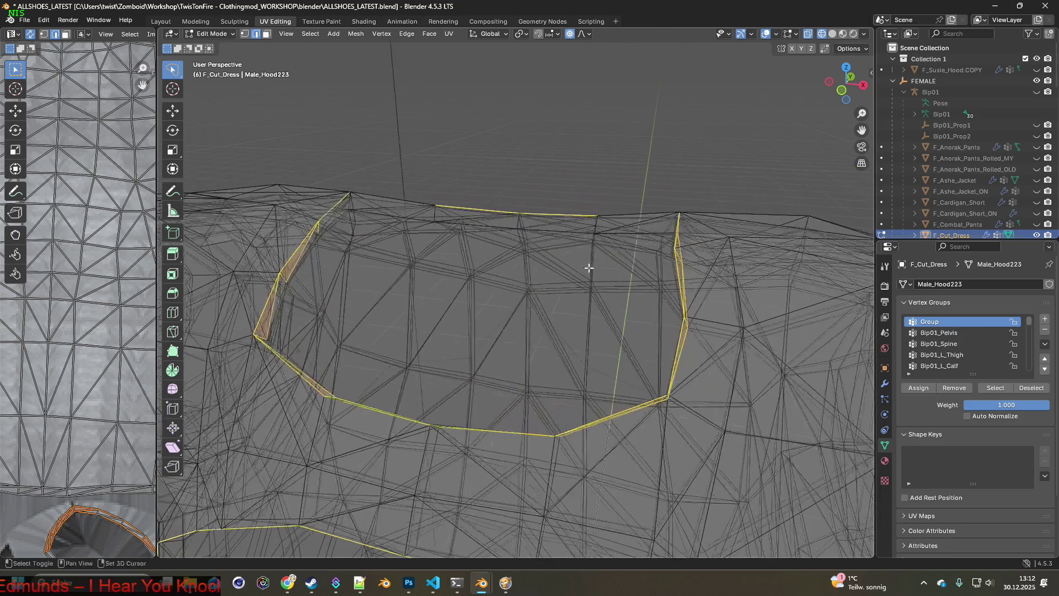
# Deselect the remaining shoulder-band faces around the back and shoulder openings.
pyautogui.moveTo(636, 214)
pyautogui.mouseDown(button='middle')
pyautogui.moveTo(462, 209)
pyautogui.moveTo(456, 197)
pyautogui.moveTo(426, 225)
pyautogui.mouseUp(button='middle')
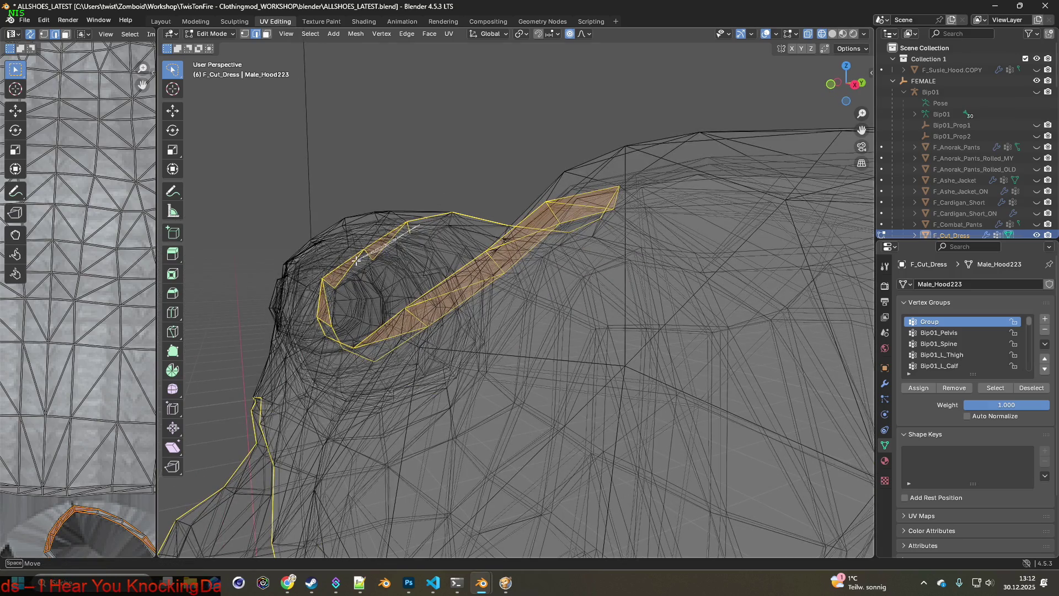
pyautogui.moveTo(366, 289)
pyautogui.mouseDown(button='middle')
pyautogui.moveTo(445, 279)
pyautogui.moveTo(428, 282)
pyautogui.moveTo(495, 256)
pyautogui.mouseUp(button='middle')
pyautogui.scroll(4, 480, 229)
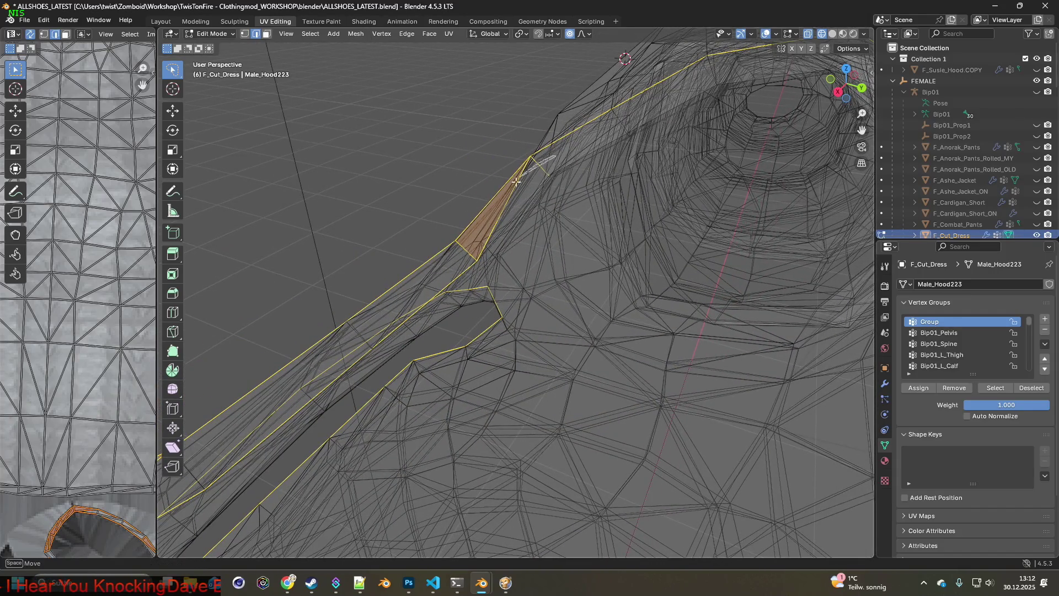
pyautogui.moveTo(515, 265)
pyautogui.mouseDown(button='middle')
pyautogui.moveTo(454, 274)
pyautogui.moveTo(515, 276)
pyautogui.moveTo(659, 336)
pyautogui.moveTo(639, 315)
pyautogui.moveTo(676, 358)
pyautogui.mouseUp(button='middle')
pyautogui.moveTo(676, 359)
pyautogui.keyDown('ctrl'); pyautogui.mouseDown(button='right')
pyautogui.moveTo(671, 403)
pyautogui.moveTo(726, 375)
pyautogui.moveTo(708, 257)
pyautogui.moveTo(687, 217)
pyautogui.moveTo(524, 118)
pyautogui.moveTo(464, 113)
pyautogui.mouseUp(button='right'); pyautogui.keyUp('ctrl')
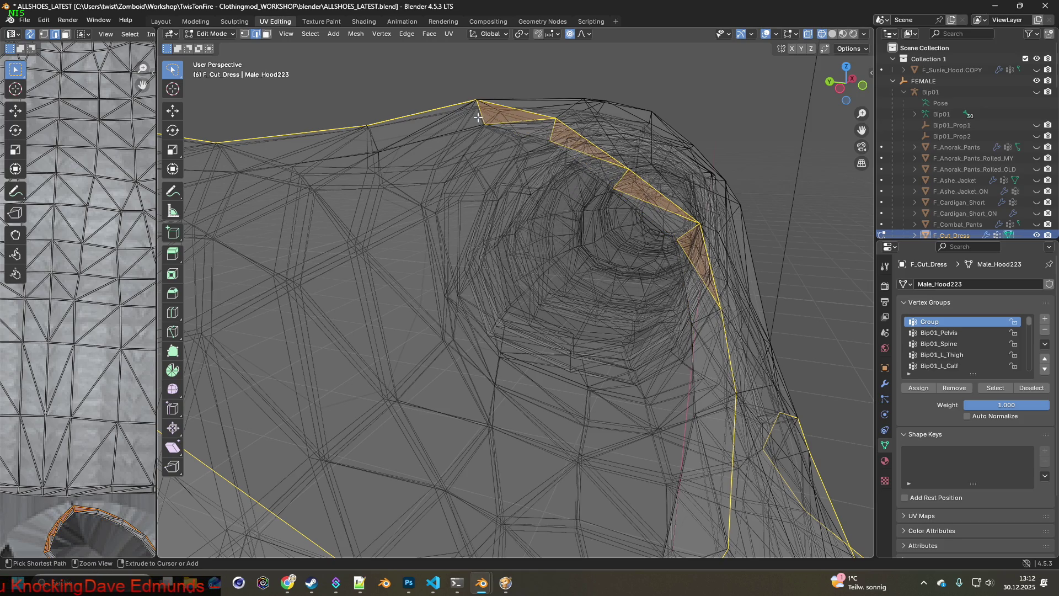
pyautogui.moveTo(556, 141)
pyautogui.keyDown('ctrl'); pyautogui.keyDown('shift'); pyautogui.mouseDown(button='right')
pyautogui.moveTo(632, 185)
pyautogui.moveTo(692, 254)
pyautogui.moveTo(697, 285)
pyautogui.mouseUp(button='right'); pyautogui.keyUp('shift'); pyautogui.keyUp('ctrl')
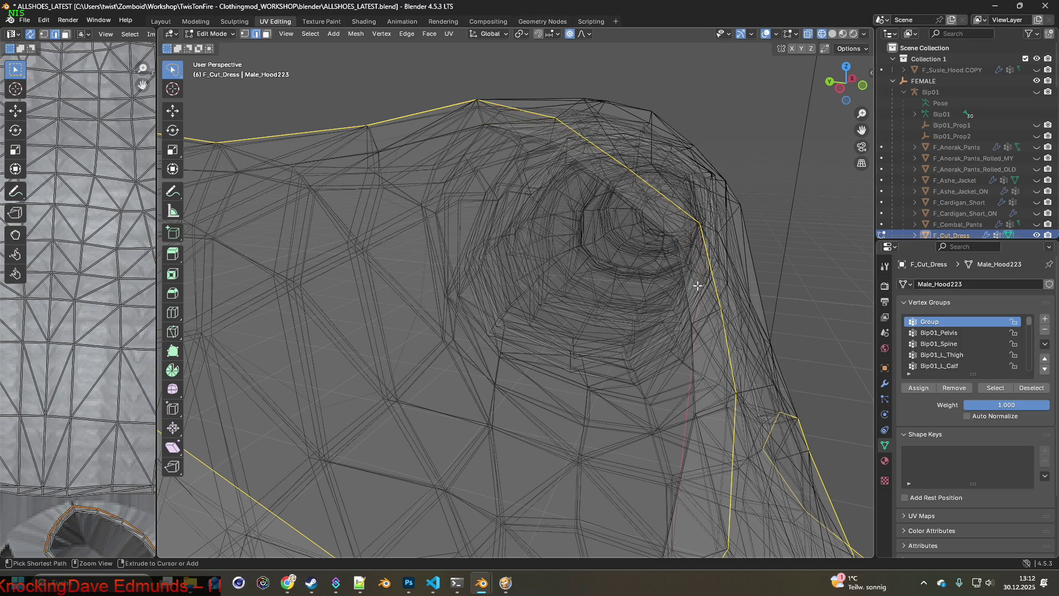
pyautogui.moveTo(700, 298)
pyautogui.mouseDown(button='middle')
pyautogui.moveTo(543, 270)
pyautogui.moveTo(559, 282)
pyautogui.moveTo(772, 270)
pyautogui.moveTo(630, 256)
pyautogui.mouseUp(button='middle')
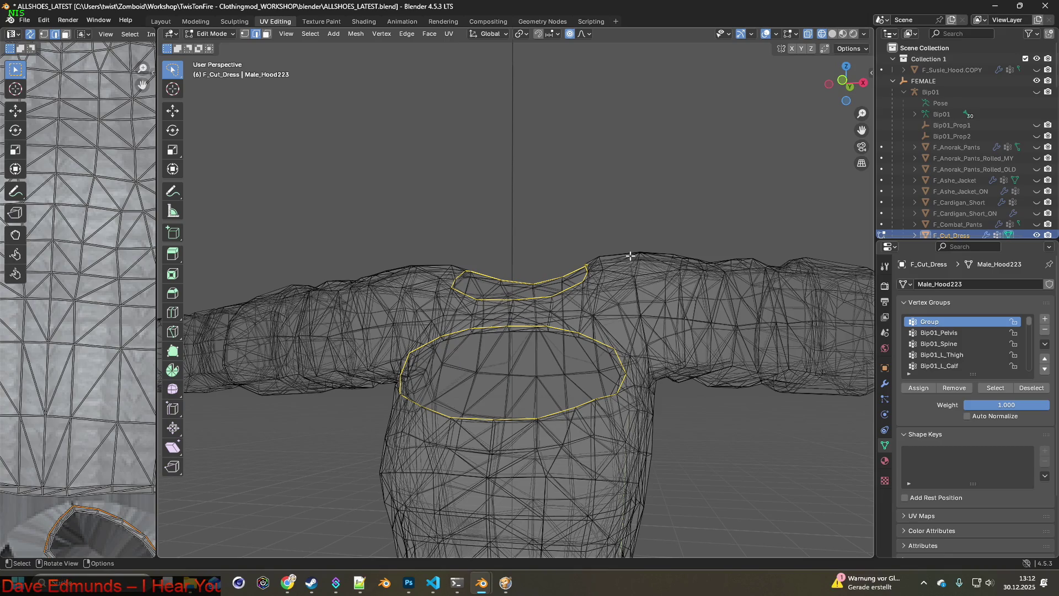
# Mark the selected neck and chest cutout loops as seams and as sharp.
pyautogui.scroll(-3, 1017, 182)
pyautogui.click(882, 179)
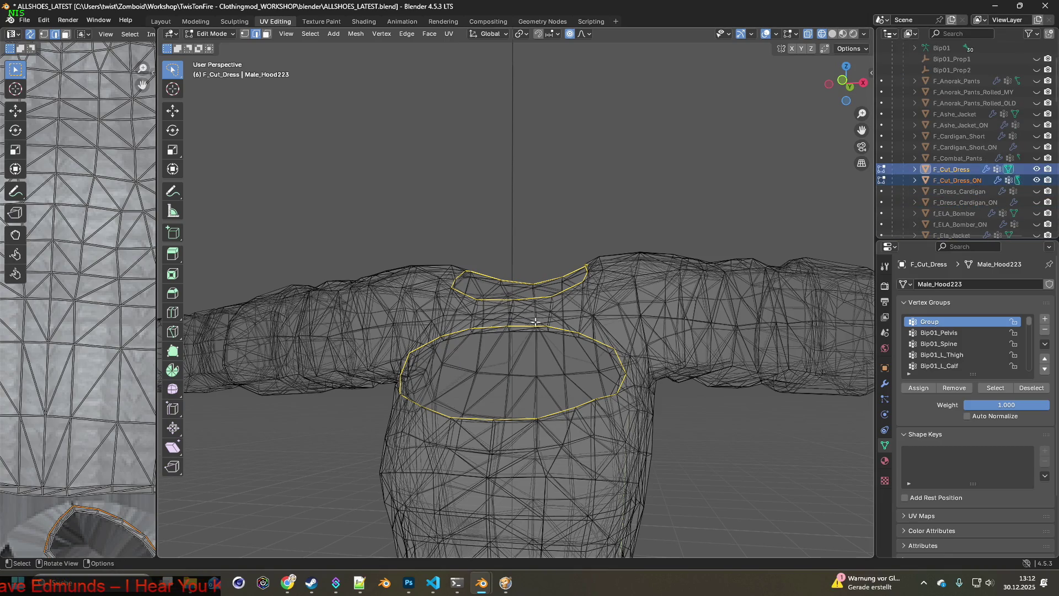
pyautogui.rightClick(517, 327)
pyautogui.click(473, 420)
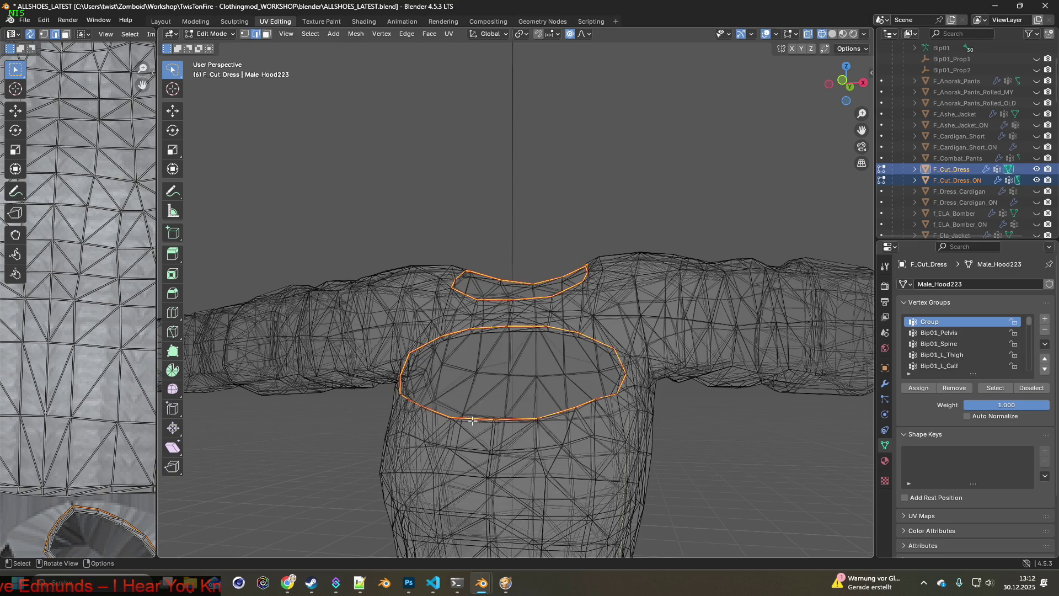
pyautogui.rightClick(531, 331)
pyautogui.click(478, 353)
pyautogui.moveTo(478, 353)
pyautogui.mouseDown(button='middle')
pyautogui.moveTo(619, 397)
pyautogui.moveTo(568, 381)
pyautogui.moveTo(429, 372)
pyautogui.moveTo(584, 383)
pyautogui.mouseUp(button='middle')
pyautogui.scroll(-3, 525, 371)
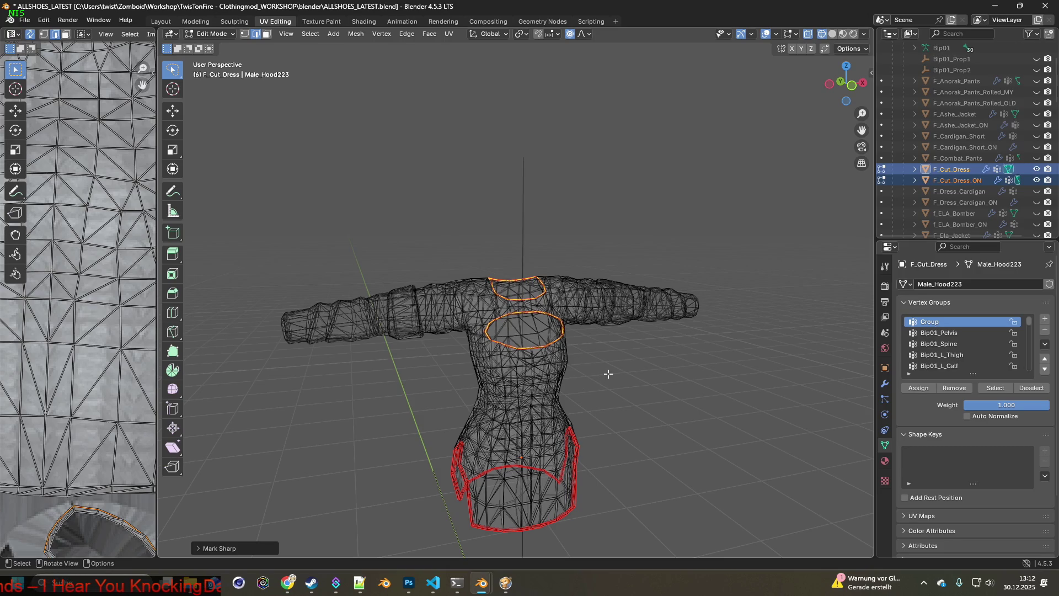
# Deselect all, switch to Object Mode with Material Preview shading in the Layout workspace.
pyautogui.hotkey('alt', 'a')
pyautogui.click(188, 36)
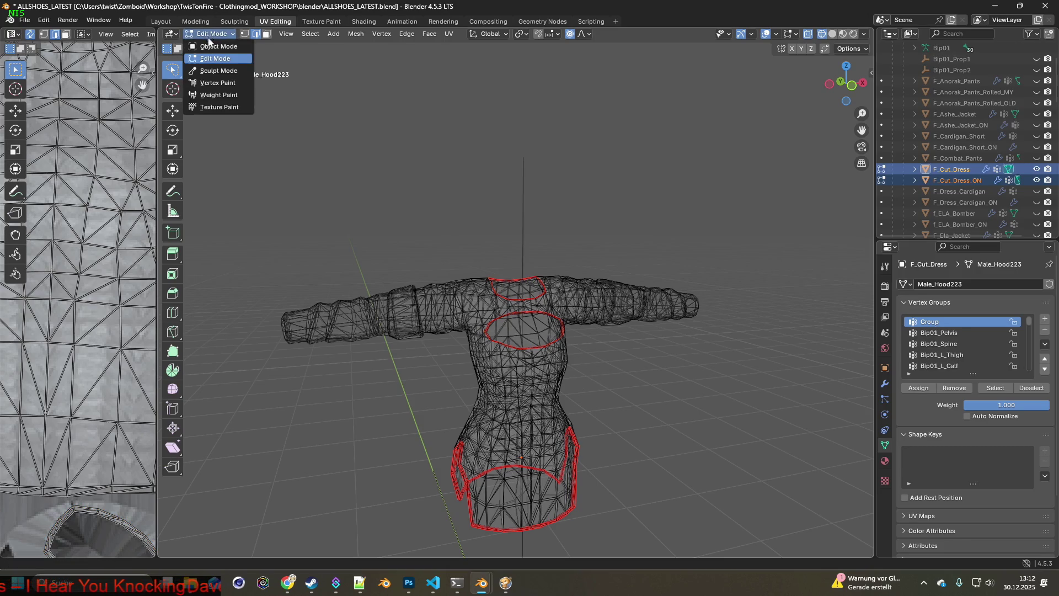
pyautogui.click(216, 49)
pyautogui.click(843, 34)
pyautogui.moveTo(697, 241)
pyautogui.mouseDown(button='middle')
pyautogui.moveTo(644, 269)
pyautogui.moveTo(580, 238)
pyautogui.moveTo(540, 236)
pyautogui.moveTo(524, 259)
pyautogui.mouseUp(button='middle')
pyautogui.scroll(4, 644, 269)
pyautogui.hotkey('ctrl', 'pageup')
pyautogui.hotkey('ctrl', 'pageup')
pyautogui.hotkey('ctrl', 'pageup')
pyautogui.moveTo(537, 210)
pyautogui.mouseDown(button='middle')
pyautogui.moveTo(514, 204)
pyautogui.moveTo(545, 193)
pyautogui.mouseUp(button='middle')
pyautogui.scroll(-2, 518, 200)
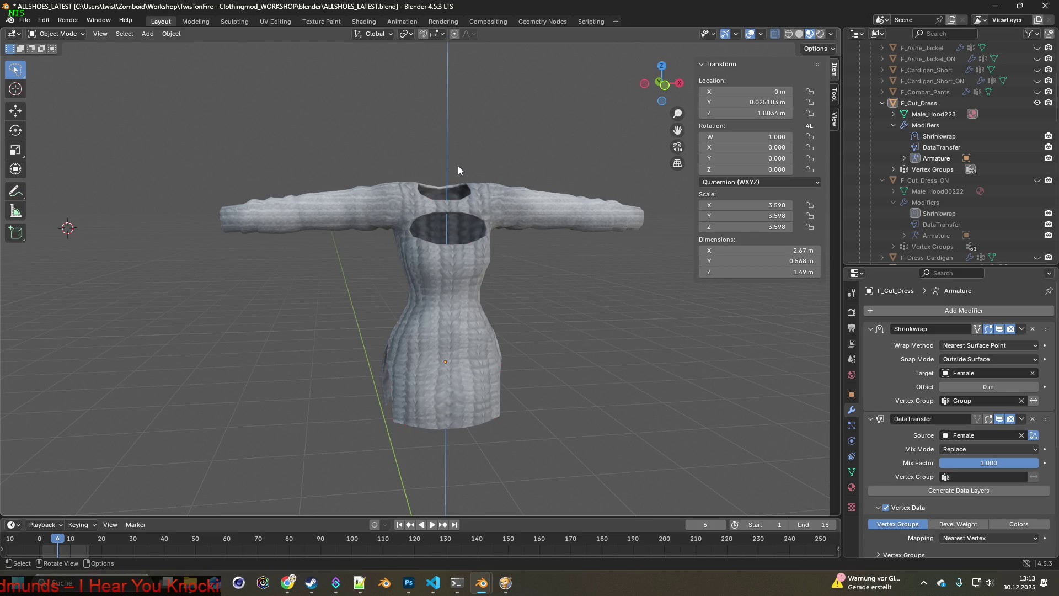
# Save the blend file and export the dress as F_Cut_Dress.fbx.
pyautogui.click(24, 19)
pyautogui.click(53, 92)
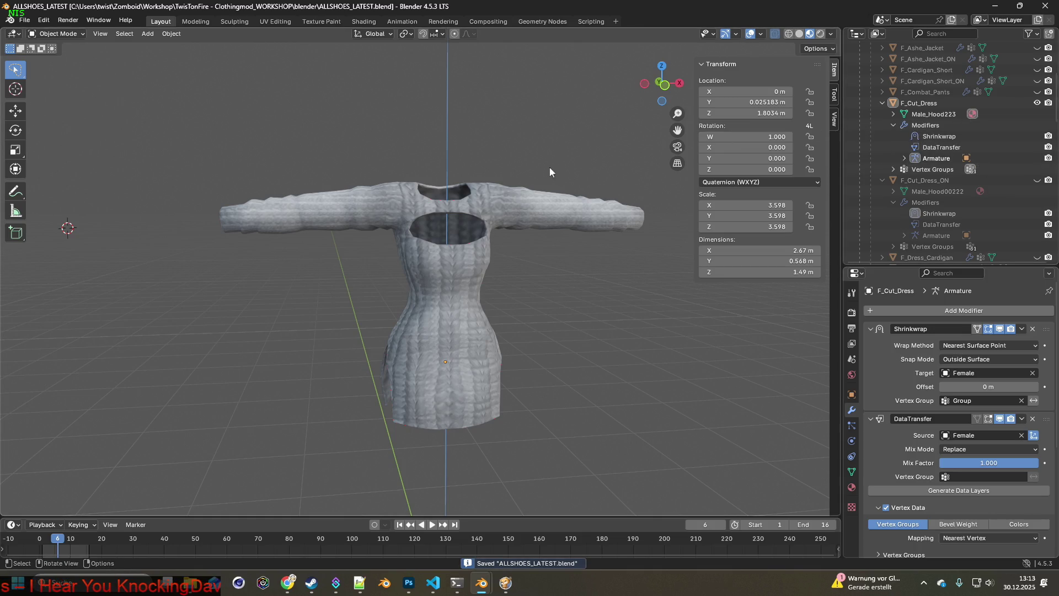
pyautogui.click(30, 22)
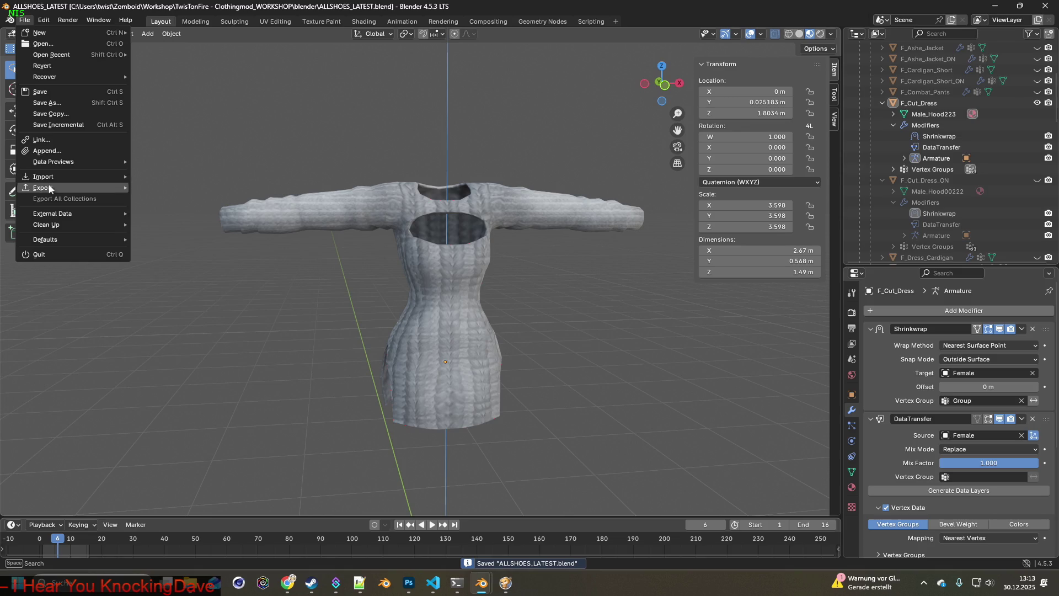
pyautogui.moveTo(52, 188)
pyautogui.click(176, 286)
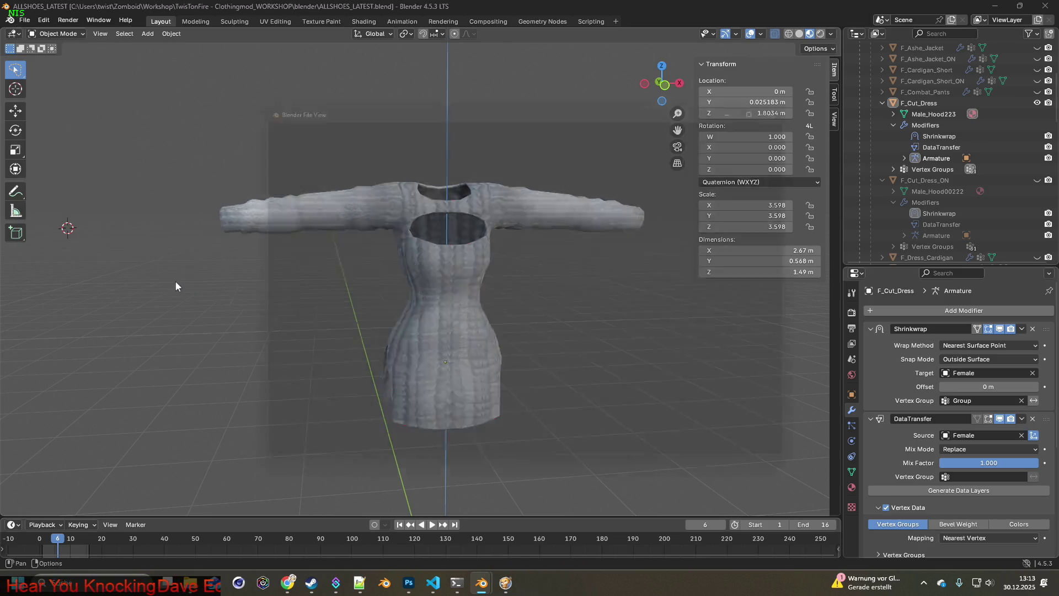
pyautogui.click(706, 468)
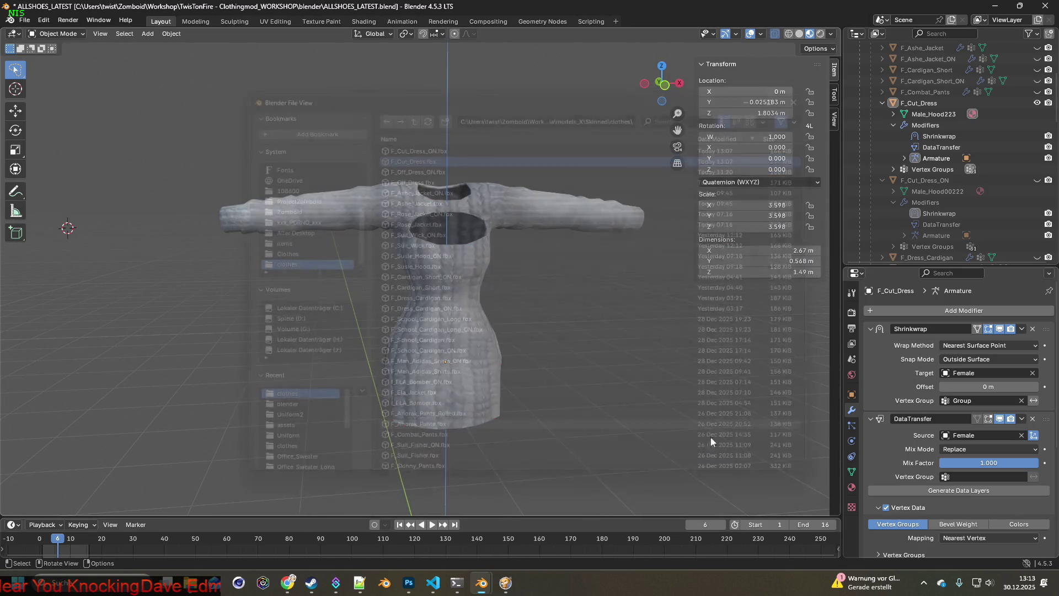
# Show F_Cut_Dress_ON instead, export it as F_Cut_Dress_ON.fbx, and switch to Project Zomboid.
pyautogui.click(1037, 102)
pyautogui.click(1037, 180)
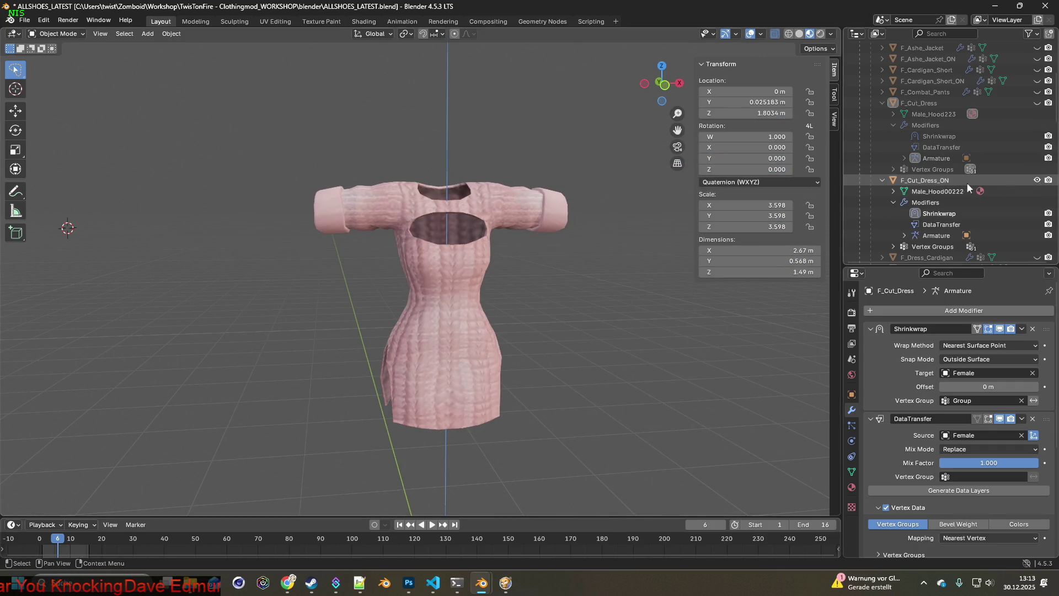
pyautogui.click(24, 20)
pyautogui.moveTo(49, 189)
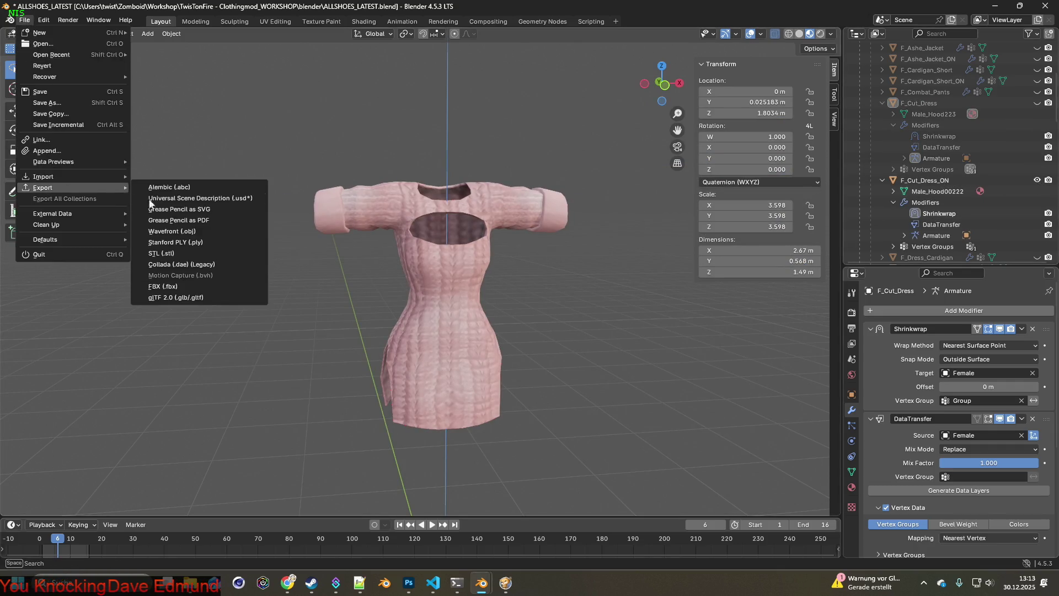
pyautogui.click(177, 286)
pyautogui.click(413, 156)
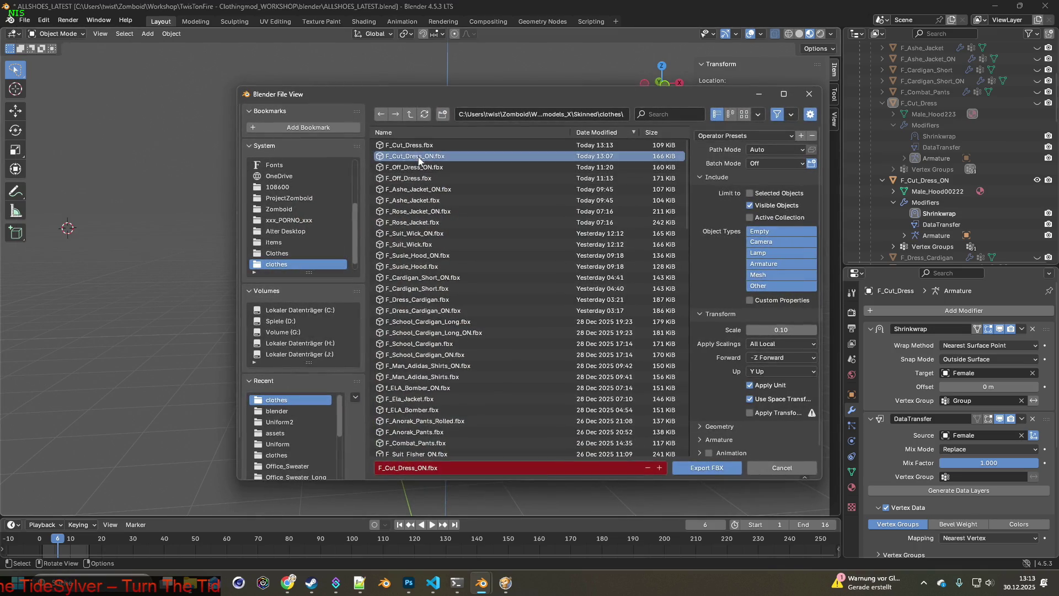
pyautogui.click(697, 470)
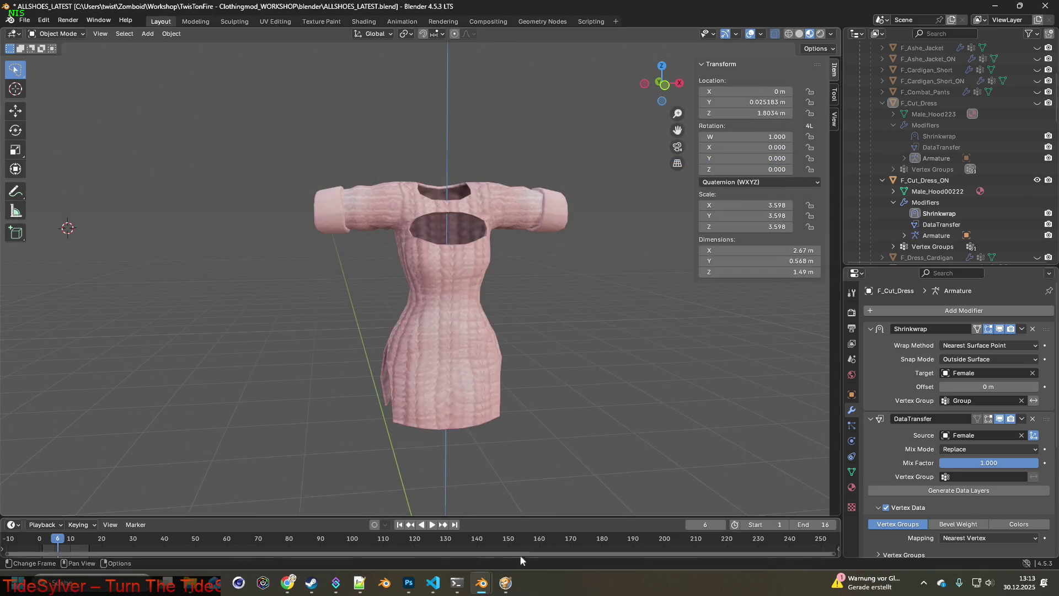
pyautogui.click(506, 583)
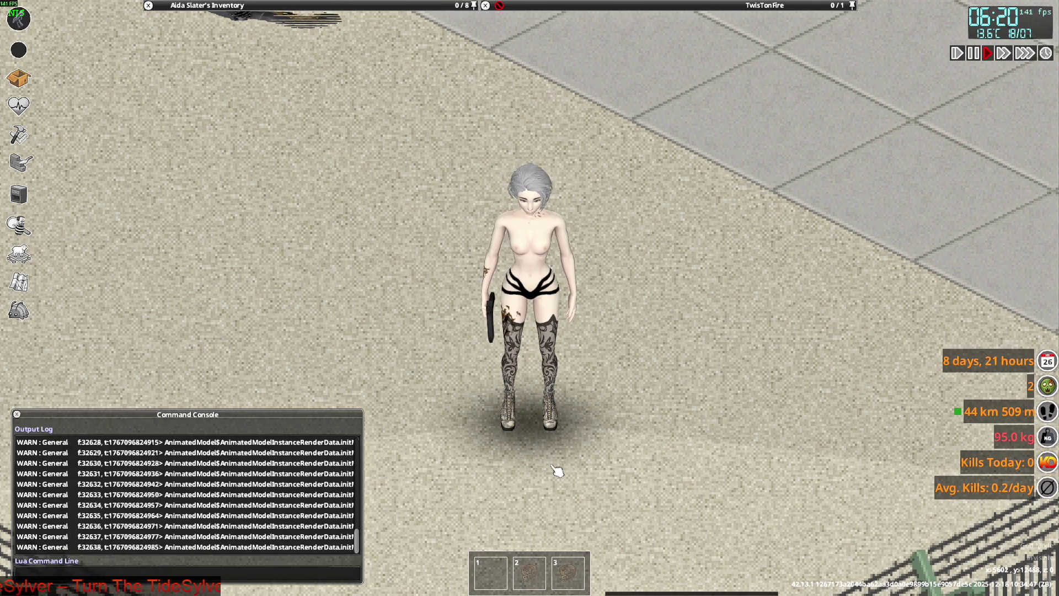
# Back in Blender, show the Bip01 armature and make only F_Cut_Dress visible.
pyautogui.hotkey('alt', 'Tab')
pyautogui.scroll(10, 955, 165)
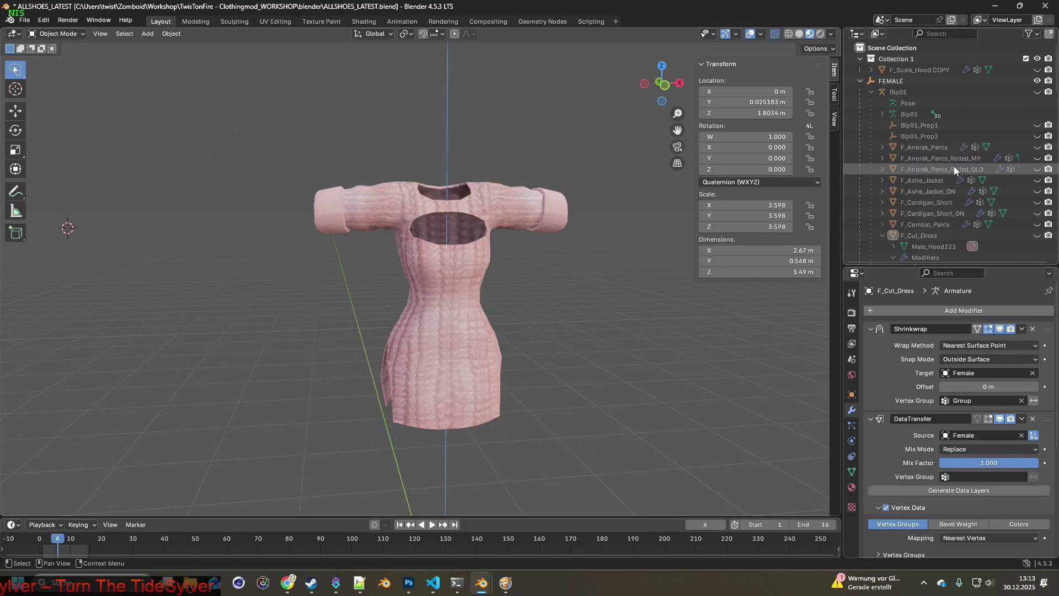
pyautogui.click(1037, 91)
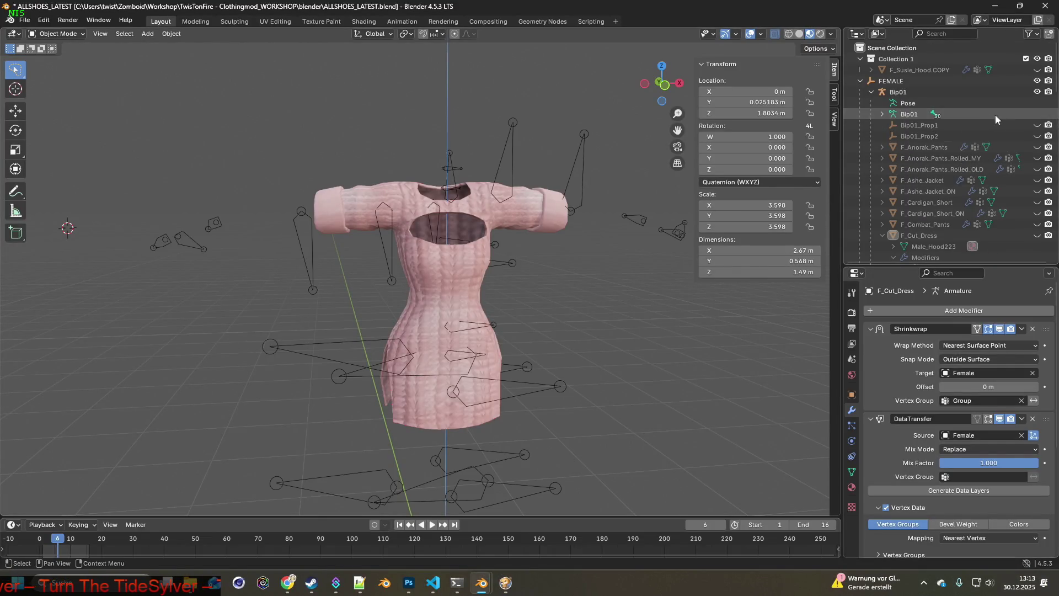
pyautogui.scroll(-2, 952, 195)
pyautogui.scroll(-3, 1020, 218)
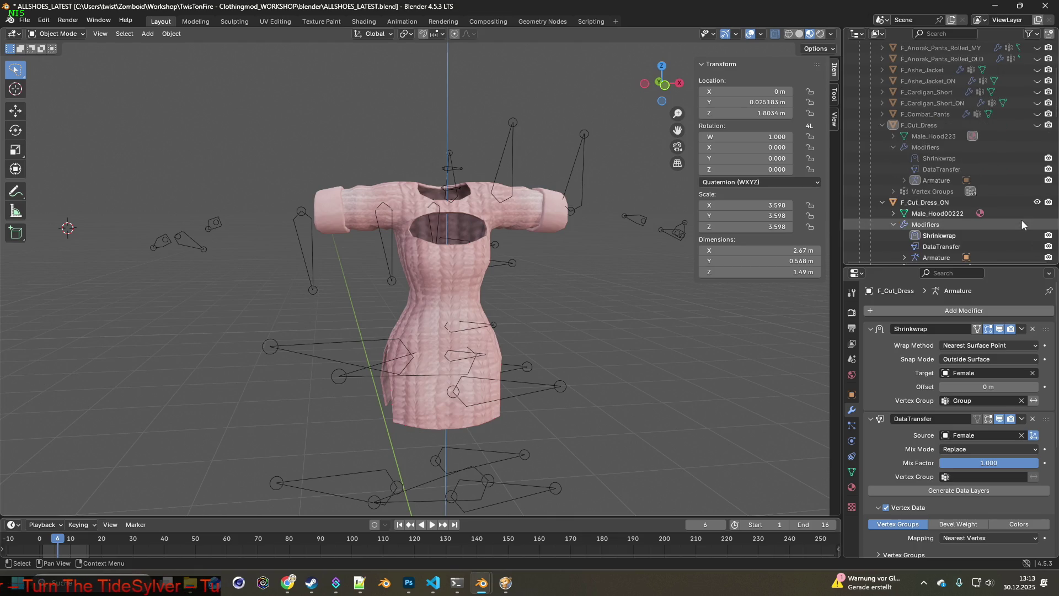
pyautogui.click(882, 124)
pyautogui.click(881, 136)
pyautogui.click(1037, 126)
pyautogui.click(1036, 135)
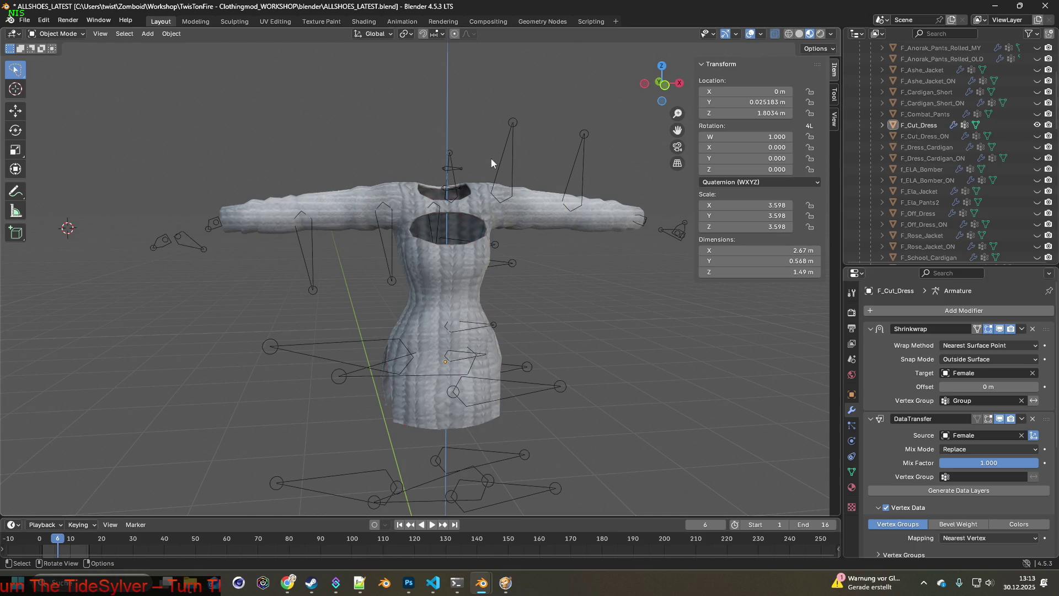
# Re-export F_Cut_Dress over the existing F_Cut_Dress.fbx.
pyautogui.click(24, 20)
pyautogui.moveTo(44, 188)
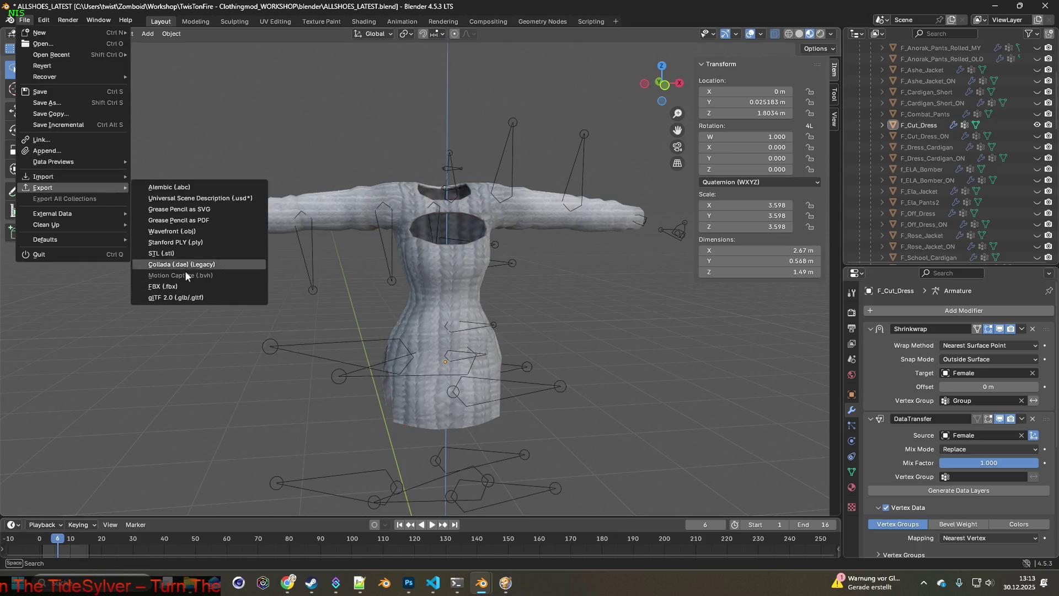
pyautogui.click(184, 287)
pyautogui.click(417, 157)
pyautogui.click(707, 467)
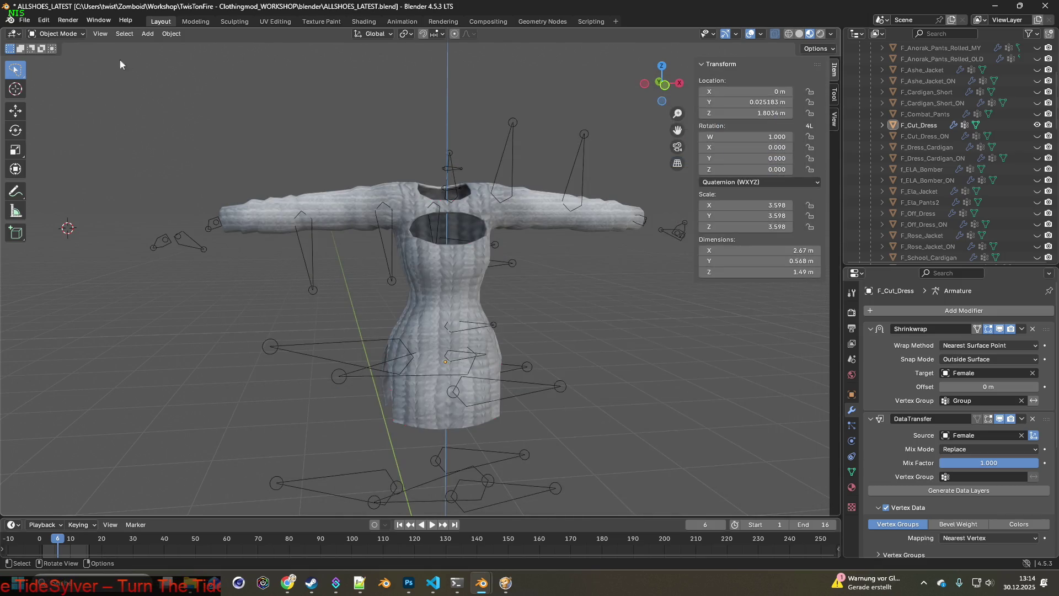
# Swap visibility to F_Cut_Dress_ON and overwrite F_Cut_Dress_ON.fbx with a new export.
pyautogui.click(1037, 125)
pyautogui.click(1037, 136)
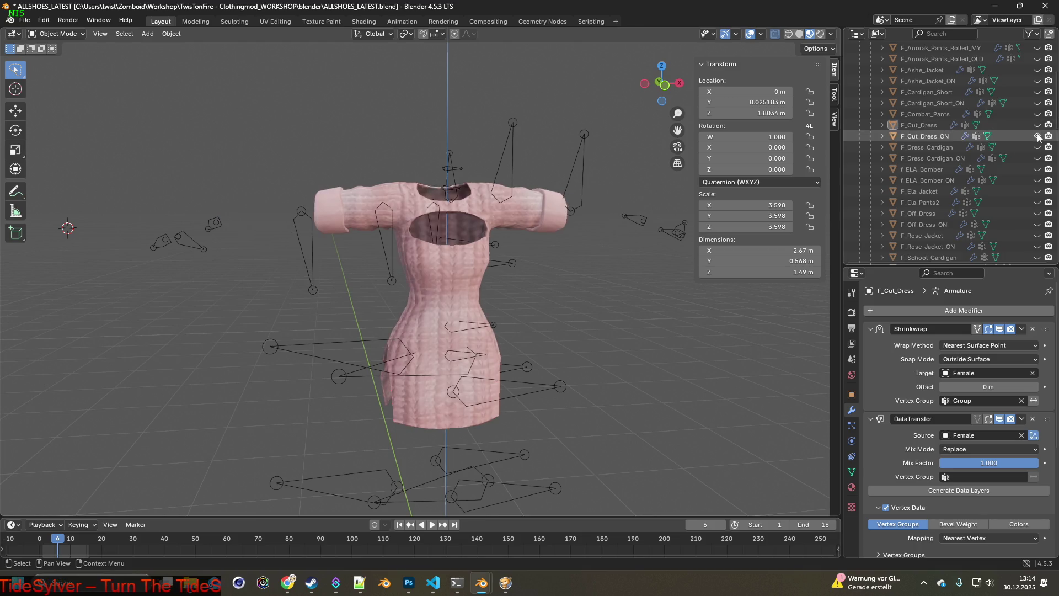
pyautogui.click(25, 20)
pyautogui.moveTo(43, 187)
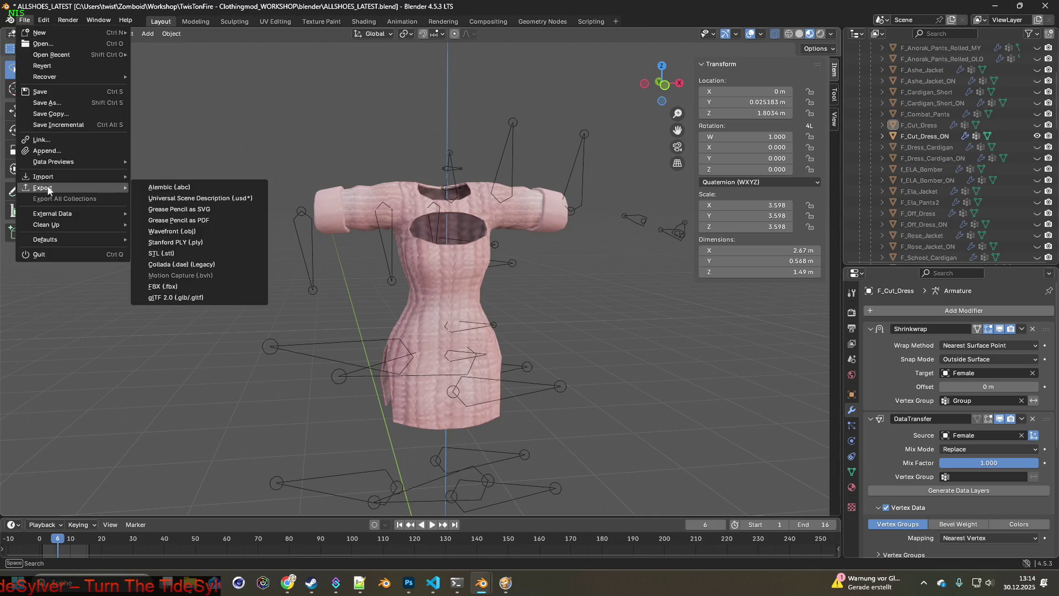
pyautogui.click(183, 279)
pyautogui.click(424, 156)
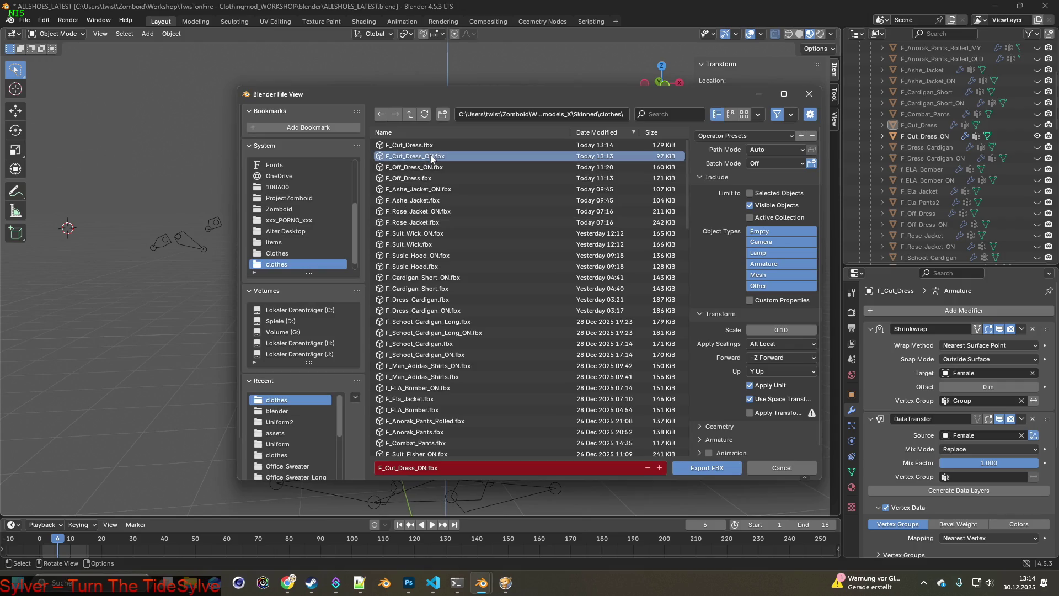
pyautogui.click(712, 468)
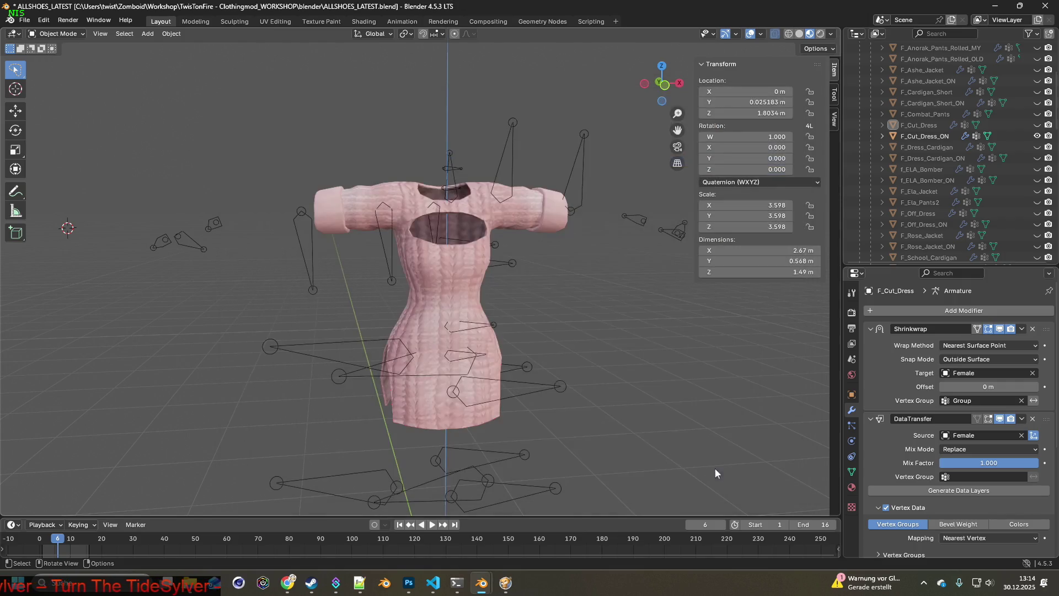
# In Project Zomboid, pause the game and choose to quit to desktop.
pyautogui.hotkey('alt', 'Tab')
pyautogui.press('Escape')
pyautogui.click(212, 419)
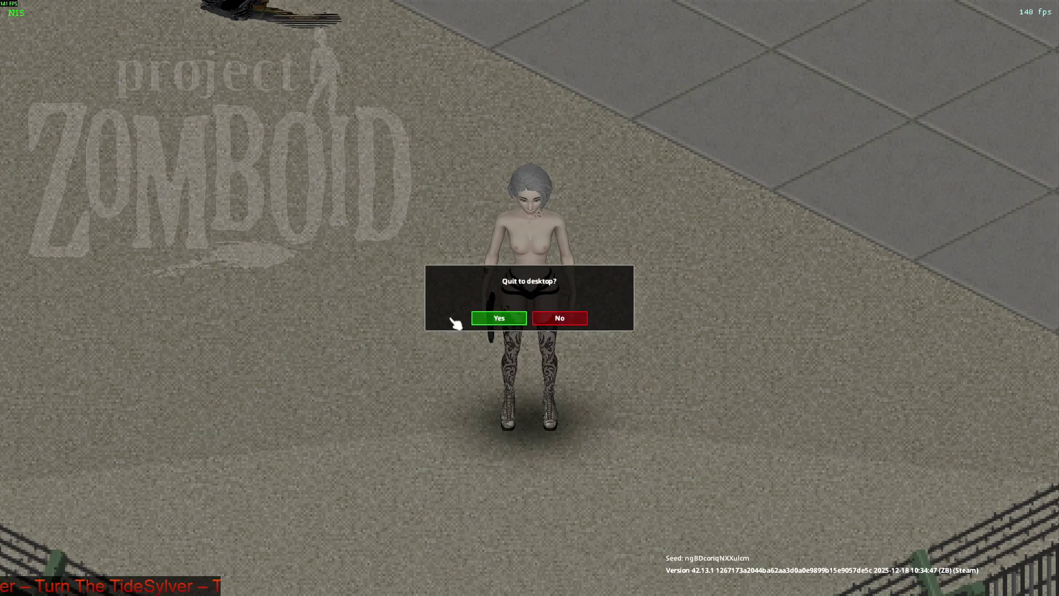
# Confirm quitting, relaunch Project Zomboid from Steam with the default option, and choose Continue.
pyautogui.click(505, 319)
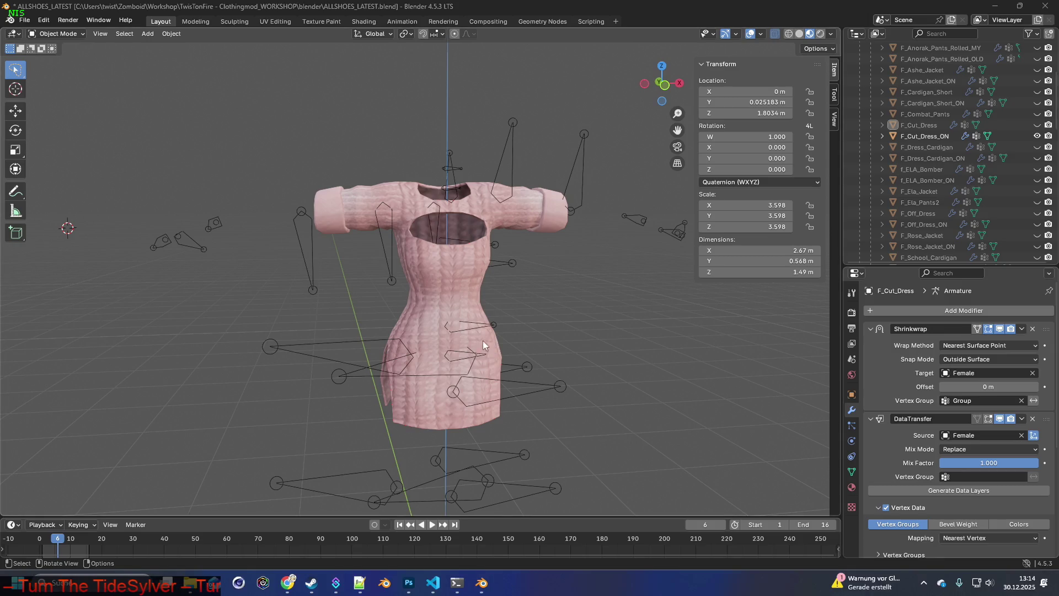
pyautogui.click(311, 583)
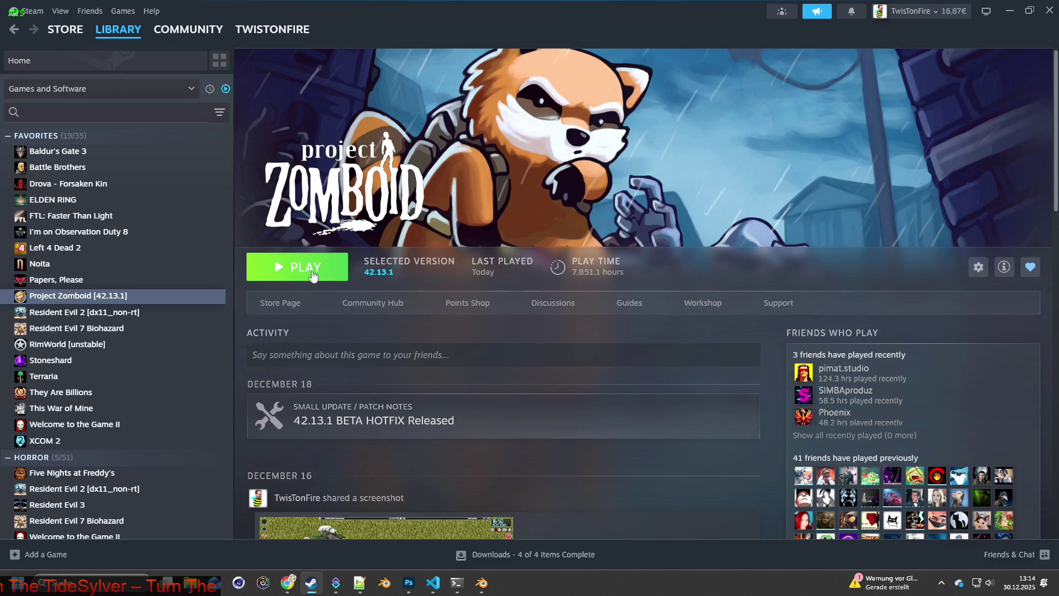
pyautogui.click(313, 275)
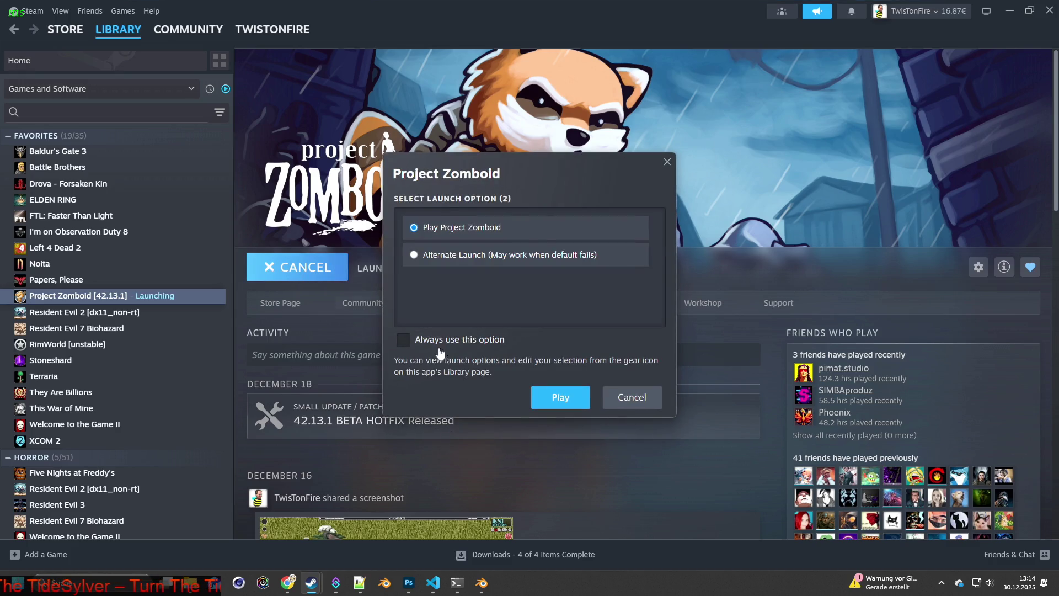
pyautogui.click(567, 407)
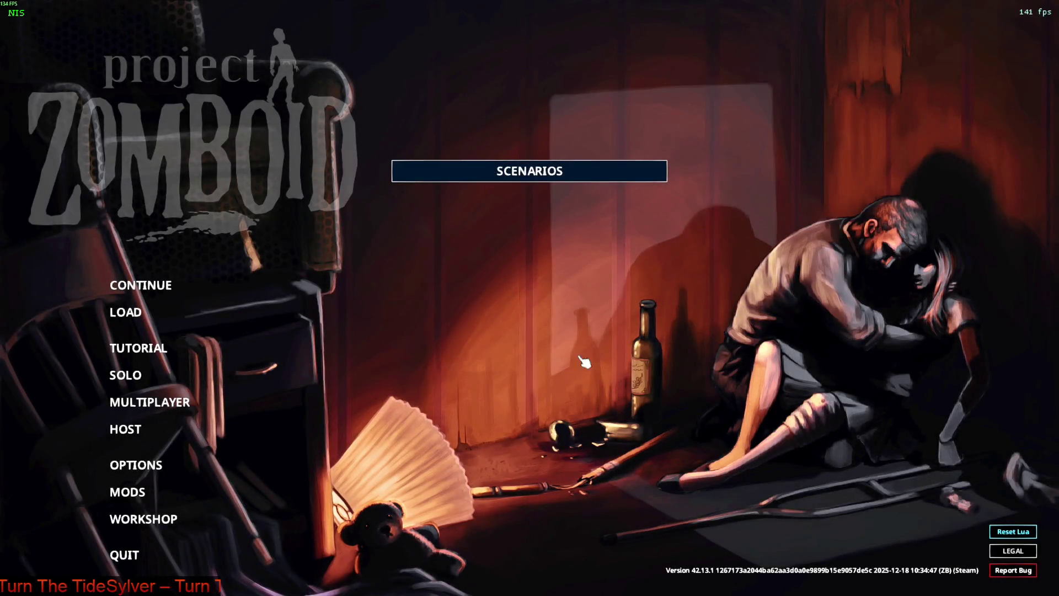
pyautogui.click(137, 288)
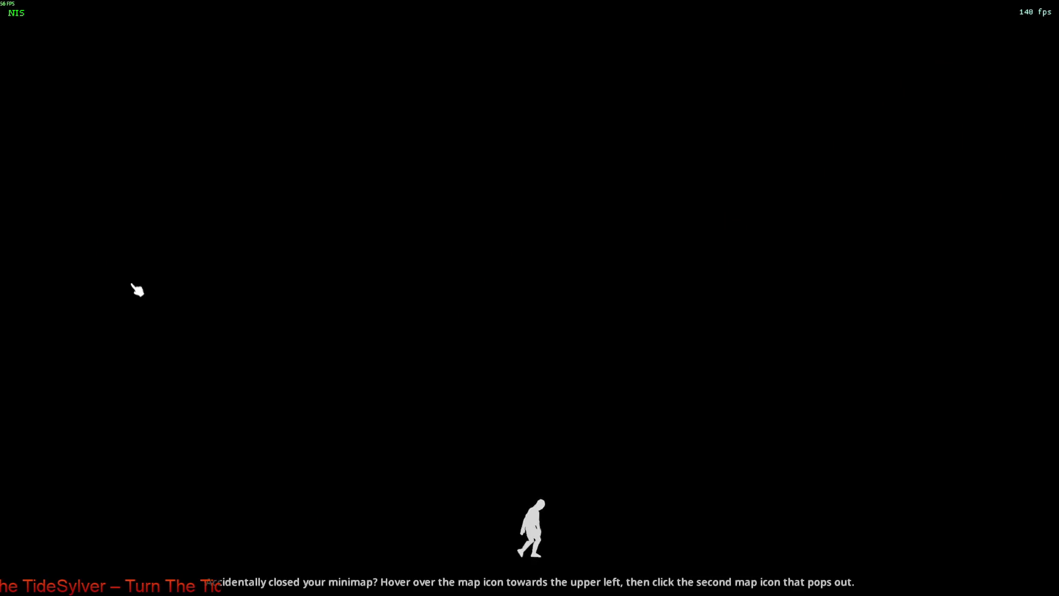
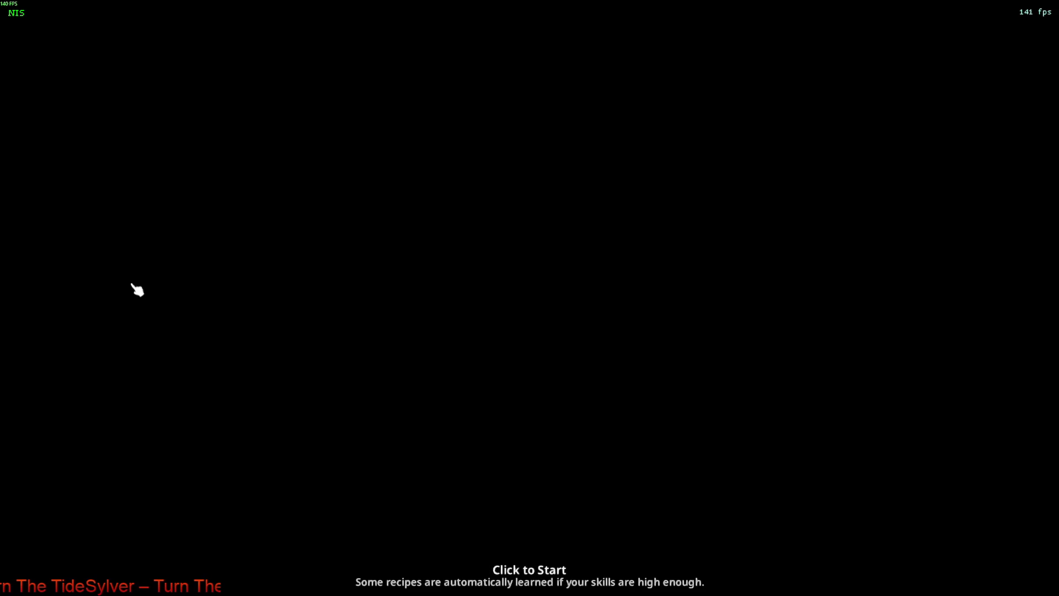
# Start the game and test the dress by aiming the pistol, attacking and vaulting the fence.
pyautogui.click(137, 290)
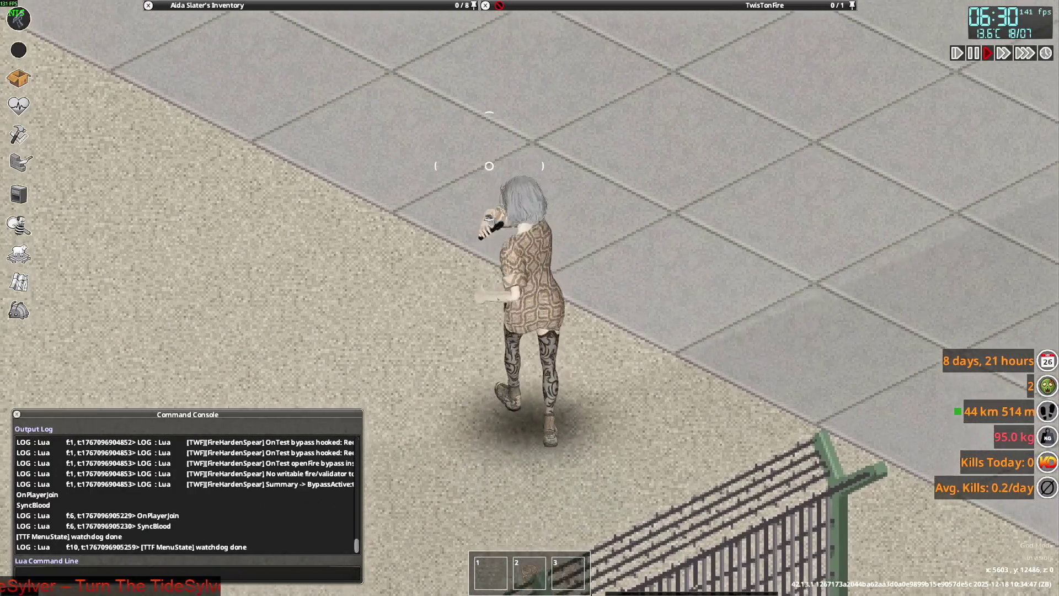
pyautogui.moveTo(489, 167)
pyautogui.mouseDown(button='right')
pyautogui.moveTo(432, 160)
pyautogui.moveTo(676, 202)
pyautogui.mouseUp(button='right')
pyautogui.click(676, 202)
pyautogui.click(609, 342)
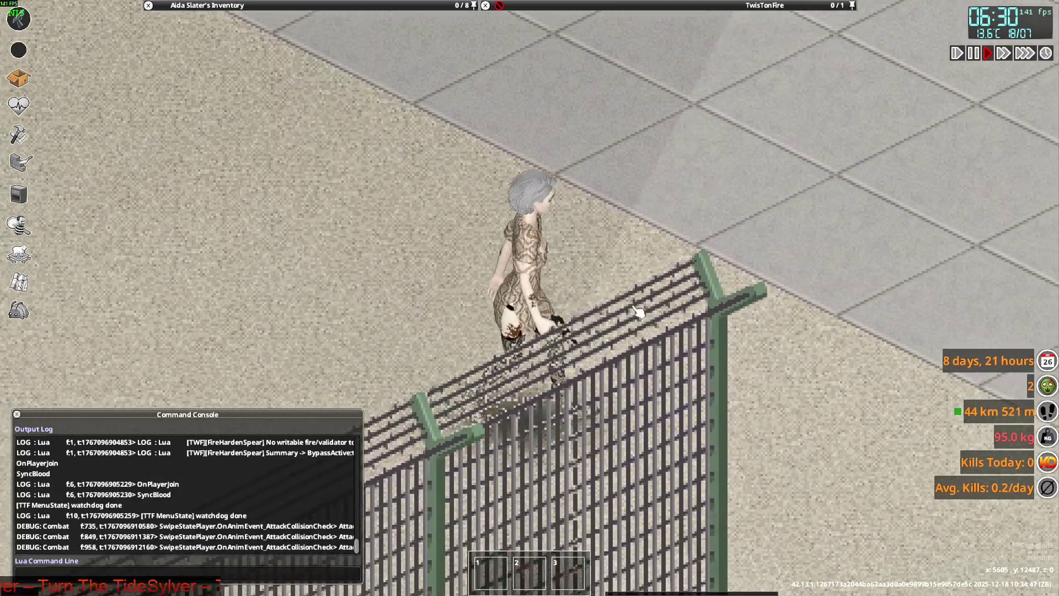
pyautogui.press('d')
pyautogui.moveTo(406, 243)
pyautogui.mouseDown(button='right')
pyautogui.moveTo(361, 224)
pyautogui.moveTo(479, 268)
pyautogui.moveTo(635, 242)
pyautogui.moveTo(584, 166)
pyautogui.moveTo(419, 182)
pyautogui.moveTo(444, 302)
pyautogui.moveTo(628, 300)
pyautogui.moveTo(637, 265)
pyautogui.moveTo(538, 99)
pyautogui.moveTo(482, 168)
pyautogui.moveTo(612, 243)
pyautogui.moveTo(503, 160)
pyautogui.moveTo(395, 161)
pyautogui.moveTo(634, 237)
pyautogui.moveTo(561, 362)
pyautogui.moveTo(400, 132)
pyautogui.moveTo(596, 88)
pyautogui.moveTo(668, 370)
pyautogui.moveTo(712, 270)
pyautogui.moveTo(664, 148)
pyautogui.moveTo(601, 176)
pyautogui.moveTo(640, 285)
pyautogui.moveTo(447, 218)
pyautogui.moveTo(569, 144)
pyautogui.moveTo(619, 177)
pyautogui.moveTo(614, 166)
pyautogui.mouseUp(button='right')
pyautogui.press('a')
# Leave Project Zomboid, return to Blender and orbit around the dress model.
pyautogui.hotkey('alt', 'Tab')
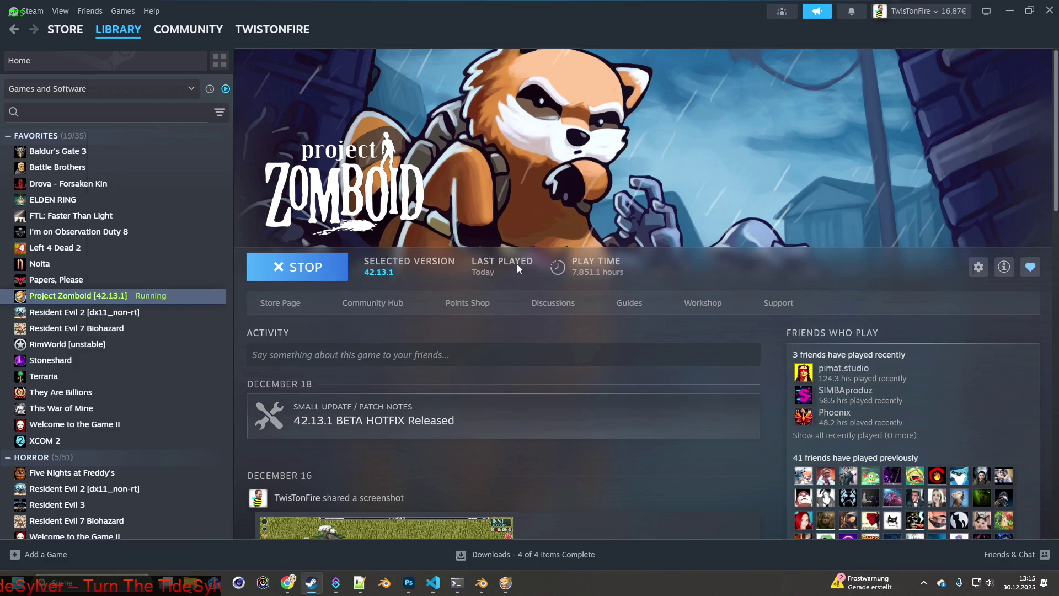
pyautogui.hotkey('alt', 'Tab')
pyautogui.moveTo(508, 297)
pyautogui.mouseDown(button='middle')
pyautogui.moveTo(580, 232)
pyautogui.moveTo(486, 249)
pyautogui.moveTo(457, 234)
pyautogui.moveTo(558, 251)
pyautogui.moveTo(396, 233)
pyautogui.moveTo(485, 205)
pyautogui.moveTo(446, 220)
pyautogui.mouseUp(button='middle')
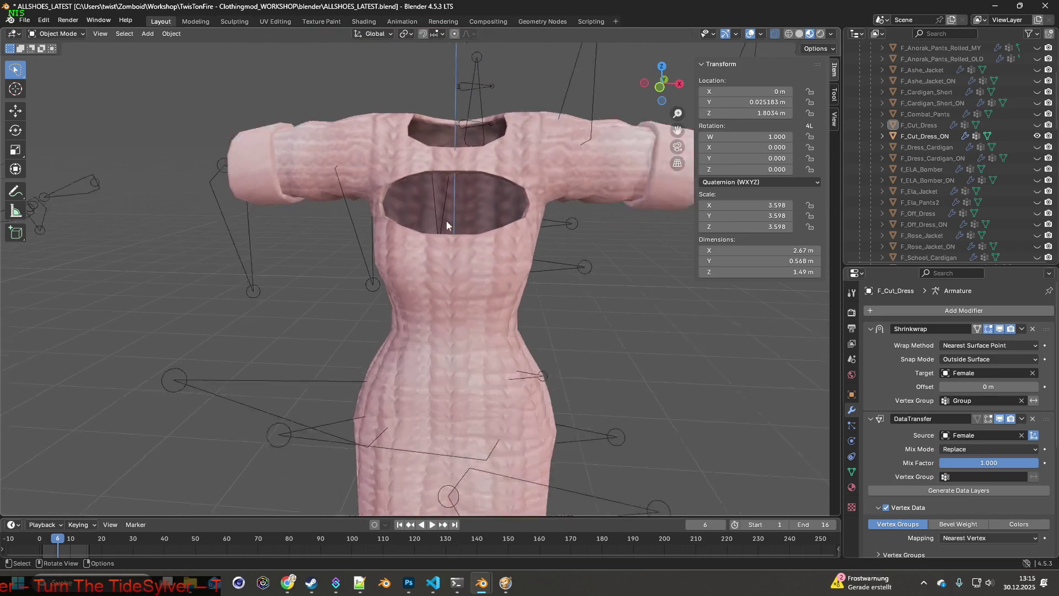
# Save ALLSHOES_LATEST.blend.
pyautogui.scroll(-2, 447, 225)
pyautogui.click(24, 20)
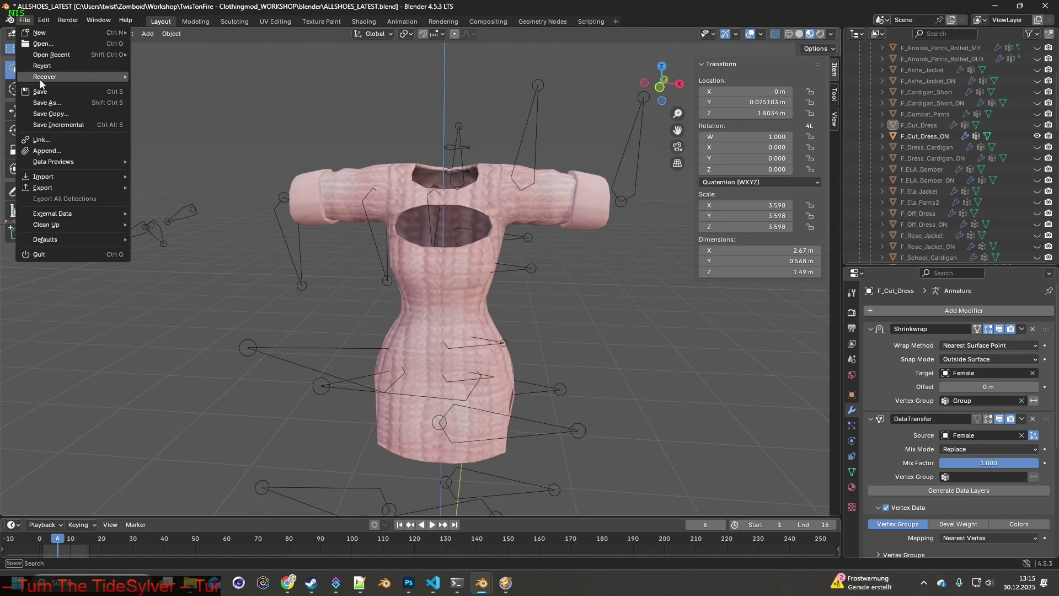
pyautogui.click(45, 93)
# Save a separate copy of the file as ALLSHOESpose.blend.
pyautogui.click(24, 20)
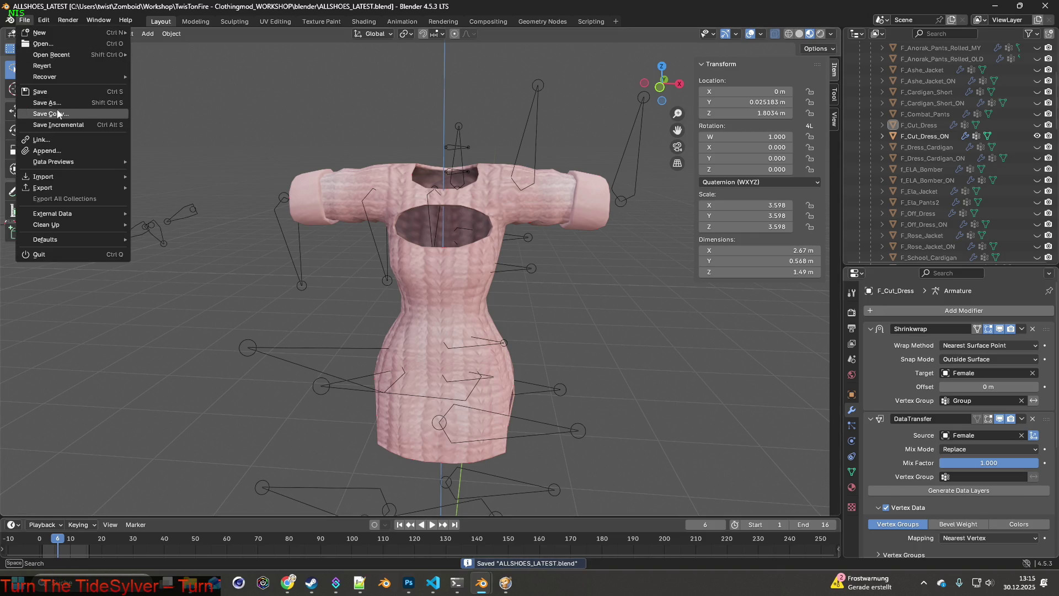
pyautogui.click(58, 113)
pyautogui.click(397, 167)
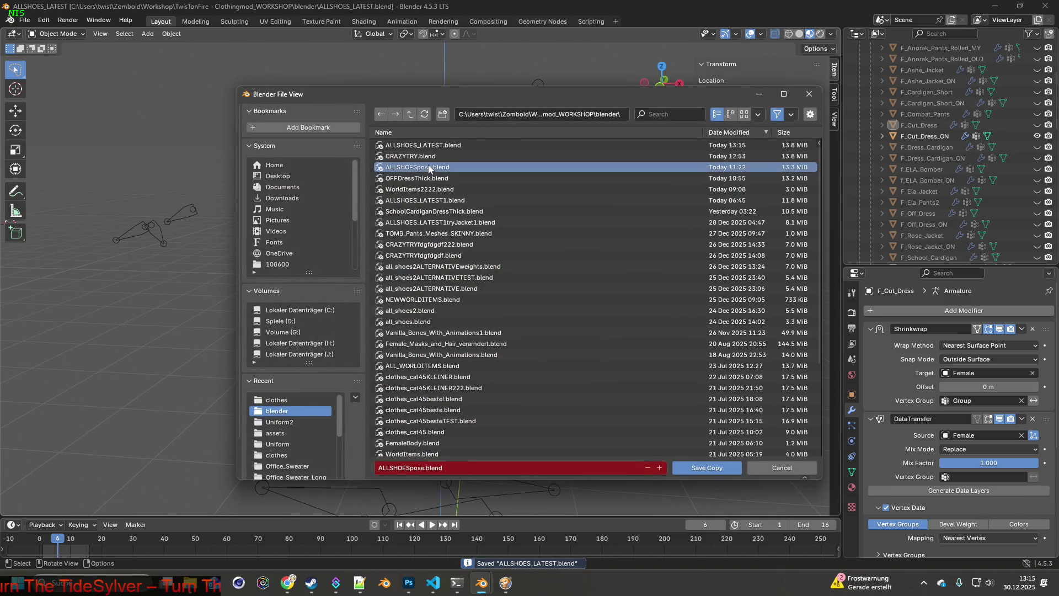
pyautogui.click(703, 466)
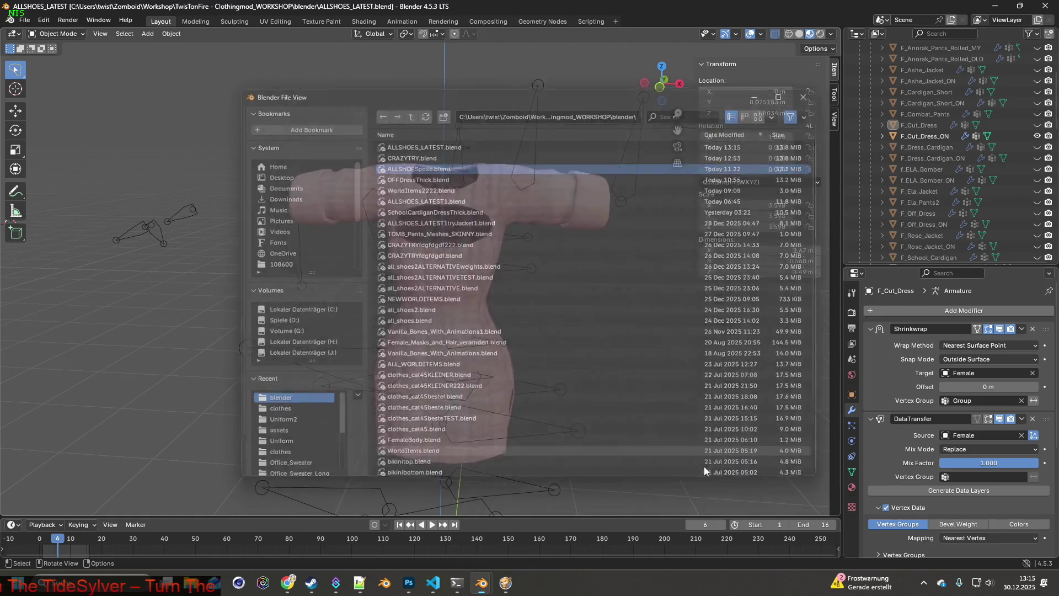
# Minimize Blender and cycle to another open window.
pyautogui.click(993, 5)
pyautogui.hotkey('alt', 'Tab')
pyautogui.press('Tab')
pyautogui.press('Tab')
pyautogui.press('Tab')
pyautogui.press('Tab')
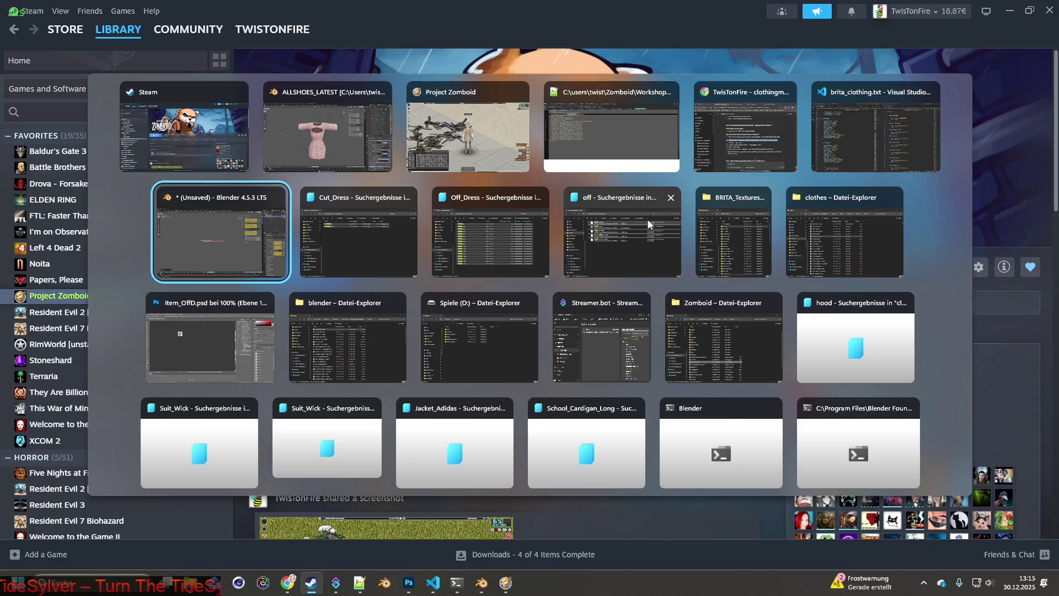
# In the blender folder, sort by Date modified and open the newest file, ALLSHOESpose.blend.
pyautogui.press('Tab')
pyautogui.press('Tab')
pyautogui.press('Tab')
pyautogui.press('Tab')
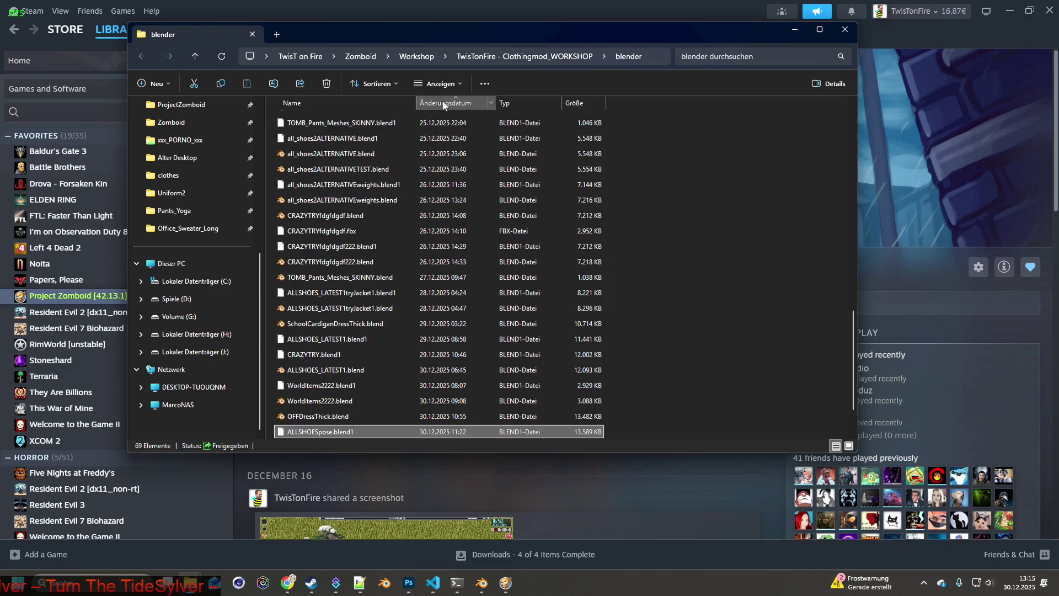
pyautogui.click(443, 105)
pyautogui.doubleClick(314, 120)
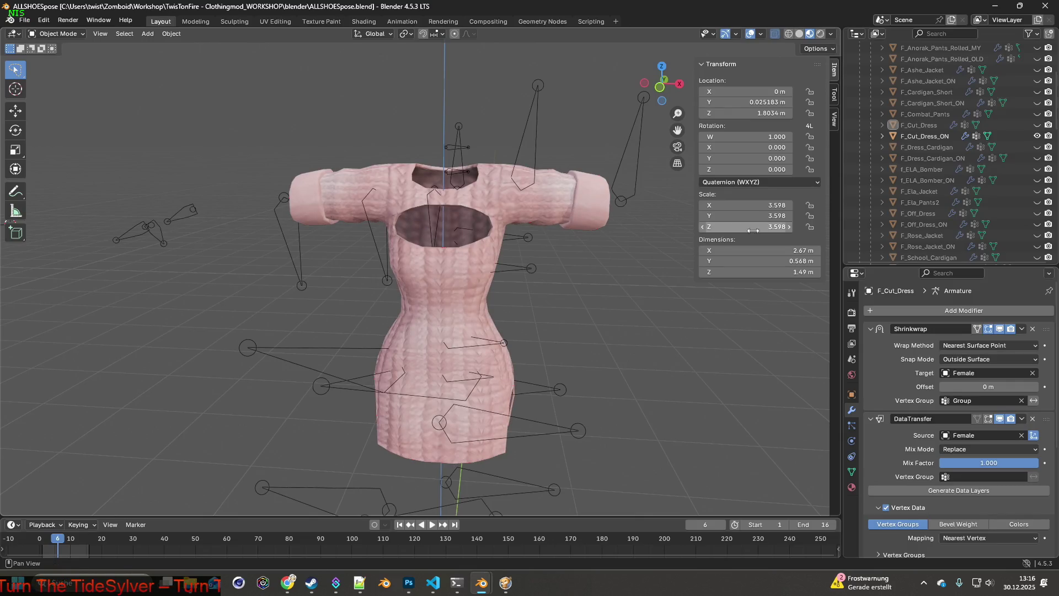
# Delete the Shrinkwrap and DataTransfer modifiers from F_Cut_Dress_ON in the Outliner.
pyautogui.click(882, 136)
pyautogui.click(894, 158)
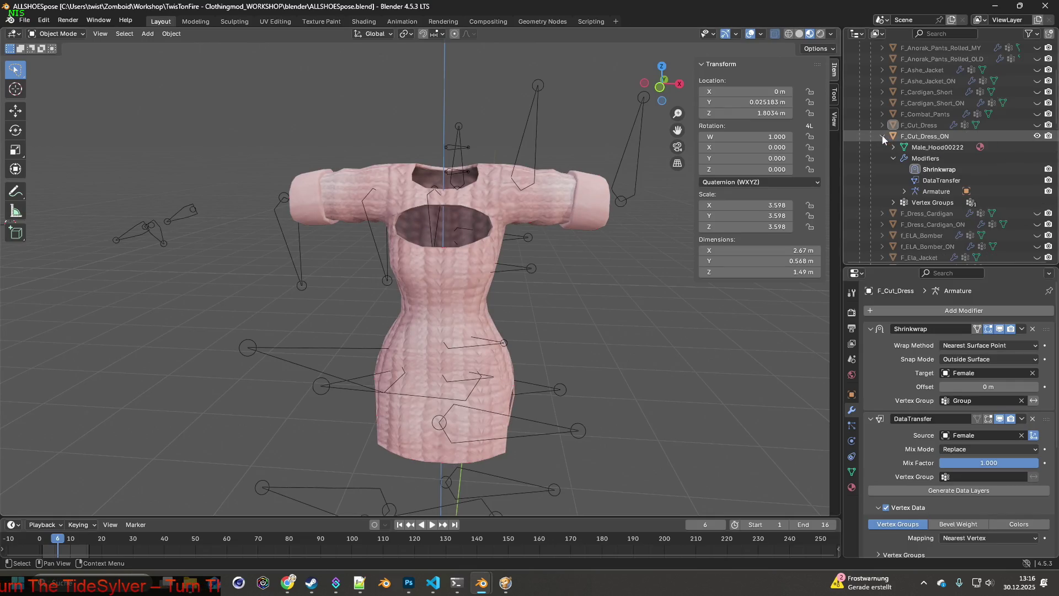
pyautogui.click(935, 169)
pyautogui.rightClick(899, 168)
pyautogui.click(893, 165)
pyautogui.rightClick(899, 168)
pyautogui.click(898, 166)
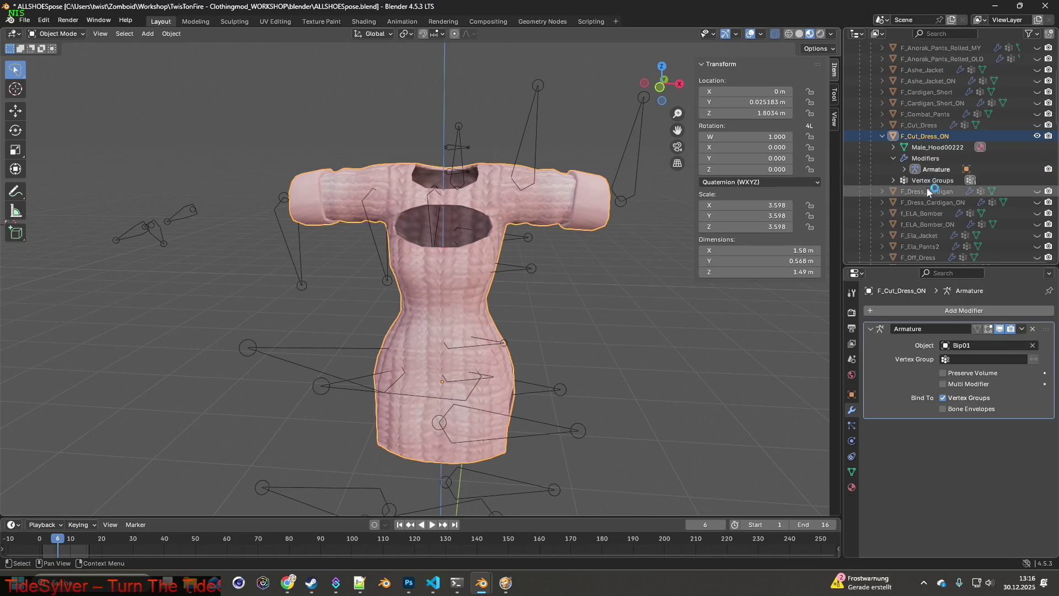
# Unhide F_Cut_Dress, apply its Shrinkwrap and DataTransfer modifiers, then select the Bip01 armature.
pyautogui.click(883, 125)
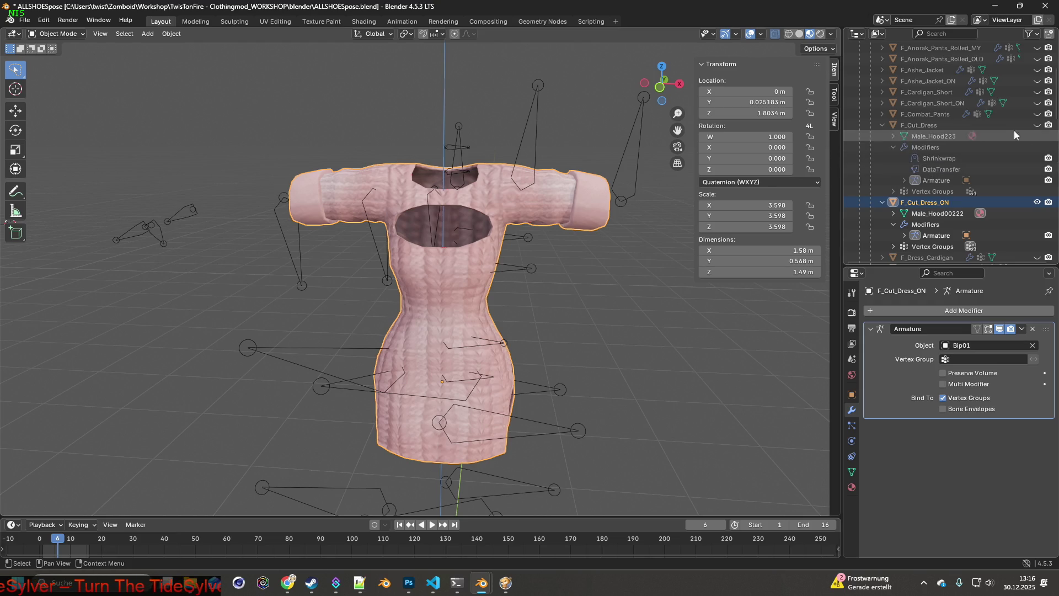
pyautogui.click(1037, 125)
pyautogui.click(937, 158)
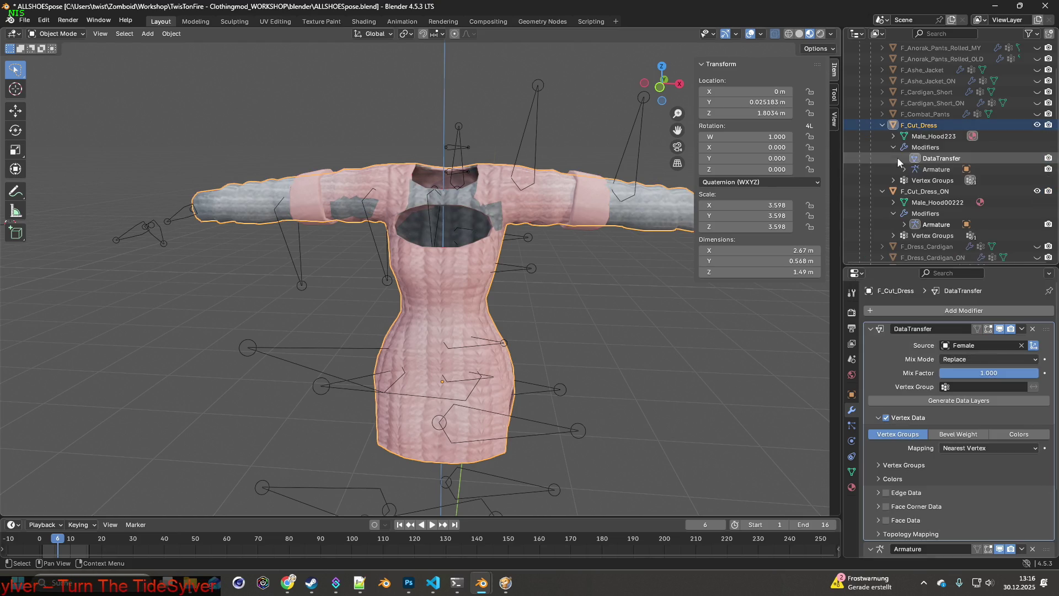
pyautogui.rightClick(896, 157)
pyautogui.click(935, 157)
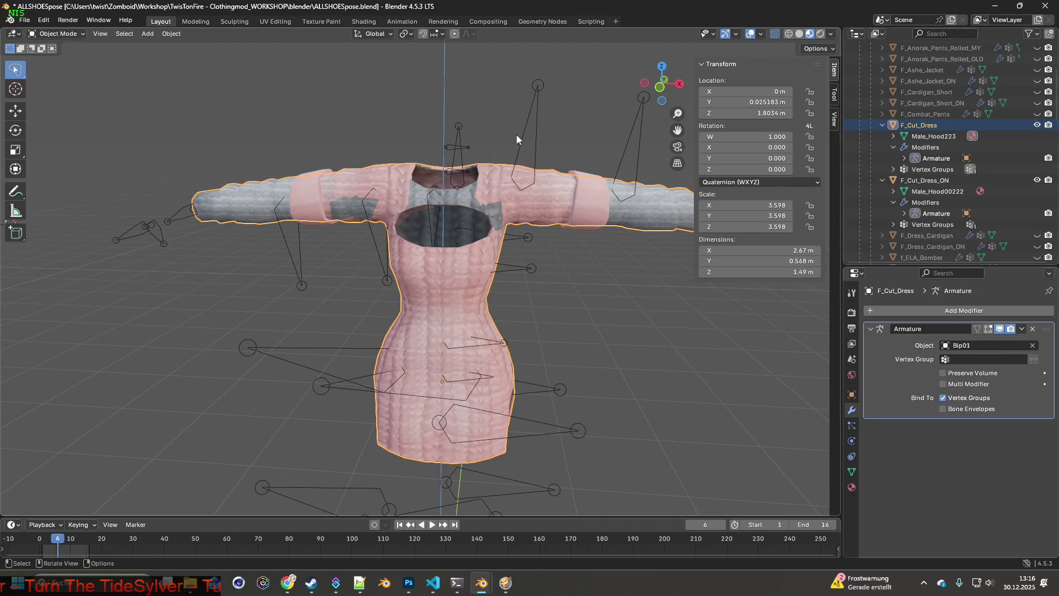
pyautogui.click(531, 135)
pyautogui.moveTo(530, 140); pyautogui.dragTo(608, 149, button='middle')
pyautogui.click(61, 34)
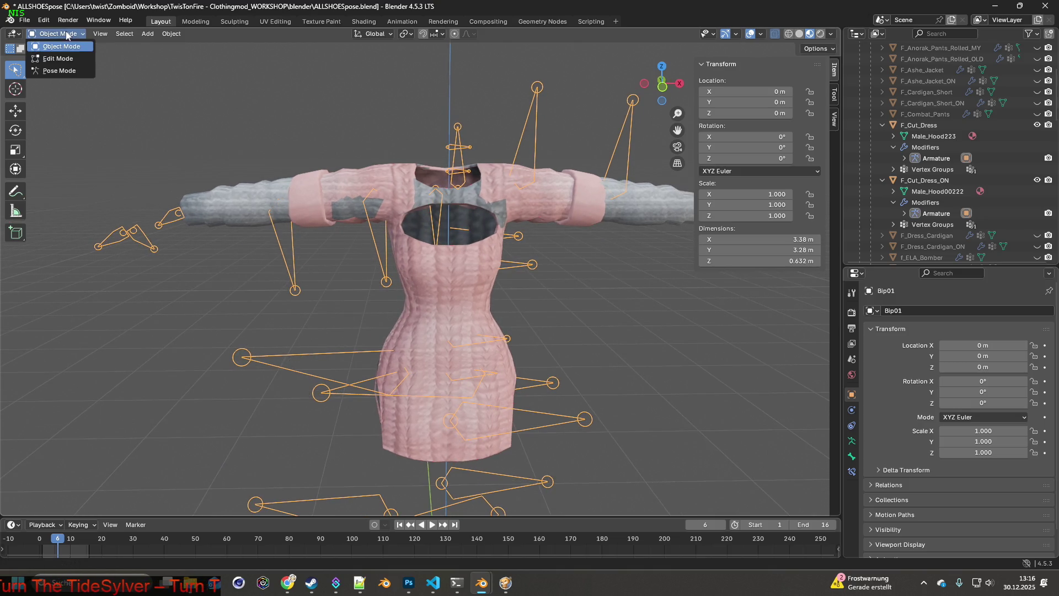
# Enter Pose Mode, hide F_Cut_Dress_ON, and rotate the selected arm bone around Y to lower the sleeve.
pyautogui.click(59, 71)
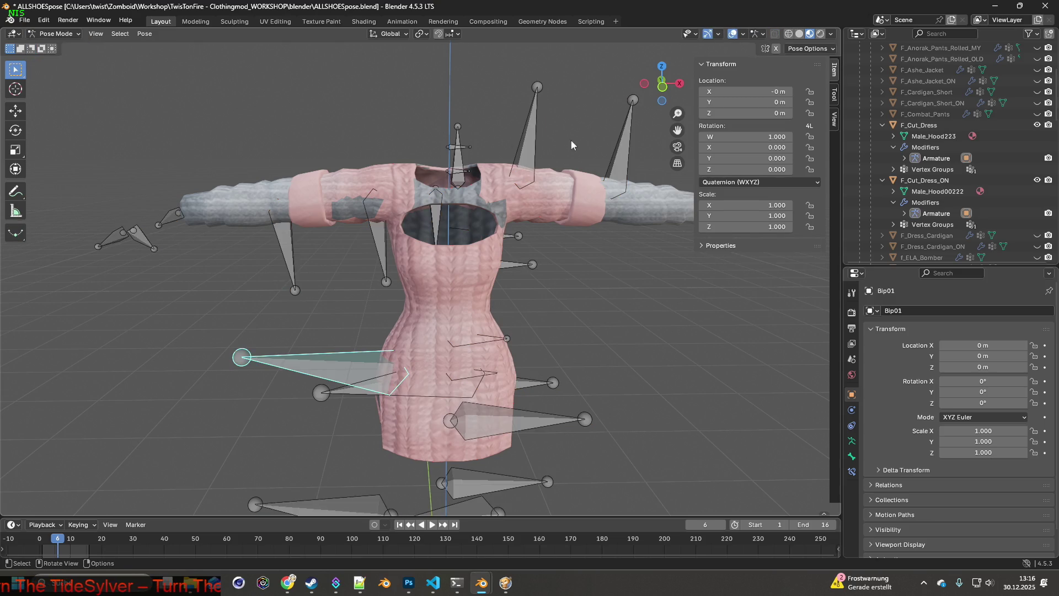
pyautogui.click(1037, 180)
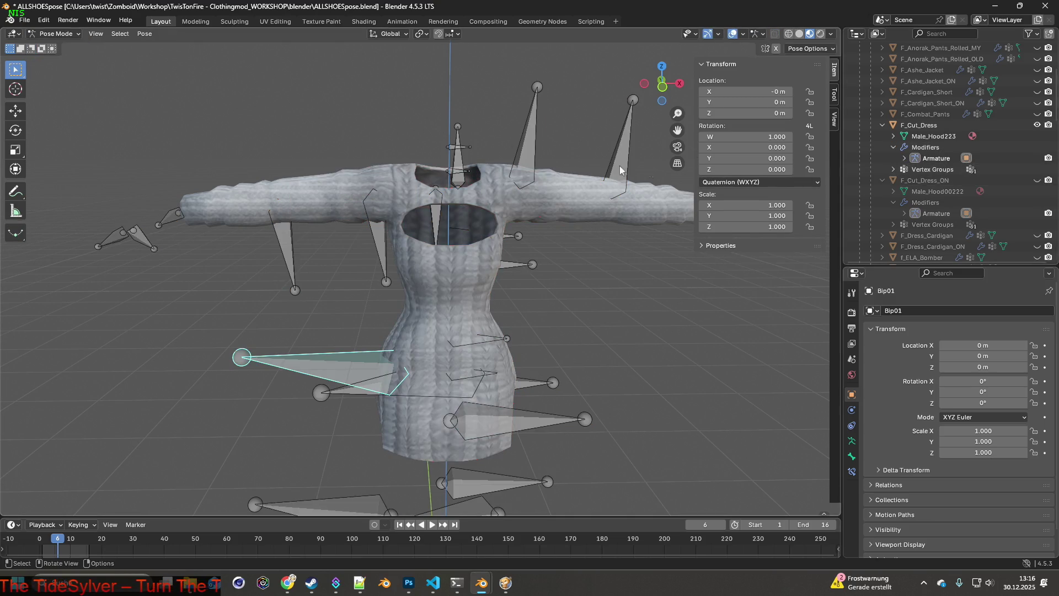
pyautogui.moveTo(530, 141)
pyautogui.mouseDown(button='middle')
pyautogui.moveTo(581, 157)
pyautogui.moveTo(571, 138)
pyautogui.mouseUp(button='middle')
pyautogui.press('r')
pyautogui.press('x')
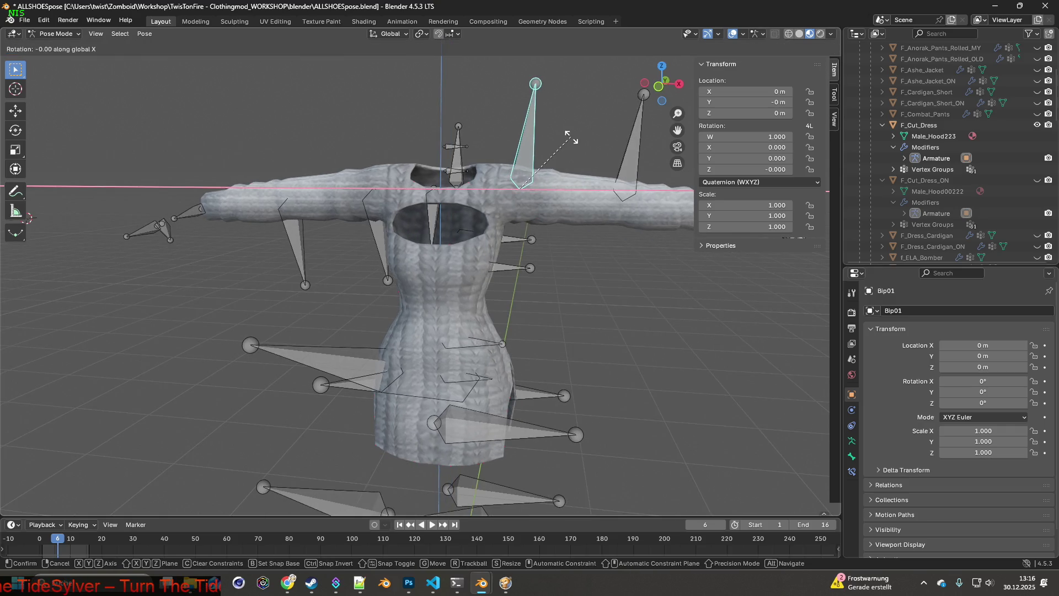
pyautogui.press('y')
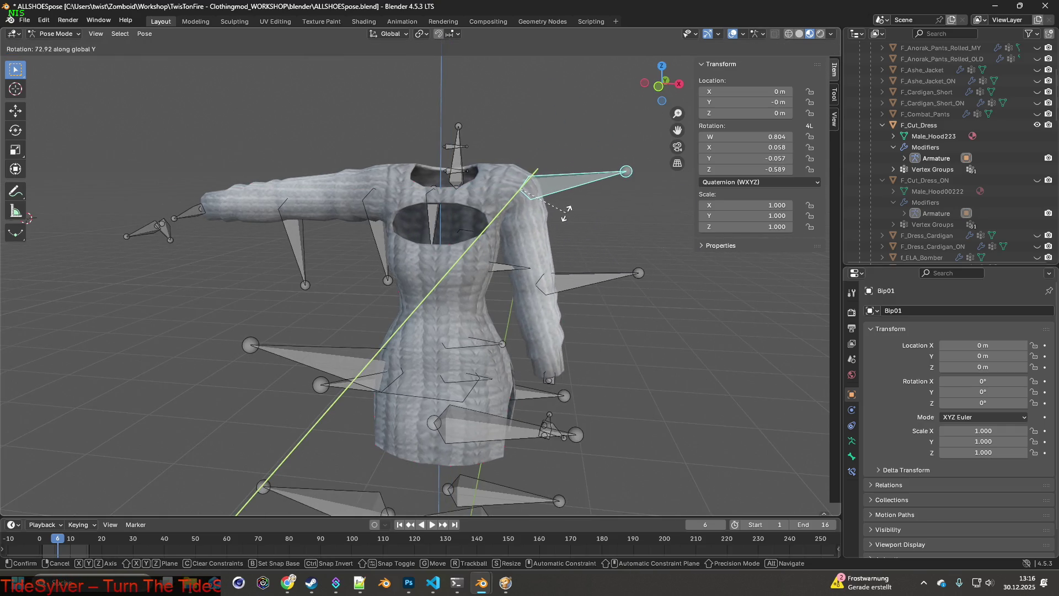
pyautogui.click(430, 182)
# Rotate the other upper arm bone -70.7° around the global Y axis.
pyautogui.click(373, 219)
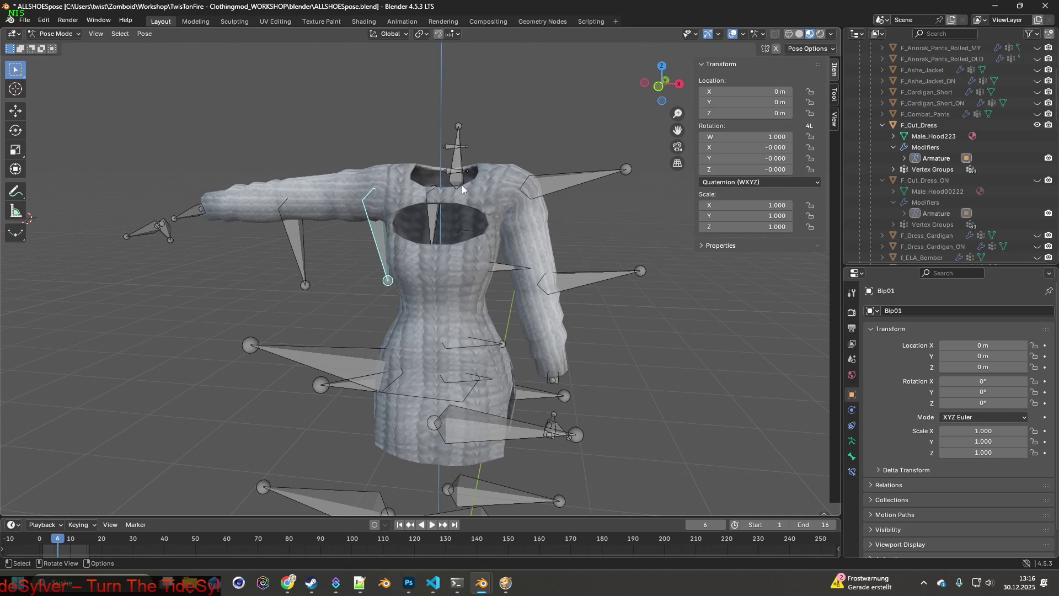
pyautogui.press('r')
pyautogui.press('y')
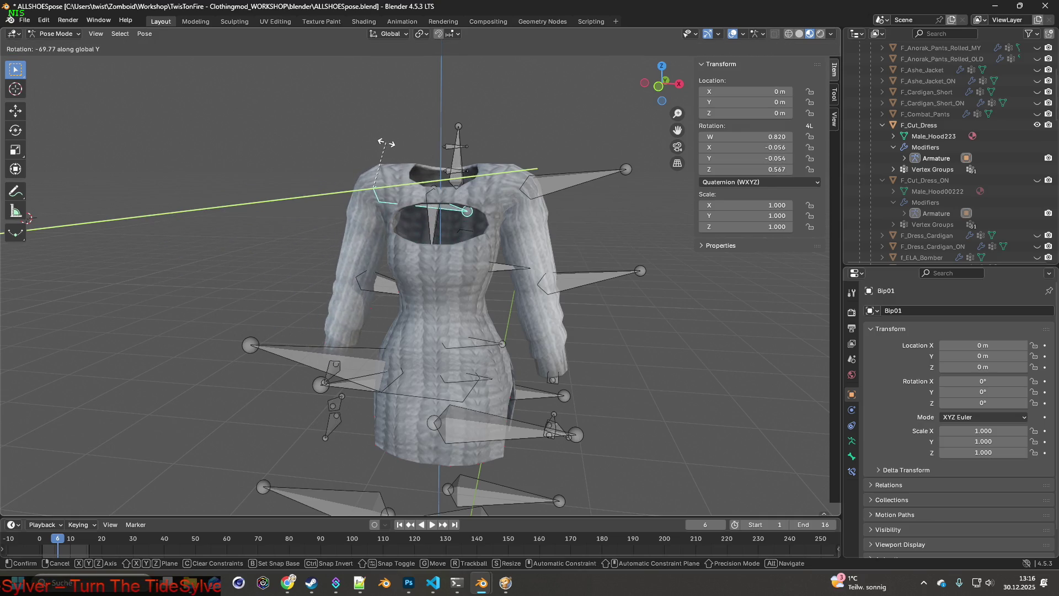
pyautogui.click(385, 146)
pyautogui.moveTo(384, 145)
pyautogui.mouseDown(button='middle')
pyautogui.moveTo(491, 171)
pyautogui.moveTo(617, 168)
pyautogui.moveTo(550, 177)
pyautogui.moveTo(529, 202)
pyautogui.mouseUp(button='middle')
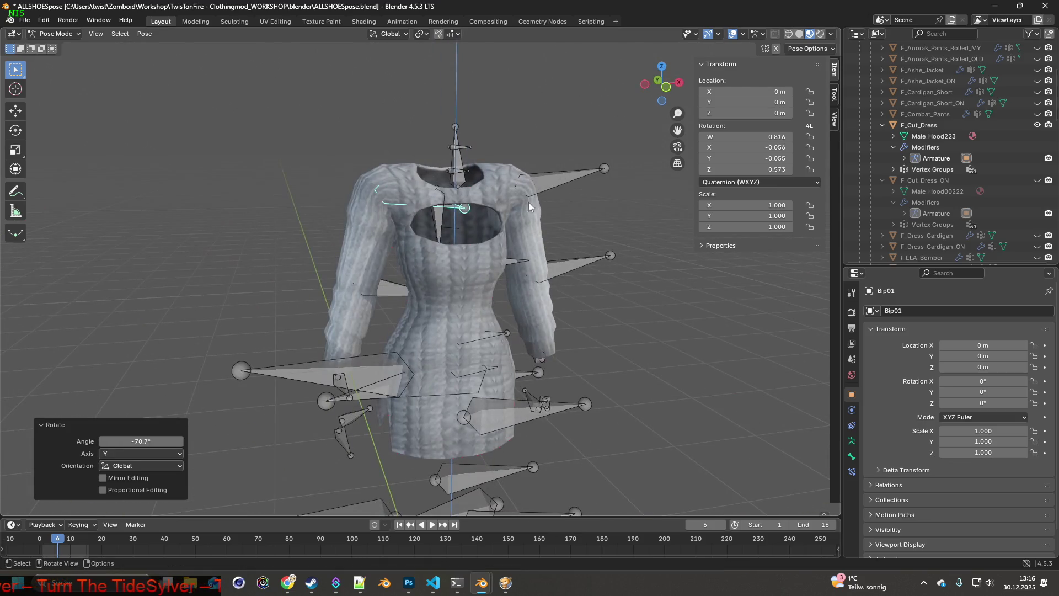
# Rotate the lower arm bone 88.6° around Y, then around Z, and switch to front view.
pyautogui.click(585, 240)
pyautogui.moveTo(585, 240); pyautogui.dragTo(499, 224, button='middle')
pyautogui.press('r')
pyautogui.press('y')
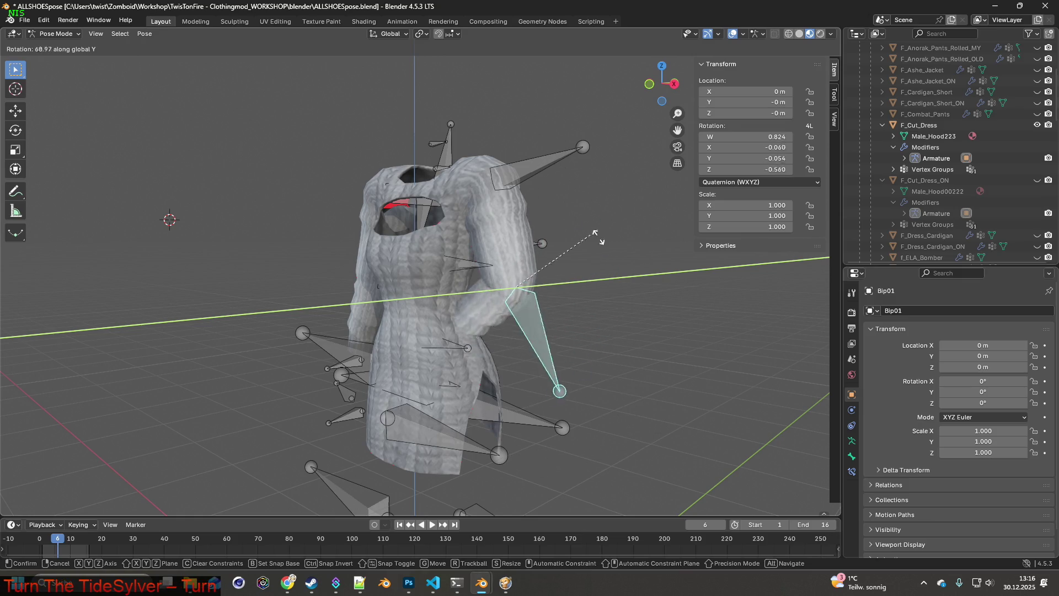
pyautogui.click(600, 255)
pyautogui.press('z')
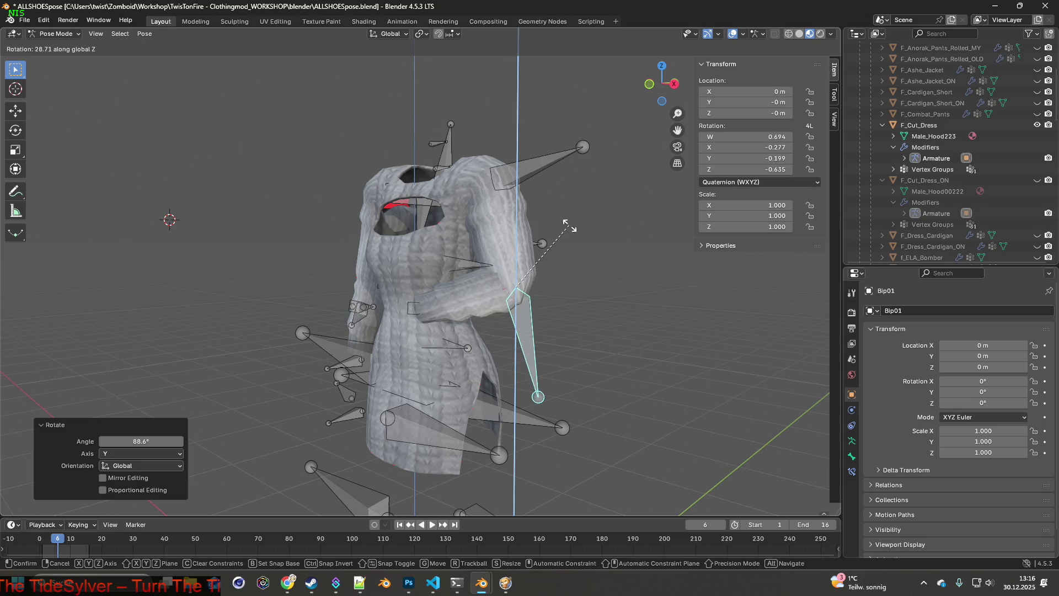
pyautogui.click(569, 207)
pyautogui.press('KP_1')
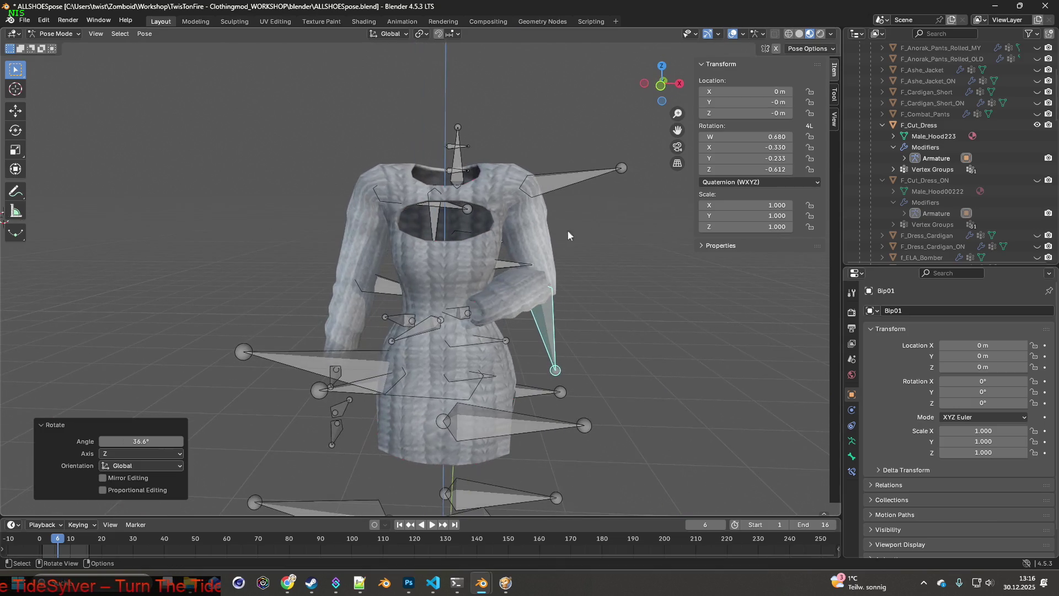
# Rotate the left arm bone -71.3° on X, 59.9° on Z, then around Y.
pyautogui.click(383, 277)
pyautogui.press('r')
pyautogui.press('x')
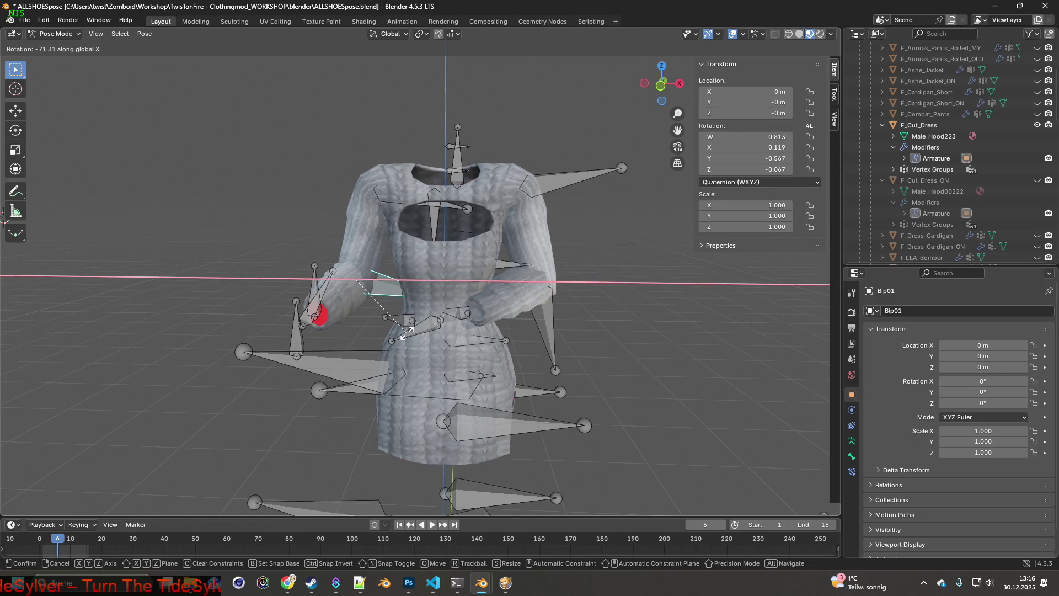
pyautogui.click(452, 264)
pyautogui.press('r')
pyautogui.press('z')
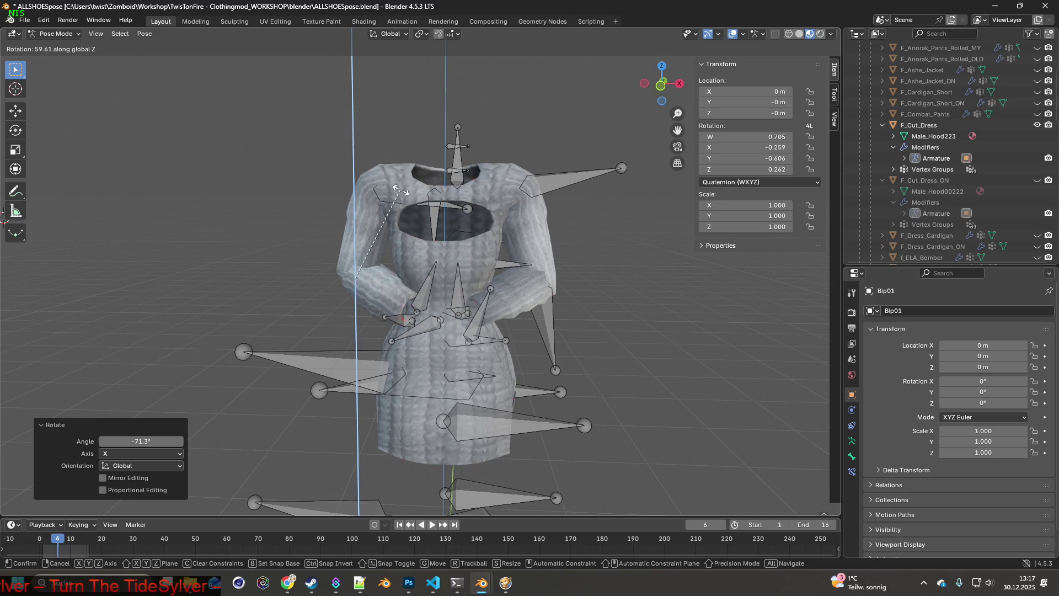
pyautogui.click(401, 196)
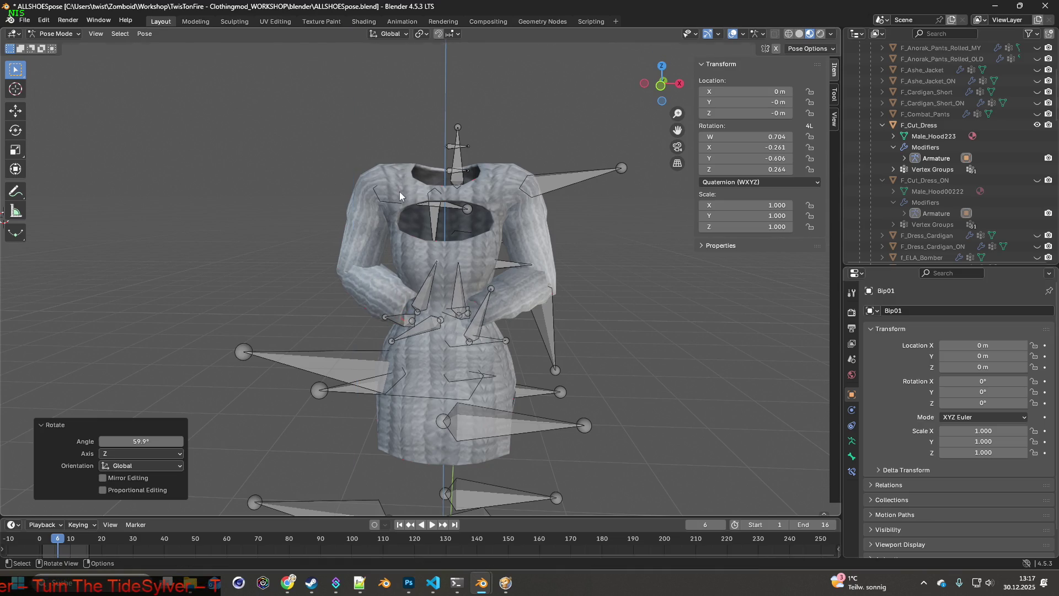
pyautogui.press('r')
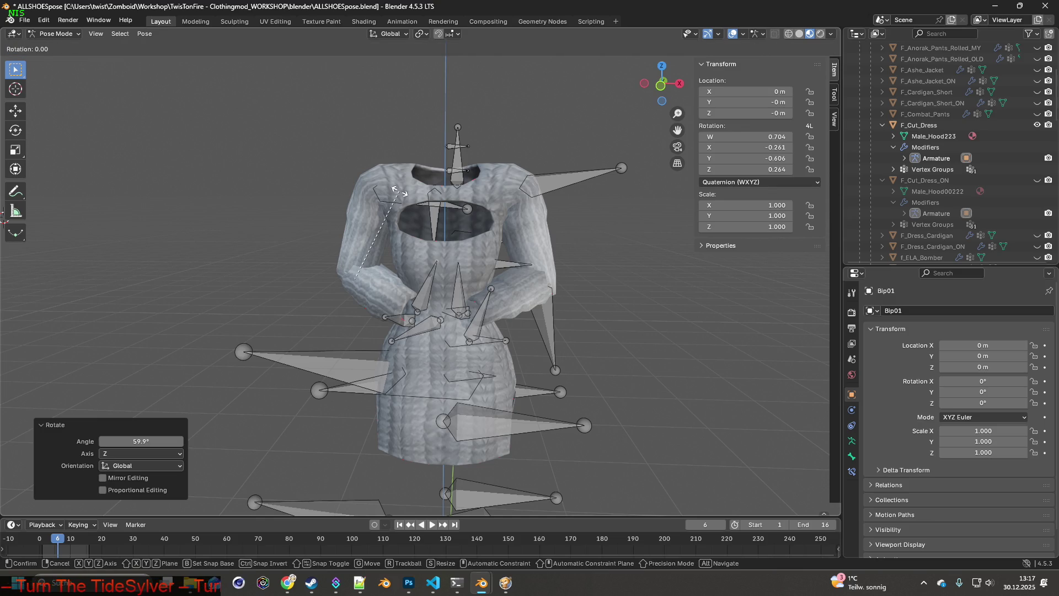
pyautogui.press('y')
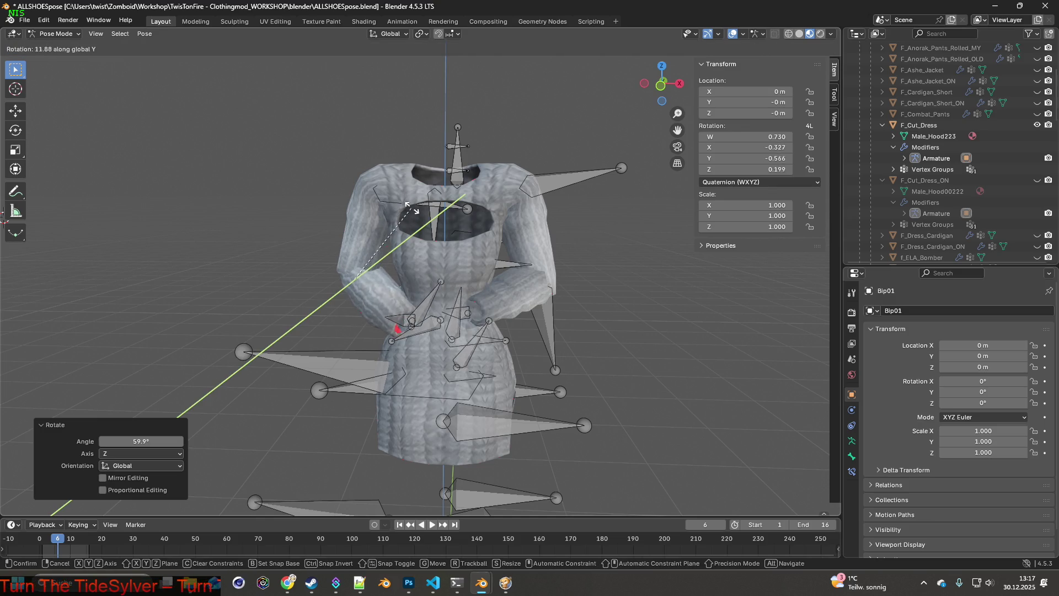
pyautogui.click(534, 271)
# Rotate the forearm bone around Y, zoom in, and hide the Bip01 armature.
pyautogui.click(548, 297)
pyautogui.press('r')
pyautogui.press('y')
pyautogui.click(557, 288)
pyautogui.moveTo(557, 288)
pyautogui.mouseDown(button='middle')
pyautogui.moveTo(518, 277)
pyautogui.moveTo(529, 275)
pyautogui.mouseUp(button='middle')
pyautogui.scroll(4, 975, 145)
pyautogui.scroll(2, 975, 144)
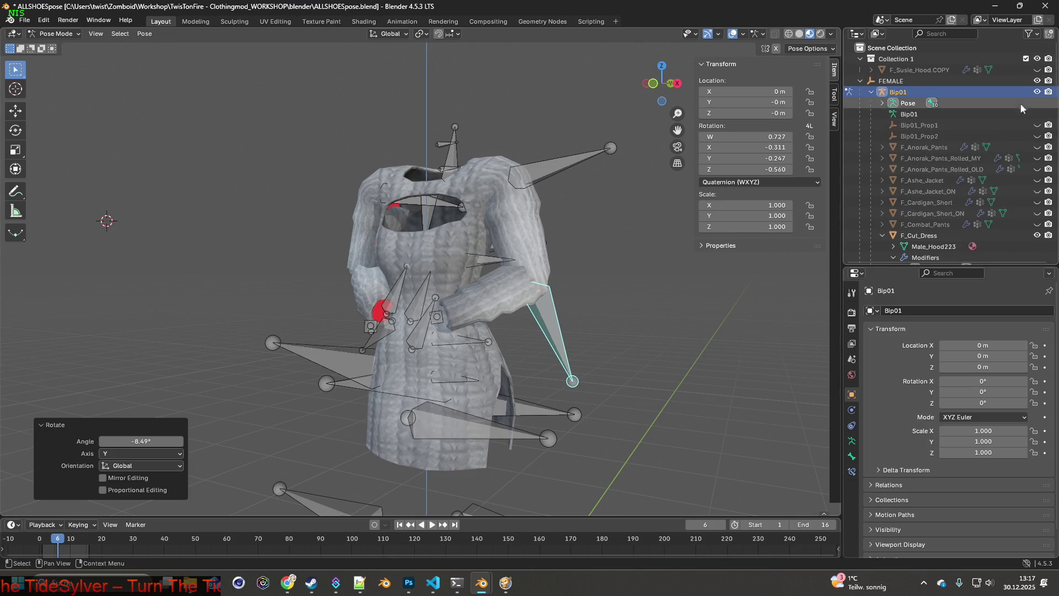
pyautogui.click(1037, 92)
pyautogui.moveTo(563, 213)
pyautogui.mouseDown(button='middle')
pyautogui.moveTo(611, 218)
pyautogui.moveTo(443, 62)
pyautogui.mouseUp(button='middle')
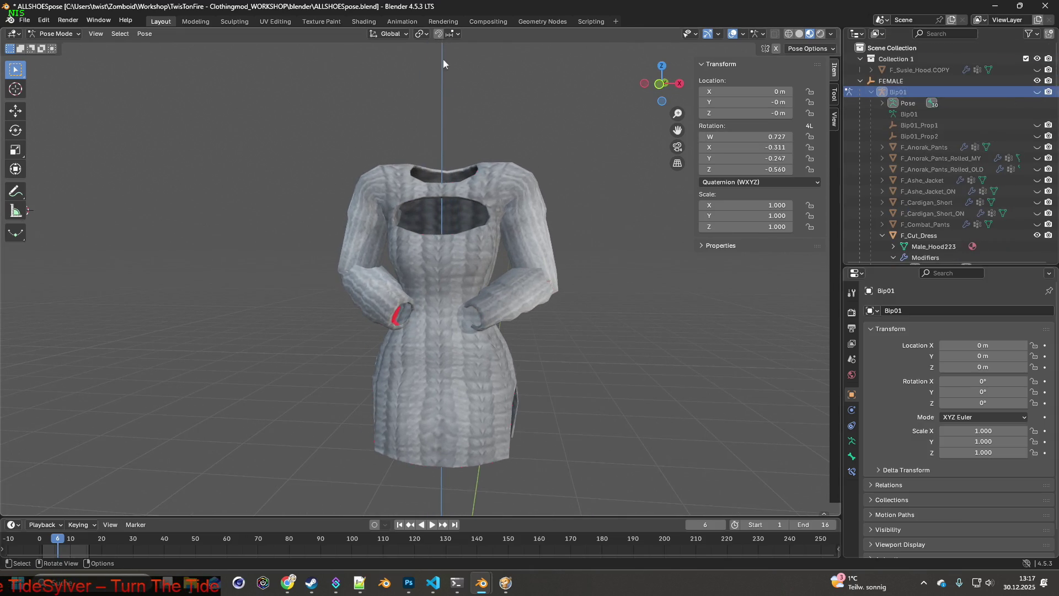
# Switch to the Shading workspace, show Bip01 again, and rotate the forearm bone around X and Y.
pyautogui.click(352, 25)
pyautogui.moveTo(450, 200)
pyautogui.mouseDown(button='middle')
pyautogui.moveTo(435, 204)
pyautogui.moveTo(477, 186)
pyautogui.mouseUp(button='middle')
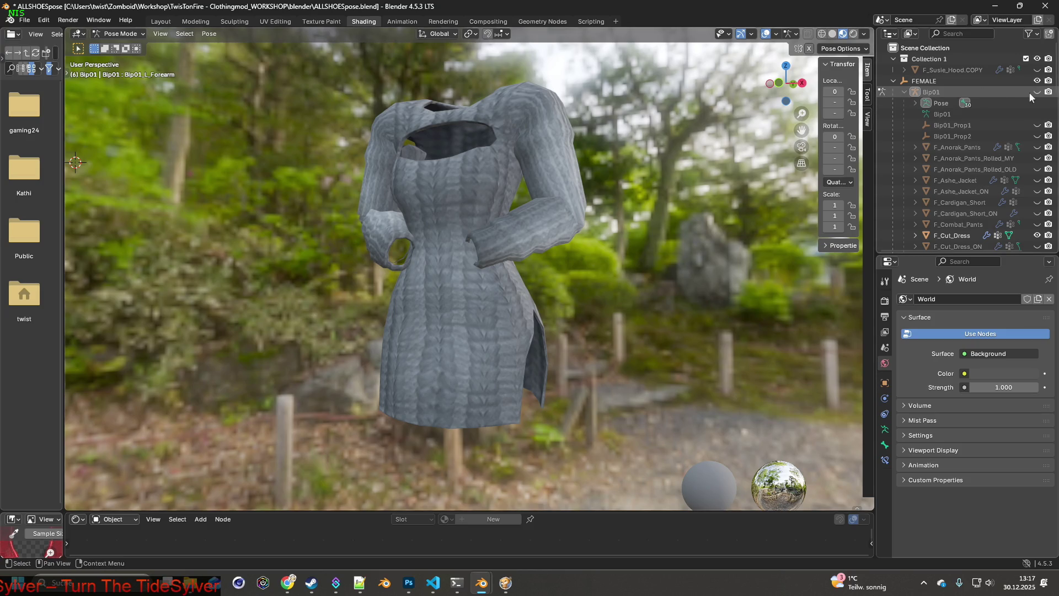
pyautogui.click(1037, 93)
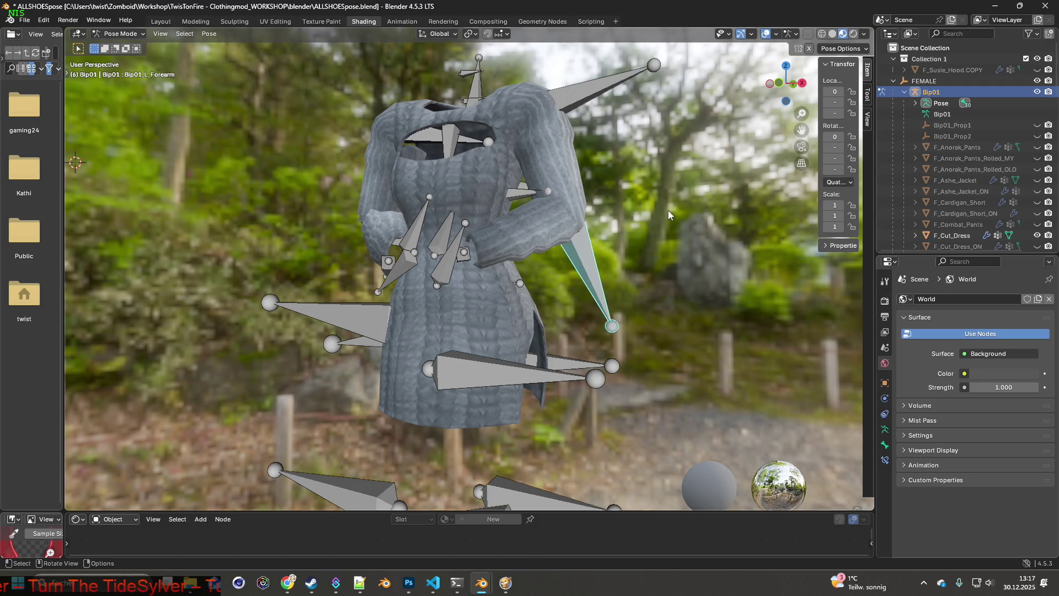
pyautogui.press('r')
pyautogui.press('x')
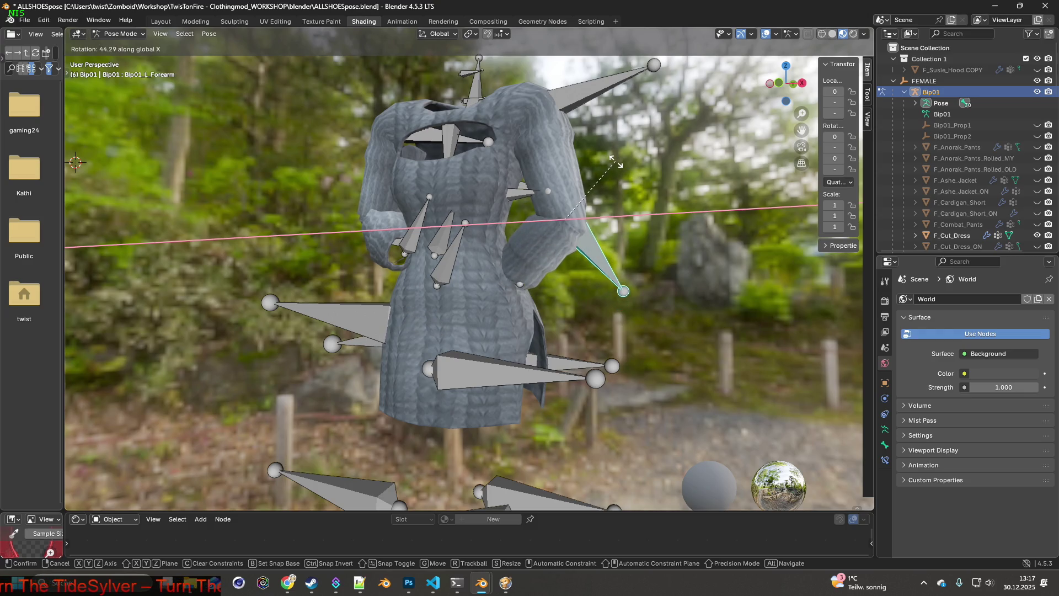
pyautogui.click(617, 163)
pyautogui.press('r')
pyautogui.press('y')
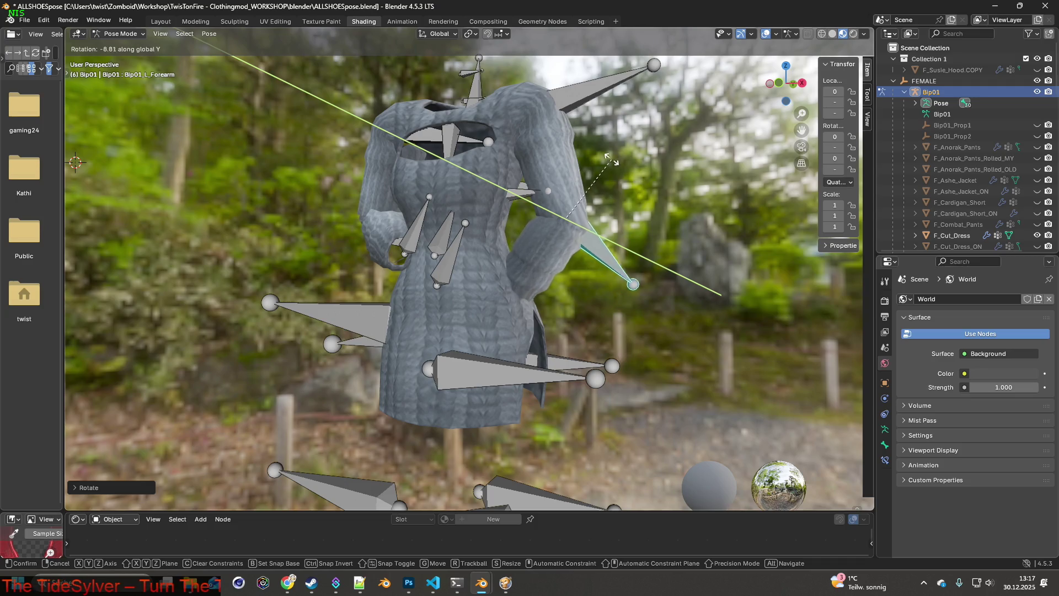
pyautogui.click(584, 135)
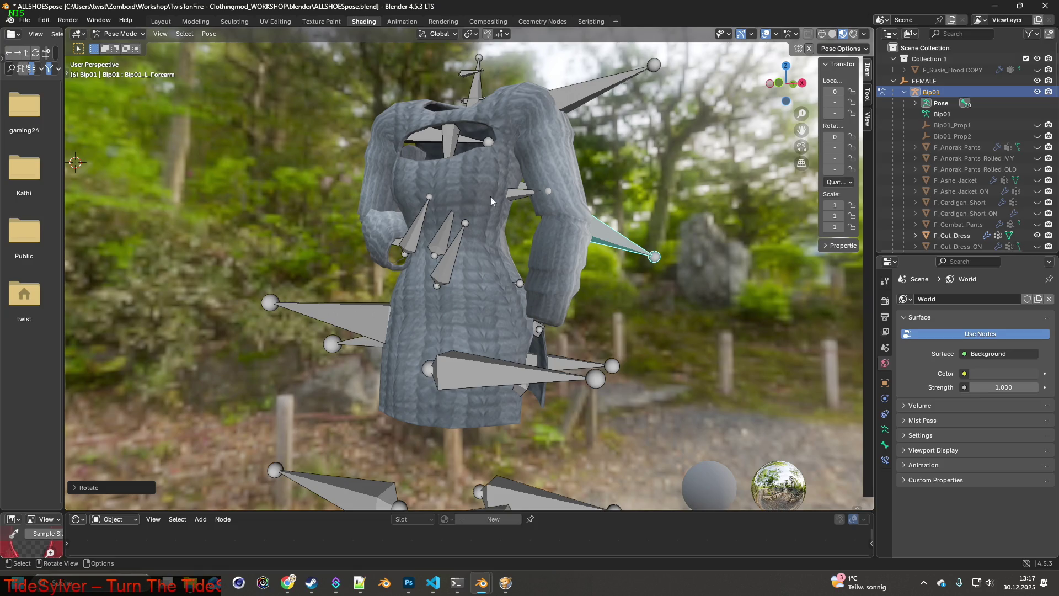
pyautogui.moveTo(444, 210)
pyautogui.mouseDown(button='middle')
pyautogui.moveTo(541, 213)
pyautogui.moveTo(492, 234)
pyautogui.moveTo(417, 240)
pyautogui.moveTo(515, 210)
pyautogui.mouseUp(button='middle')
# Rotate the right forearm bone around Y then X, cancelling a further Y rotation.
pyautogui.click(431, 249)
pyautogui.press('r')
pyautogui.press('y')
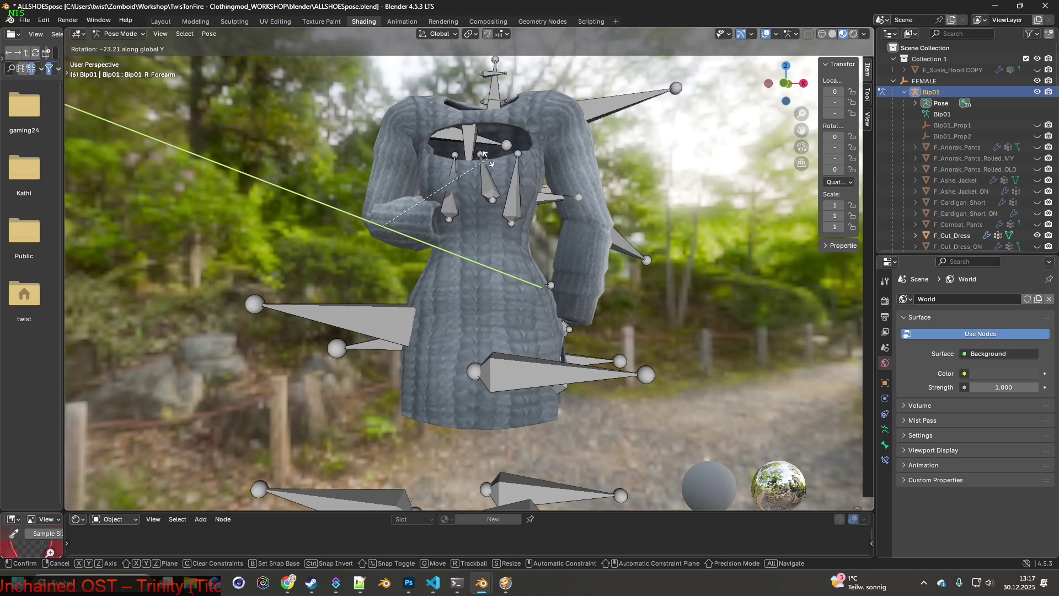
pyautogui.click(512, 180)
pyautogui.press('r')
pyautogui.press('x')
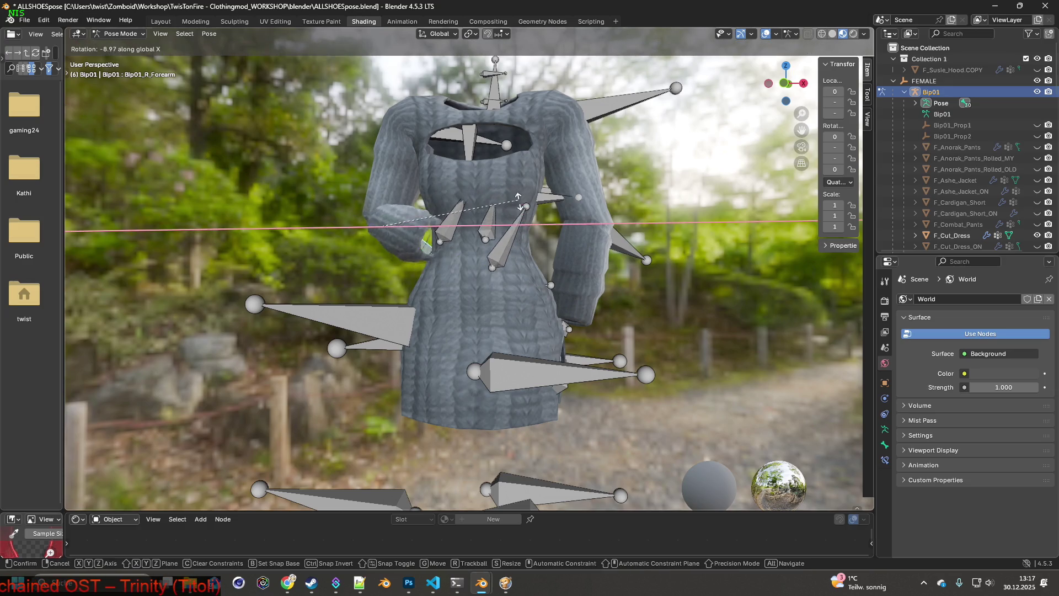
pyautogui.click(508, 166)
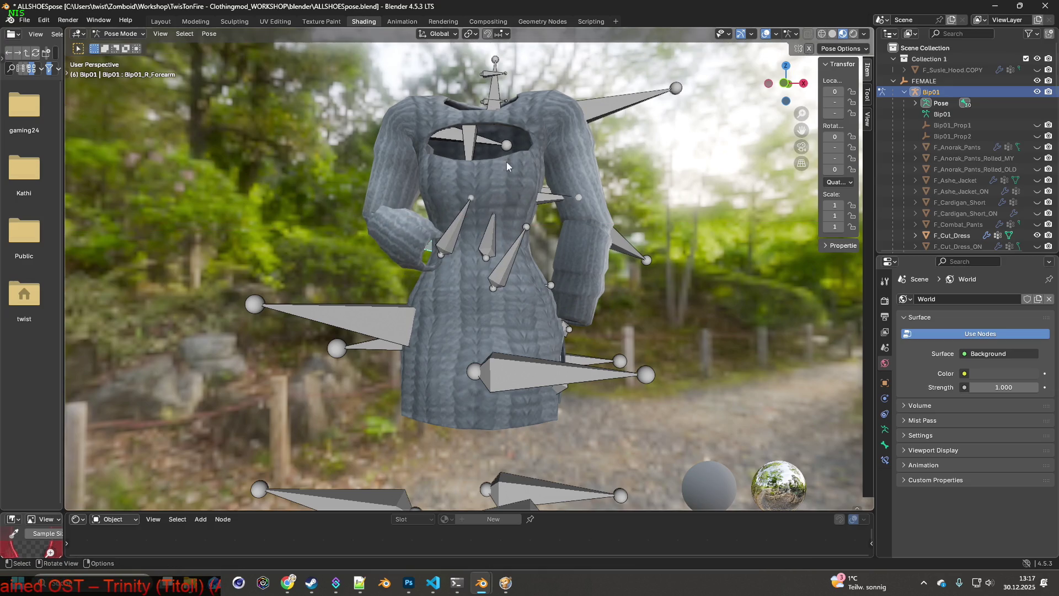
pyautogui.press('r')
pyautogui.press('y')
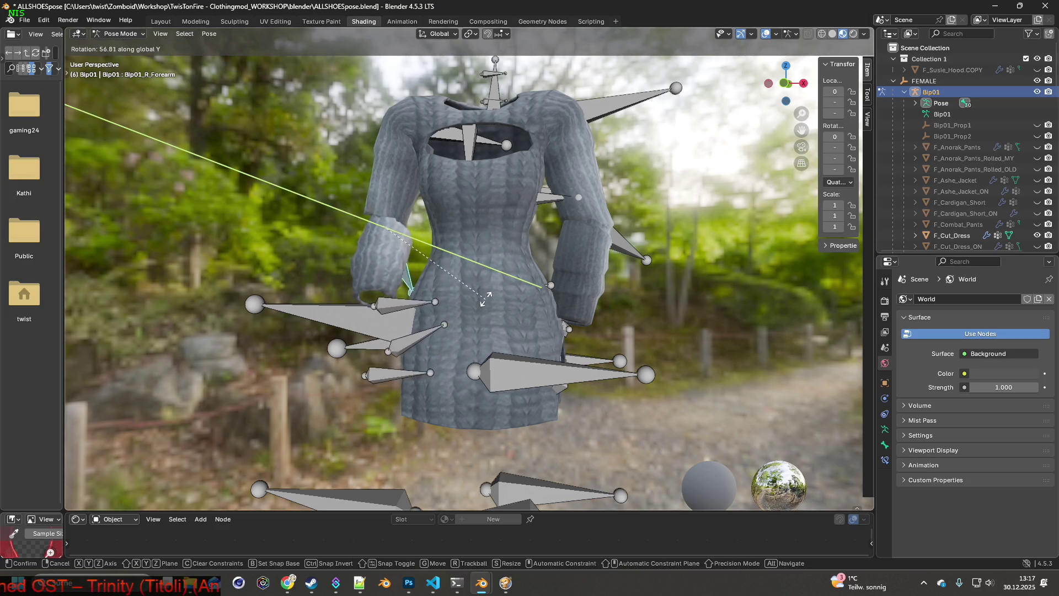
pyautogui.rightClick(482, 313)
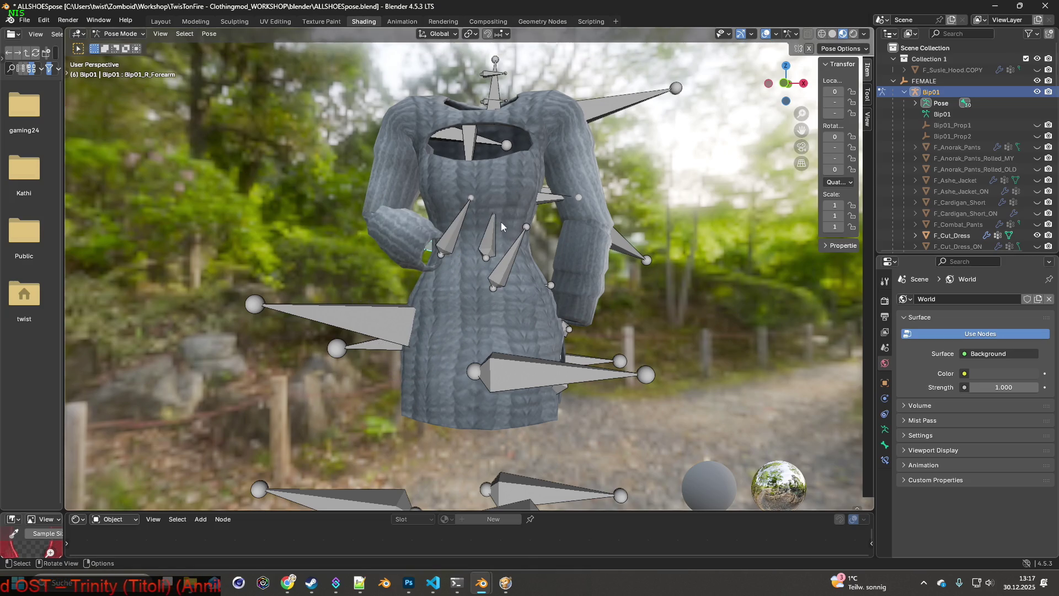
# Rotate the right forearm around Z, then fine-tune its rotation around global X.
pyautogui.press('r')
pyautogui.press('z')
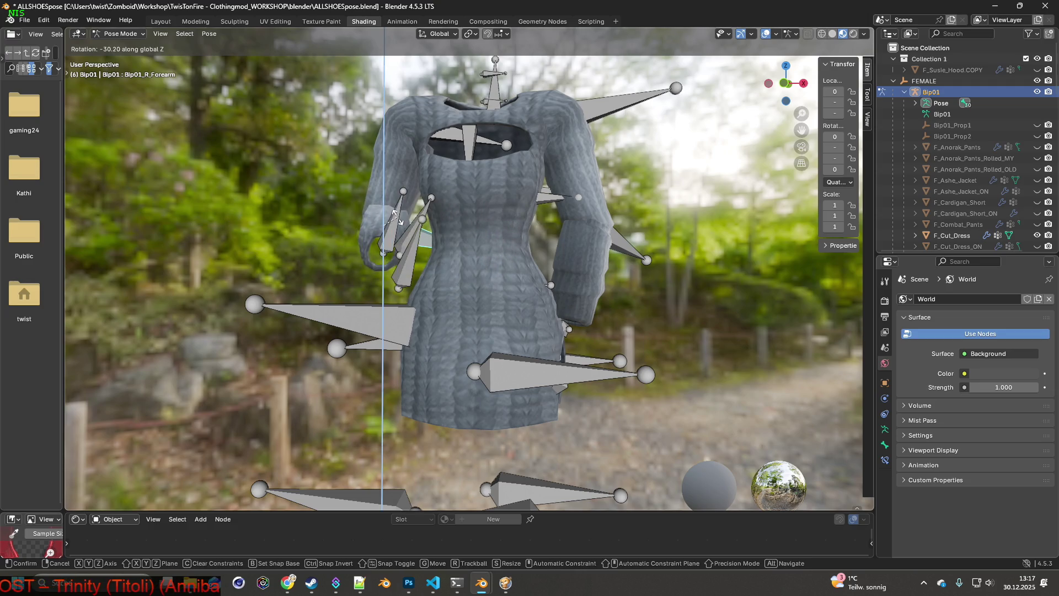
pyautogui.click(395, 218)
pyautogui.press('r')
pyautogui.press('y')
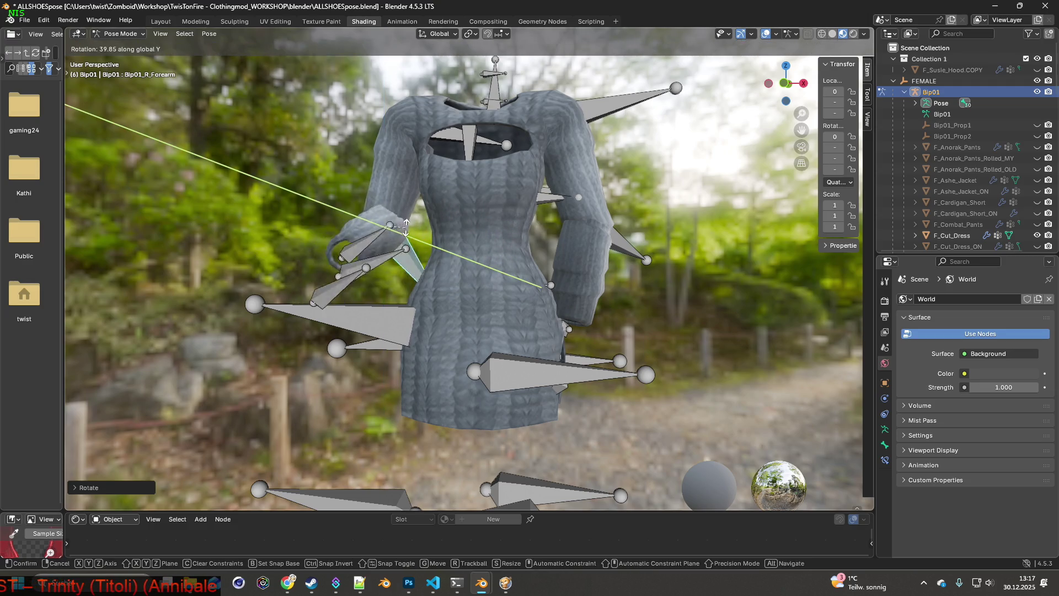
pyautogui.press('x')
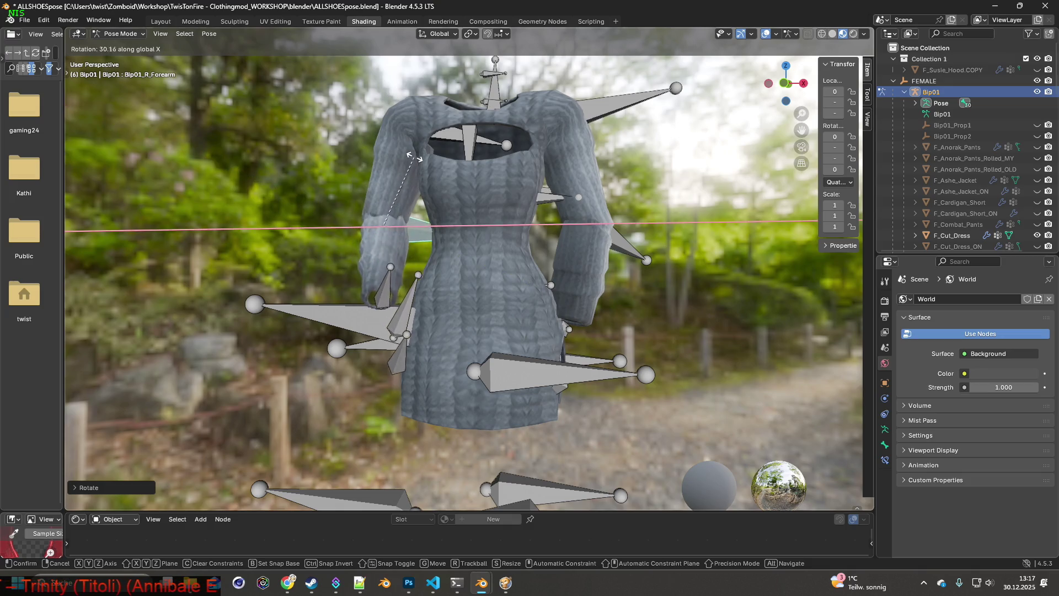
pyautogui.moveTo(420, 182); pyautogui.dragTo(427, 237, button='middle')
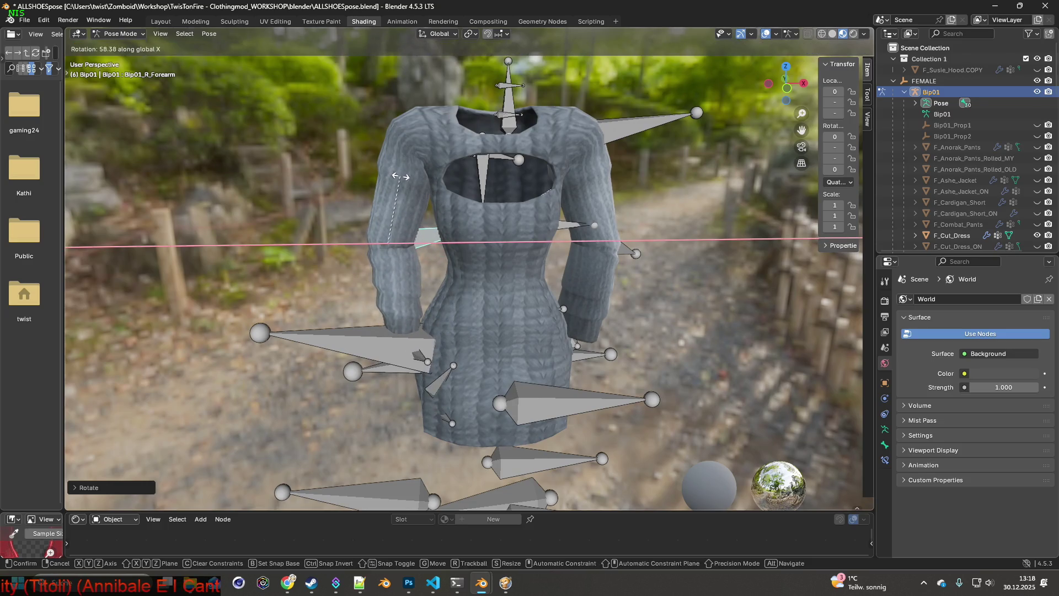
pyautogui.click(401, 177)
# Give the right forearm a final Z rotation, then hide the armature bones for a front view.
pyautogui.moveTo(440, 221)
pyautogui.mouseDown(button='middle')
pyautogui.moveTo(389, 206)
pyautogui.moveTo(444, 209)
pyautogui.mouseUp(button='middle')
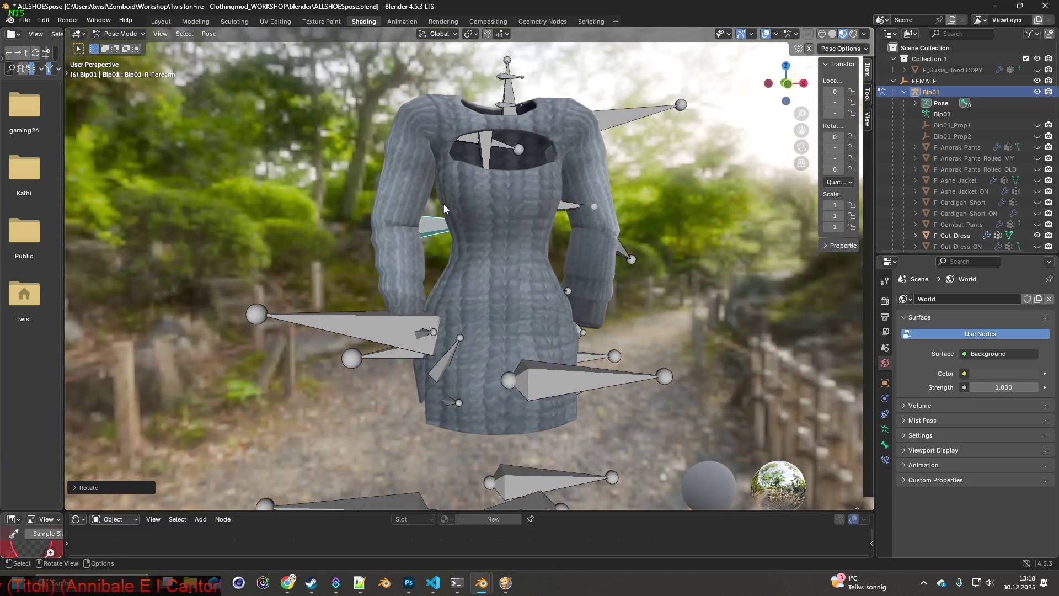
pyautogui.press('r')
pyautogui.press('y')
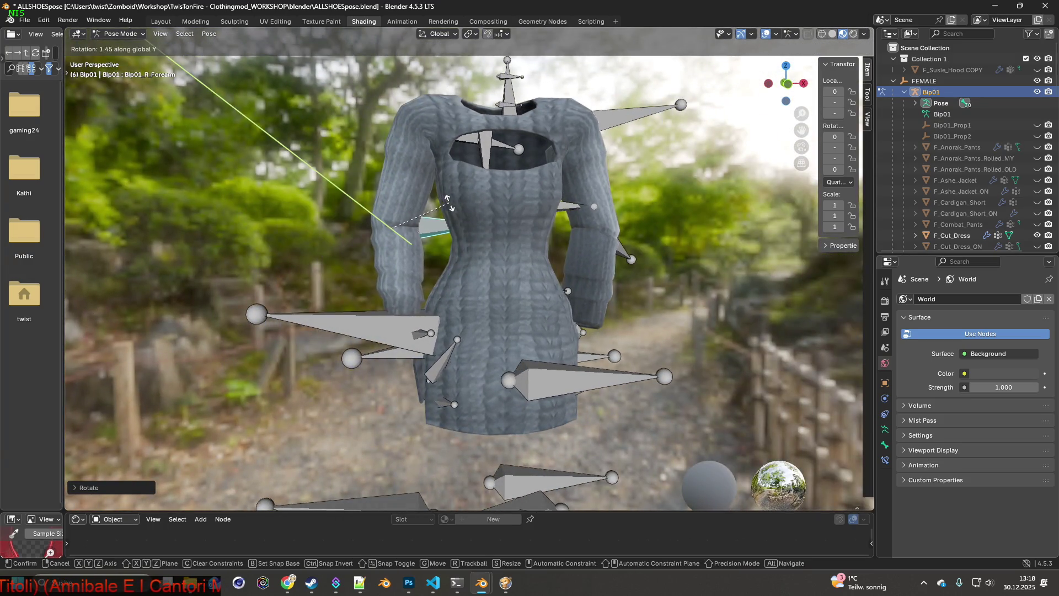
pyautogui.press('z')
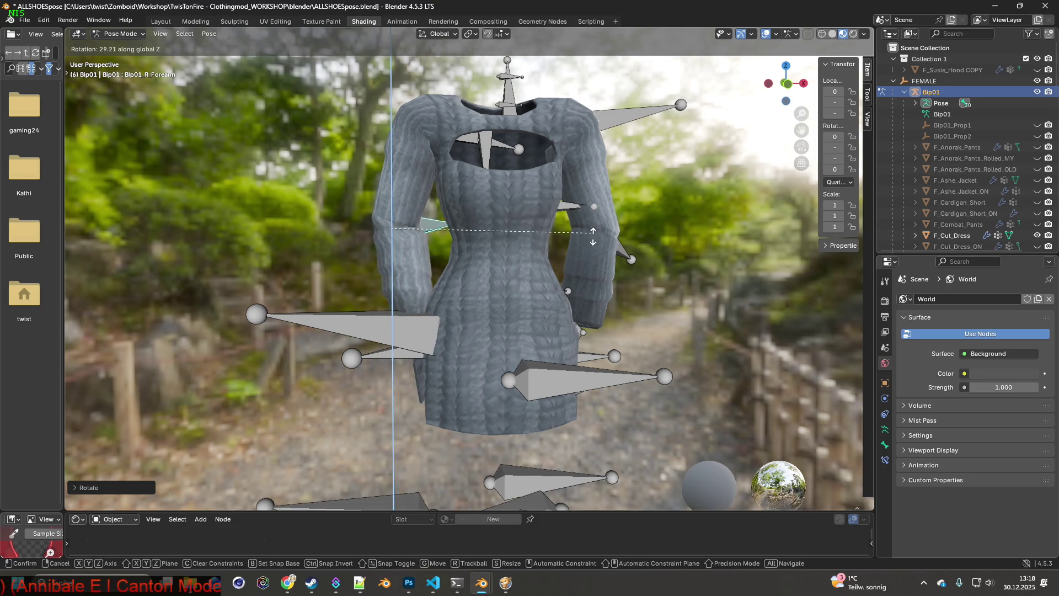
pyautogui.click(560, 211)
pyautogui.moveTo(557, 233)
pyautogui.mouseDown(button='middle')
pyautogui.moveTo(545, 217)
pyautogui.moveTo(518, 240)
pyautogui.moveTo(541, 230)
pyautogui.moveTo(532, 248)
pyautogui.moveTo(486, 253)
pyautogui.moveTo(484, 269)
pyautogui.moveTo(522, 253)
pyautogui.moveTo(498, 254)
pyautogui.moveTo(500, 266)
pyautogui.moveTo(510, 245)
pyautogui.moveTo(485, 264)
pyautogui.mouseUp(button='middle')
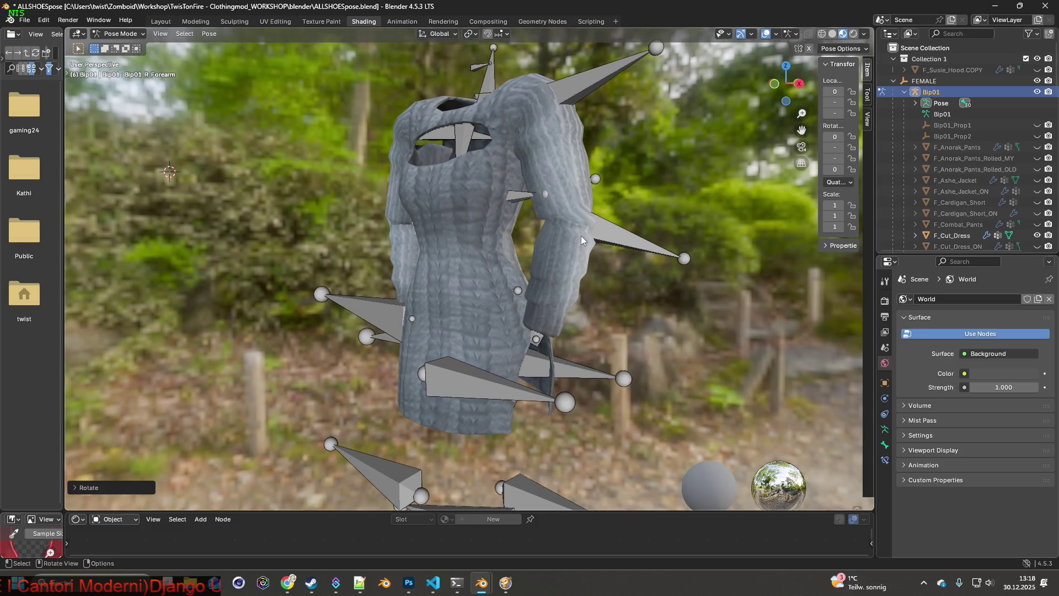
pyautogui.press('h')
pyautogui.moveTo(581, 236)
pyautogui.mouseDown(button='middle')
pyautogui.moveTo(613, 228)
pyautogui.moveTo(578, 245)
pyautogui.moveTo(693, 230)
pyautogui.moveTo(546, 227)
pyautogui.mouseUp(button='middle')
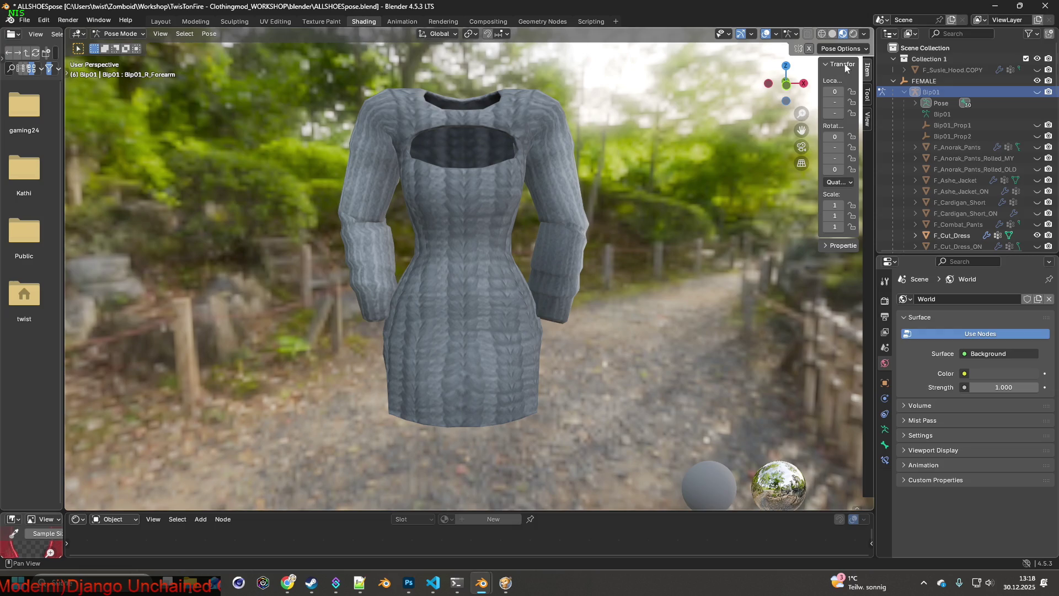
# Set the viewport HDRI background blur to 0.60 and show the armature bones again.
pyautogui.click(865, 35)
pyautogui.moveTo(837, 193); pyautogui.dragTo(898, 192)
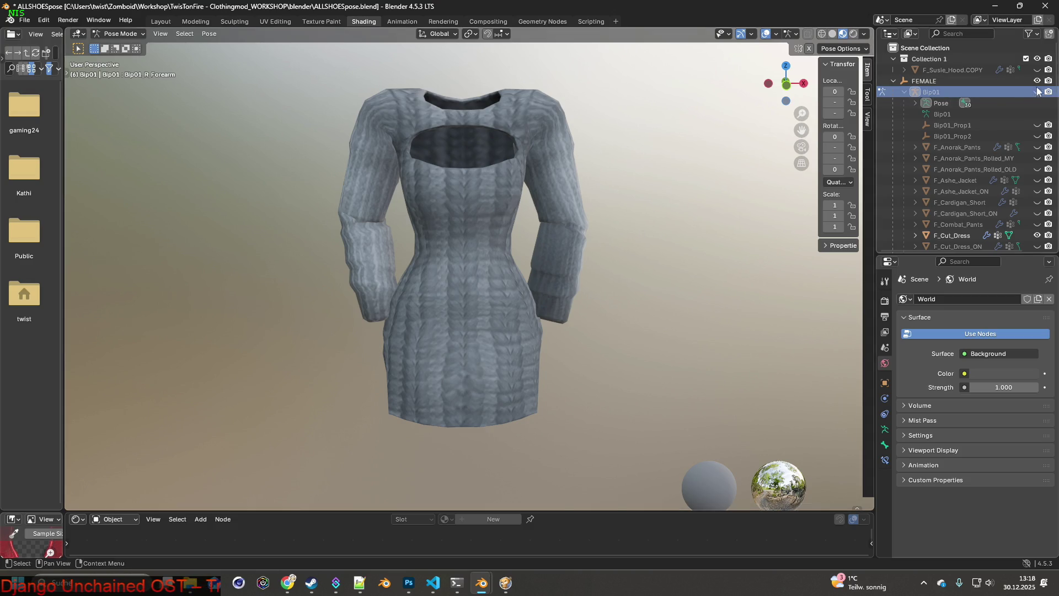
pyautogui.hotkey('alt', 'h')
# Rotate the left upper arm bone around the global Y axis.
pyautogui.click(584, 111)
pyautogui.moveTo(591, 113); pyautogui.dragTo(611, 114, button='middle')
pyautogui.press('r')
pyautogui.press('x')
pyautogui.press('y')
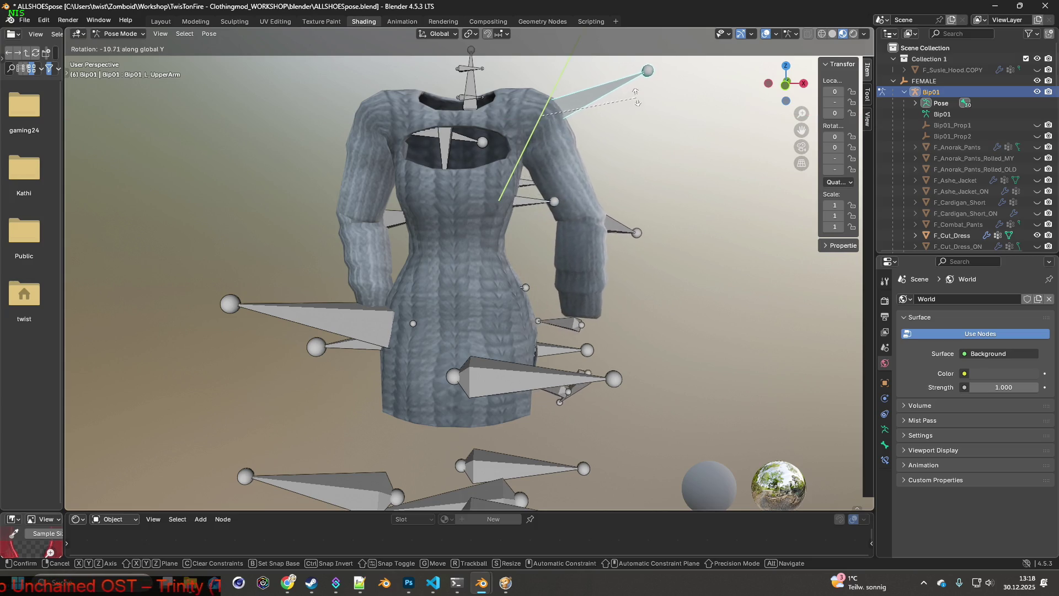
pyautogui.click(632, 100)
# Rotate the right upper arm bone around the global Y axis.
pyautogui.moveTo(419, 140)
pyautogui.mouseDown(button='middle')
pyautogui.moveTo(557, 141)
pyautogui.moveTo(463, 143)
pyautogui.moveTo(441, 133)
pyautogui.moveTo(453, 142)
pyautogui.mouseUp(button='middle')
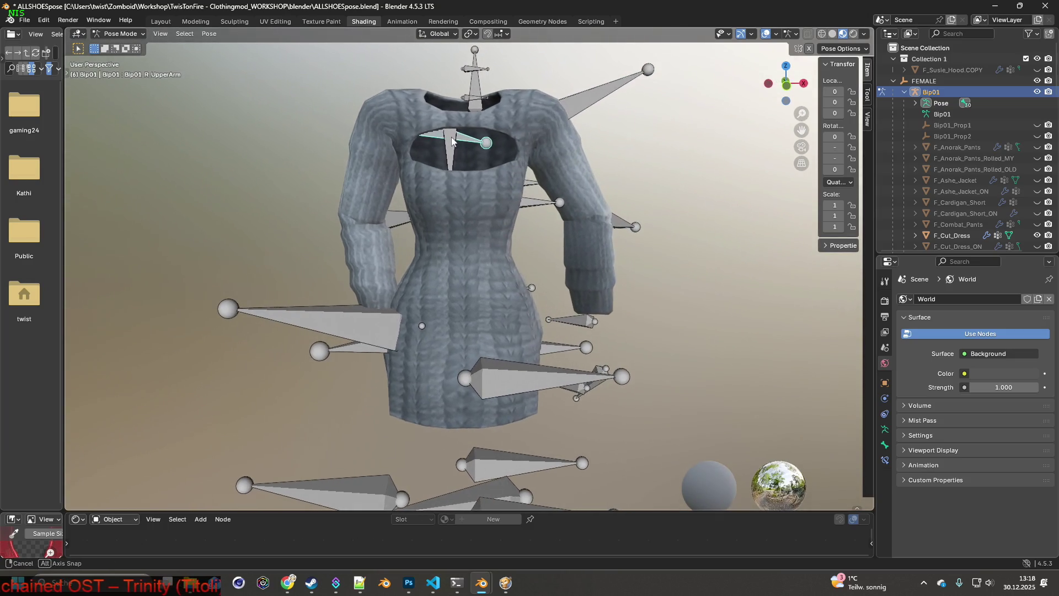
pyautogui.press('r')
pyautogui.press('x')
pyautogui.press('y')
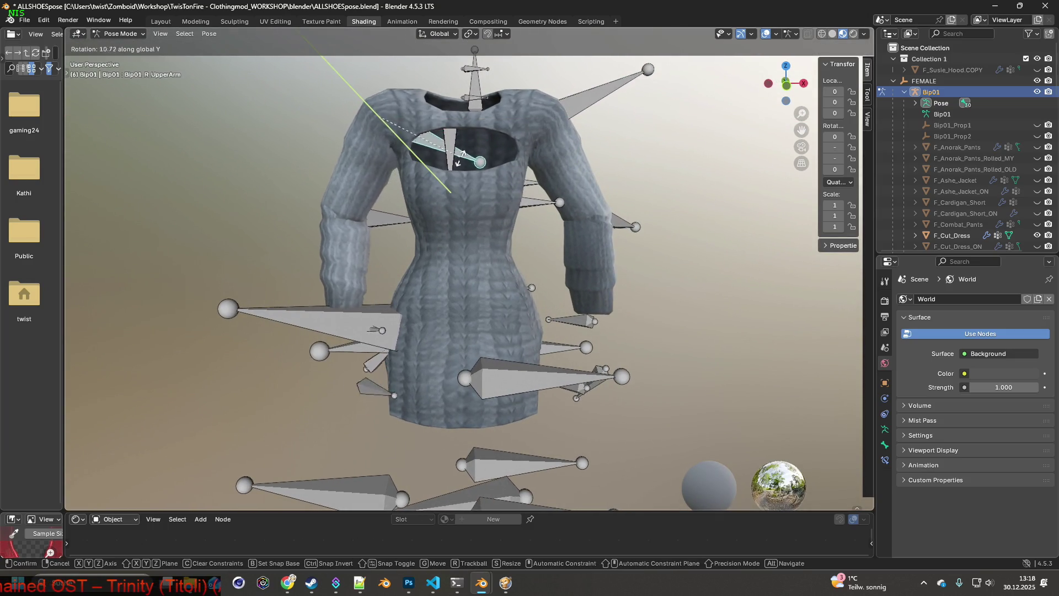
pyautogui.click(461, 187)
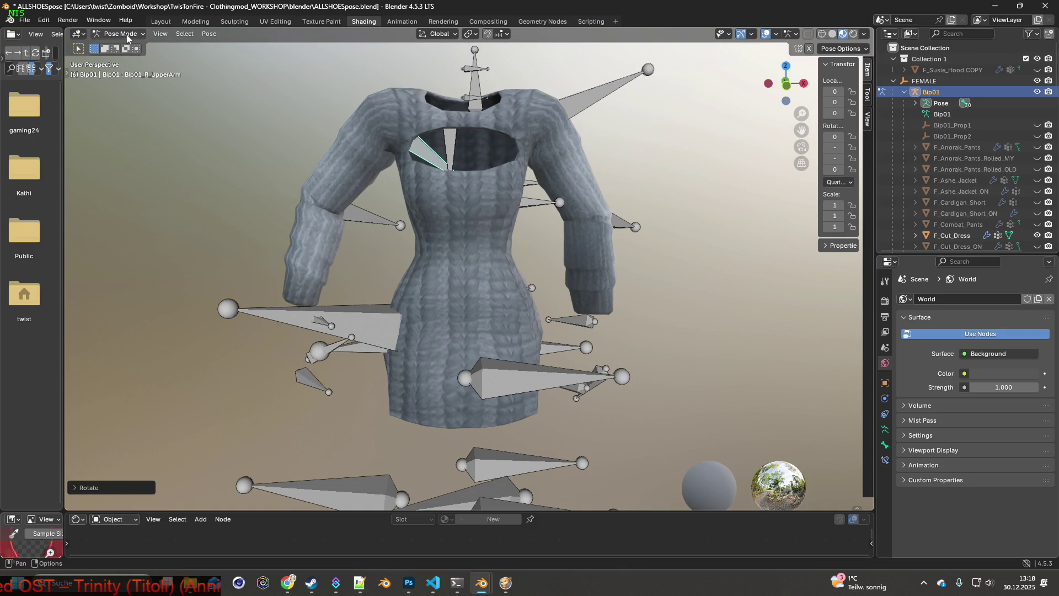
pyautogui.click(208, 33)
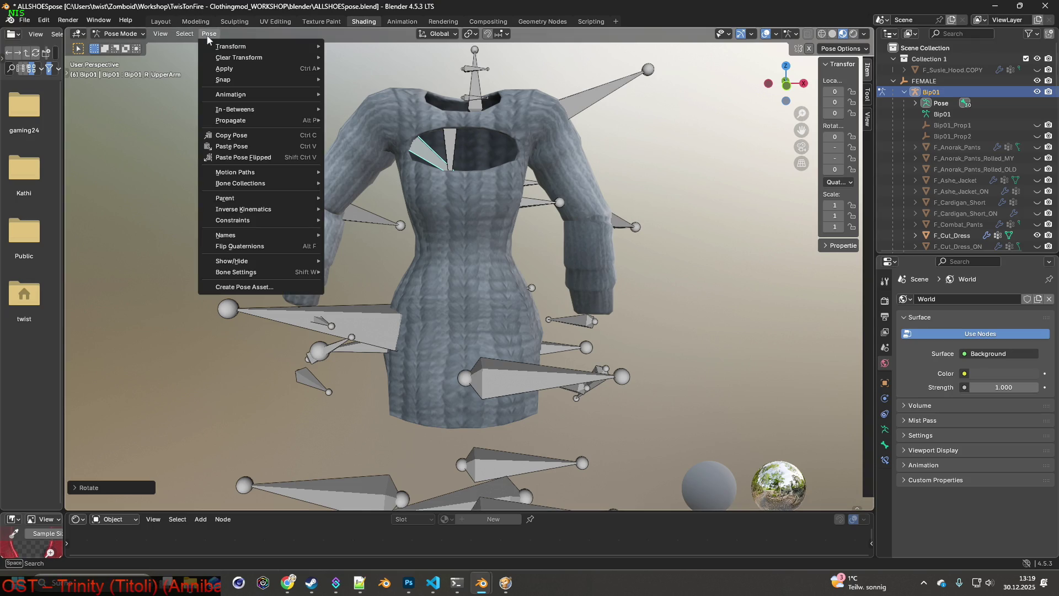
# Clear the arm bone's transforms and reset every bone back to the T-pose.
pyautogui.moveTo(239, 59)
pyautogui.click(344, 57)
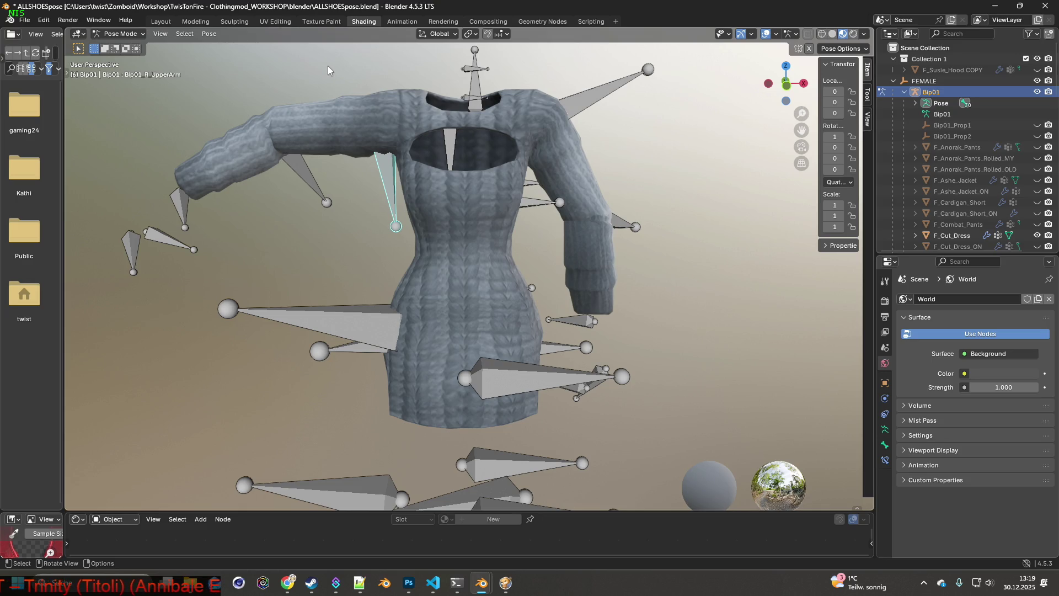
pyautogui.press('a')
pyautogui.click(210, 34)
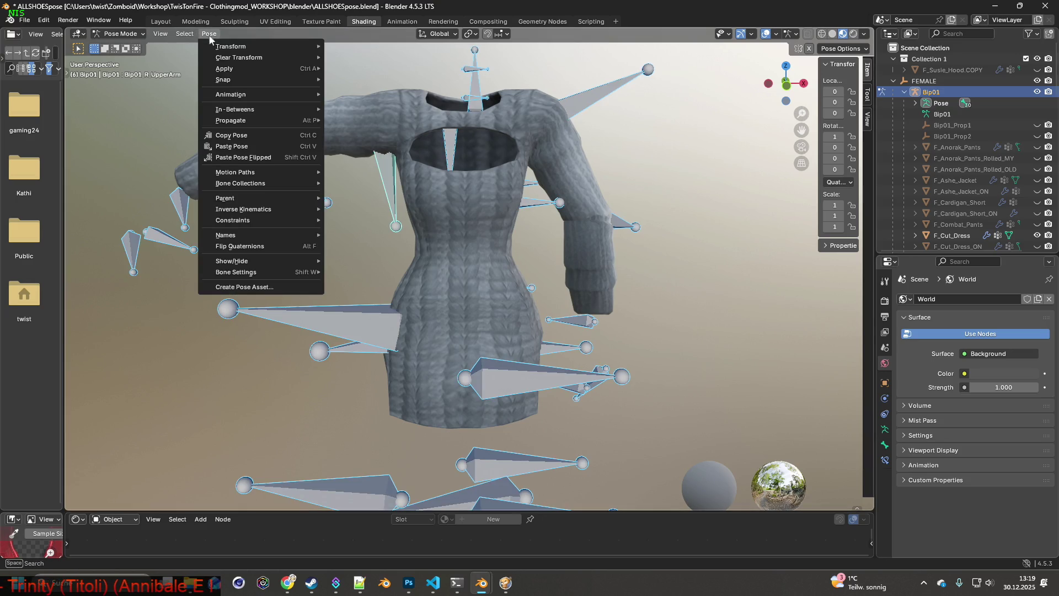
pyautogui.moveTo(230, 59)
pyautogui.click(345, 61)
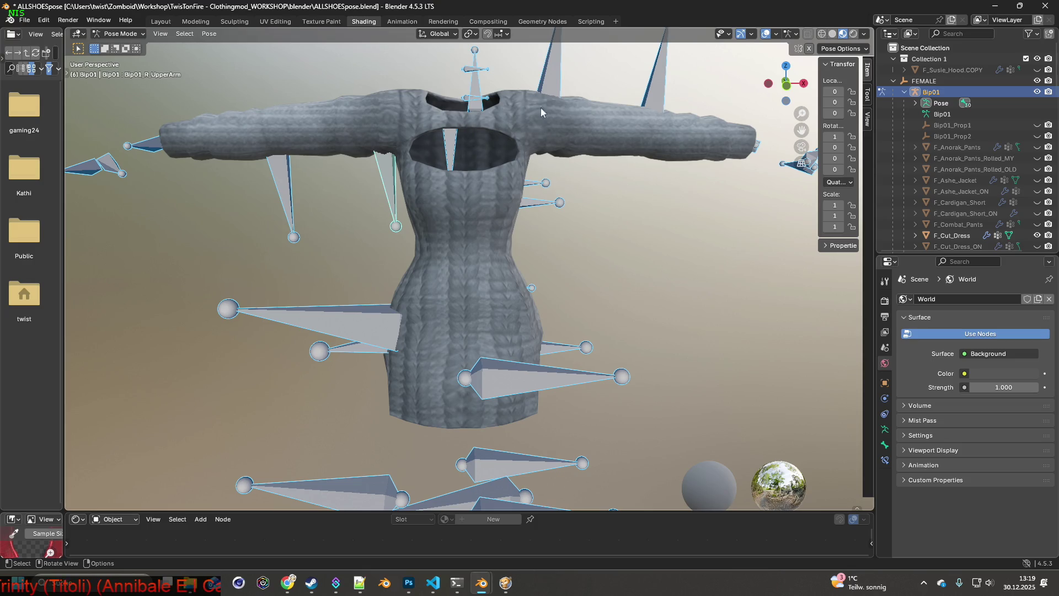
# Lower both upper arms by rotating them around the global Y axis.
pyautogui.click(560, 70)
pyautogui.press('r')
pyautogui.press('y')
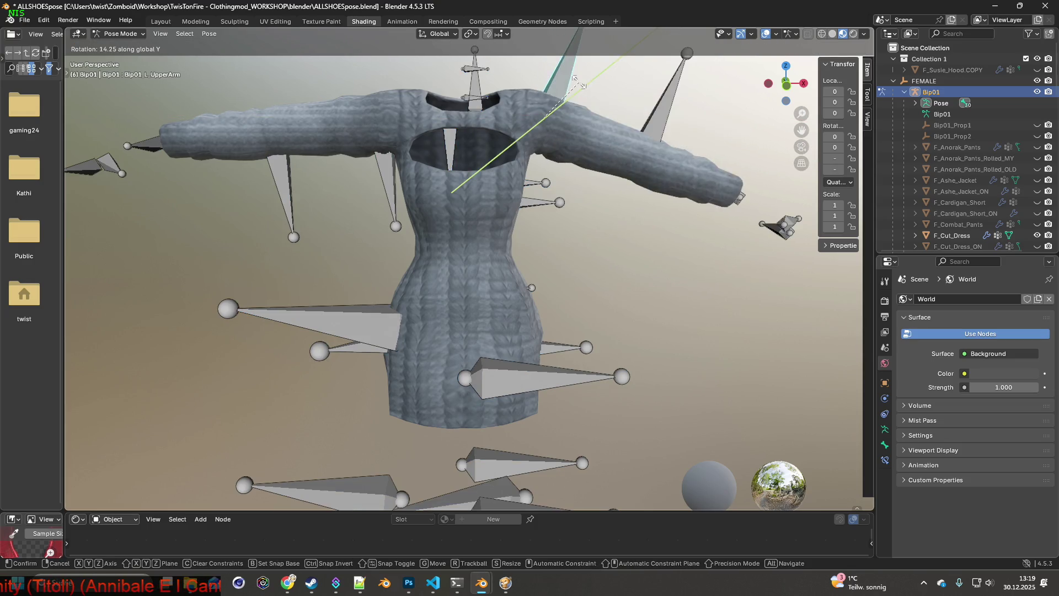
pyautogui.click(414, 132)
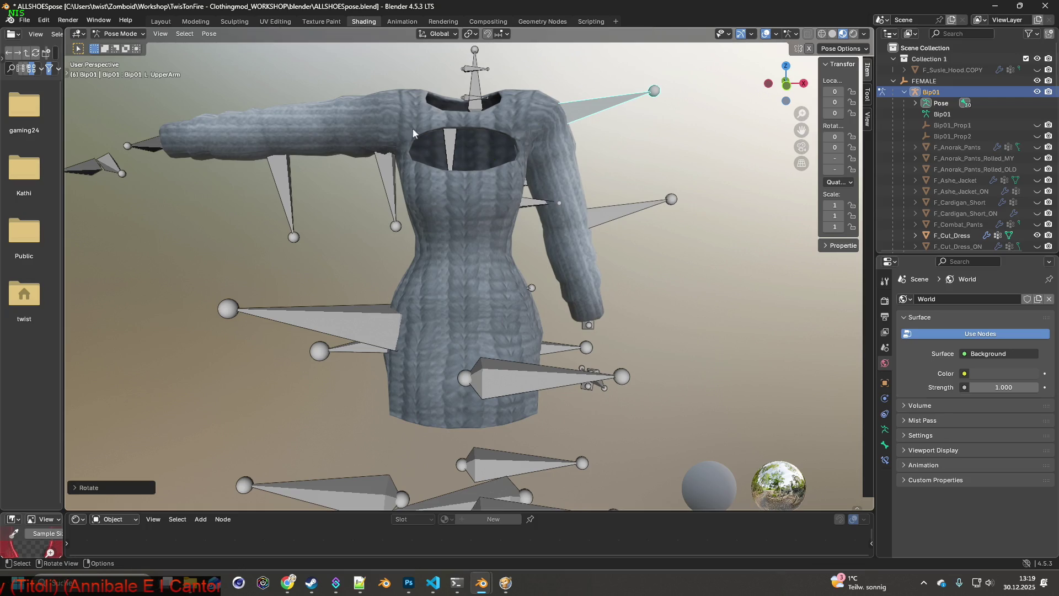
pyautogui.press('r')
pyautogui.press('y')
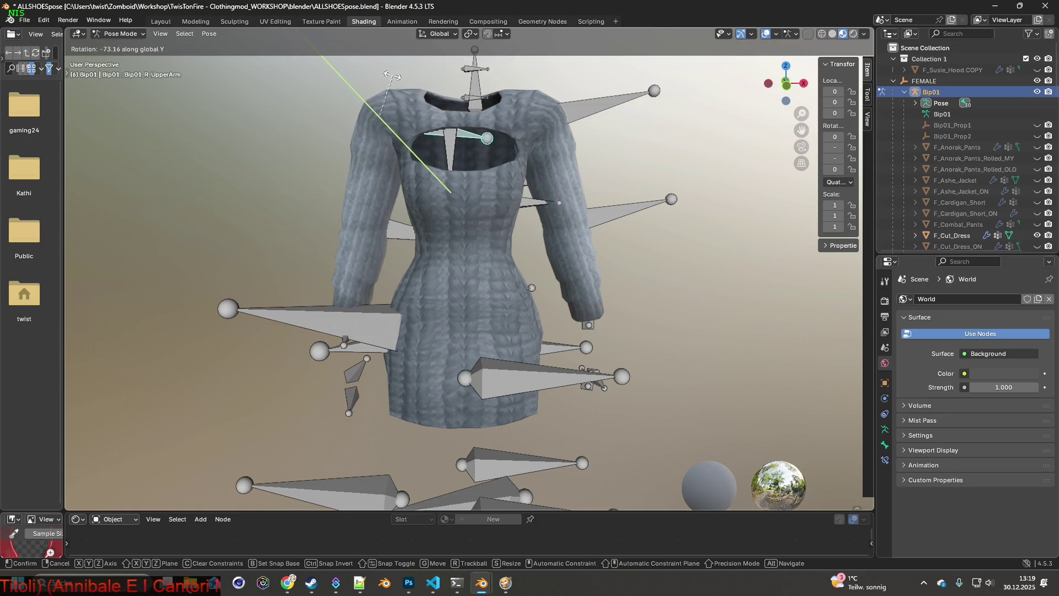
pyautogui.click(364, 105)
pyautogui.click(590, 102)
pyautogui.press('r')
pyautogui.click(578, 98)
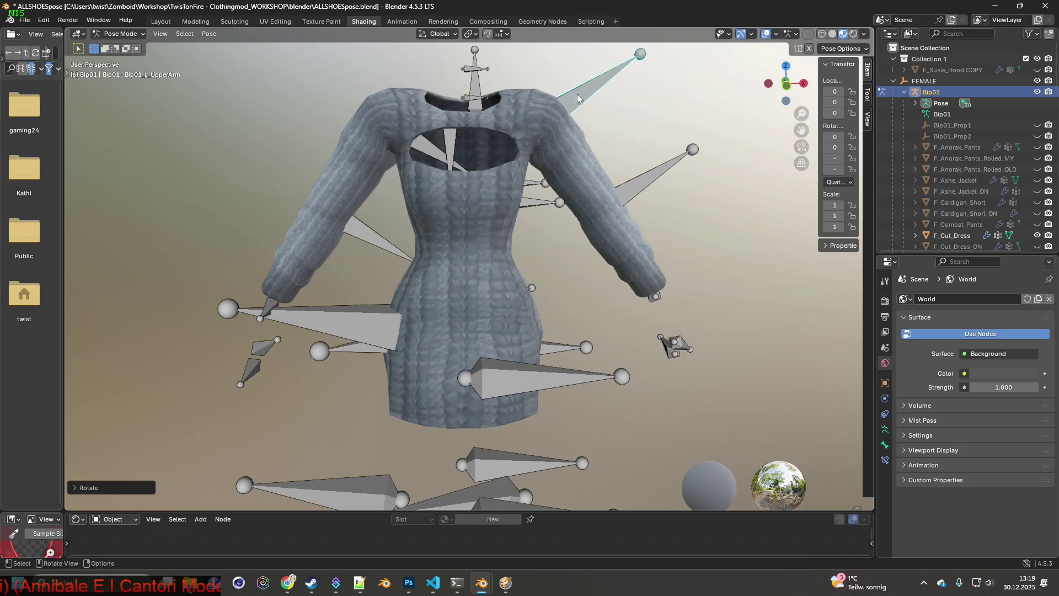
# Bend both forearms around global Y so the hands rest on the hips.
pyautogui.click(365, 231)
pyautogui.press('r')
pyautogui.press('y')
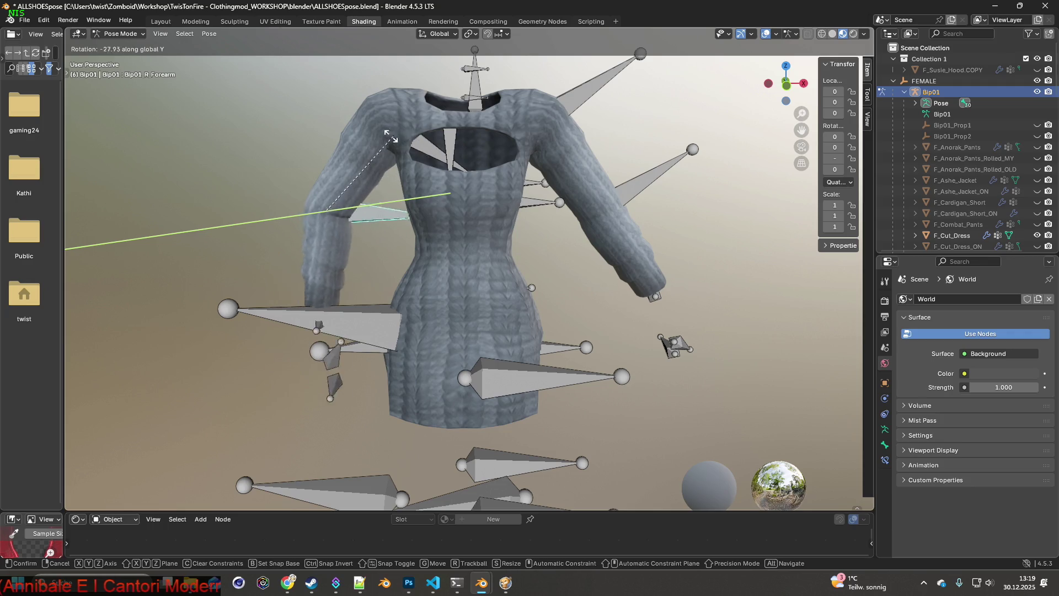
pyautogui.click(318, 126)
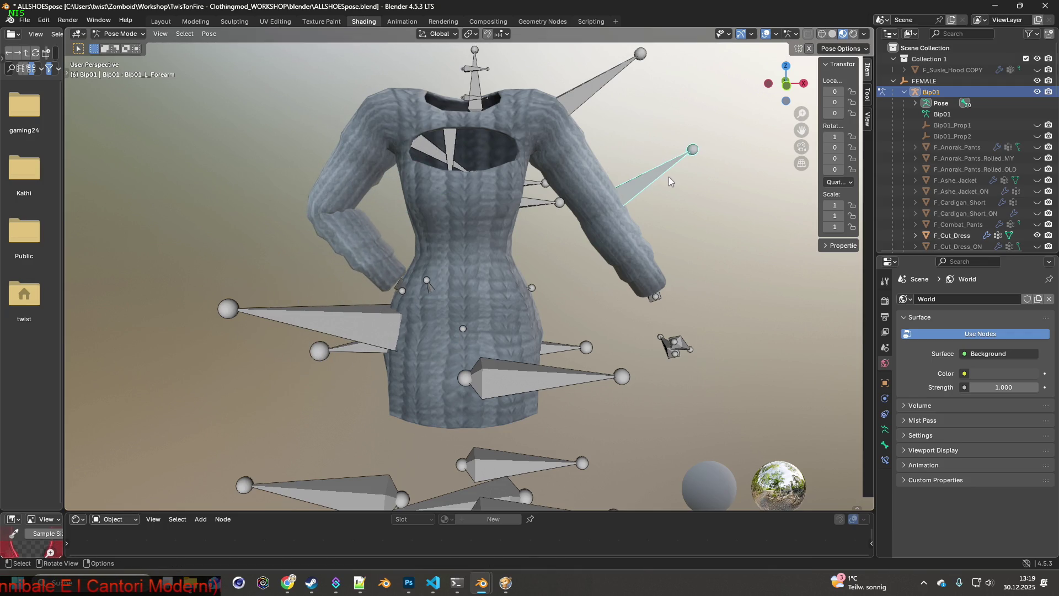
pyautogui.press('r')
pyautogui.press('y')
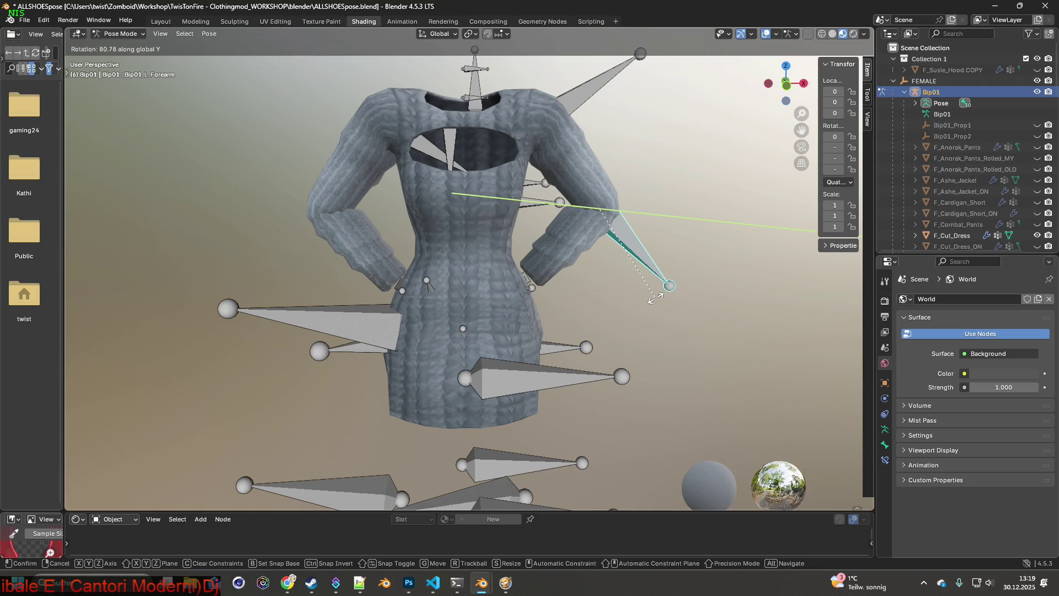
pyautogui.click(655, 298)
# Fine-tune the left and right upper-arm rotations on global Y, then hide the Bip01 armature bones.
pyautogui.click(586, 93)
pyautogui.press('r')
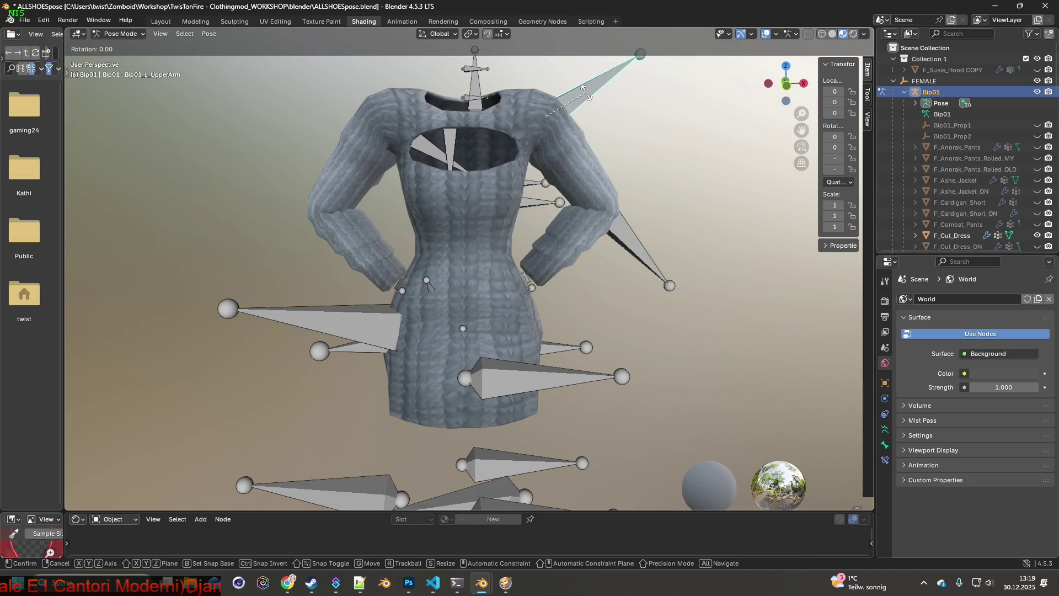
pyautogui.press('x')
pyautogui.press('y')
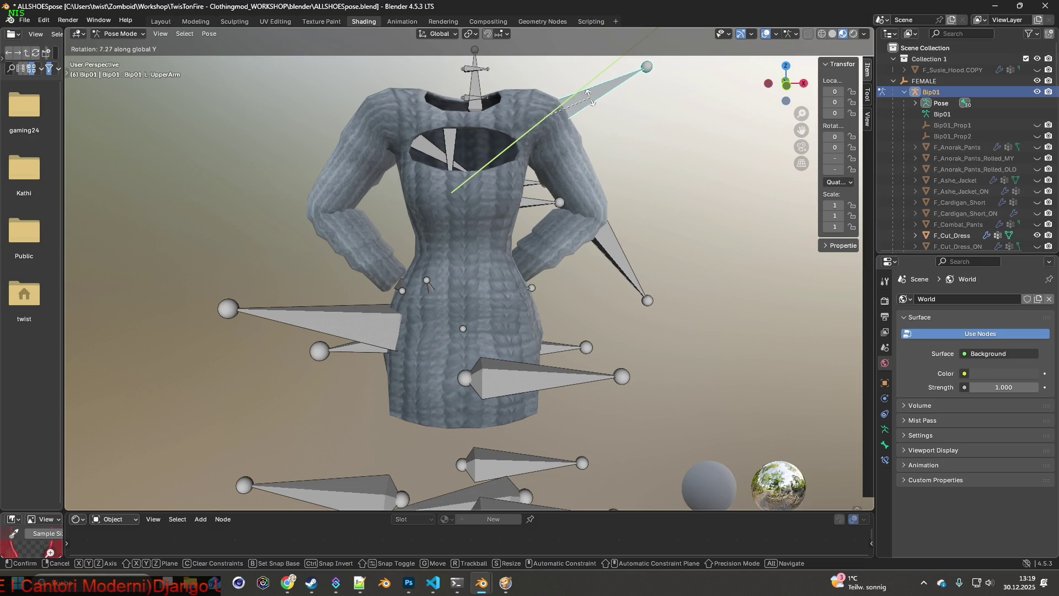
pyautogui.click(589, 96)
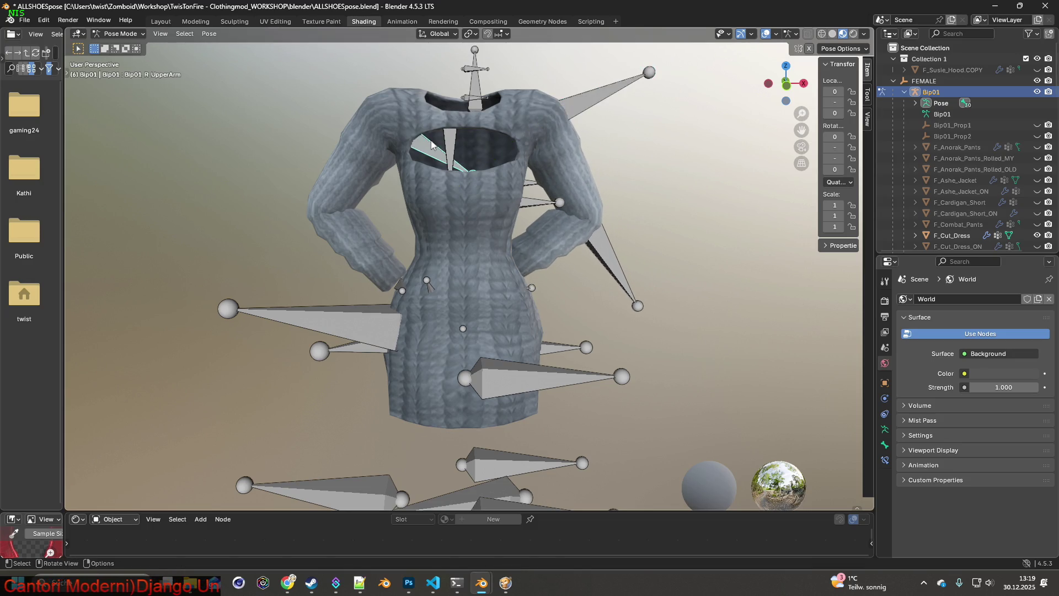
pyautogui.press('r')
pyautogui.press('y')
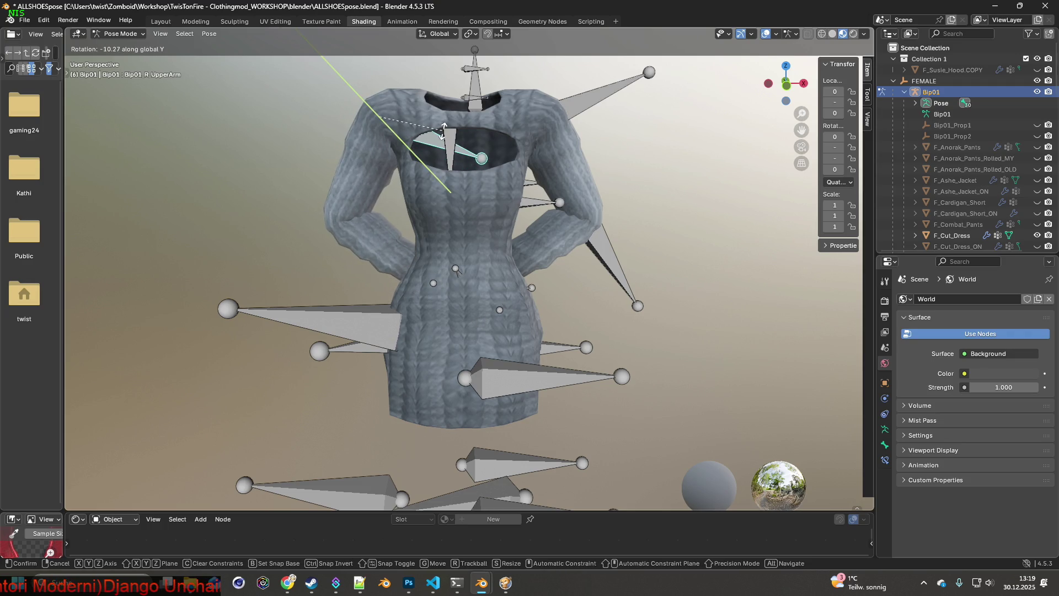
pyautogui.click(443, 131)
pyautogui.click(1037, 91)
pyautogui.moveTo(689, 168); pyautogui.dragTo(689, 165, button='middle')
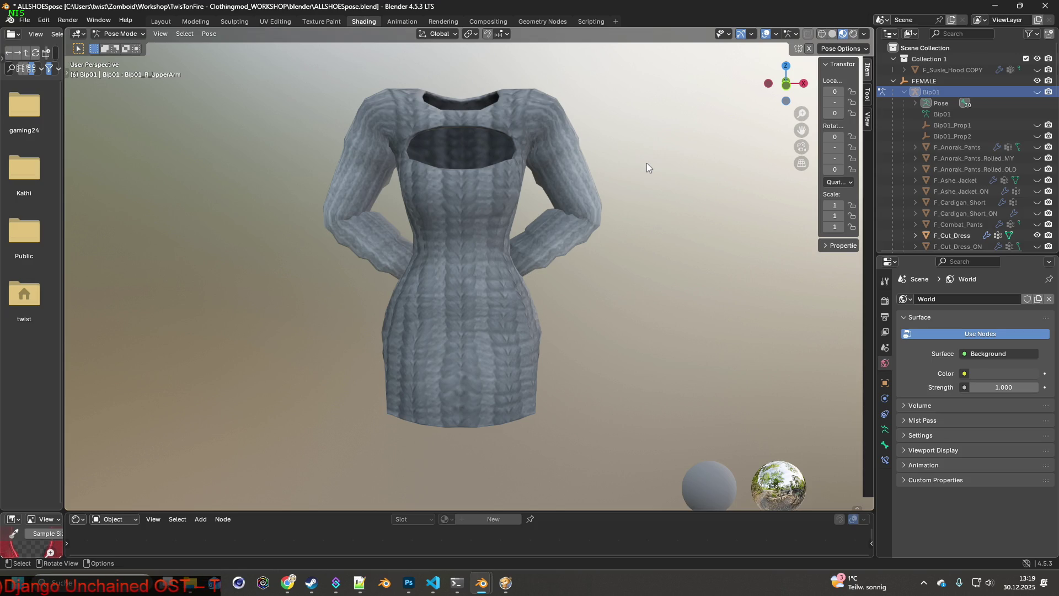
# Return to Object Mode, select F_Cut_Dress, and switch to the Cut_Dress search results window.
pyautogui.moveTo(638, 160)
pyautogui.mouseDown(button='middle')
pyautogui.moveTo(614, 174)
pyautogui.moveTo(424, 174)
pyautogui.moveTo(615, 171)
pyautogui.moveTo(562, 185)
pyautogui.moveTo(570, 209)
pyautogui.moveTo(590, 204)
pyautogui.mouseUp(button='middle')
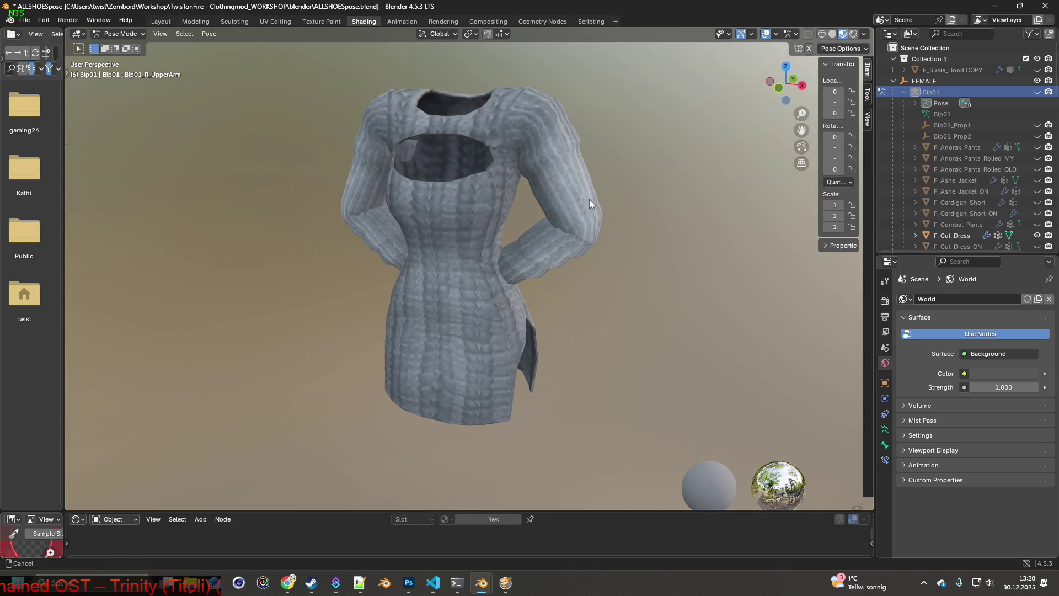
pyautogui.click(119, 34)
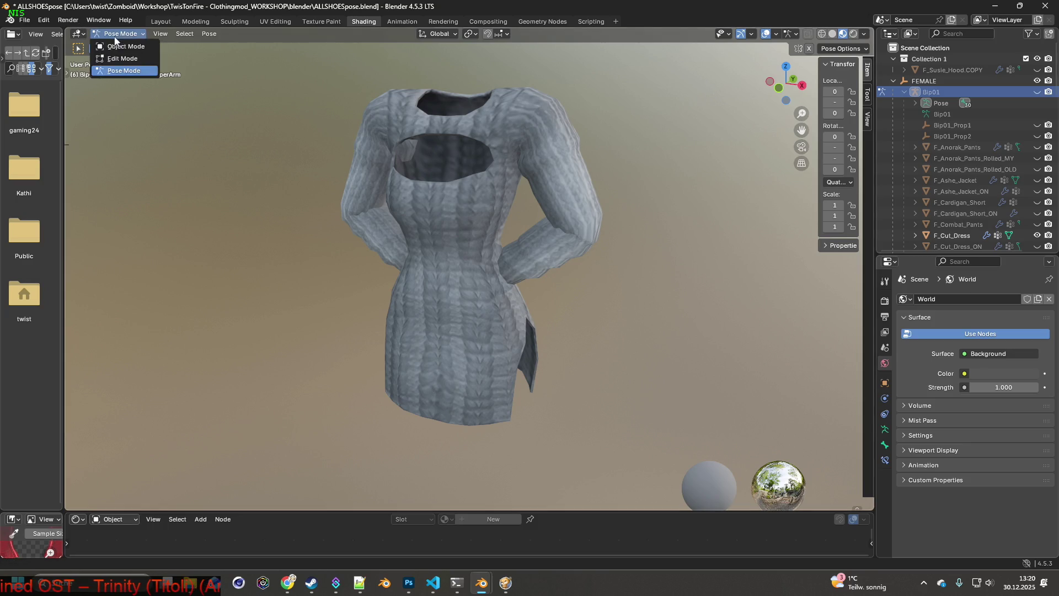
pyautogui.click(116, 44)
pyautogui.click(484, 190)
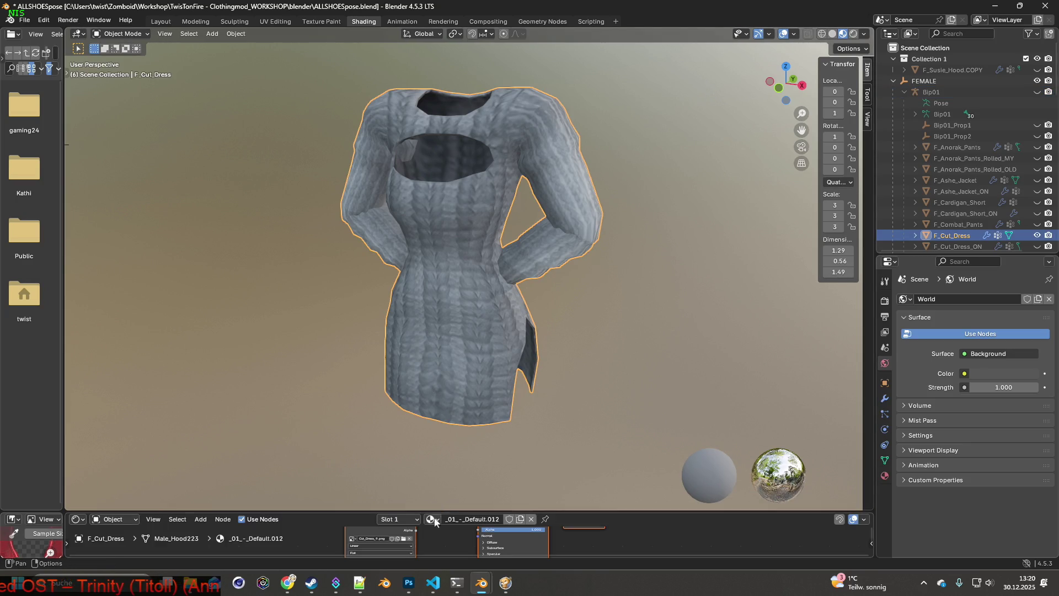
pyautogui.hotkey('alt', 'Tab')
pyautogui.hotkey('alt', 'Tab')
pyautogui.hotkey('alt', 'Tab')
pyautogui.hotkey('alt', 'Tab')
pyautogui.hotkey('alt', 'Tab')
pyautogui.hotkey('alt', 'Tab')
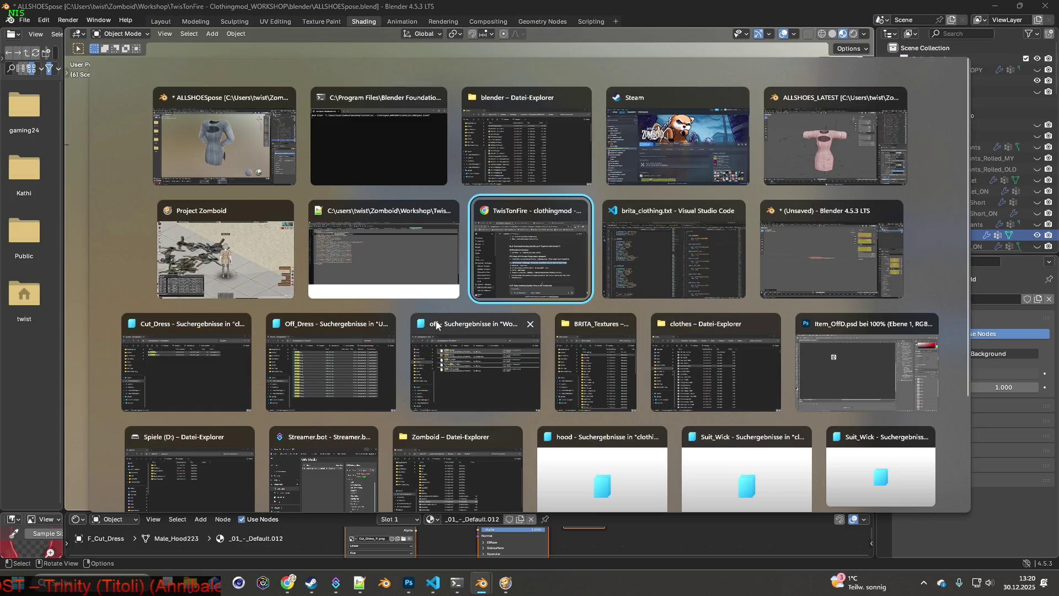
pyautogui.hotkey('alt', 'Tab')
pyautogui.hotkey('alt', 'Tab')
pyautogui.hotkey('alt', 'Tab')
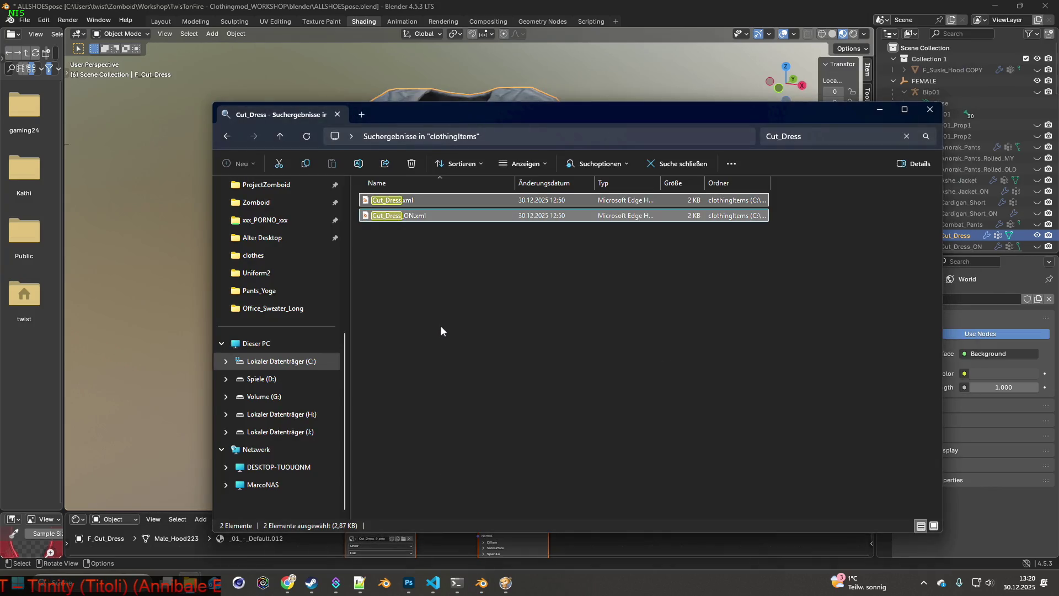
# Change the Off_Dress search to Cut_Dress and copy all 15 resulting images.
pyautogui.hotkey('alt', 'Tab')
pyautogui.hotkey('alt', 'Tab')
pyautogui.hotkey('alt', 'Tab')
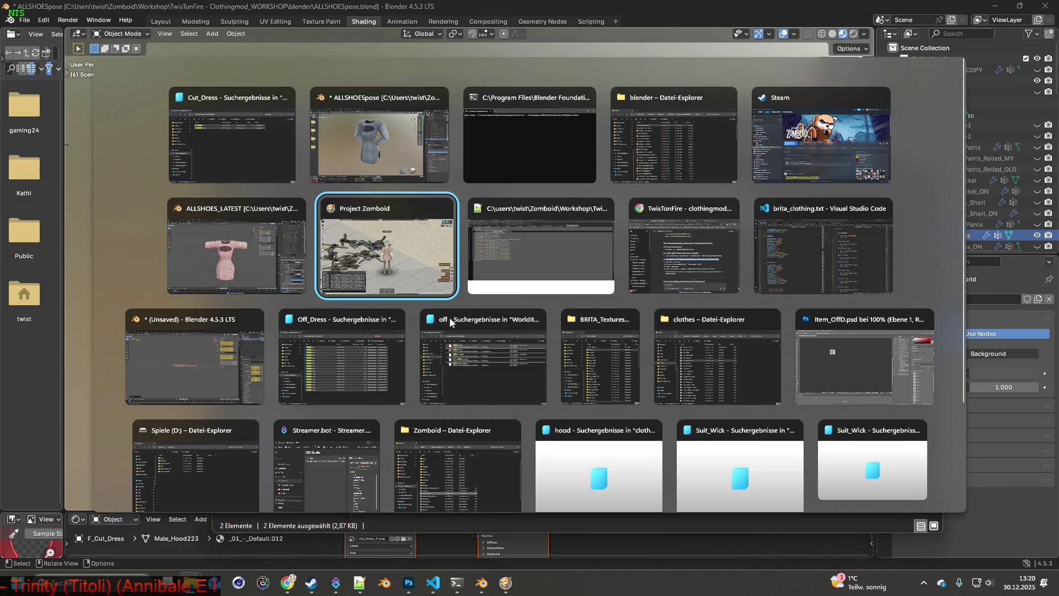
pyautogui.hotkey('alt', 'Tab')
pyautogui.hotkey('alt', 'Tab')
pyautogui.hotkey('alt', 'Tab')
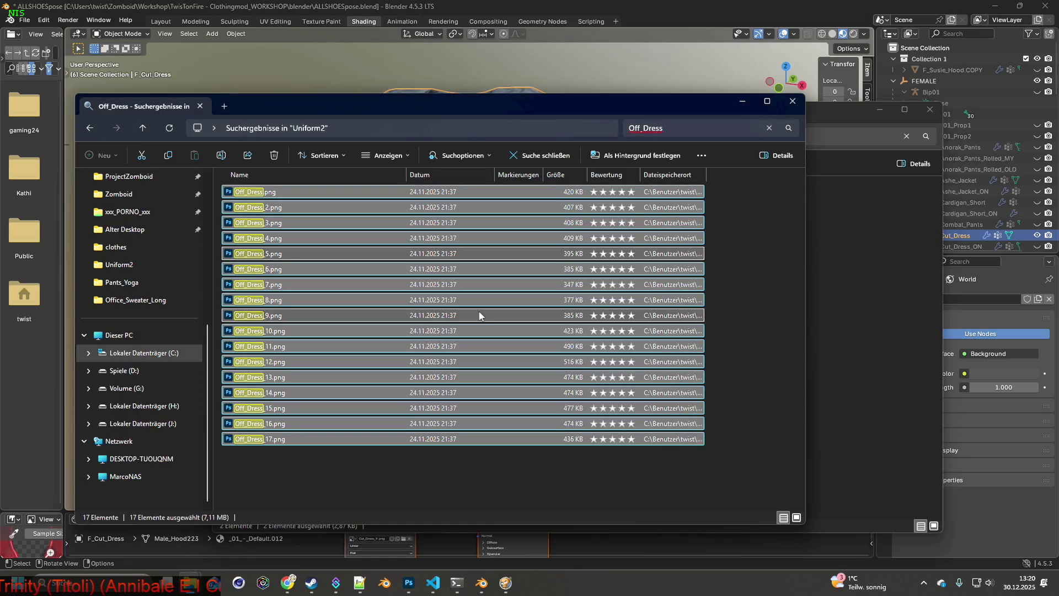
pyautogui.moveTo(643, 128); pyautogui.dragTo(621, 128)
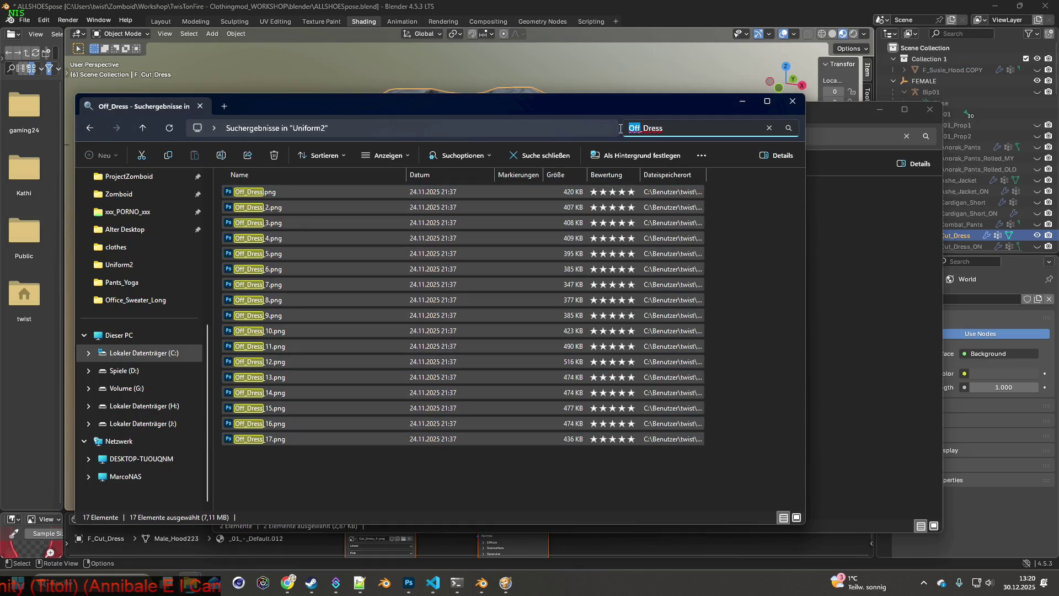
pyautogui.write('cut')
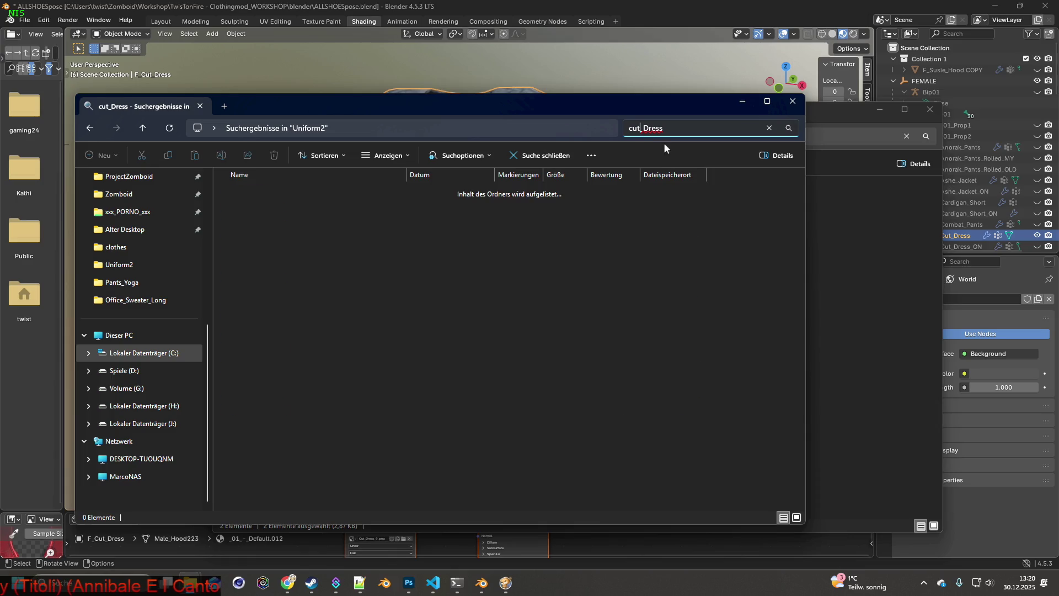
pyautogui.moveTo(316, 438); pyautogui.dragTo(238, 193)
pyautogui.rightClick(263, 234)
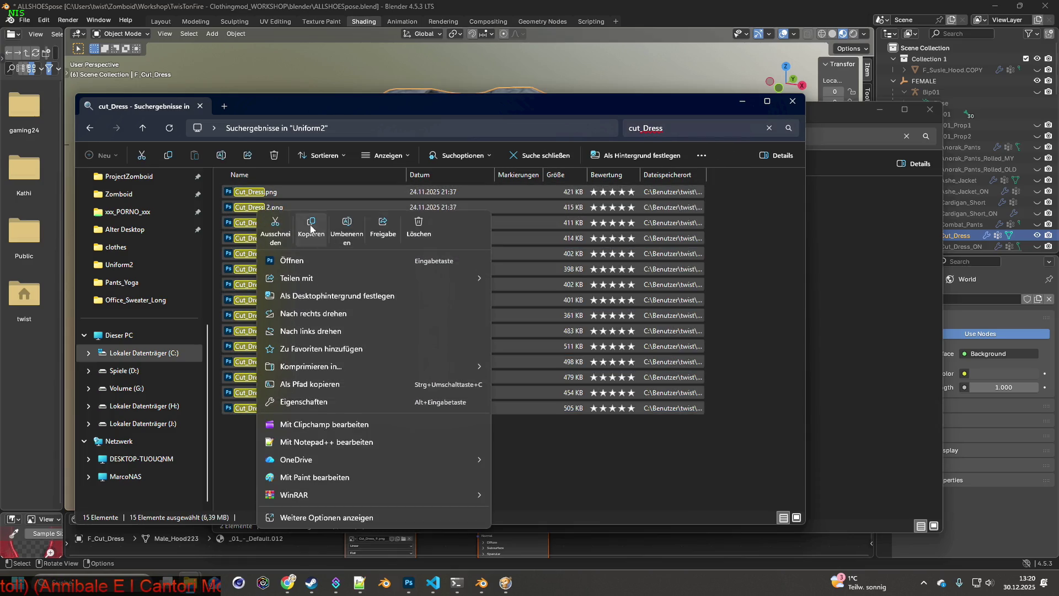
pyautogui.click(311, 228)
# Create a Cut_Dress folder in BRITA_Textures and paste the copied images into it.
pyautogui.click(743, 102)
pyautogui.hotkey('alt', 'Tab')
pyautogui.hotkey('alt', 'Tab')
pyautogui.hotkey('alt', 'Tab')
pyautogui.hotkey('alt', 'Tab')
pyautogui.hotkey('alt', 'Tab')
pyautogui.hotkey('alt', 'Tab')
pyautogui.hotkey('alt', 'Tab')
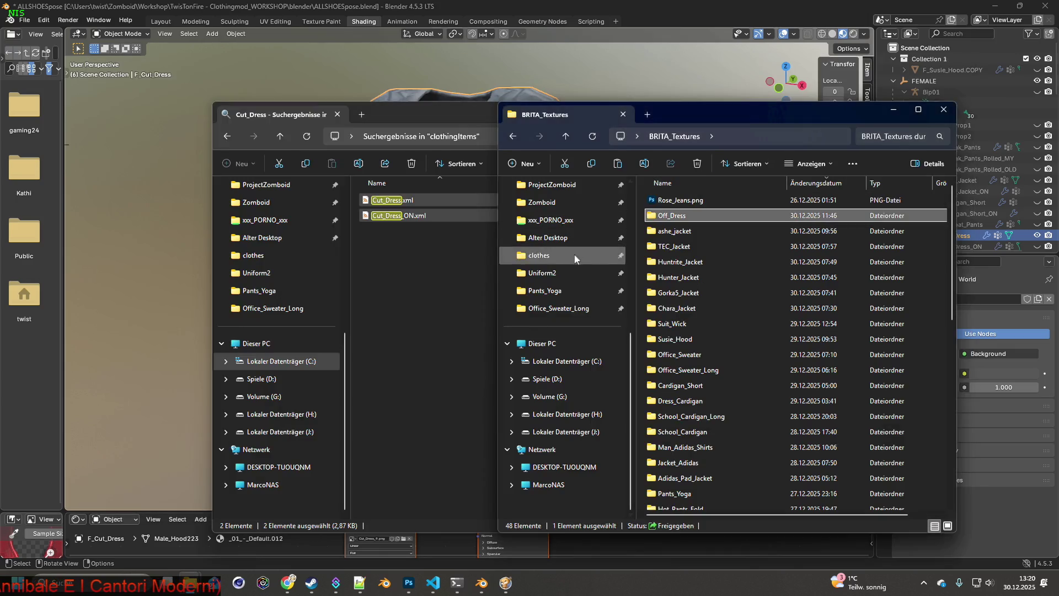
pyautogui.rightClick(650, 283)
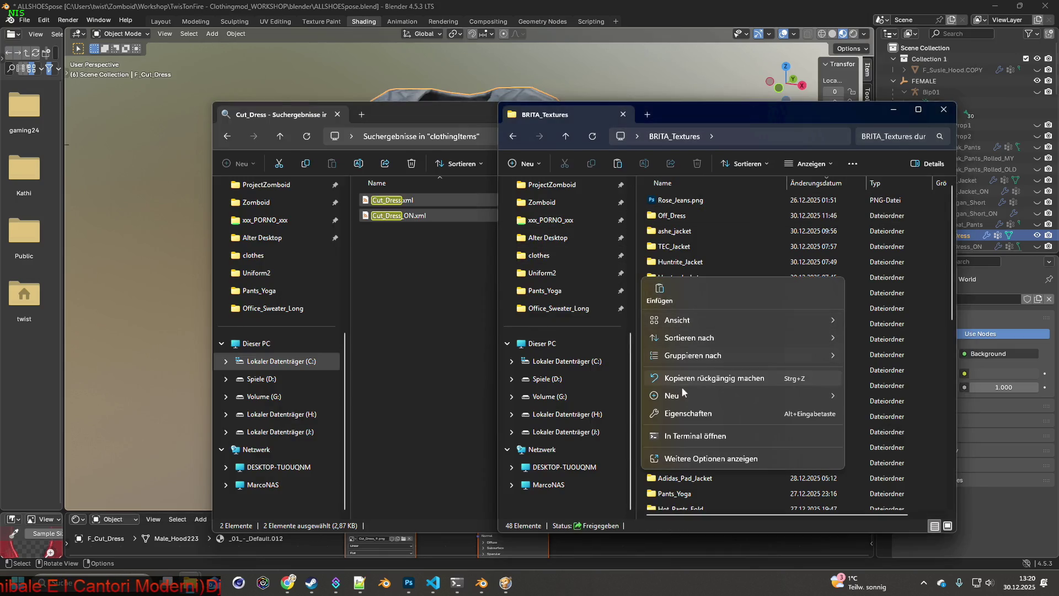
pyautogui.moveTo(683, 392)
pyautogui.click(882, 400)
pyautogui.write('Cut_Dress')
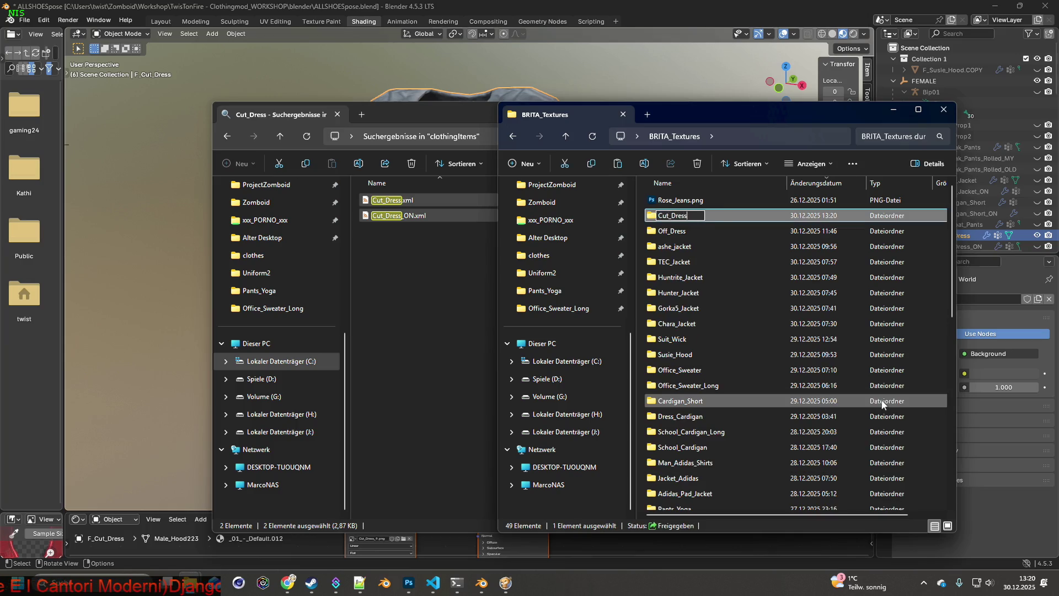
pyautogui.press('Return')
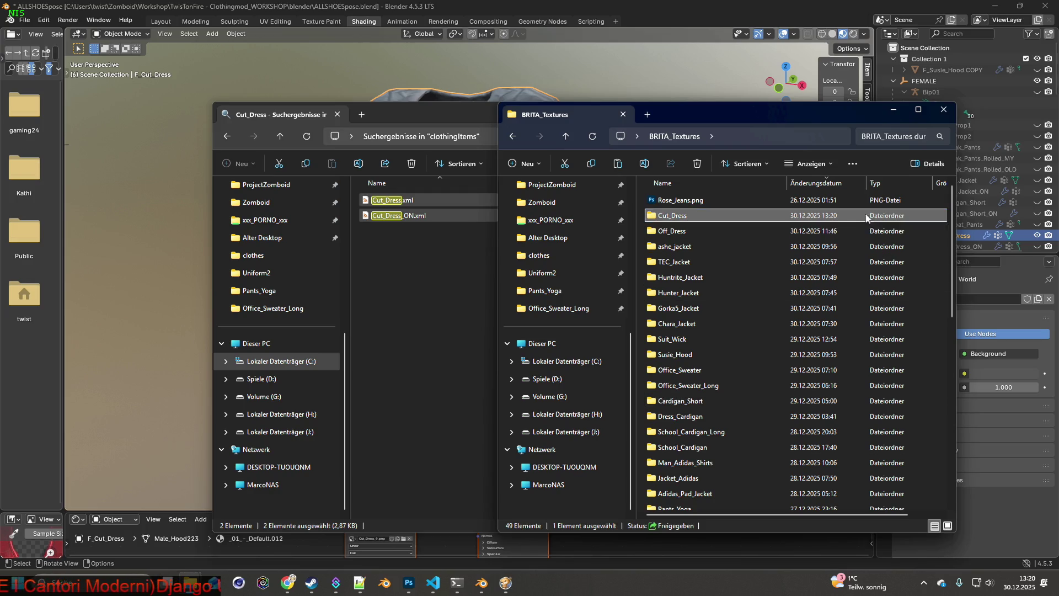
pyautogui.doubleClick(681, 219)
pyautogui.rightClick(754, 242)
pyautogui.click(780, 257)
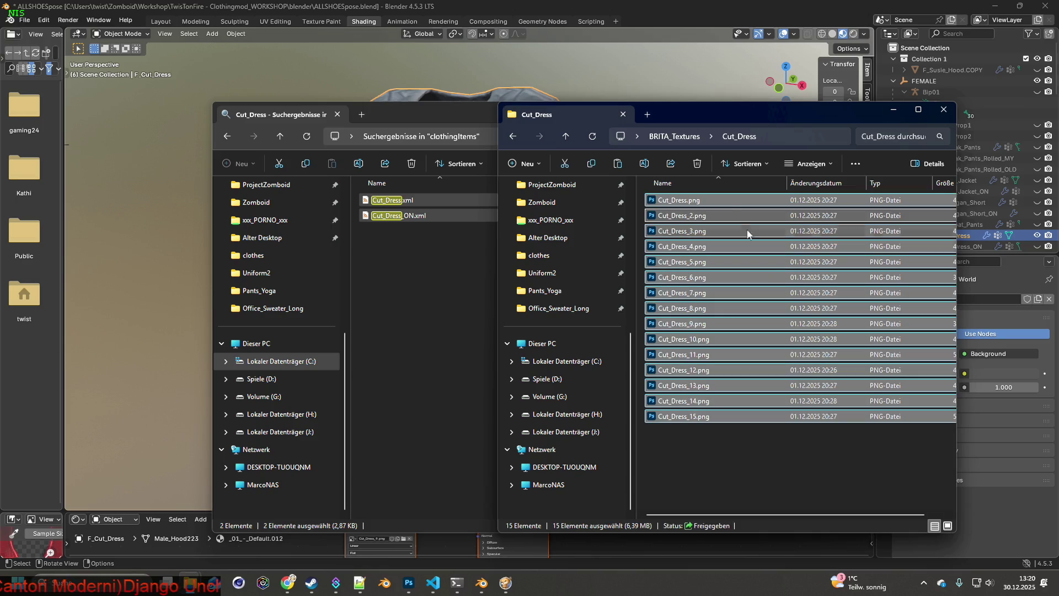
# Create an origin subfolder inside Cut_Dress and move the 15 images into it.
pyautogui.click(698, 443)
pyautogui.rightClick(699, 447)
pyautogui.moveTo(738, 366)
pyautogui.click(936, 372)
pyautogui.write('origin')
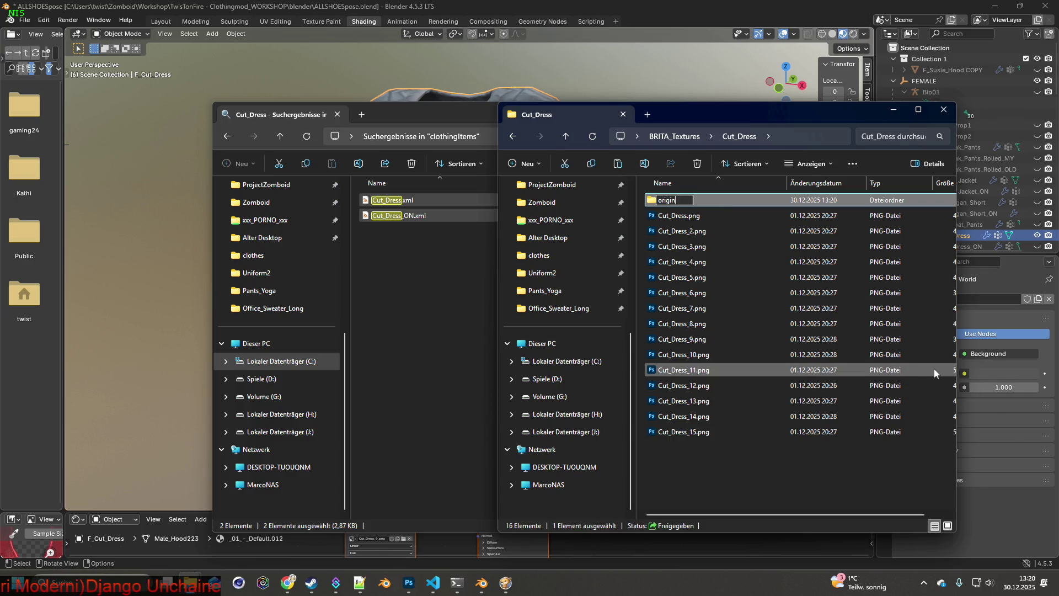
pyautogui.press('Return')
pyautogui.moveTo(733, 456)
pyautogui.mouseDown()
pyautogui.moveTo(662, 269)
pyautogui.moveTo(661, 217)
pyautogui.moveTo(713, 234)
pyautogui.moveTo(667, 201)
pyautogui.mouseUp()
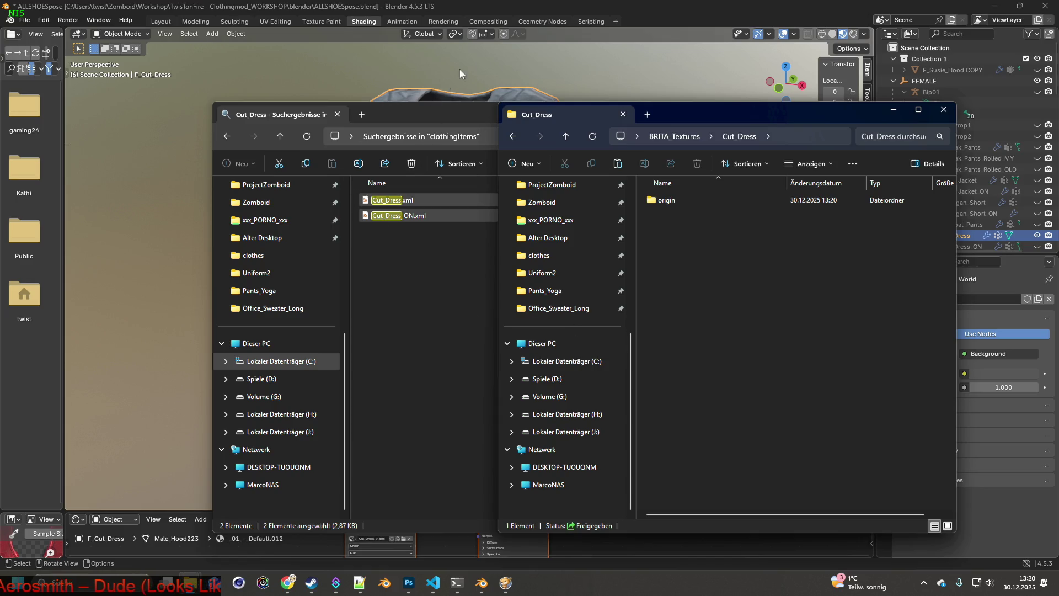
pyautogui.click(603, 9)
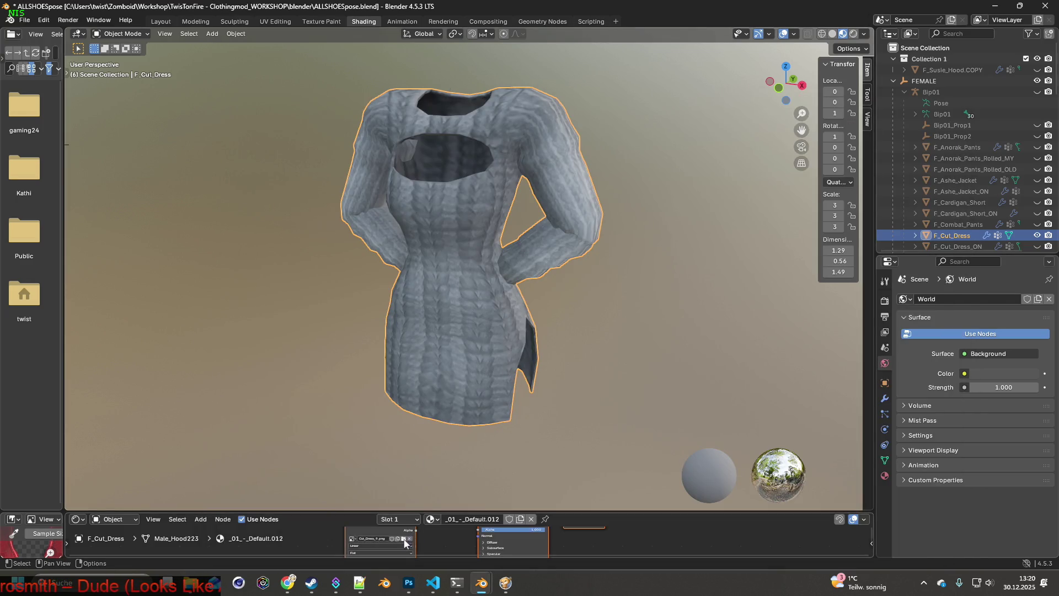
# Load Cut_Dress.png from BRITA_Textures/Cut_Dress/origin as the dress material's image texture.
pyautogui.click(406, 544)
pyautogui.click(276, 402)
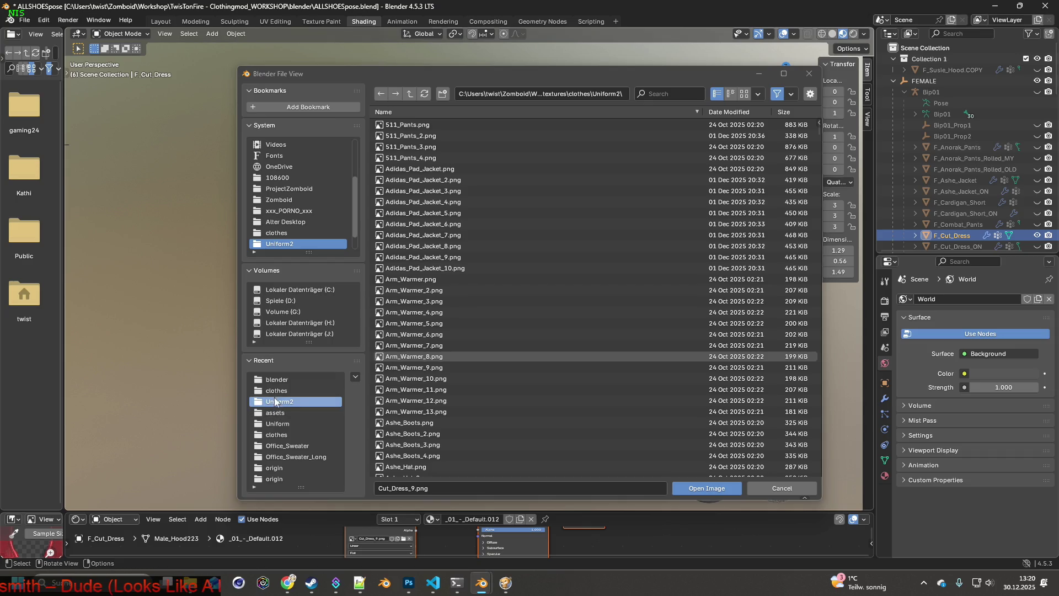
pyautogui.click(274, 467)
pyautogui.click(409, 94)
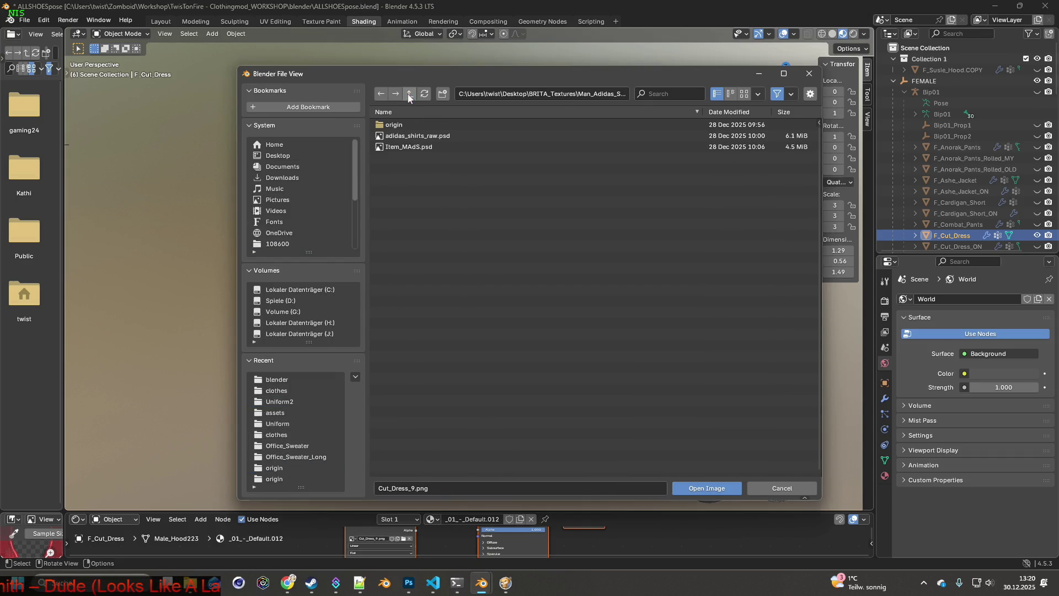
pyautogui.click(409, 97)
pyautogui.click(728, 112)
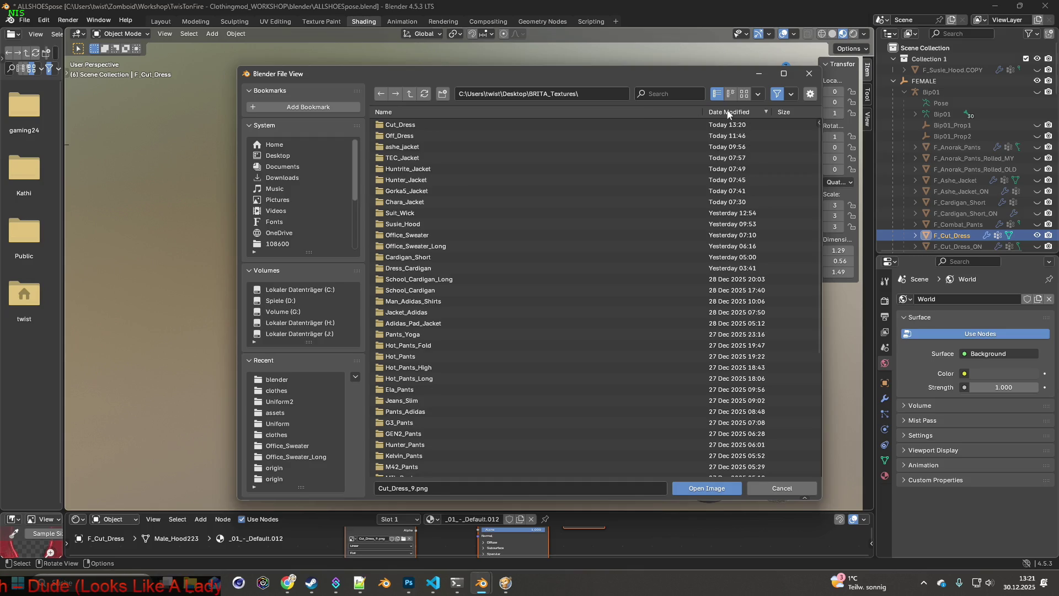
pyautogui.doubleClick(462, 126)
pyautogui.doubleClick(414, 124)
pyautogui.click(409, 113)
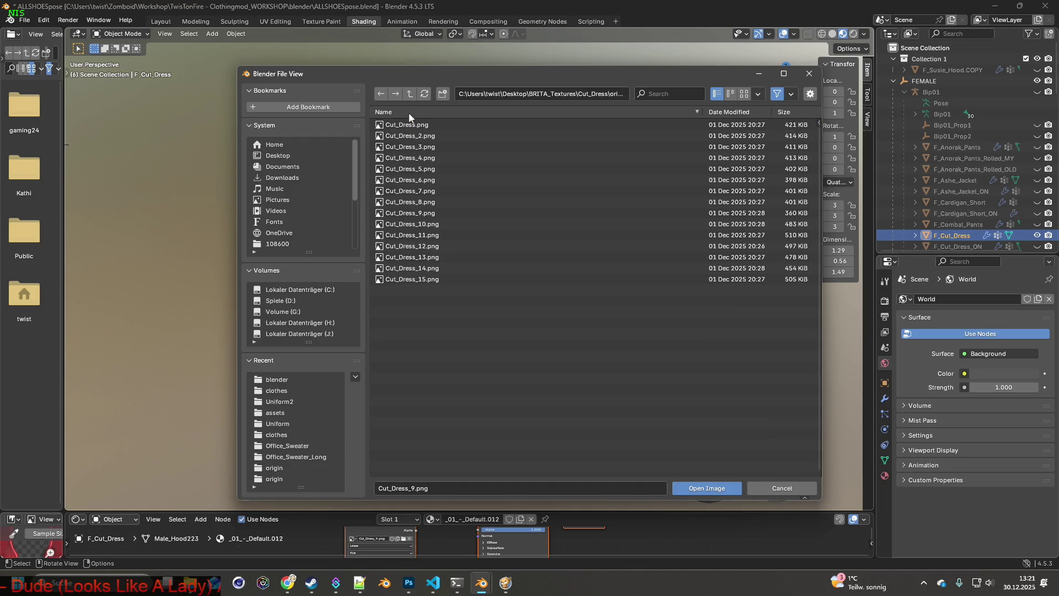
pyautogui.click(408, 125)
pyautogui.click(703, 490)
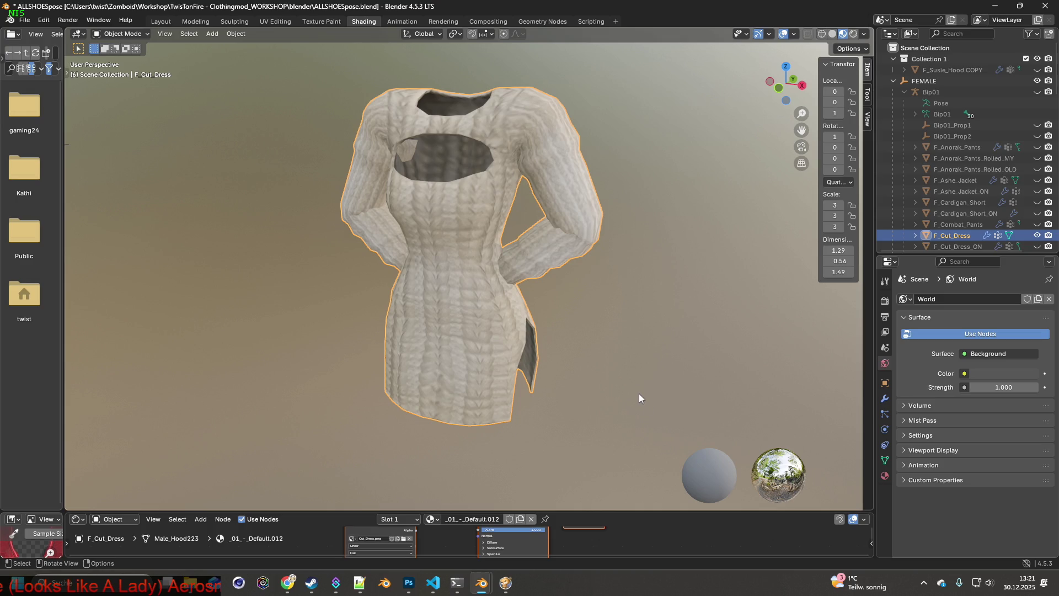
# Deselect the dress and snip a screenshot of the region around the rendered dress.
pyautogui.click(661, 354)
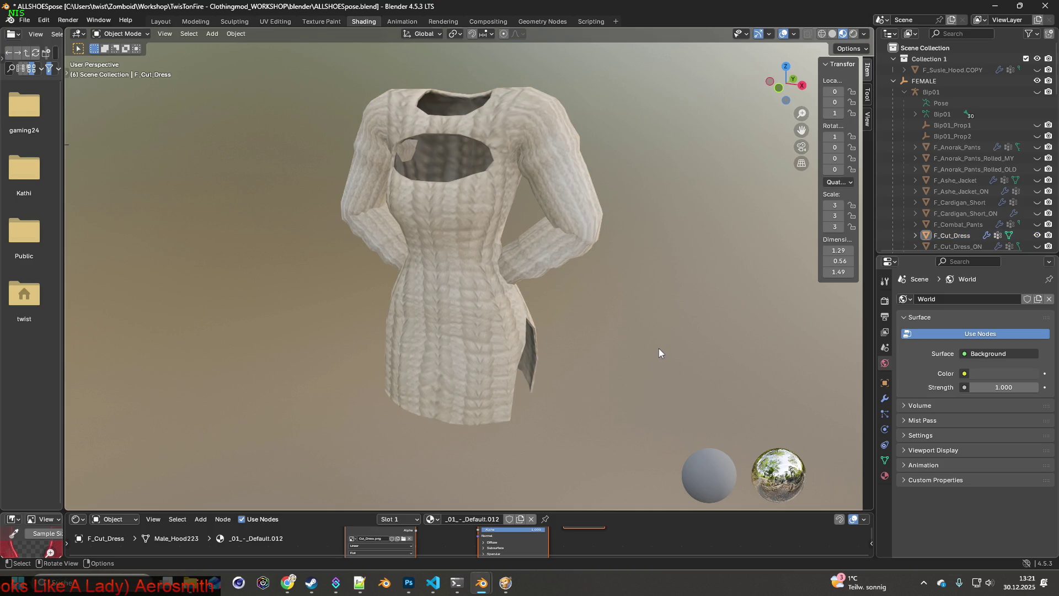
pyautogui.scroll(-5, 988, 145)
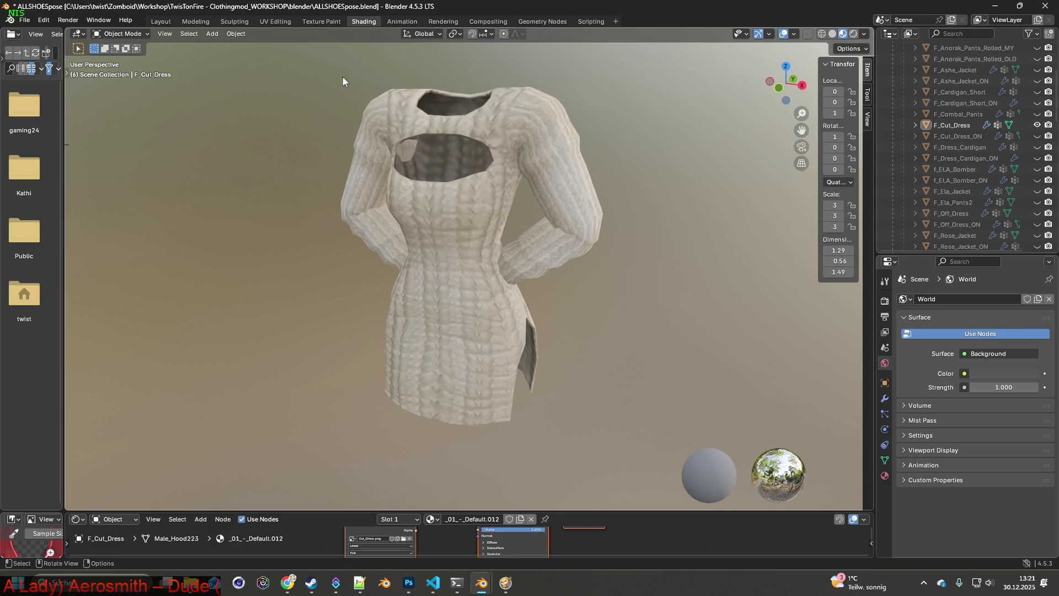
pyautogui.press('super+shift+s')
pyautogui.moveTo(316, 70)
pyautogui.mouseDown()
pyautogui.moveTo(538, 263)
pyautogui.moveTo(627, 425)
pyautogui.moveTo(624, 439)
pyautogui.mouseUp()
pyautogui.hotkey('alt', 'Tab')
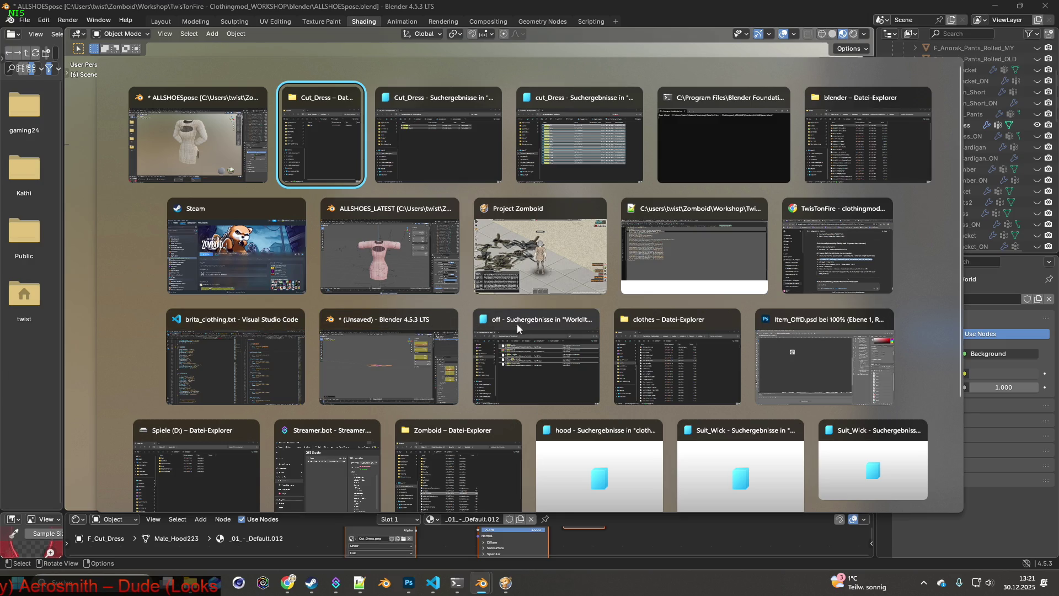
# Close Item_OffD.psd in Photoshop without saving changes.
pyautogui.click(805, 323)
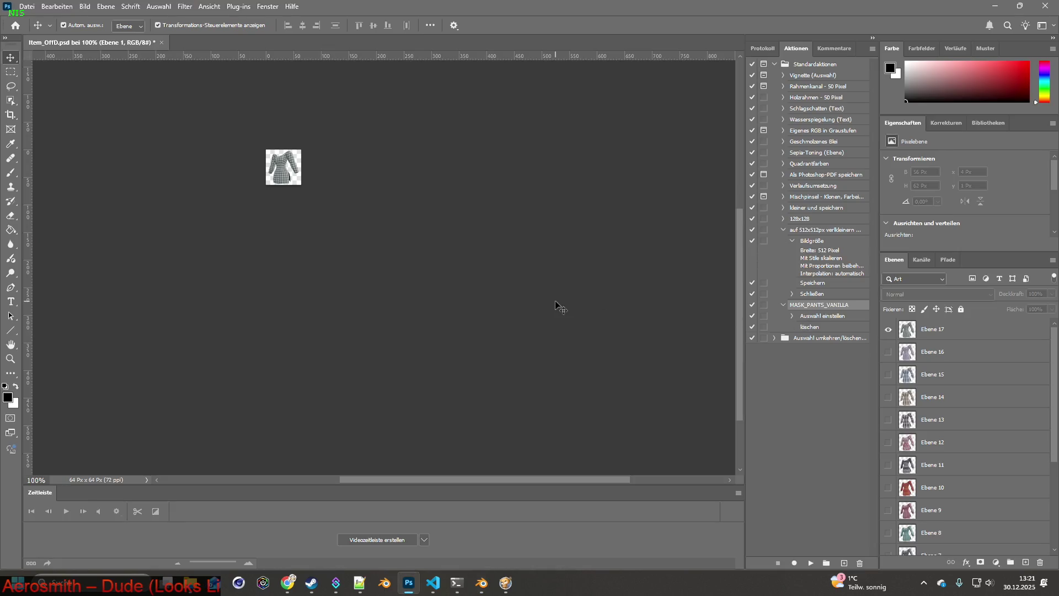
pyautogui.click(161, 43)
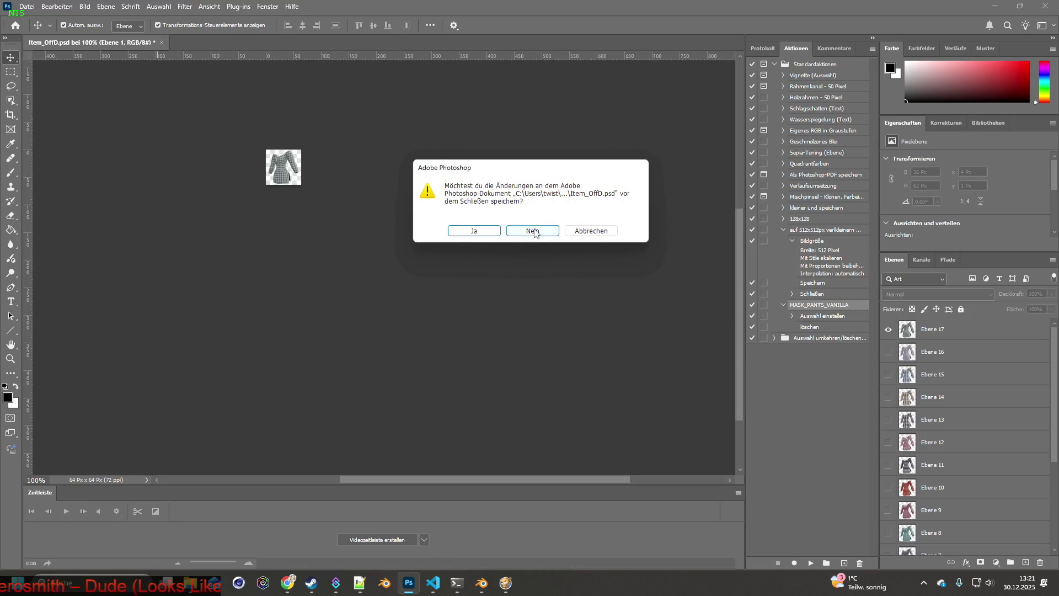
pyautogui.click(532, 230)
# Create a new 559x671 document from the clipboard and paste the dress screenshot into it.
pyautogui.click(27, 6)
pyautogui.click(33, 20)
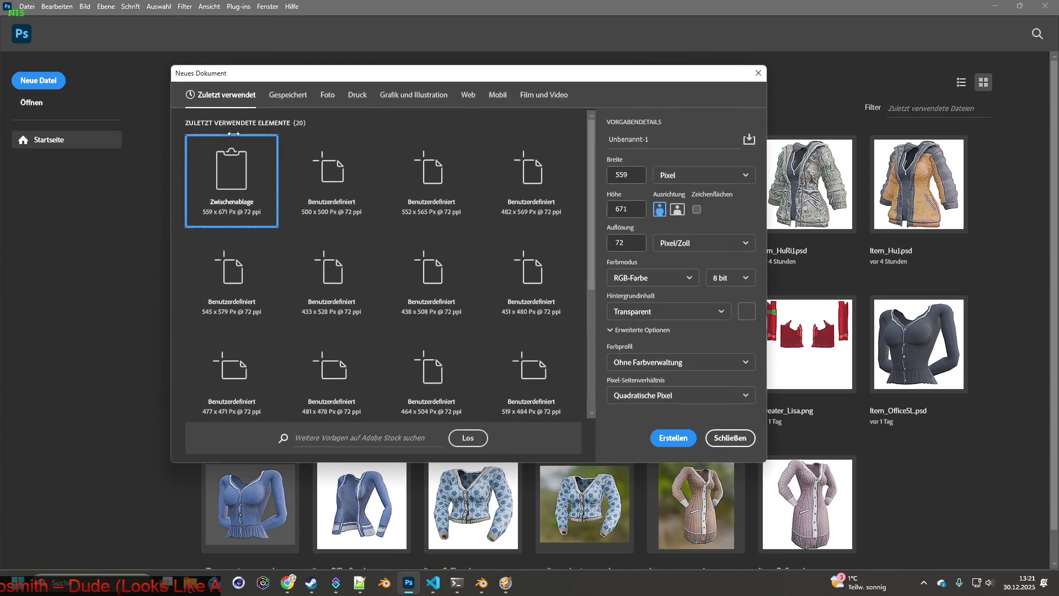
pyautogui.click(673, 437)
pyautogui.hotkey('ctrl', 'v')
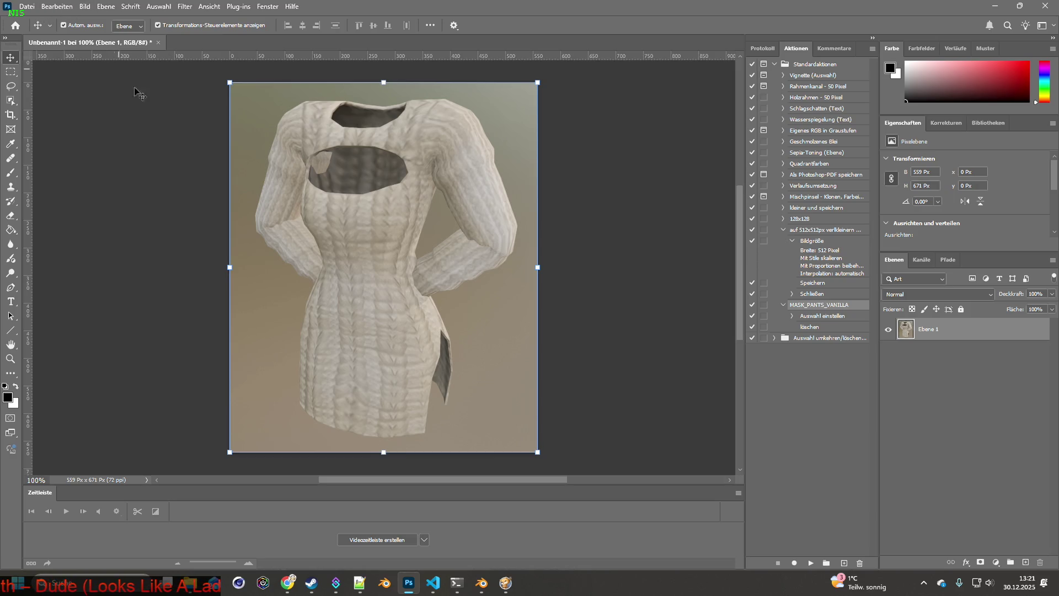
pyautogui.hotkey('alt', 'Tab')
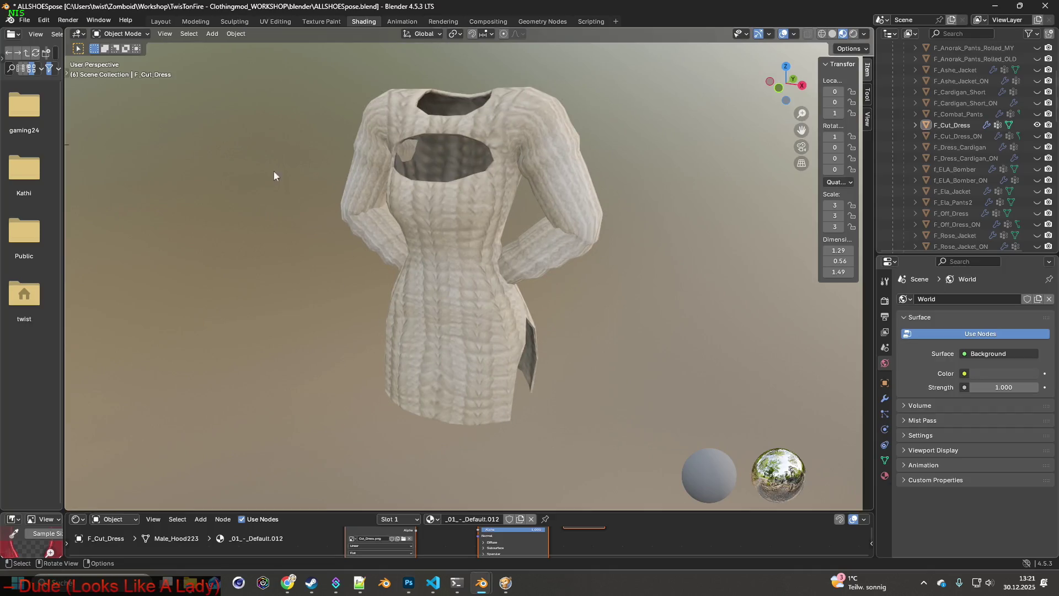
# Apply Cut_Dress_2.png to the dress and paste a capture of it into Photoshop as a new layer.
pyautogui.click(404, 538)
pyautogui.click(425, 138)
pyautogui.click(682, 485)
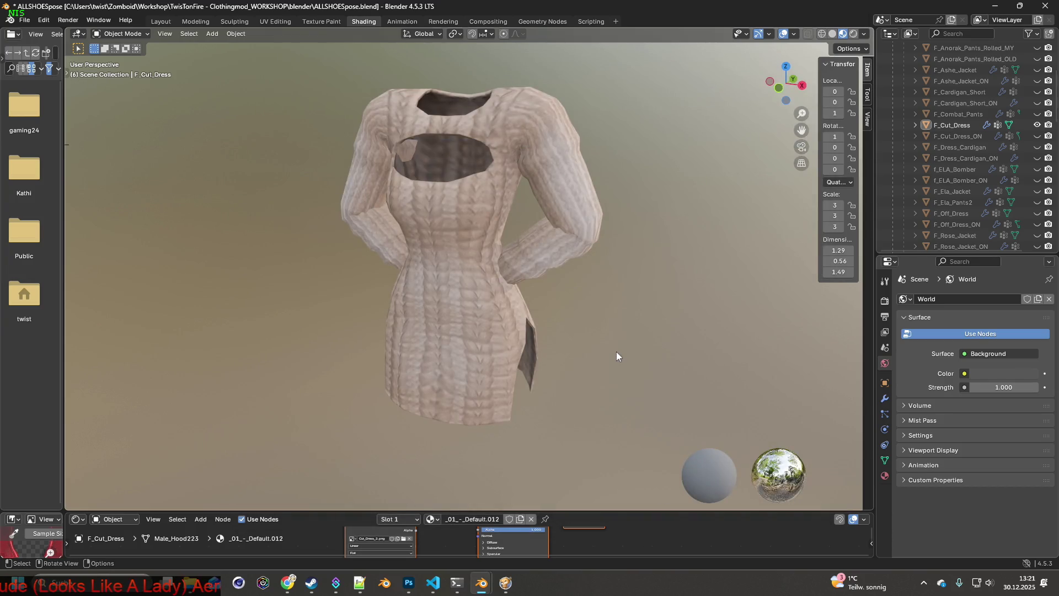
pyautogui.press('super+shift+s')
pyautogui.moveTo(324, 70)
pyautogui.mouseDown()
pyautogui.moveTo(557, 269)
pyautogui.moveTo(616, 441)
pyautogui.mouseUp()
pyautogui.hotkey('alt', 'Tab')
pyautogui.hotkey('ctrl', 'v')
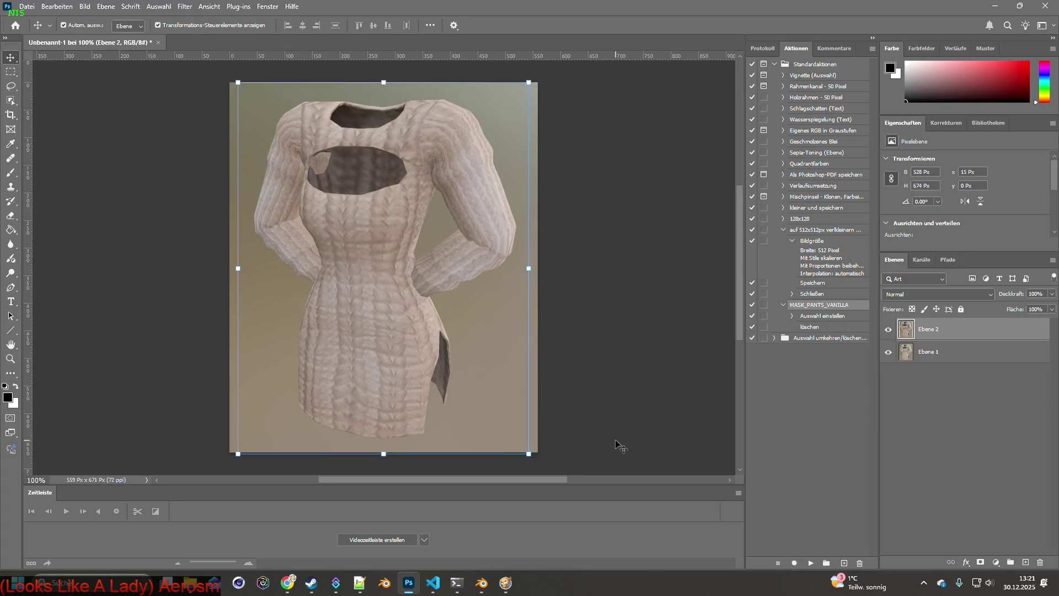
pyautogui.hotkey('alt', 'Tab')
# Apply Cut_Dress_3.png and paste the pink dress capture into Photoshop as a new layer.
pyautogui.click(404, 540)
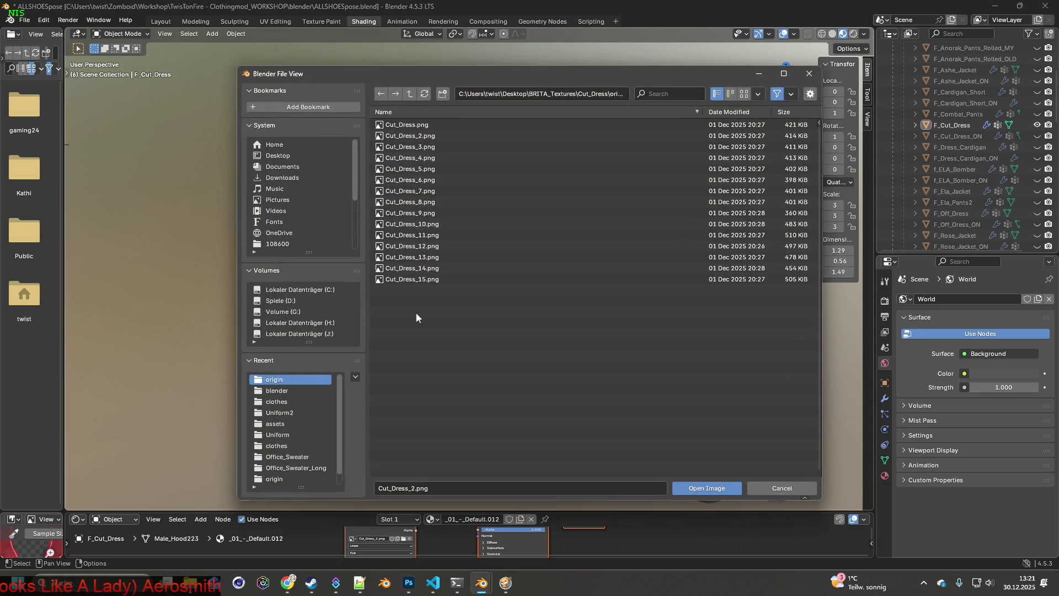
pyautogui.click(422, 146)
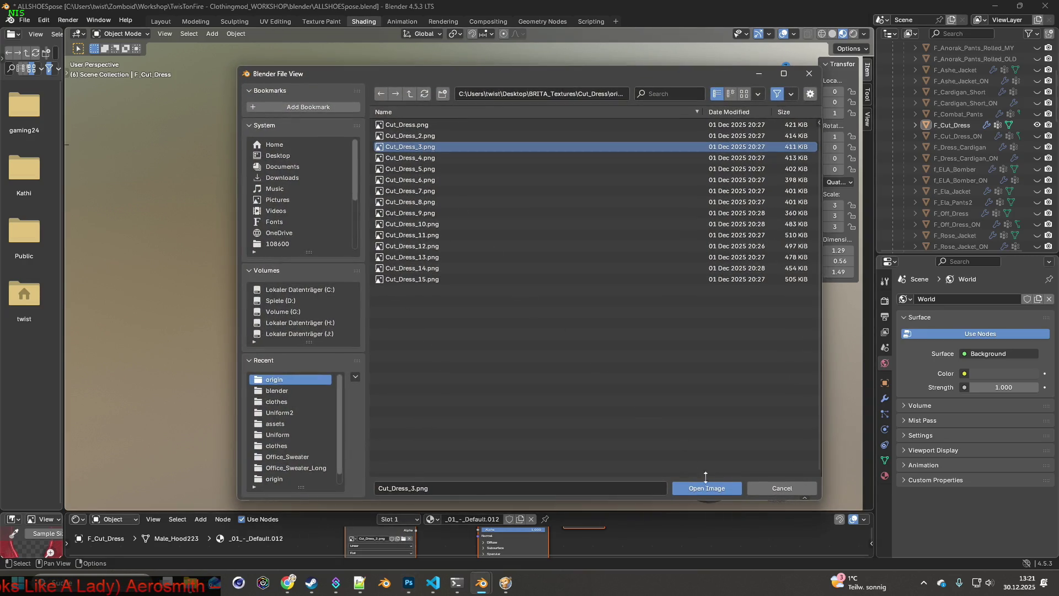
pyautogui.click(706, 487)
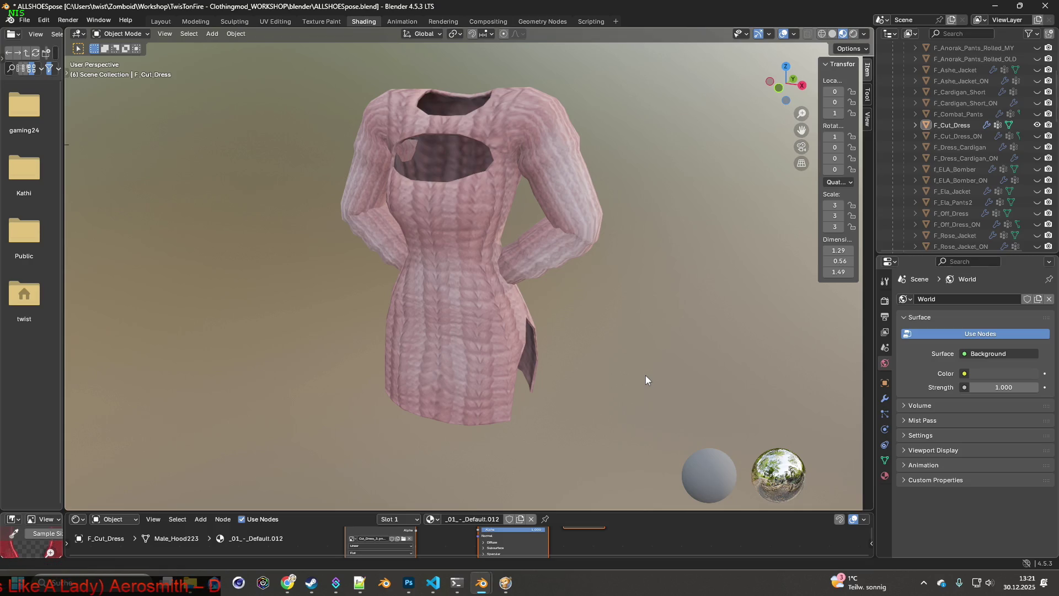
pyautogui.press('super+shift+s')
pyautogui.moveTo(306, 60)
pyautogui.mouseDown()
pyautogui.moveTo(560, 289)
pyautogui.moveTo(624, 447)
pyautogui.mouseUp()
pyautogui.hotkey('alt', 'Tab')
pyautogui.hotkey('ctrl', 'v')
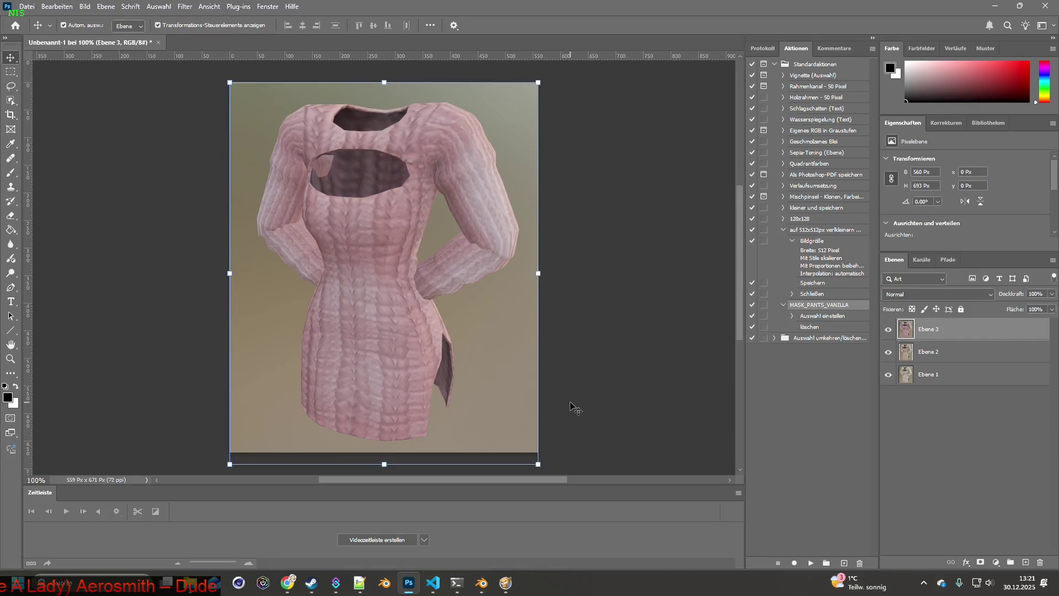
pyautogui.hotkey('alt', 'Tab')
# Apply Cut_Dress_4.png and paste its capture into Photoshop as layer Ebene 4.
pyautogui.click(405, 538)
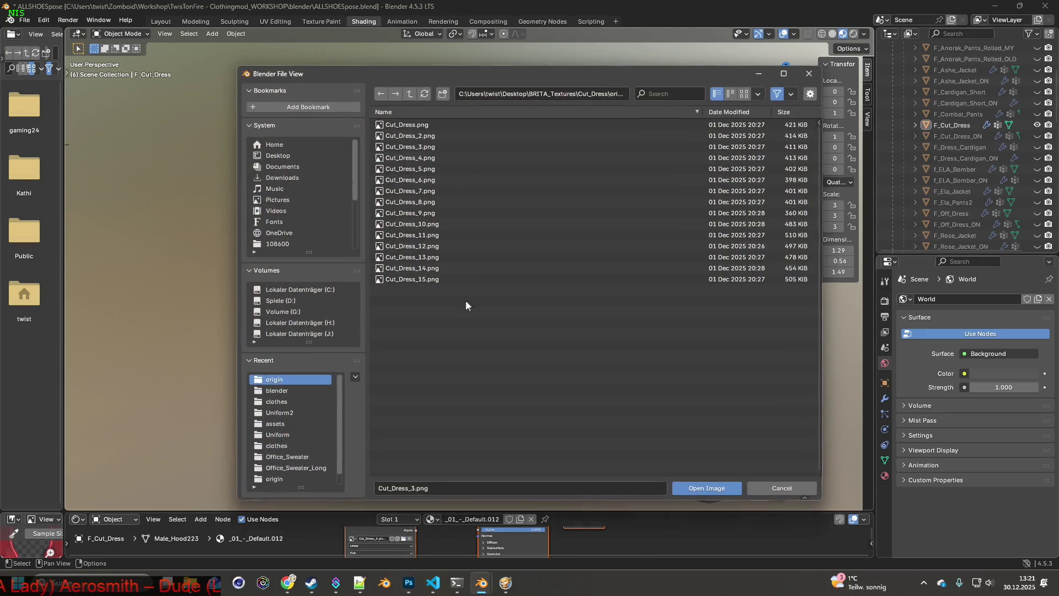
pyautogui.click(420, 159)
pyautogui.click(696, 489)
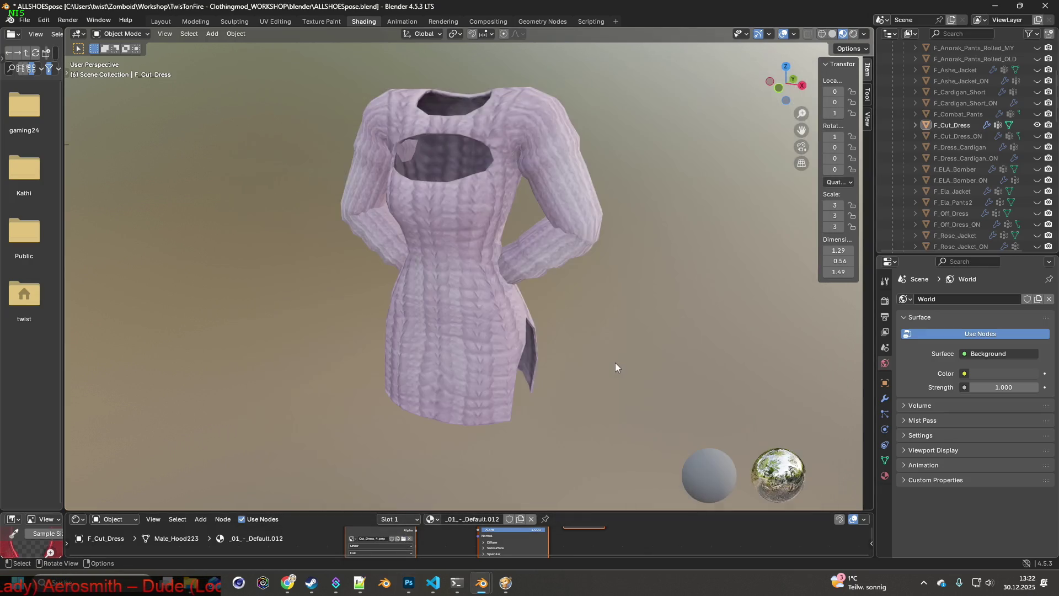
pyautogui.press('super+shift+s')
pyautogui.moveTo(303, 63)
pyautogui.mouseDown()
pyautogui.moveTo(583, 336)
pyautogui.moveTo(631, 441)
pyautogui.mouseUp()
pyautogui.hotkey('alt', 'Tab')
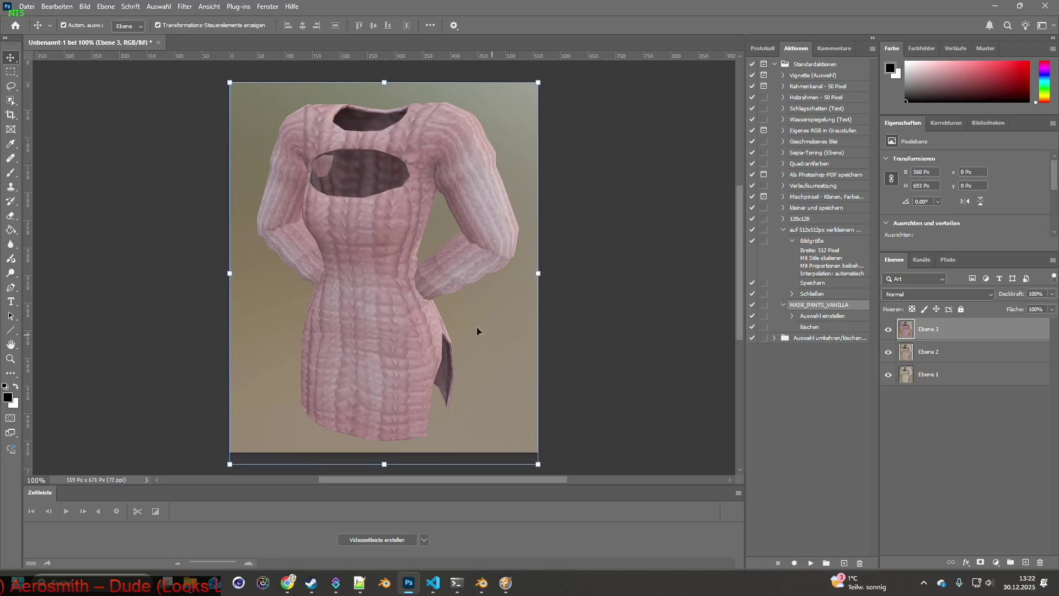
pyautogui.hotkey('ctrl', 'v')
pyautogui.hotkey('alt', 'Tab')
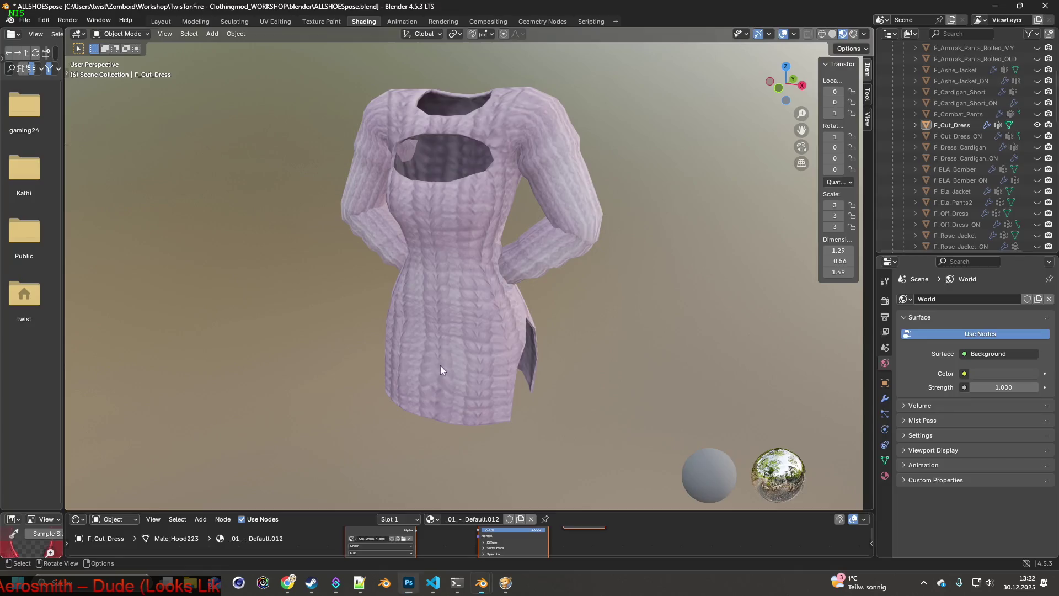
# Apply Cut_Dress_5.png and paste its capture into Photoshop as a new layer.
pyautogui.click(404, 539)
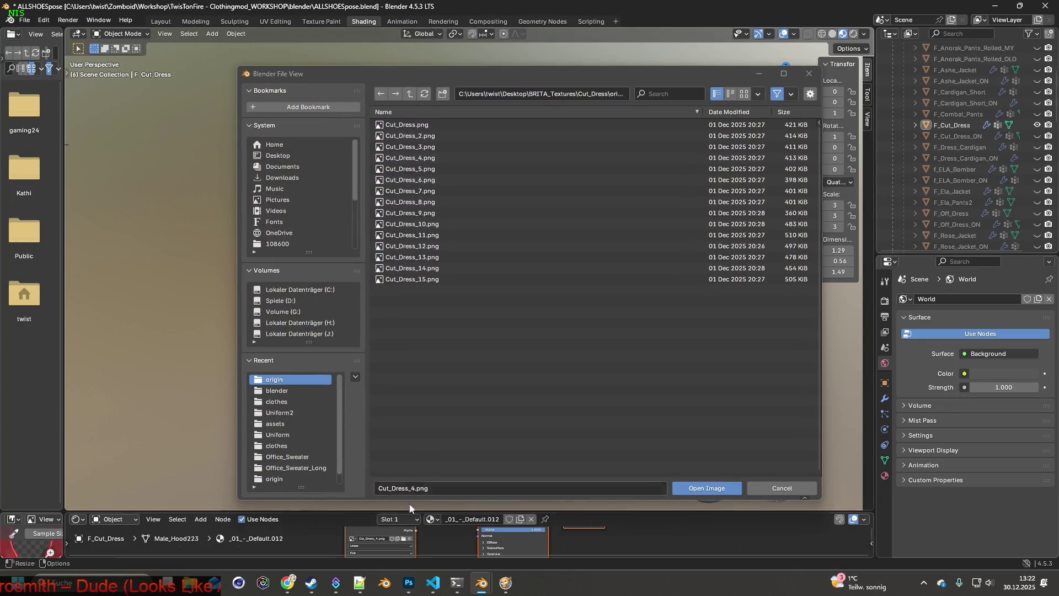
pyautogui.click(419, 169)
pyautogui.click(700, 490)
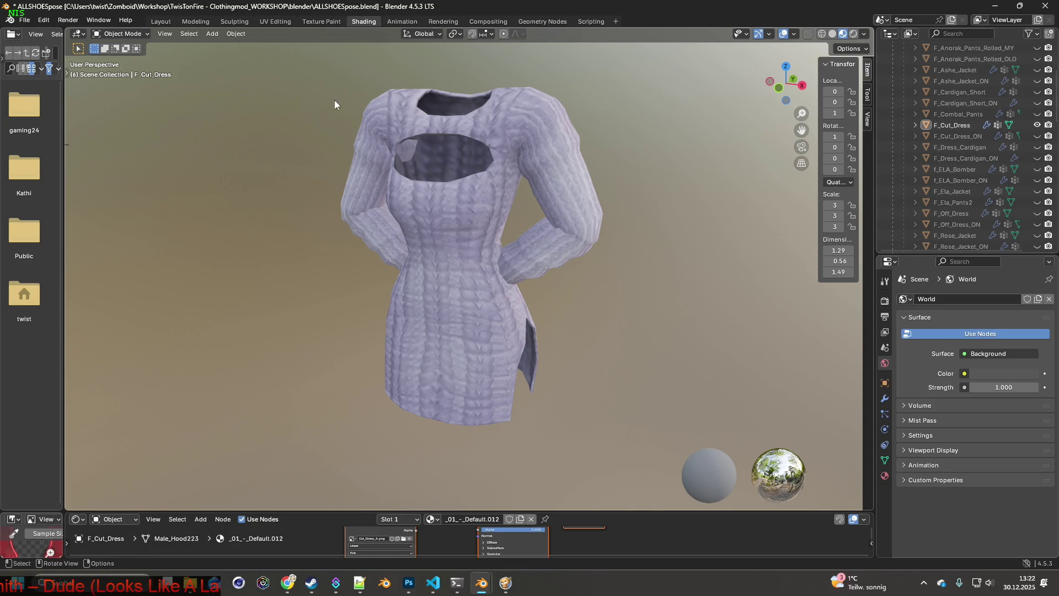
pyautogui.press('super+shift+s')
pyautogui.moveTo(306, 64)
pyautogui.mouseDown()
pyautogui.moveTo(600, 324)
pyautogui.moveTo(637, 439)
pyautogui.mouseUp()
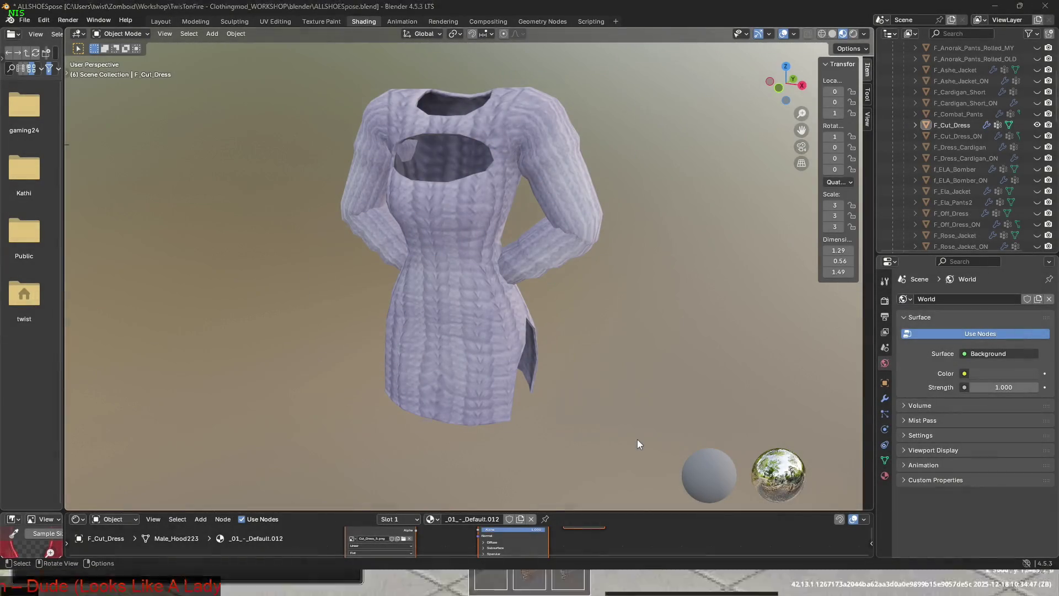
pyautogui.hotkey('alt', 'Tab')
pyautogui.hotkey('ctrl', 'v')
pyautogui.hotkey('alt', 'Tab')
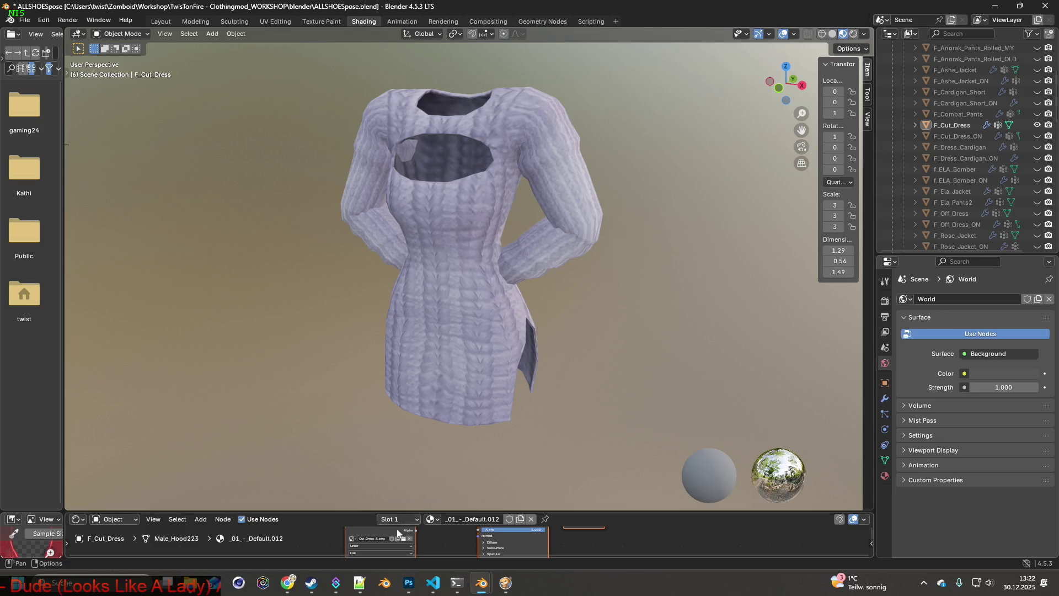
# Apply Cut_Dress_6.png and capture the bluish dress for Photoshop.
pyautogui.click(406, 543)
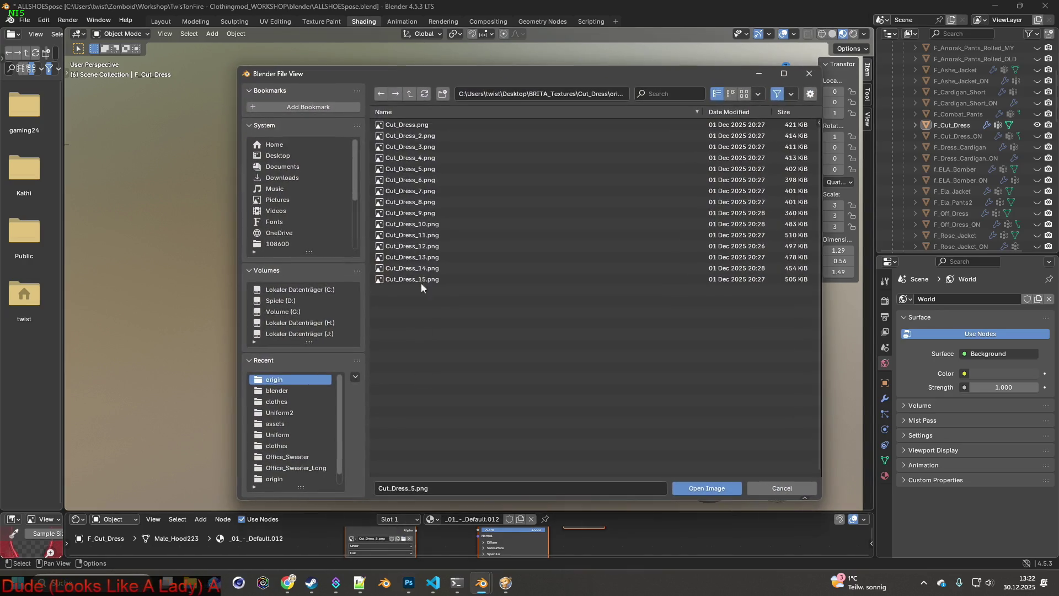
pyautogui.click(424, 181)
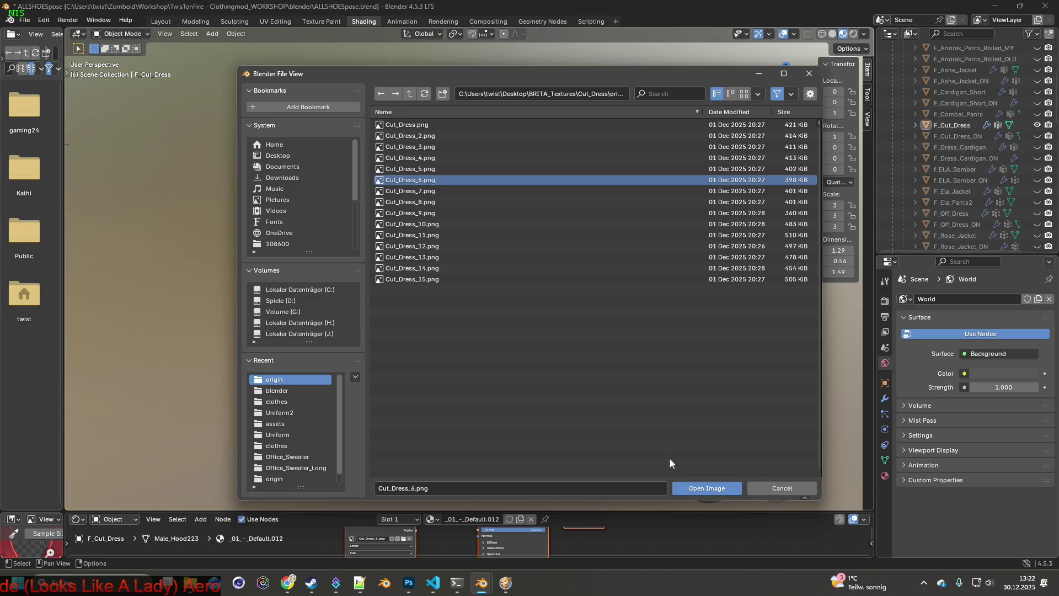
pyautogui.click(703, 488)
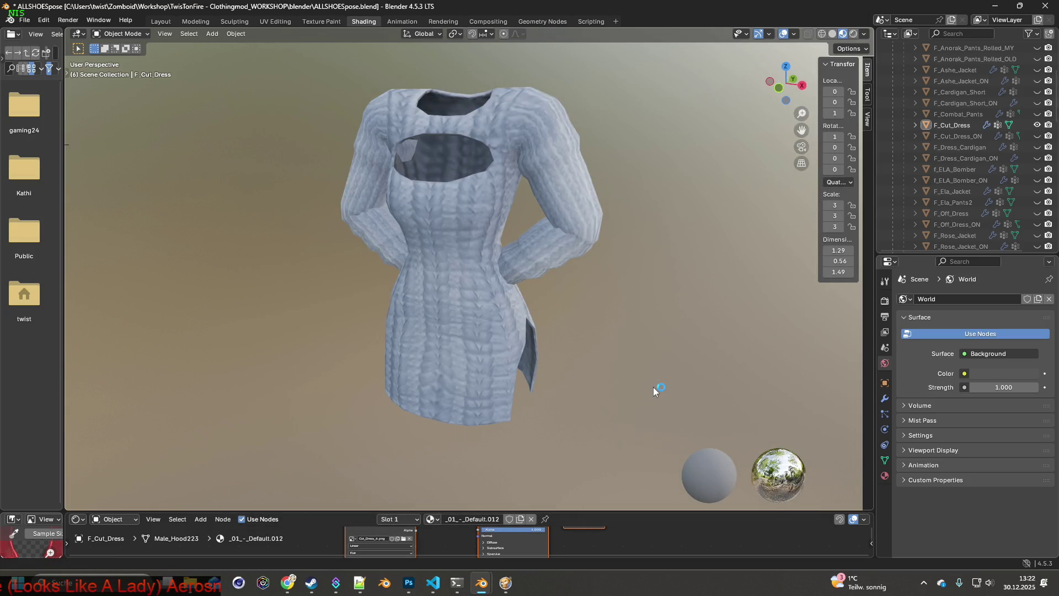
pyautogui.press('super+shift+s')
pyautogui.moveTo(296, 75)
pyautogui.mouseDown()
pyautogui.moveTo(640, 422)
pyautogui.moveTo(634, 445)
pyautogui.mouseUp()
pyautogui.hotkey('alt', 'Tab')
pyautogui.hotkey('alt', 'Tab')
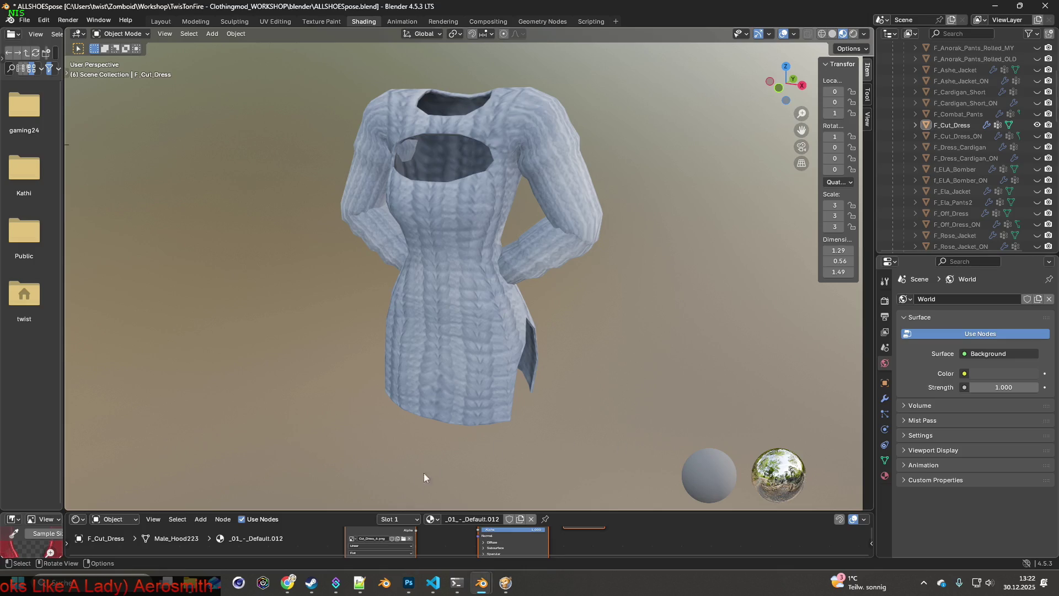
# Apply Cut_Dress_7.png and capture the light blue dress.
pyautogui.click(402, 539)
pyautogui.click(431, 197)
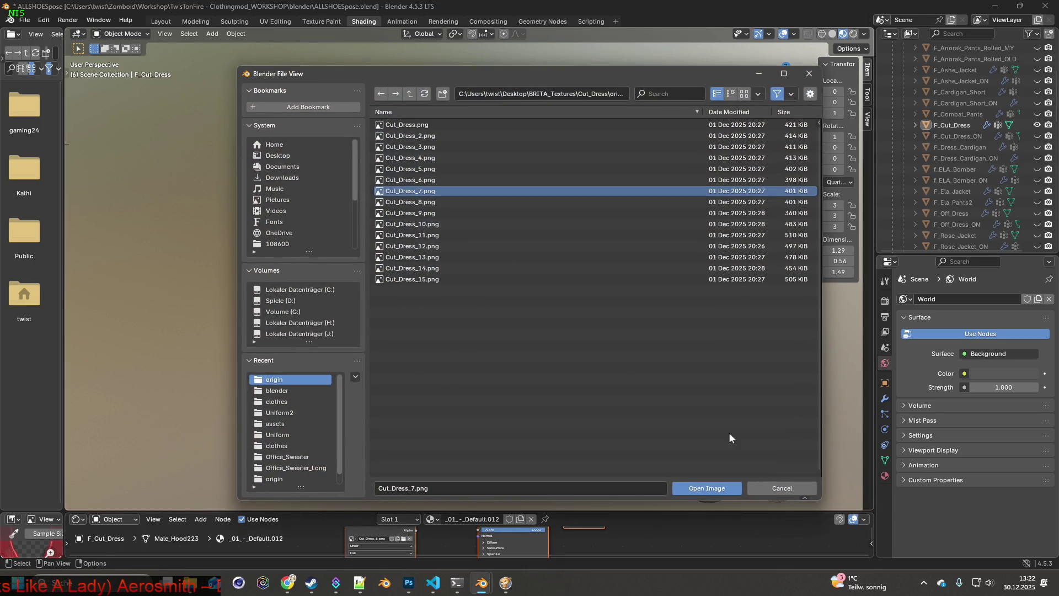
pyautogui.click(684, 487)
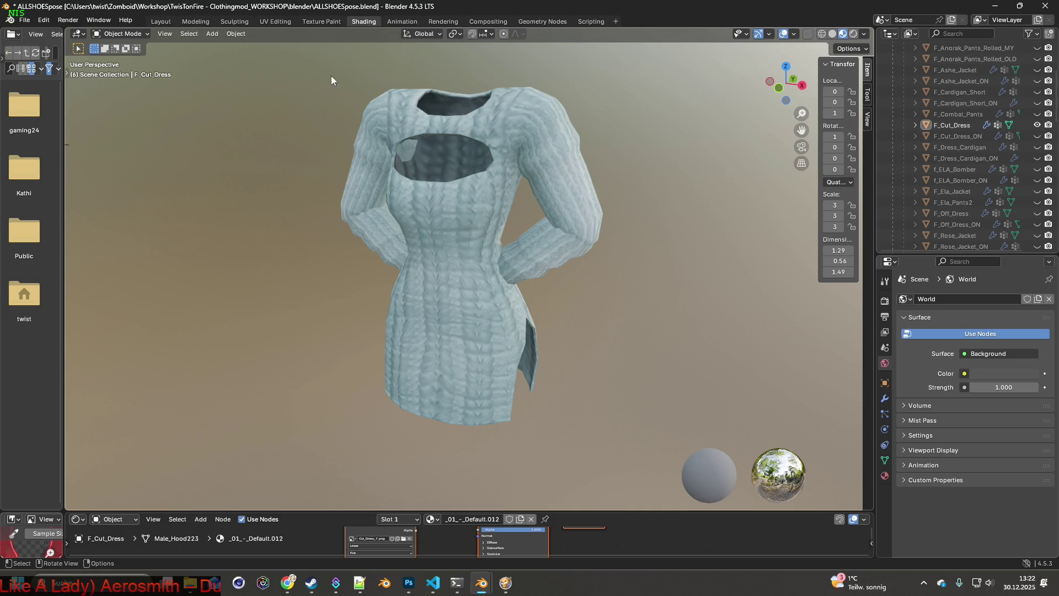
pyautogui.press('super+shift+s')
pyautogui.moveTo(307, 66)
pyautogui.mouseDown()
pyautogui.moveTo(630, 401)
pyautogui.moveTo(637, 438)
pyautogui.mouseUp()
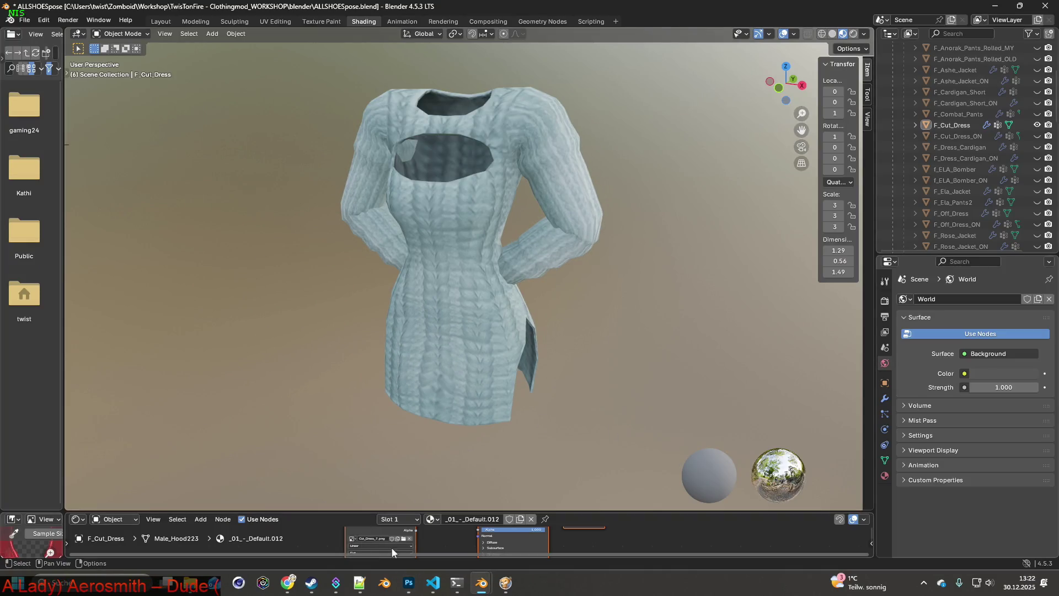
# Apply Cut_Dress_9.png and paste the green dress capture into Photoshop as Ebene 8.
pyautogui.click(404, 539)
pyautogui.click(429, 214)
pyautogui.click(700, 488)
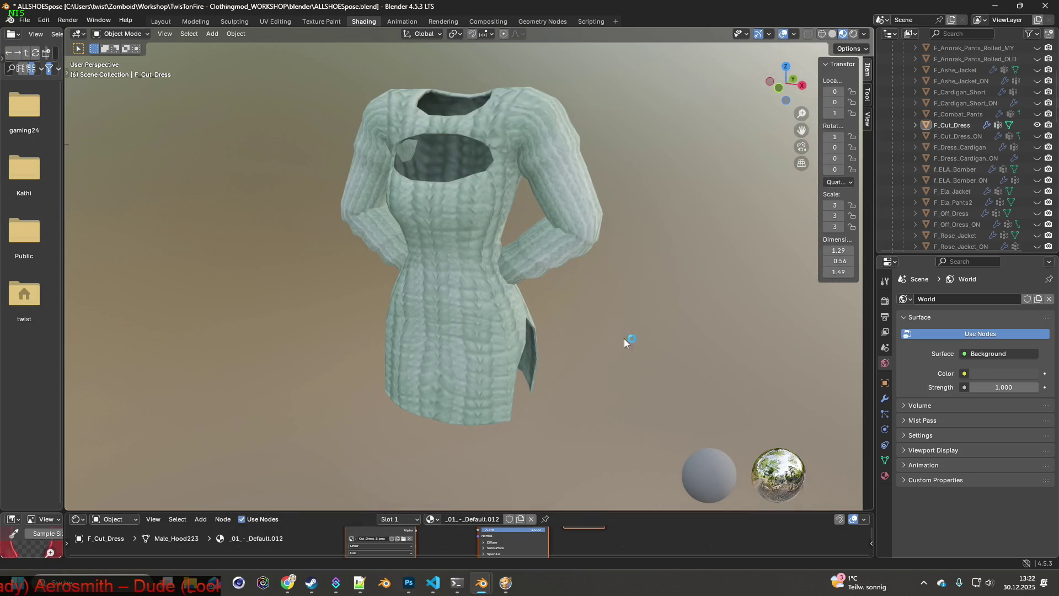
pyautogui.press('super+shift+s')
pyautogui.moveTo(315, 66)
pyautogui.mouseDown()
pyautogui.moveTo(570, 281)
pyautogui.moveTo(623, 442)
pyautogui.mouseUp()
pyautogui.hotkey('alt', 'Tab')
pyautogui.hotkey('ctrl', 'v')
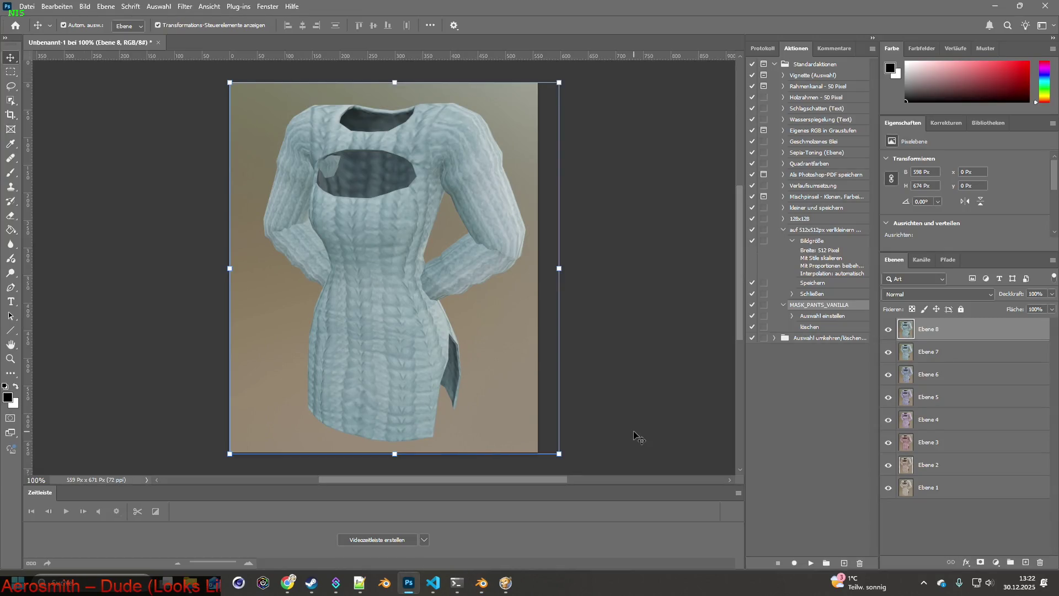
# Toggle Ebene 8's visibility to compare it with the layer below.
pyautogui.click(888, 330)
pyautogui.click(888, 330)
pyautogui.click(888, 330)
pyautogui.click(888, 330)
# Load Cut_Dress_7.png and then Cut_Dress_8.png onto the dress.
pyautogui.hotkey('alt', 'Tab')
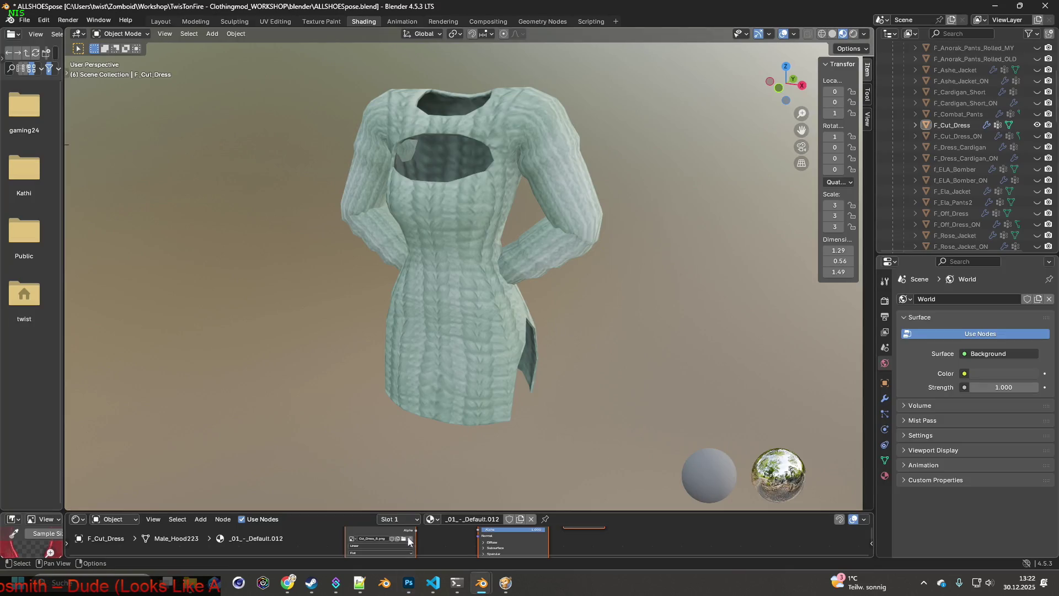
pyautogui.click(405, 539)
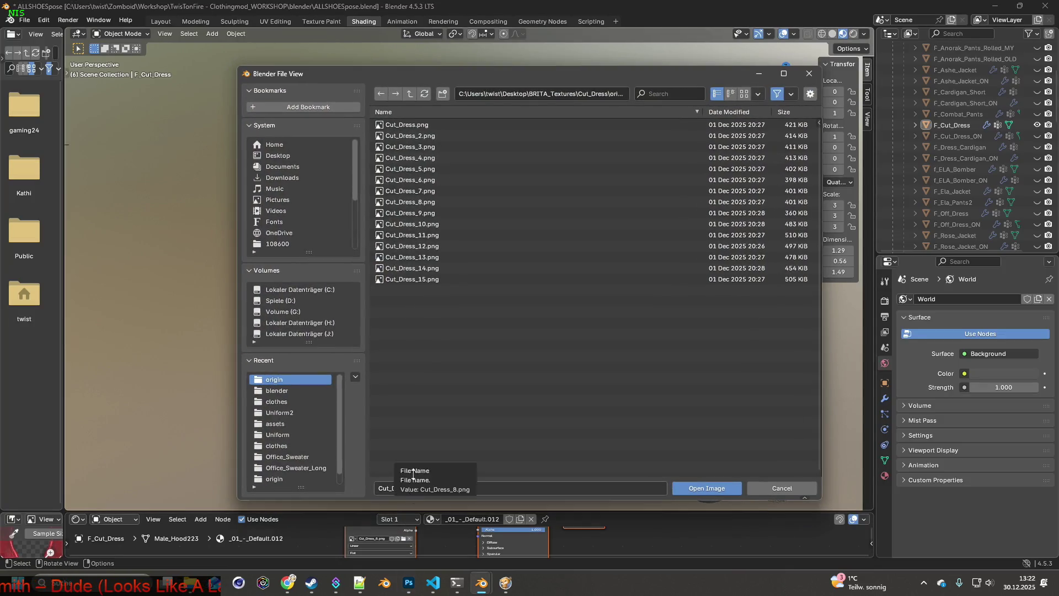
pyautogui.press('Up')
pyautogui.click(712, 489)
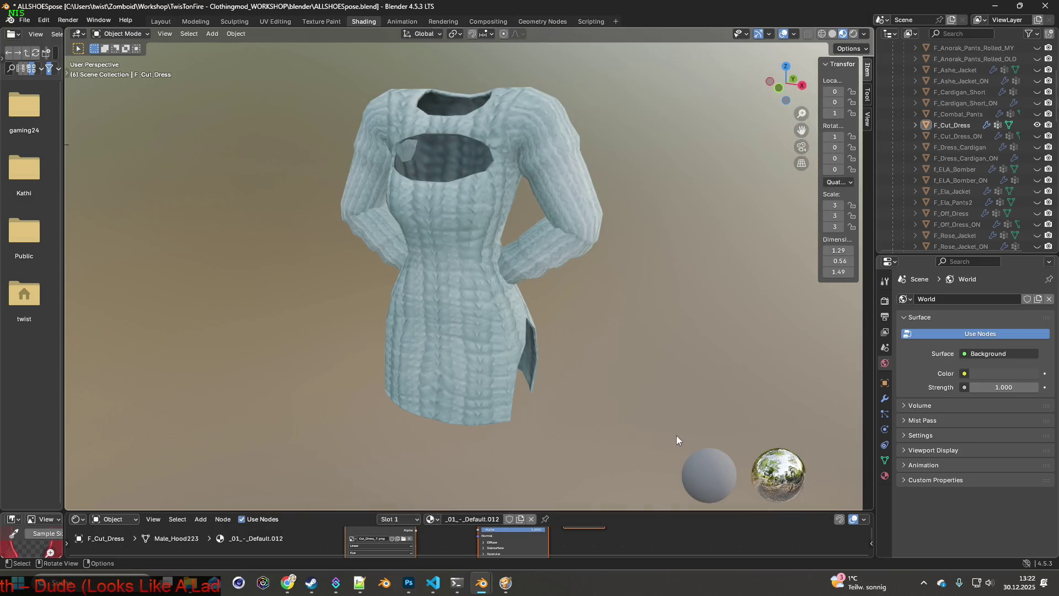
pyautogui.click(406, 539)
pyautogui.click(420, 206)
pyautogui.click(706, 488)
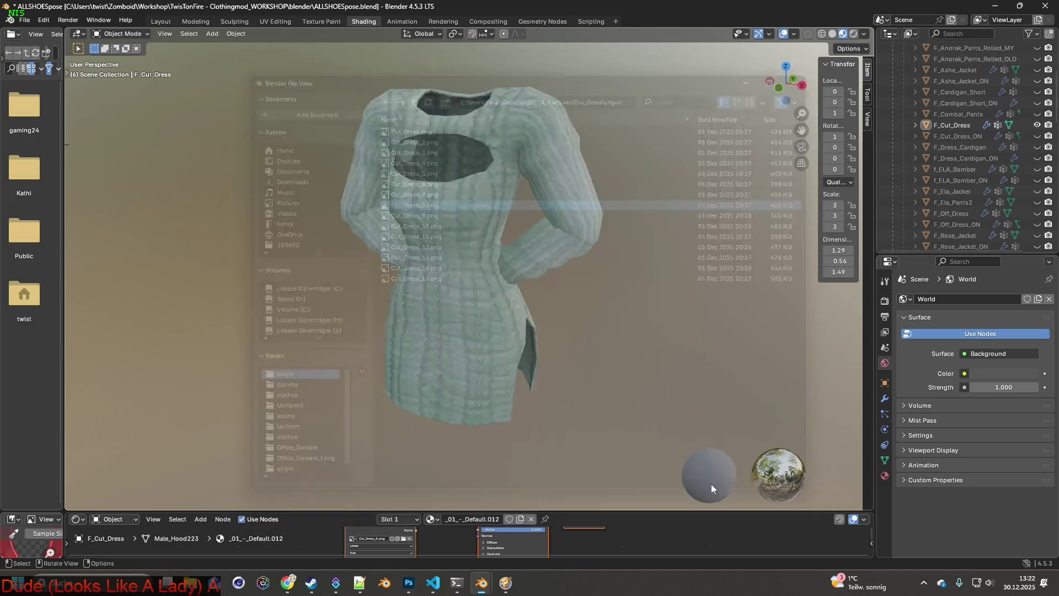
# Compare the Cut_Dress_8 dress against Ebene 8 by toggling that layer's visibility.
pyautogui.hotkey('alt', 'Tab')
pyautogui.click(888, 330)
pyautogui.click(888, 330)
pyautogui.click(888, 330)
pyautogui.click(888, 330)
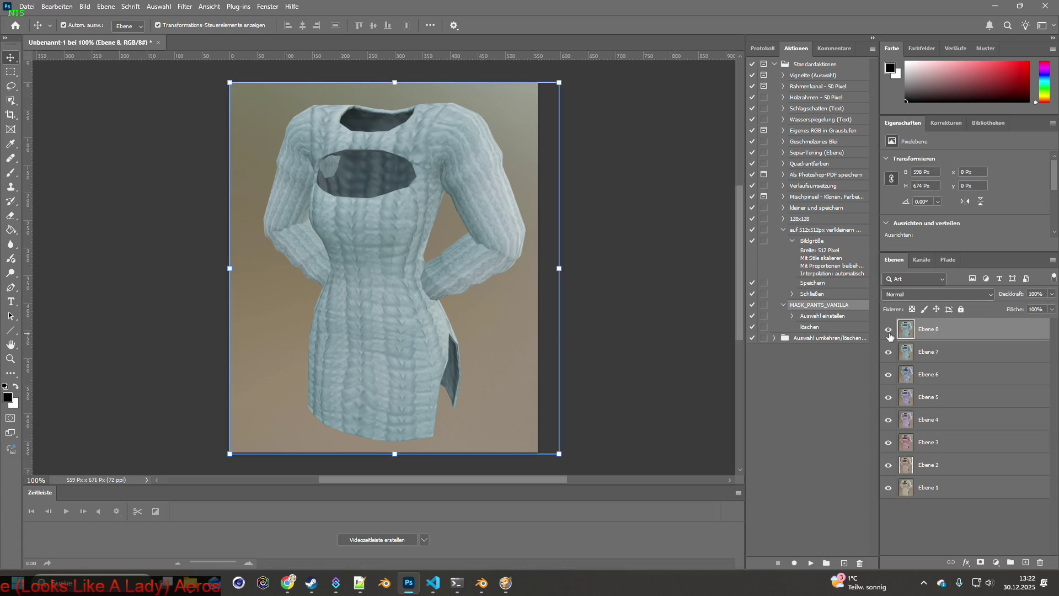
# Delete layer Ebene 8 and paste a fresh capture of the Blender dress in its place.
pyautogui.doubleClick(915, 337)
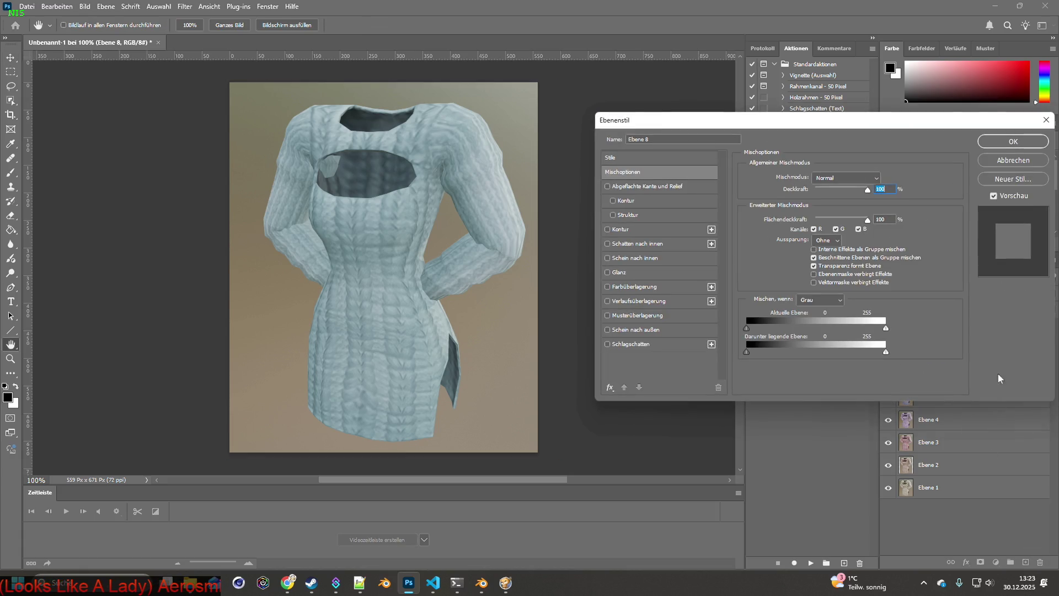
pyautogui.click(1027, 161)
pyautogui.moveTo(1032, 331); pyautogui.dragTo(1033, 489)
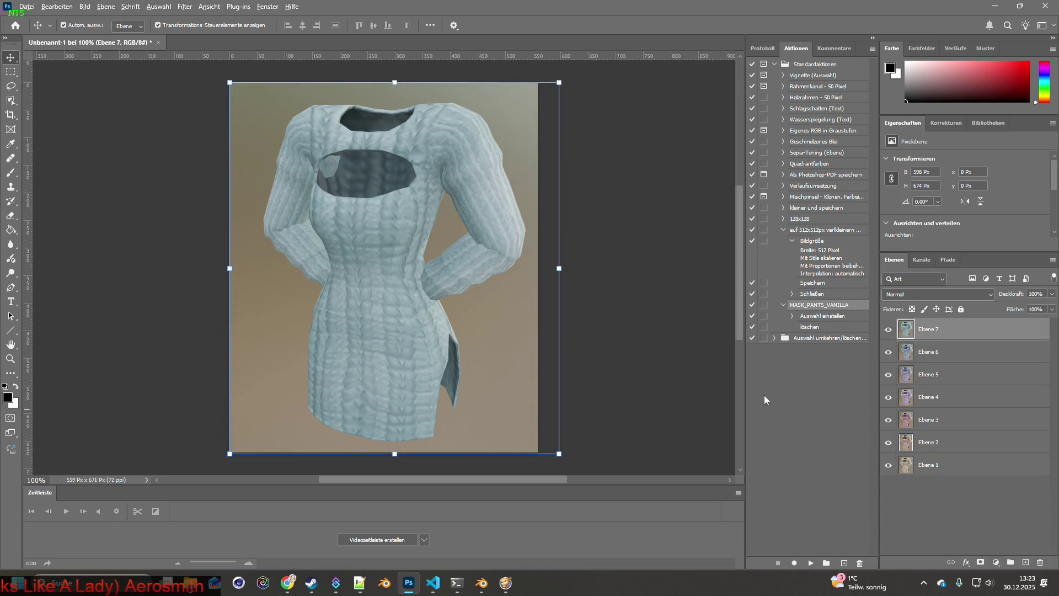
pyautogui.hotkey('alt', 'Tab')
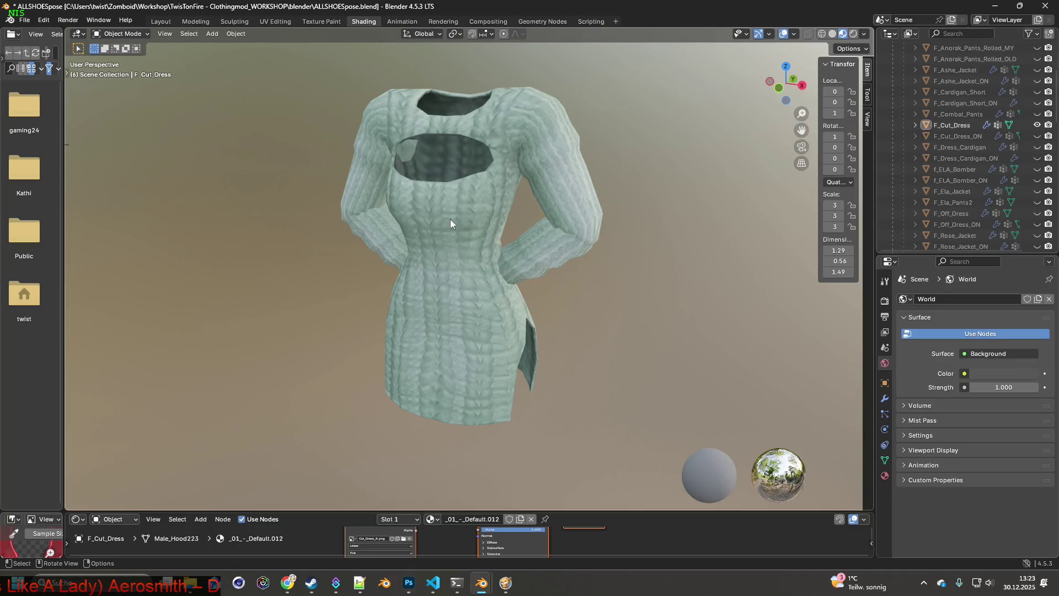
pyautogui.press('super+shift+s')
pyautogui.moveTo(309, 66)
pyautogui.mouseDown()
pyautogui.moveTo(385, 127)
pyautogui.moveTo(634, 445)
pyautogui.mouseUp()
pyautogui.hotkey('alt', 'Tab')
pyautogui.hotkey('ctrl', 'v')
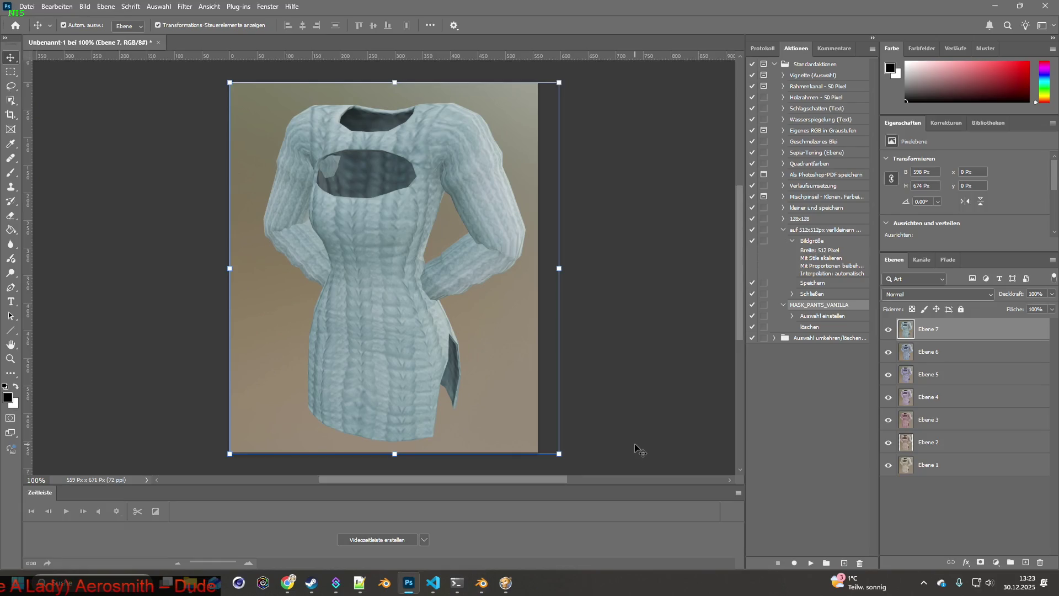
pyautogui.hotkey('ctrl', 'v')
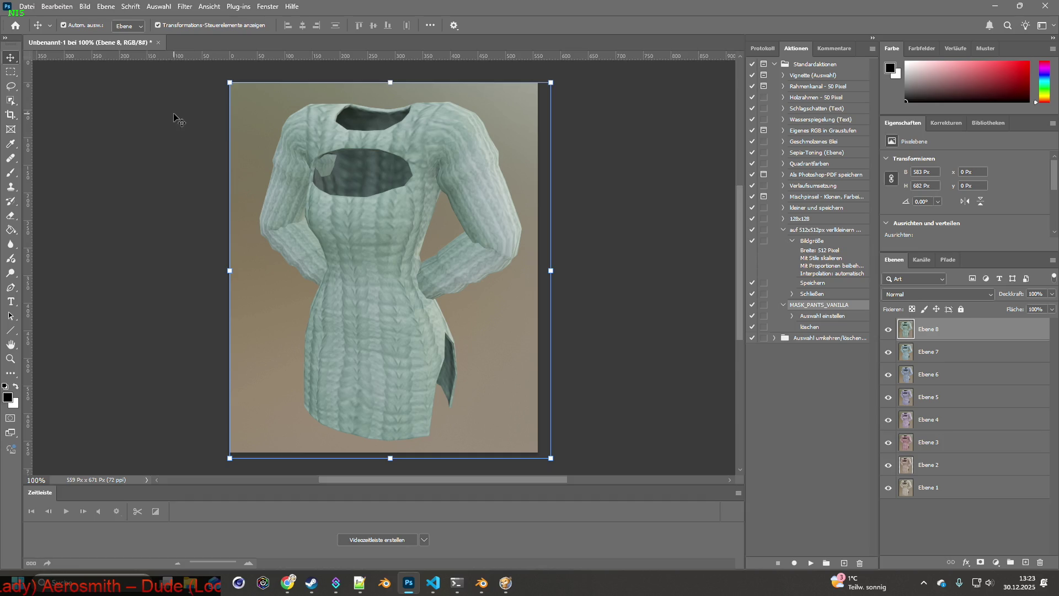
# Load Cut_Dress_9.png as the dress texture in Blender.
pyautogui.hotkey('alt', 'Tab')
pyautogui.click(404, 539)
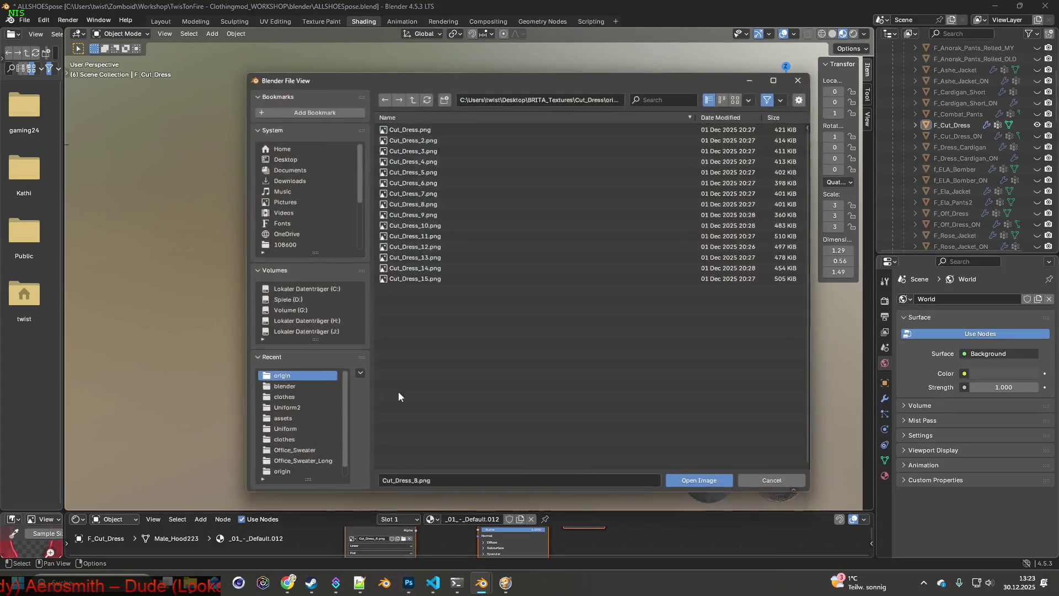
pyautogui.click(411, 213)
pyautogui.click(705, 488)
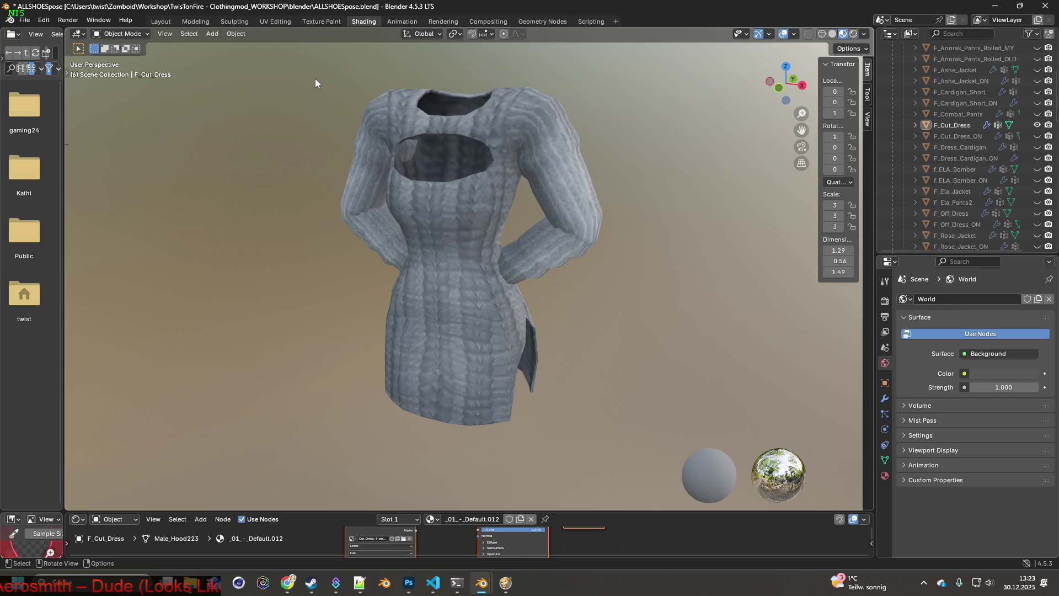
# Capture the Cut_Dress_9 dress and paste it into Photoshop as a new layer.
pyautogui.press('super+shift+s')
pyautogui.moveTo(313, 67); pyautogui.dragTo(624, 441)
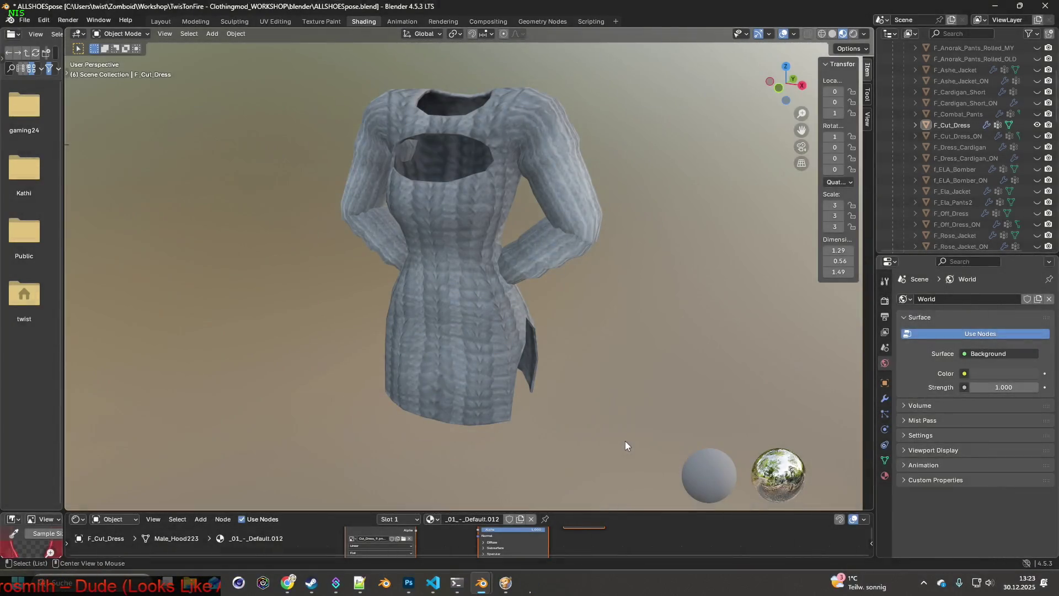
pyautogui.hotkey('alt', 'Tab')
pyautogui.hotkey('ctrl', 'v')
pyautogui.hotkey('alt', 'Tab')
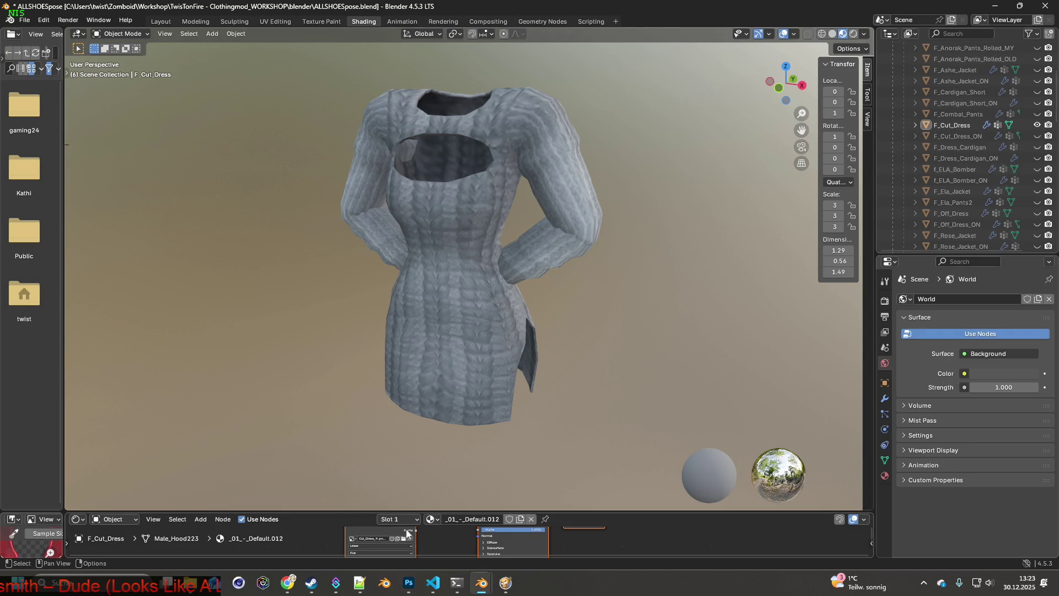
# Apply Cut_Dress_10.png and paste its capture into Photoshop as Ebene 10.
pyautogui.click(404, 539)
pyautogui.click(422, 224)
pyautogui.click(687, 488)
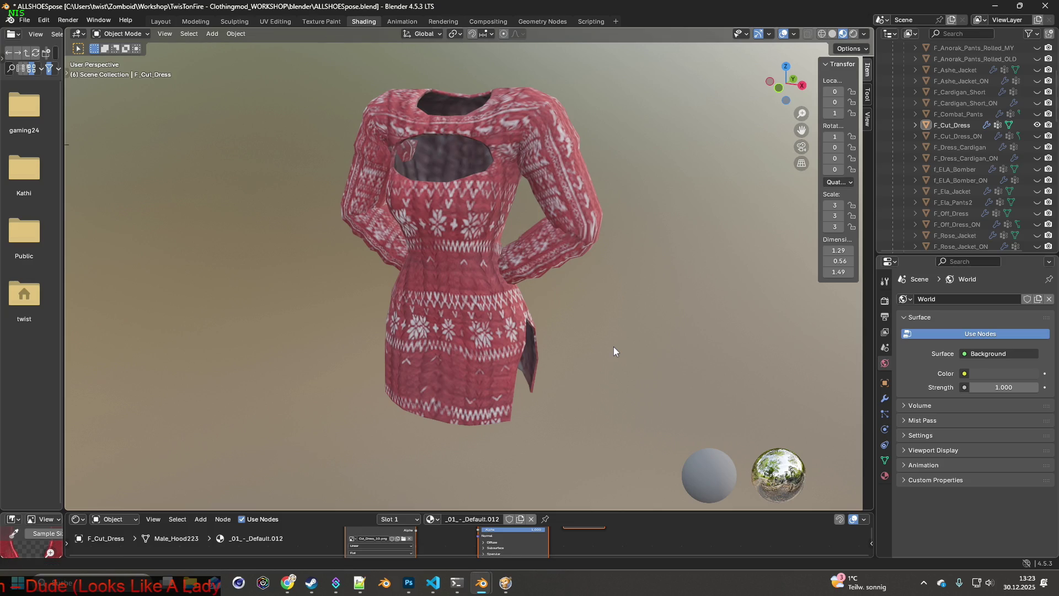
pyautogui.press('shift+super+s')
pyautogui.moveTo(315, 63)
pyautogui.mouseDown()
pyautogui.moveTo(622, 411)
pyautogui.moveTo(631, 448)
pyautogui.mouseUp()
pyautogui.hotkey('alt', 'Tab')
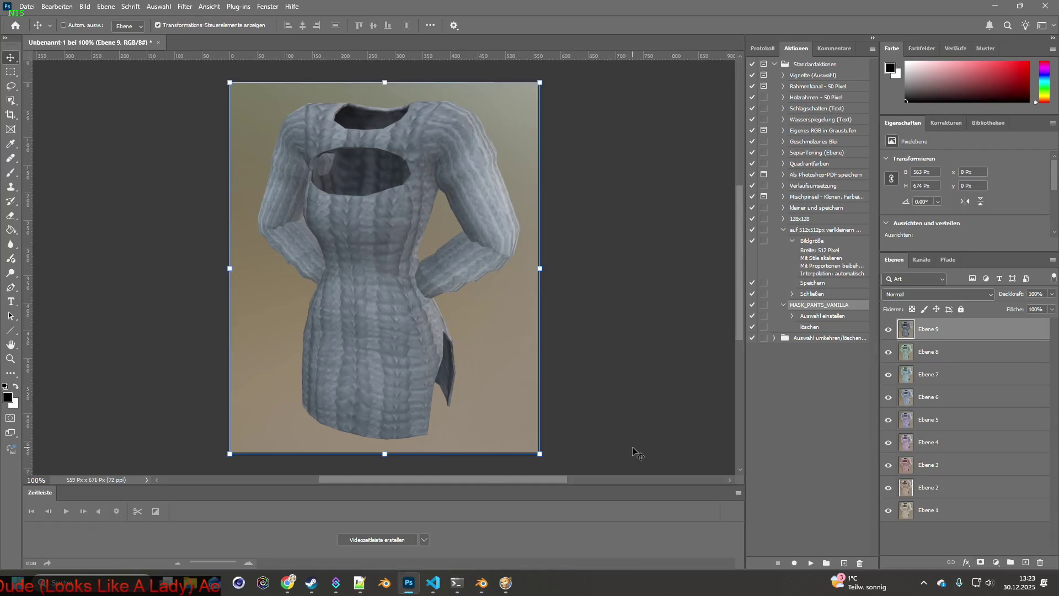
pyautogui.hotkey('ctrl', 'v')
pyautogui.hotkey('alt', 'Tab')
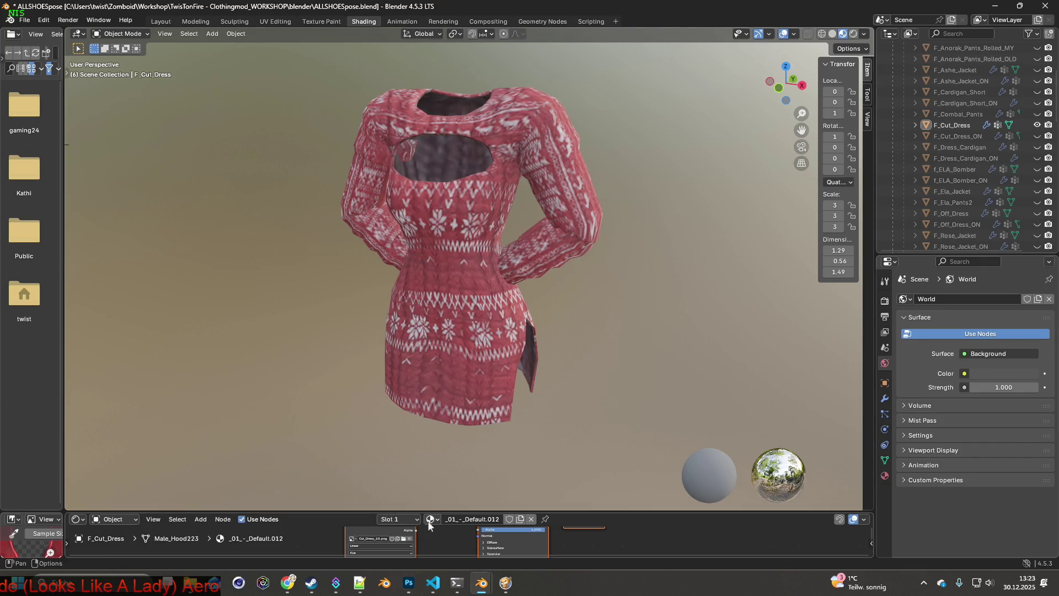
# Apply Cut_Dress_11.png and paste its capture into Photoshop as Ebene 11.
pyautogui.click(404, 540)
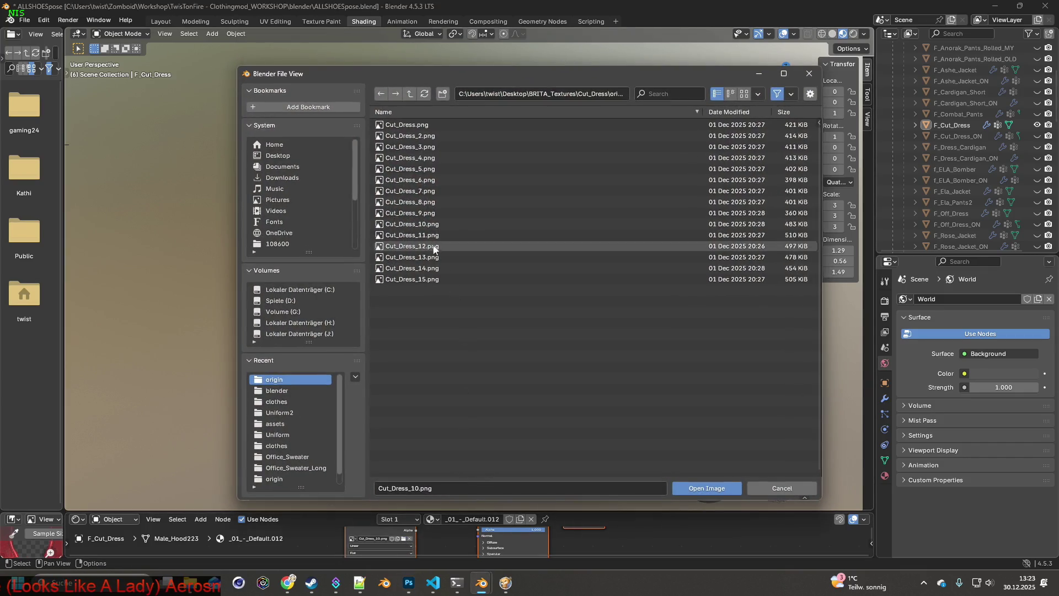
pyautogui.click(428, 237)
pyautogui.click(706, 490)
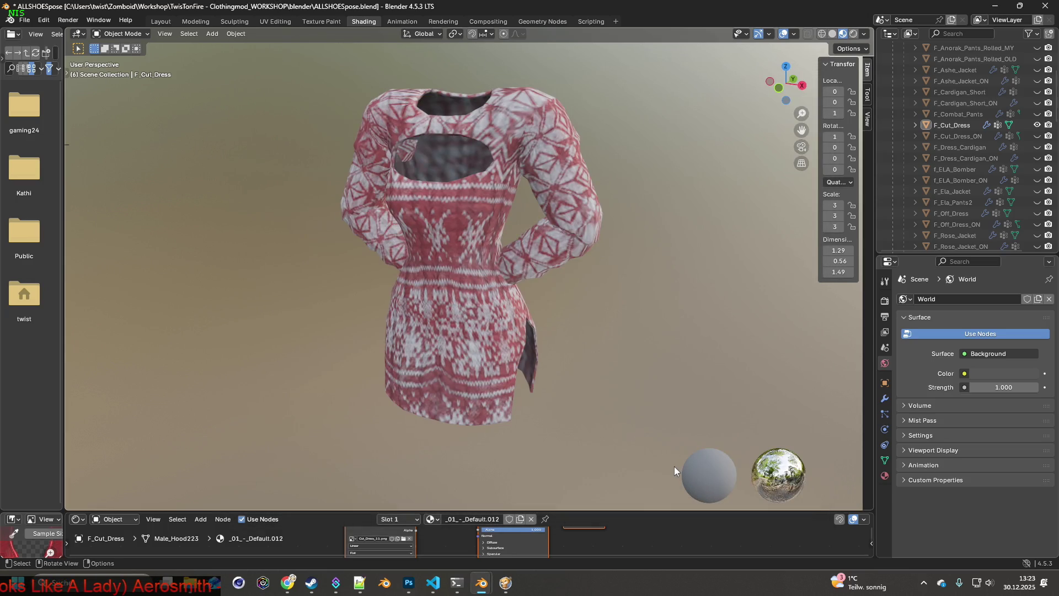
pyautogui.press('shift+super+s')
pyautogui.moveTo(312, 68); pyautogui.dragTo(625, 439)
pyautogui.hotkey('alt', 'Tab')
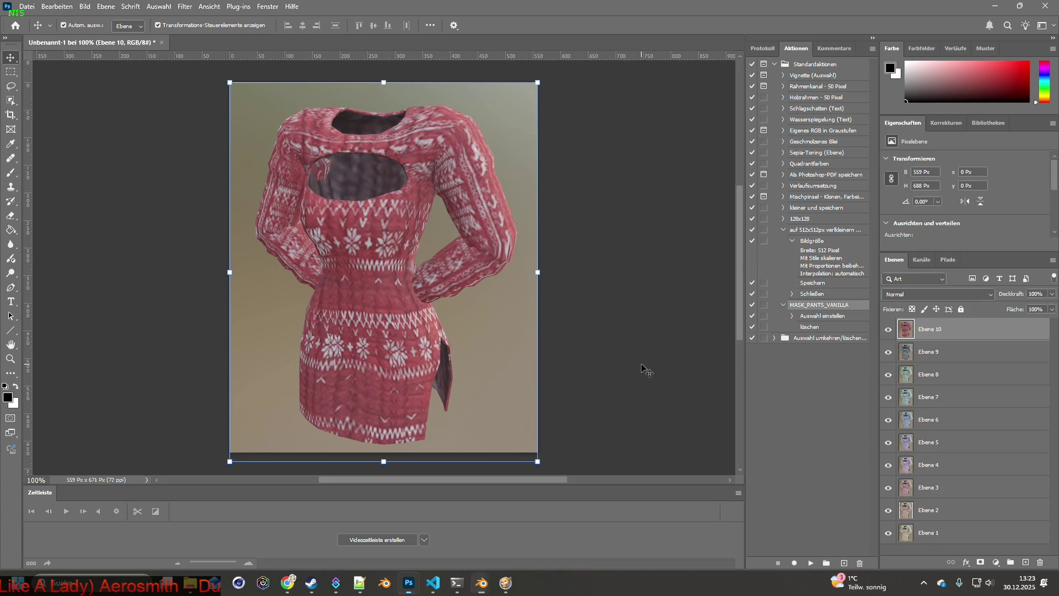
pyautogui.hotkey('ctrl', 'v')
pyautogui.hotkey('alt', 'Tab')
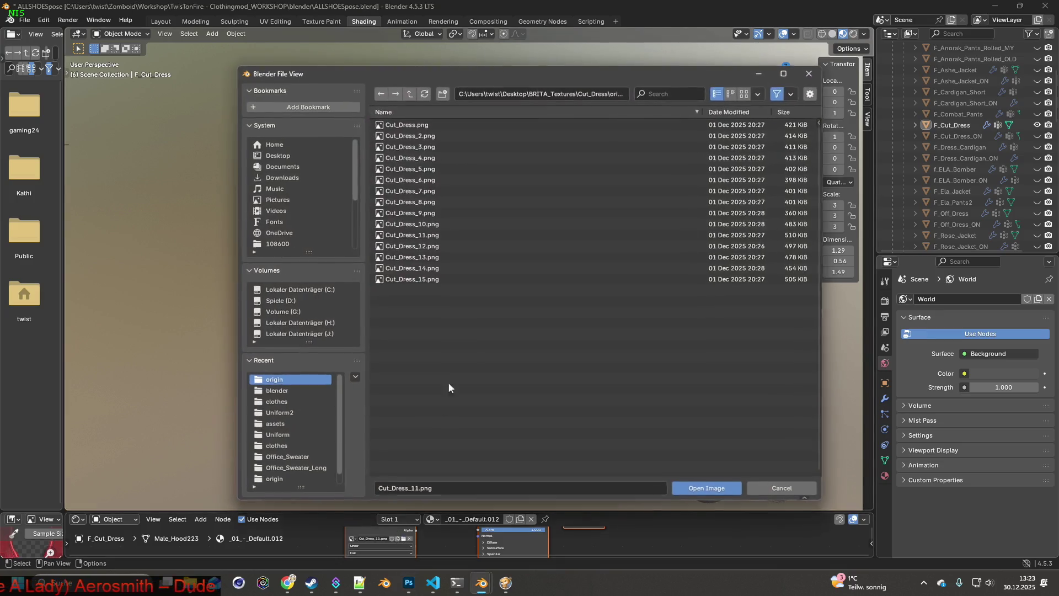
# Apply Cut_Dress_12.png and capture the dress.
pyautogui.click(403, 539)
pyautogui.click(412, 235)
pyautogui.click(707, 488)
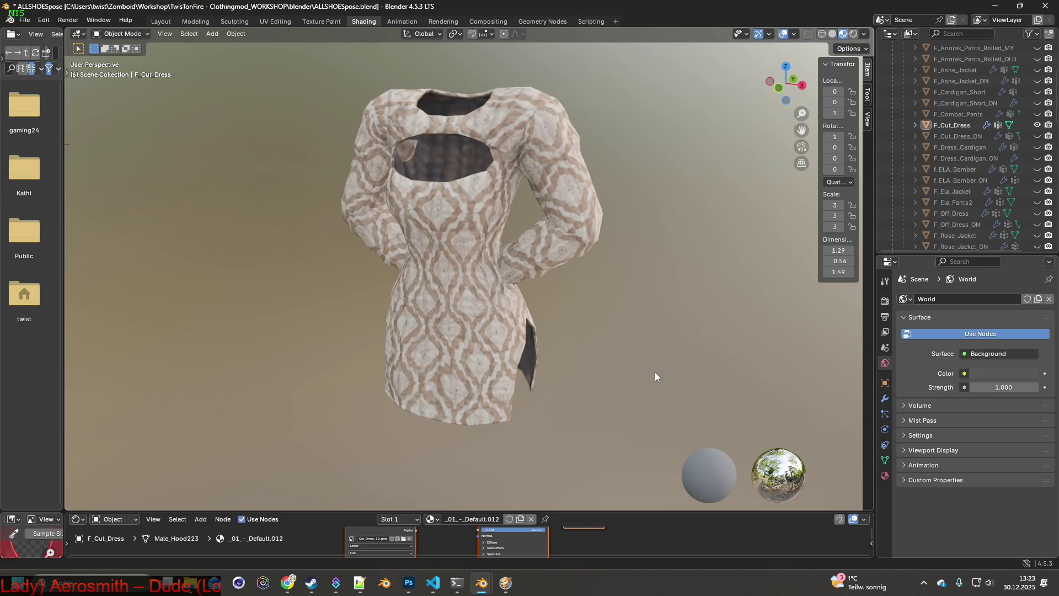
pyautogui.press('super+shift+s')
pyautogui.moveTo(310, 68)
pyautogui.mouseDown()
pyautogui.moveTo(346, 85)
pyautogui.moveTo(640, 442)
pyautogui.mouseUp()
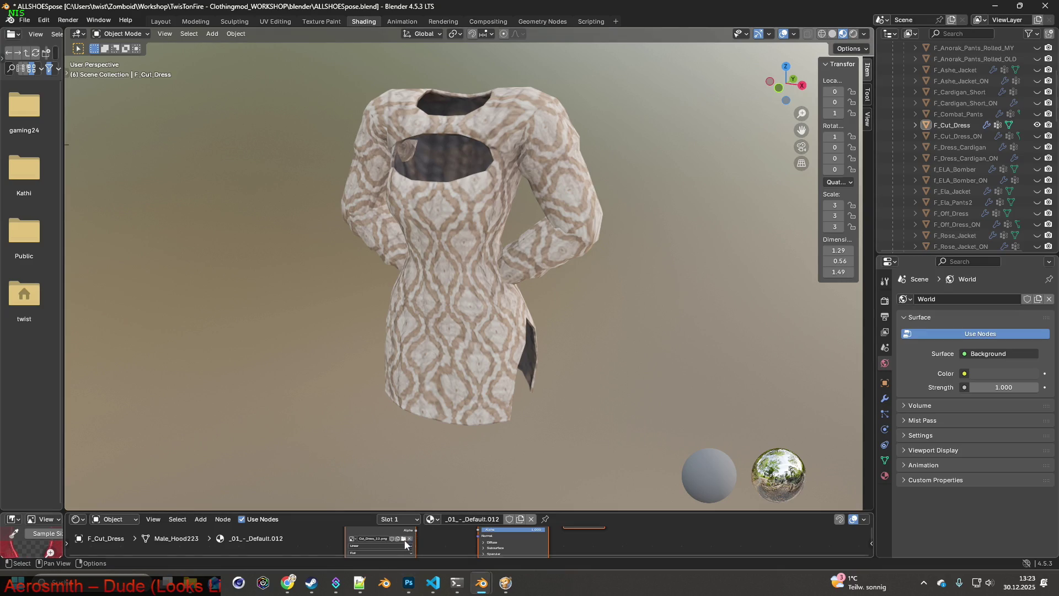
# Apply Cut_Dress_13.png and paste its capture into Photoshop as a new layer.
pyautogui.click(404, 541)
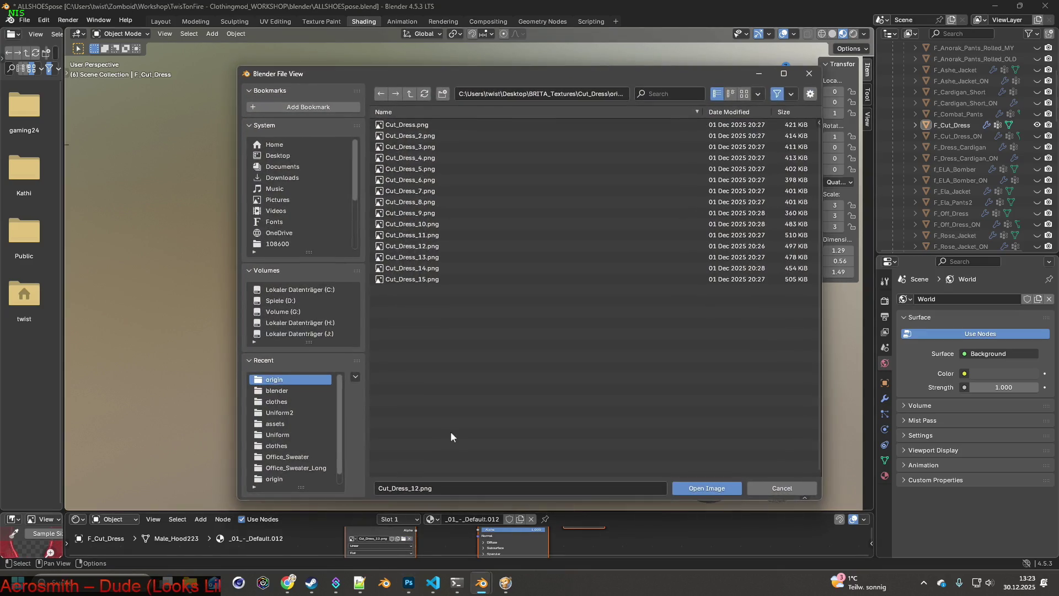
pyautogui.doubleClick(419, 257)
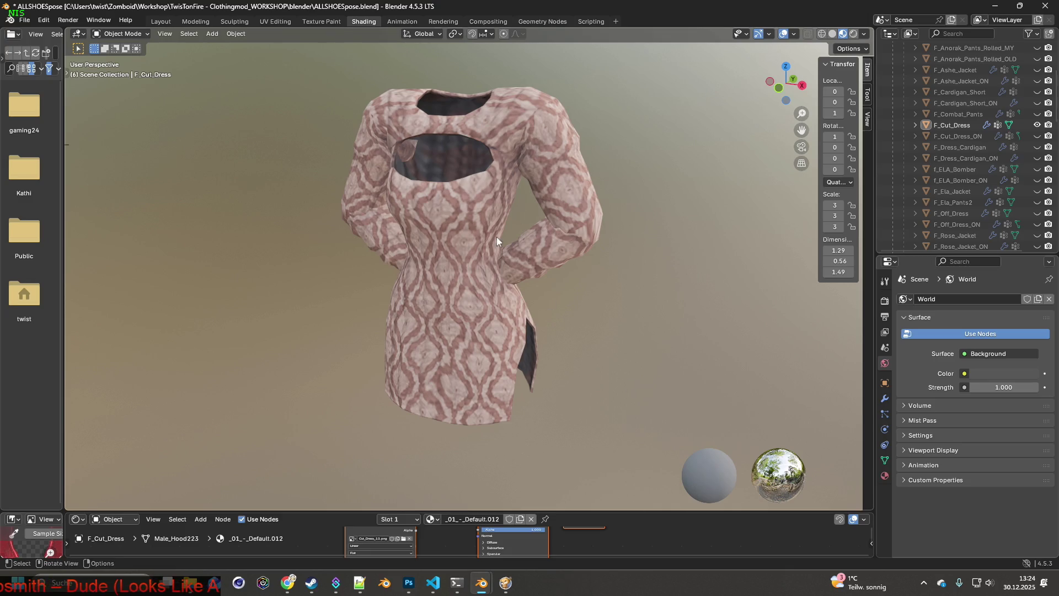
pyautogui.press('super+shift+s')
pyautogui.moveTo(313, 71)
pyautogui.mouseDown()
pyautogui.moveTo(640, 409)
pyautogui.moveTo(629, 434)
pyautogui.mouseUp()
pyautogui.hotkey('alt', 'Tab')
pyautogui.hotkey('ctrl', 'v')
pyautogui.hotkey('alt', 'Tab')
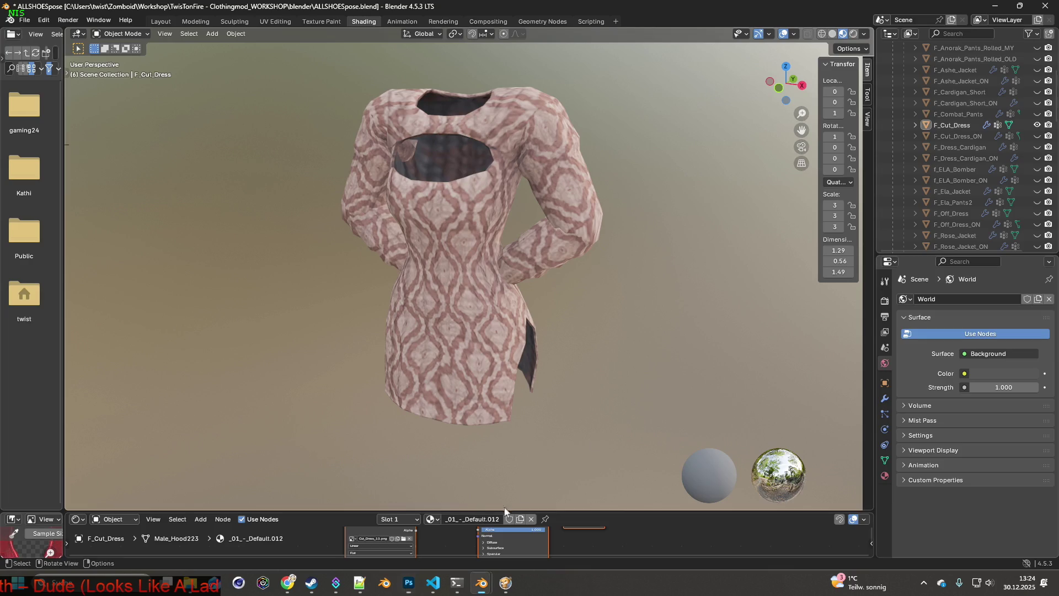
# Apply Cut_Dress_14.png and capture the dress.
pyautogui.click(403, 538)
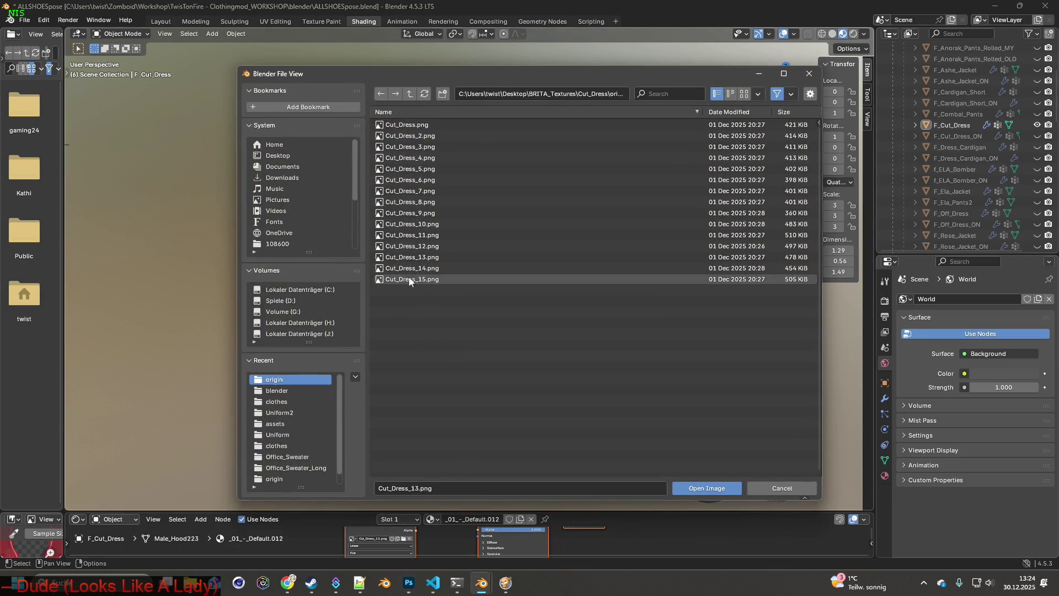
pyautogui.press('Down')
pyautogui.click(707, 486)
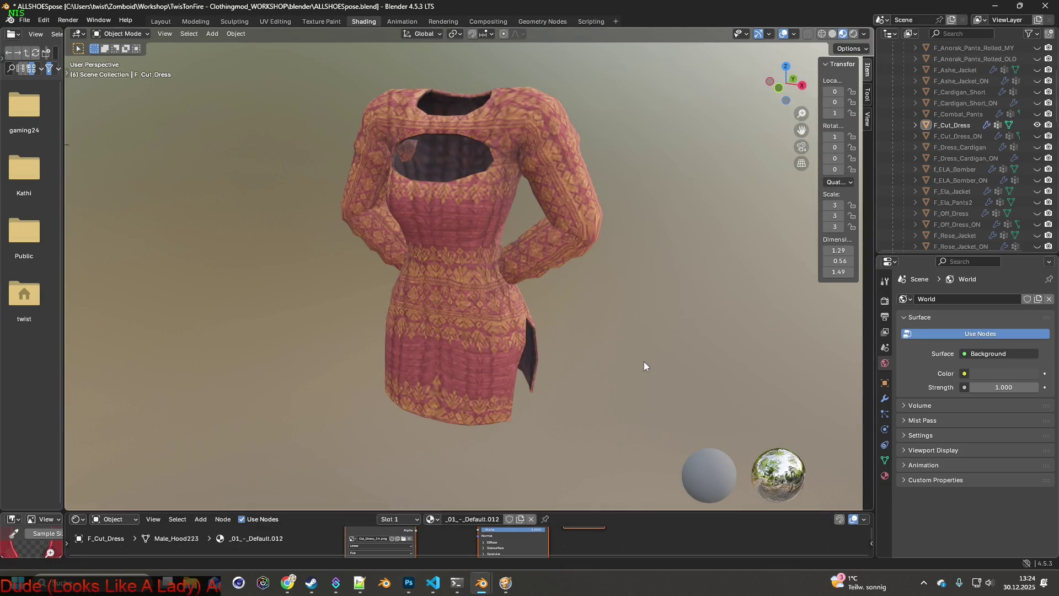
pyautogui.press('super+shift+s')
pyautogui.moveTo(312, 65); pyautogui.dragTo(627, 445)
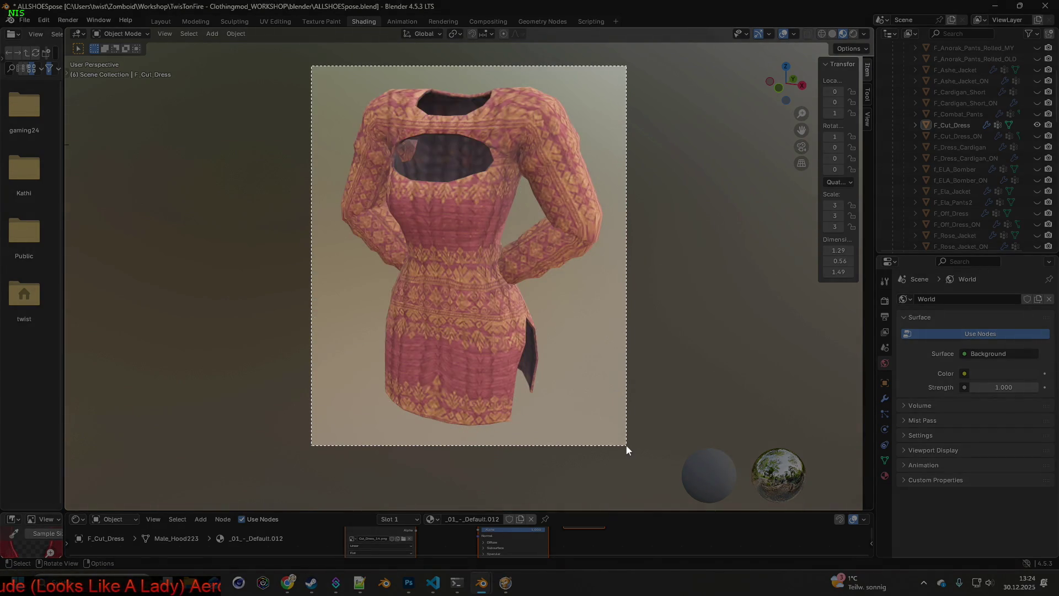
pyautogui.hotkey('alt', 'Tab')
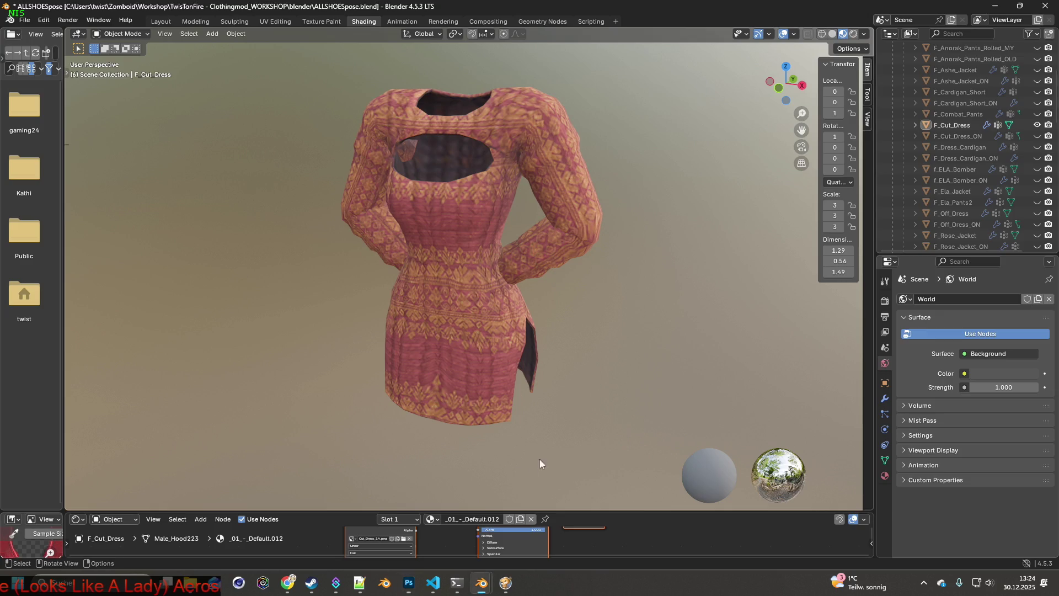
# Apply Cut_Dress_15.png and paste the yellow-and-grey dress capture into Photoshop as a new layer.
pyautogui.click(404, 541)
pyautogui.click(417, 278)
pyautogui.click(700, 486)
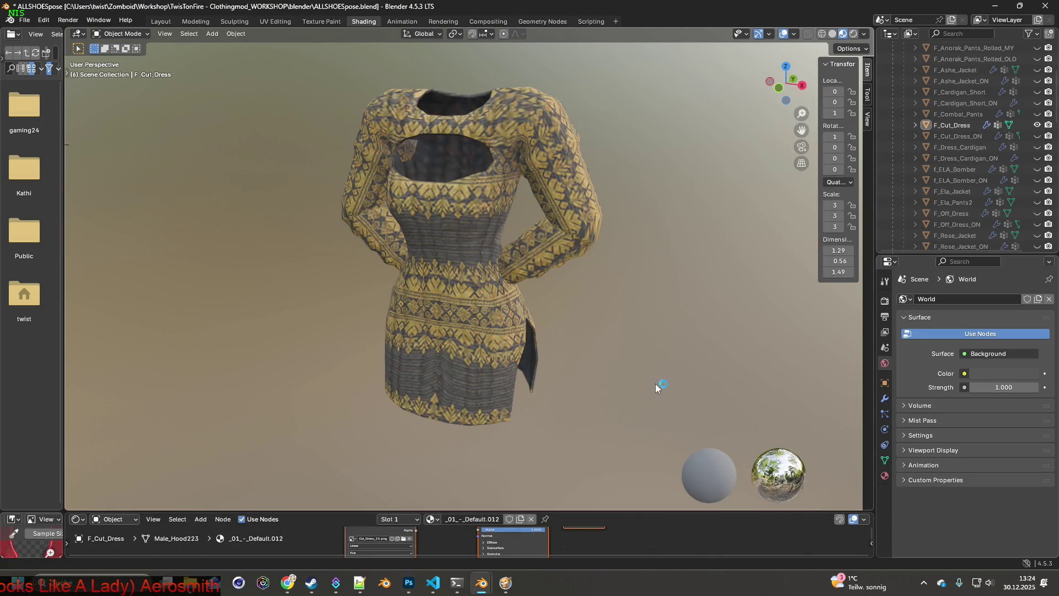
pyautogui.press('super+shift+s')
pyautogui.moveTo(307, 68)
pyautogui.mouseDown()
pyautogui.moveTo(611, 382)
pyautogui.moveTo(627, 435)
pyautogui.mouseUp()
pyautogui.hotkey('alt', 'Tab')
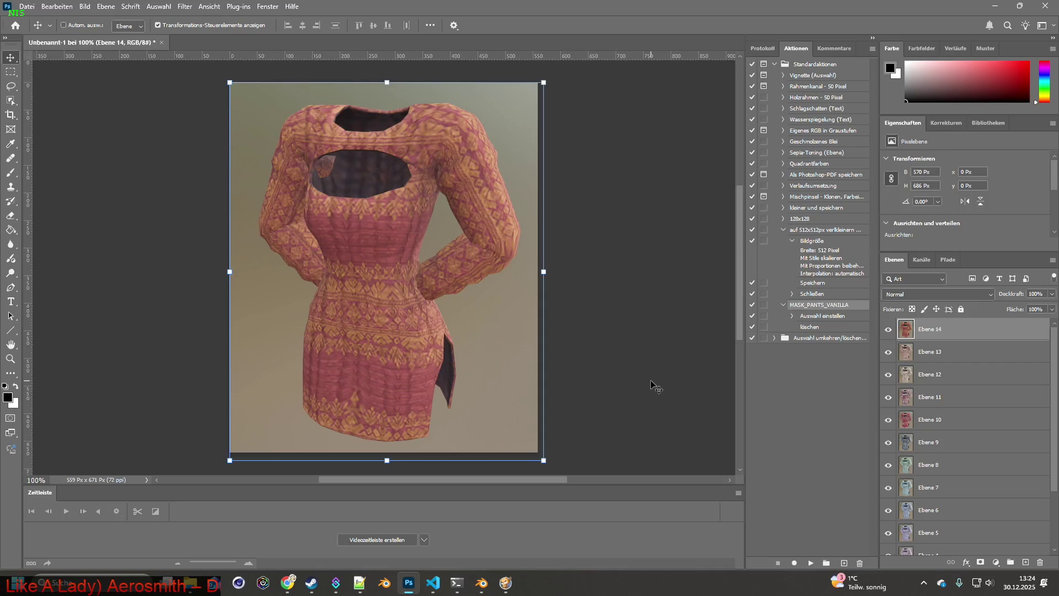
pyautogui.hotkey('ctrl', 'v')
pyautogui.hotkey('alt', 'Tab')
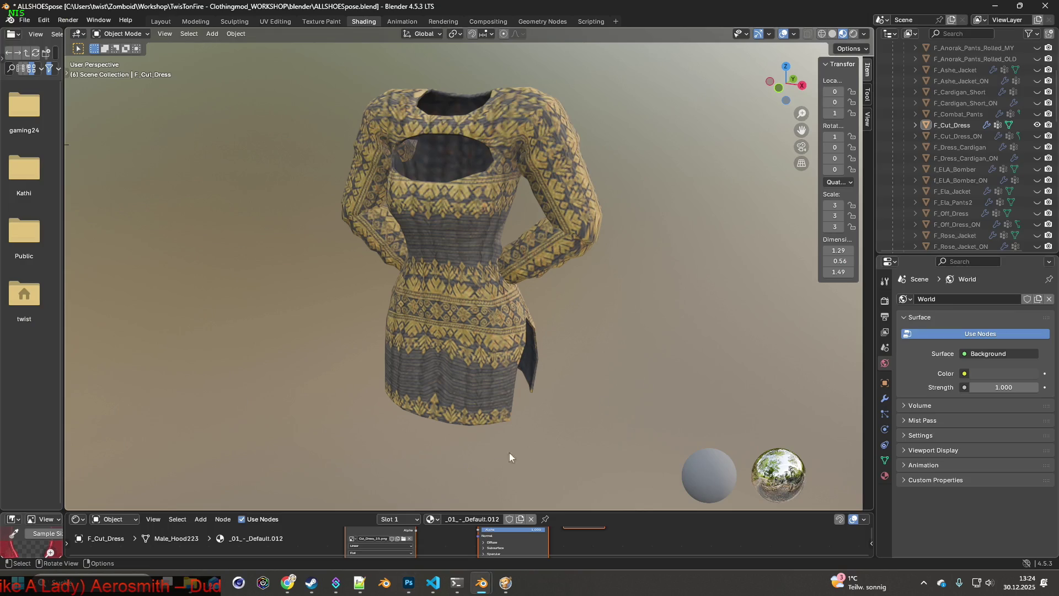
# Cancel the texture file browser without loading anything and return to Photoshop.
pyautogui.click(403, 539)
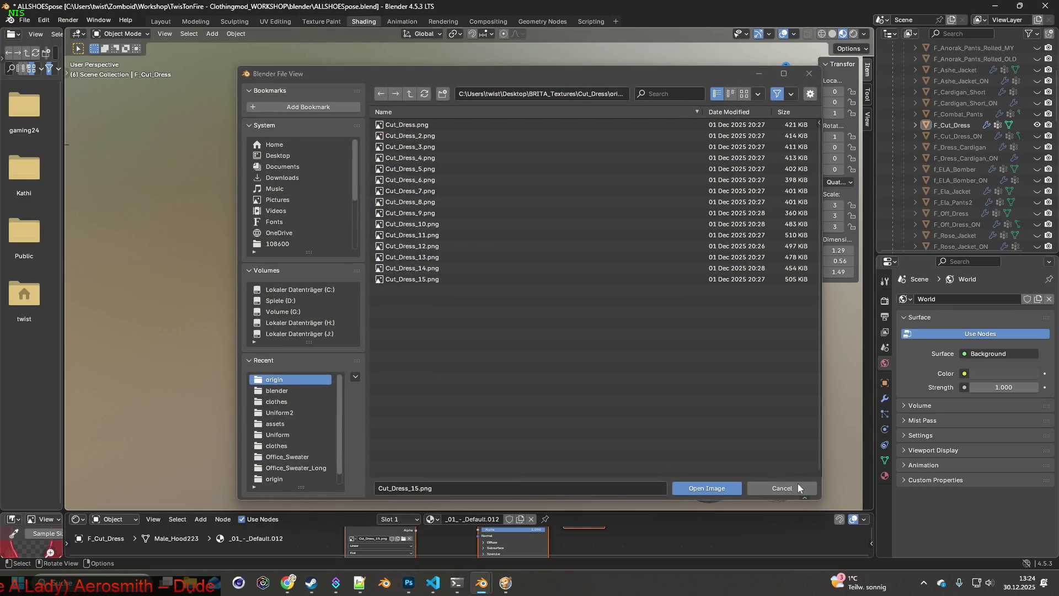
pyautogui.click(798, 488)
pyautogui.hotkey('alt', 'Tab')
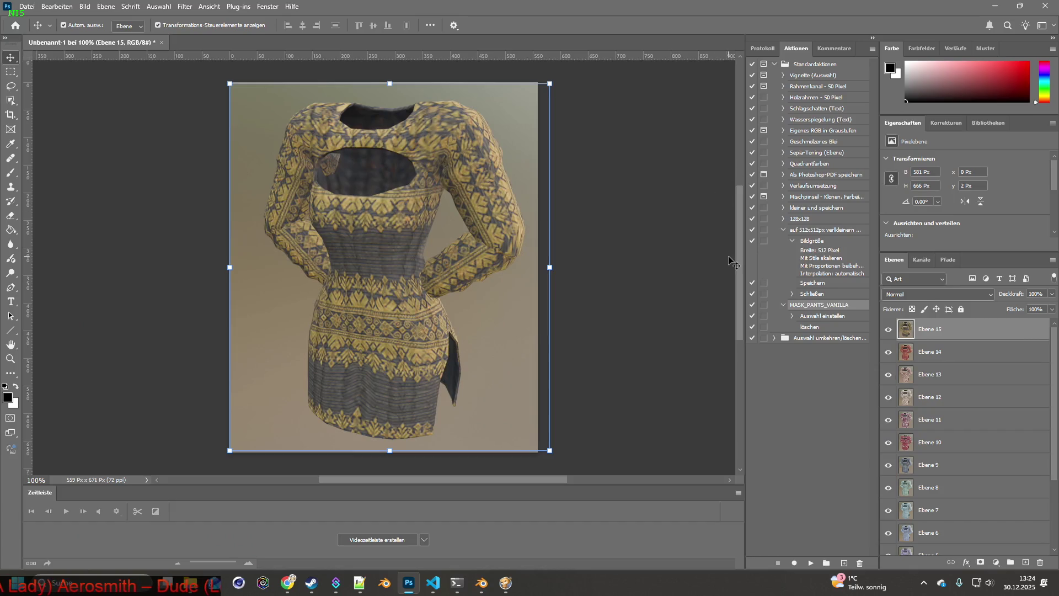
# Create a new transparent 500×500 px document via Datei > Neu.
pyautogui.click(27, 7)
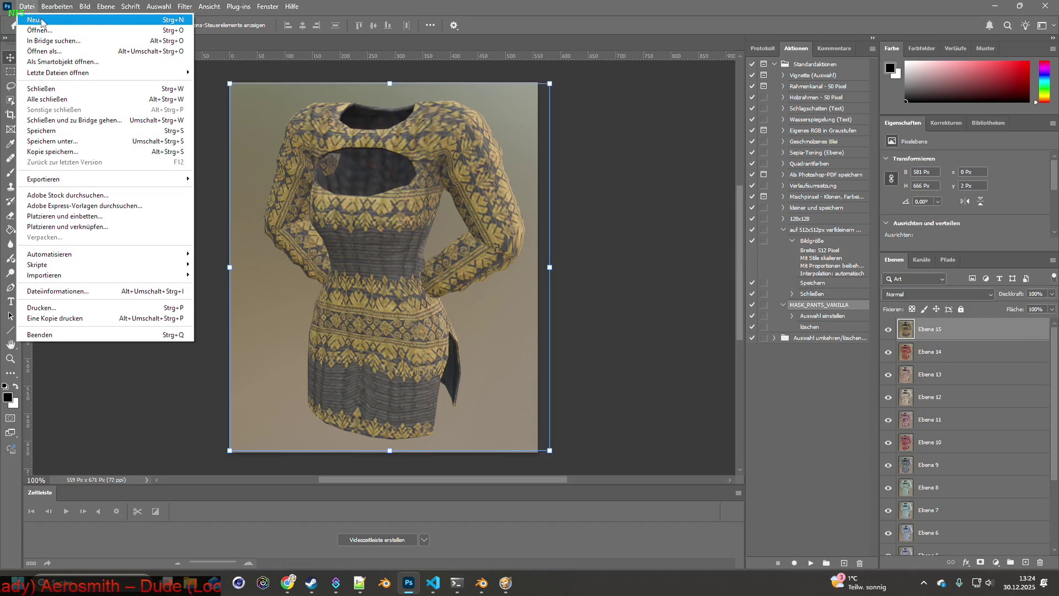
pyautogui.click(42, 22)
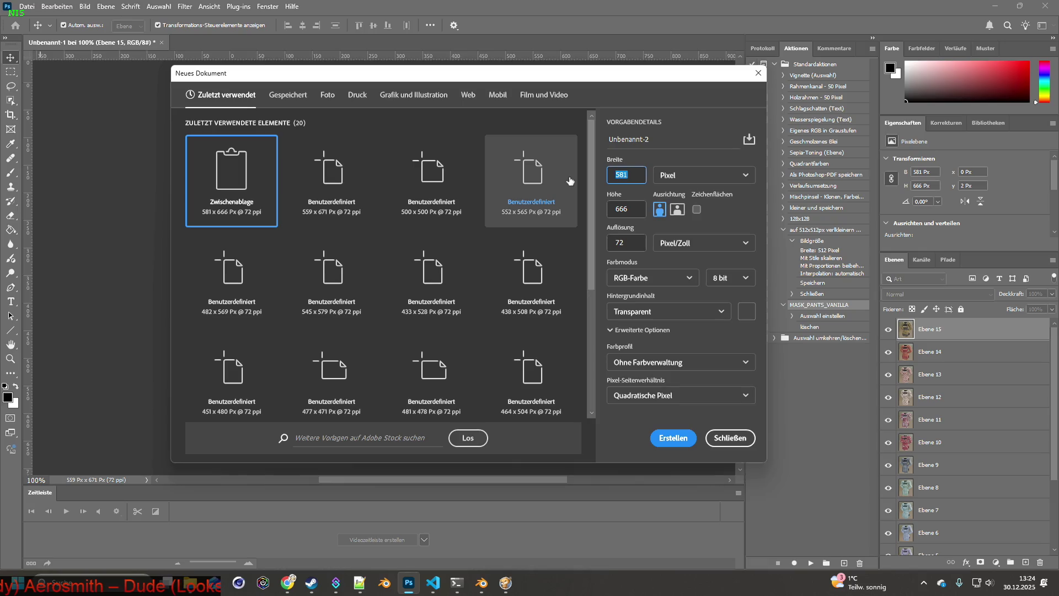
pyautogui.write('500')
pyautogui.click(634, 208)
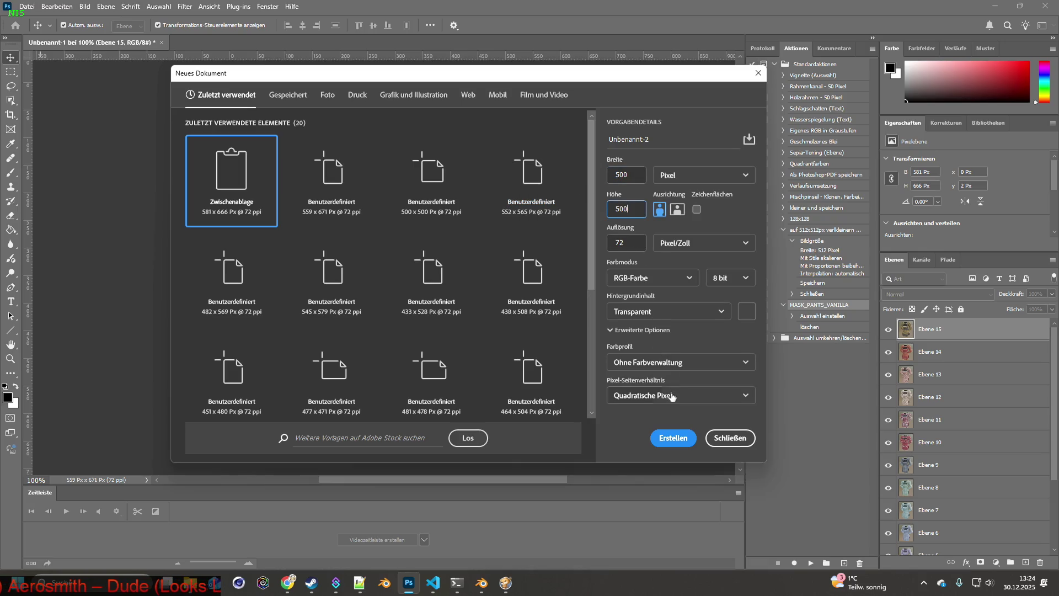
pyautogui.click(673, 438)
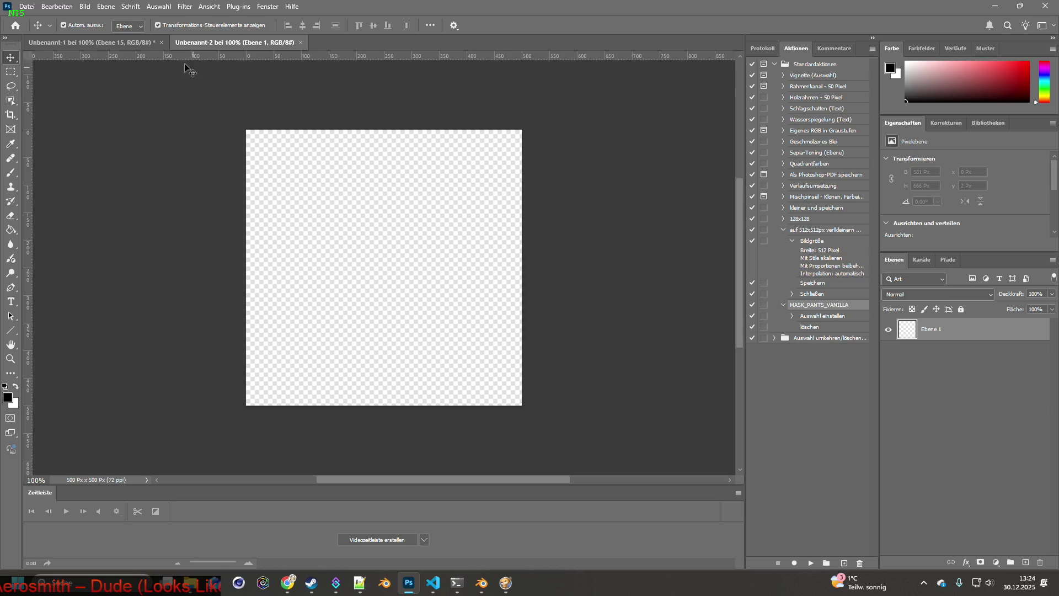
# Return to the dress layer document and save it under a new name.
pyautogui.moveTo(224, 44); pyautogui.dragTo(94, 43)
pyautogui.click(232, 42)
pyautogui.click(27, 6)
pyautogui.click(50, 137)
# Save the dress stack as cut_dress_raw.psd in BRITA_Textures > Cut_Dress, then hide layers Ebene 15–10.
pyautogui.click(164, 32)
pyautogui.doubleClick(197, 201)
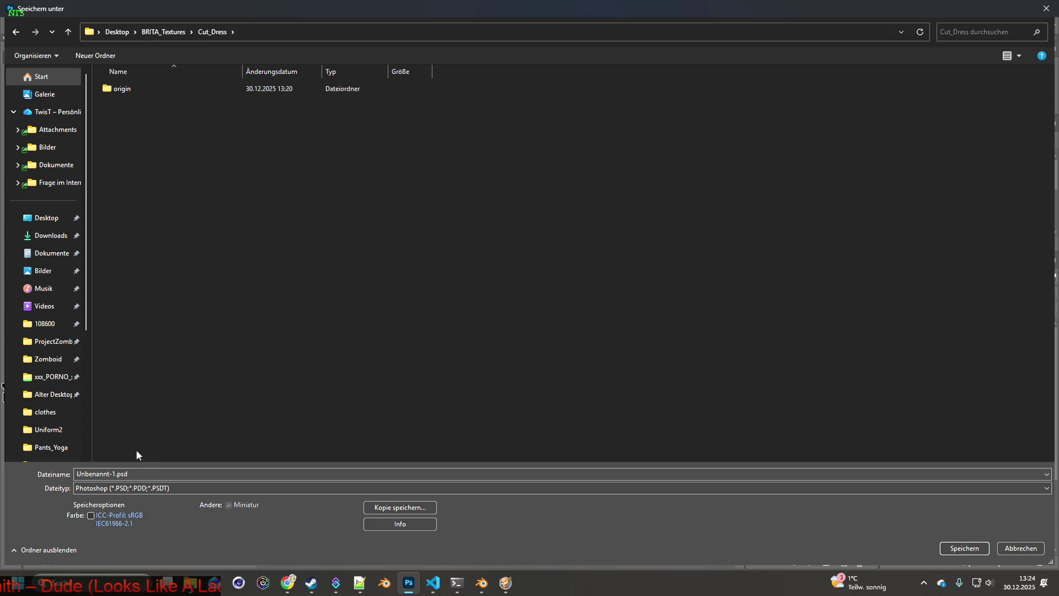
pyautogui.moveTo(115, 474); pyautogui.dragTo(68, 477)
pyautogui.write('cut_dress_r')
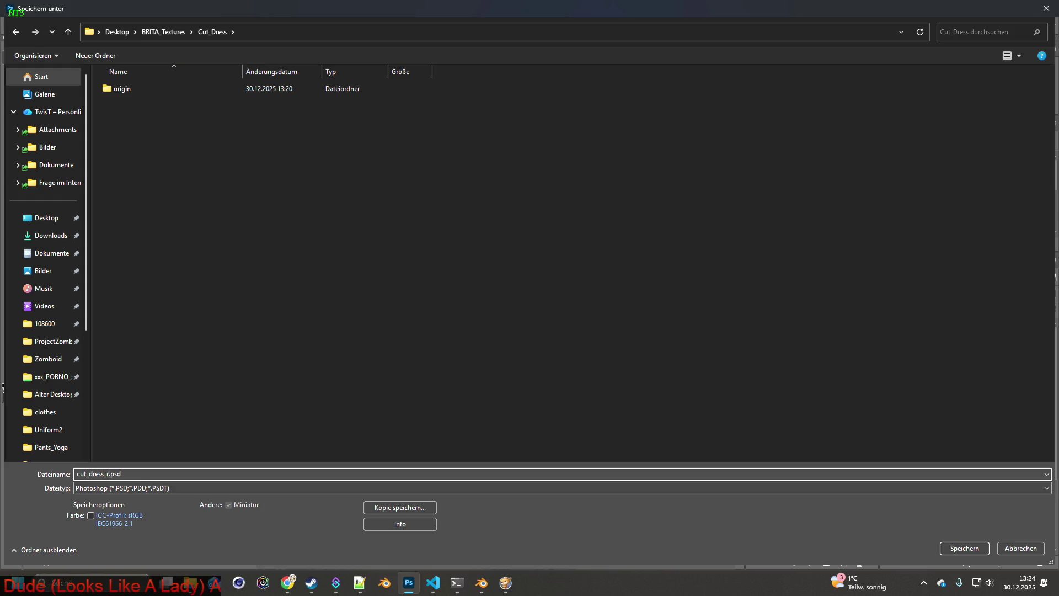
pyautogui.press('Return')
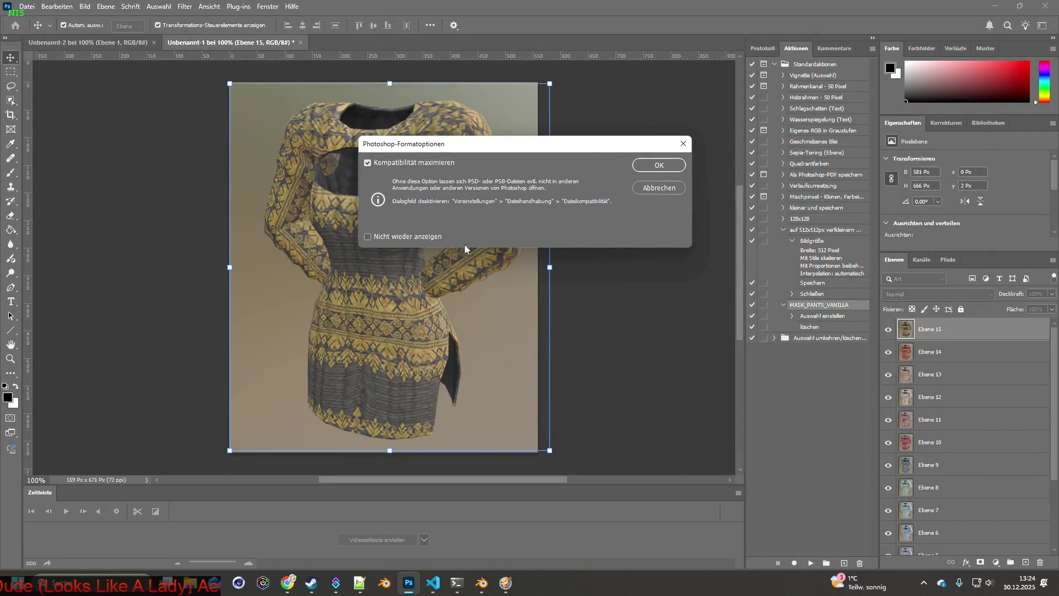
pyautogui.click(657, 165)
pyautogui.moveTo(888, 331); pyautogui.dragTo(888, 470)
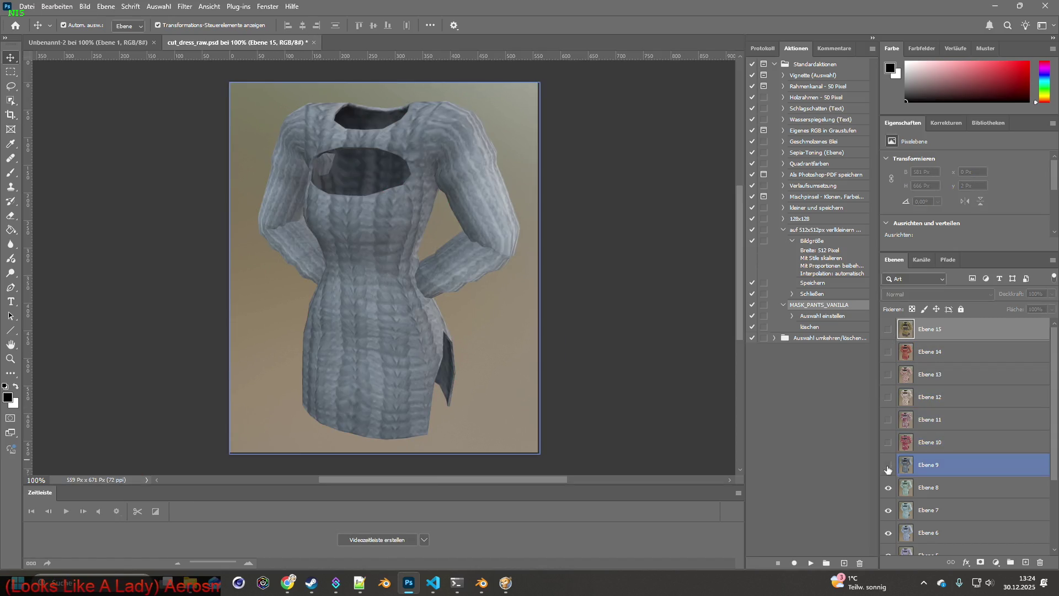
# Hide layers Ebene 9 through Ebene 2 so only the white dress on Ebene 1 shows.
pyautogui.click(888, 469)
pyautogui.scroll(-1, 888, 469)
pyautogui.moveTo(889, 420); pyautogui.dragTo(885, 494)
pyautogui.click(885, 494)
pyautogui.click(888, 510)
pyautogui.click(888, 533)
pyautogui.scroll(-1, 894, 510)
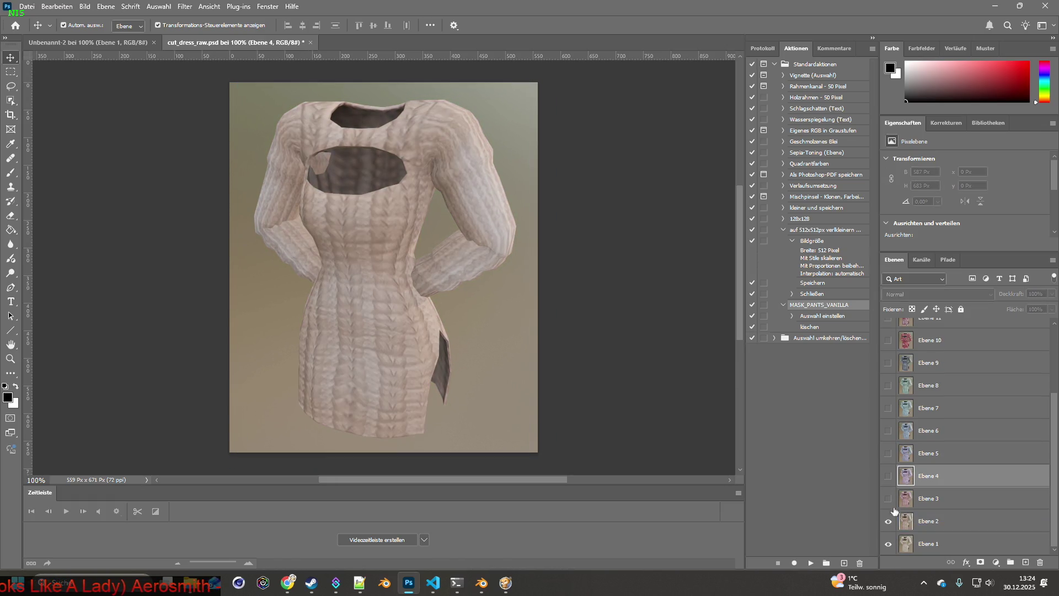
pyautogui.click(888, 521)
# Make Ebene 1 active and select the white dress with the Objektauswahl tool.
pyautogui.click(932, 543)
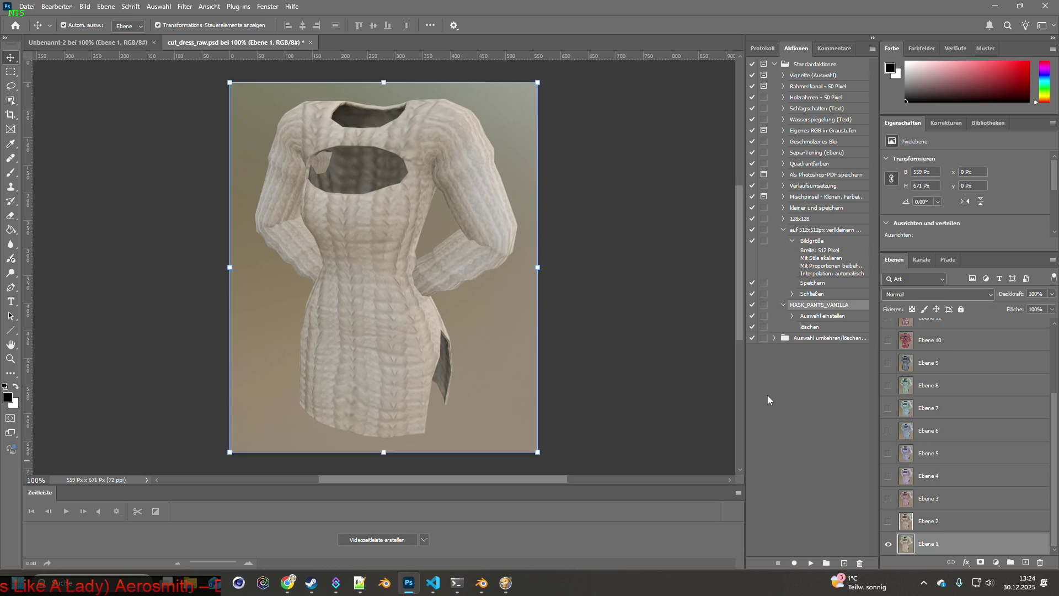
pyautogui.scroll(1, 632, 343)
pyautogui.click(637, 343)
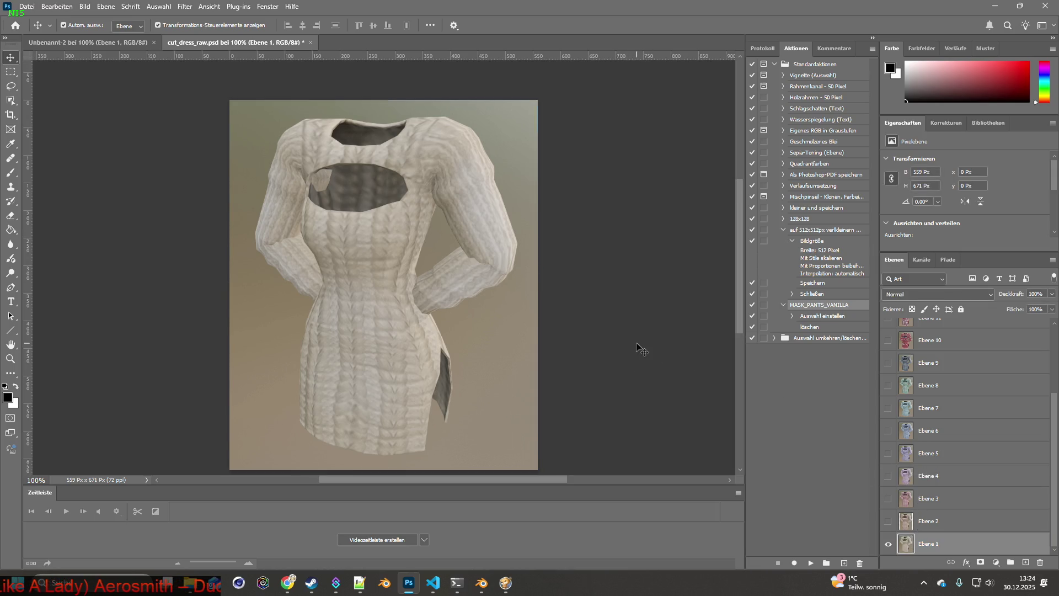
pyautogui.click(10, 101)
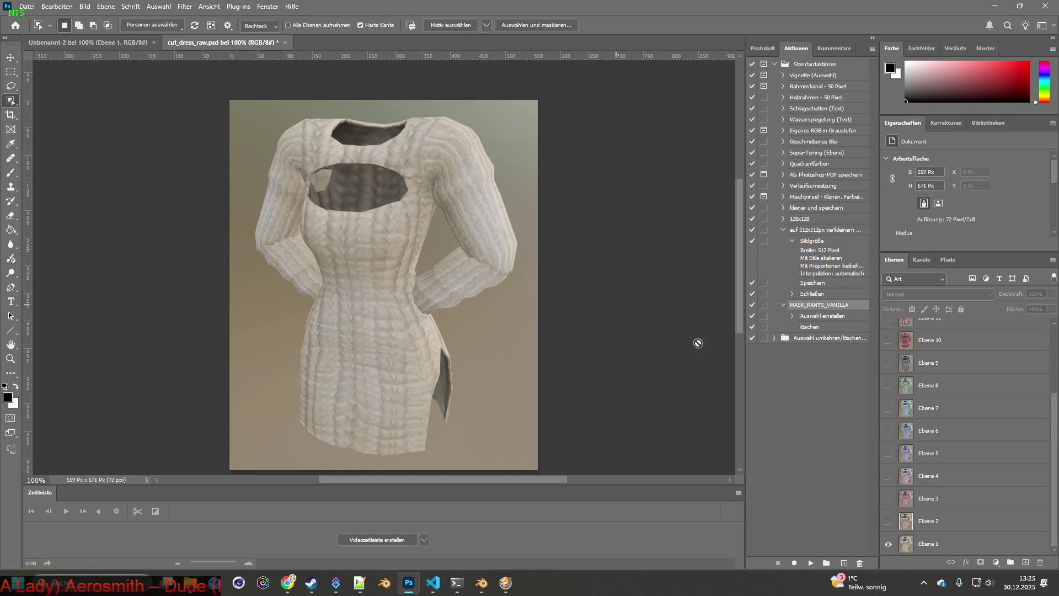
pyautogui.click(905, 546)
pyautogui.moveTo(230, 101)
pyautogui.mouseDown()
pyautogui.moveTo(596, 457)
pyautogui.moveTo(581, 366)
pyautogui.mouseUp()
pyautogui.scroll(1, 582, 361)
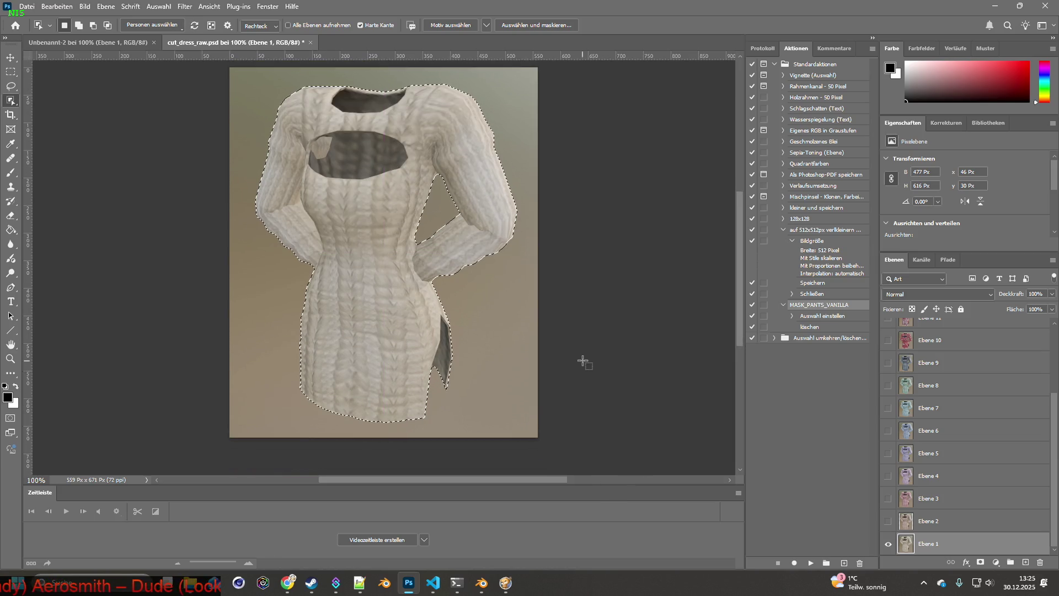
# Paste the white dress into the 500×500 Unbenannt-2 document.
pyautogui.click(97, 42)
pyautogui.hotkey('ctrl', 'v')
pyautogui.hotkey('alt', 'Tab')
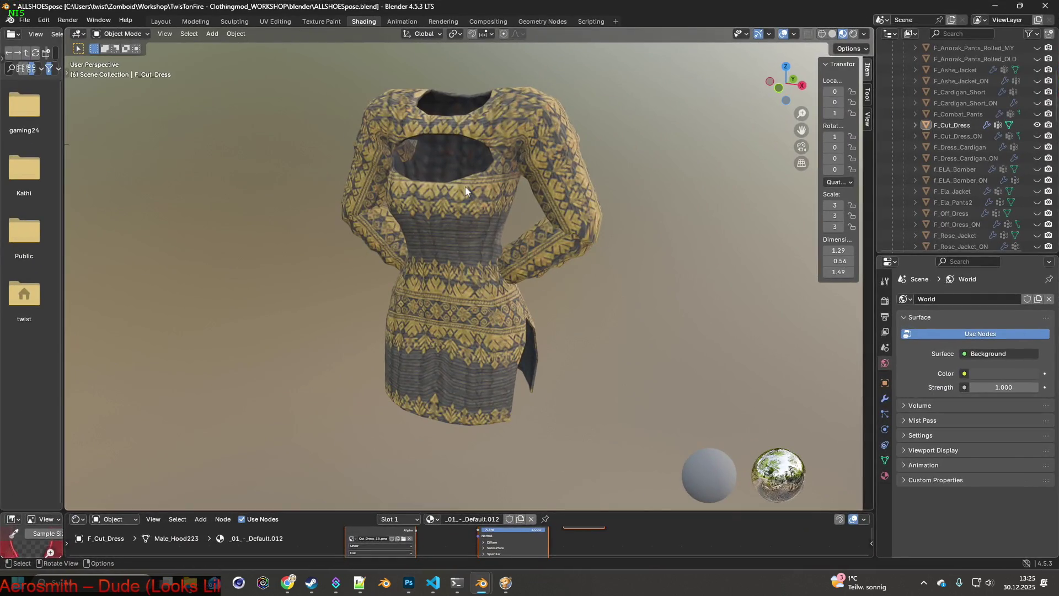
pyautogui.hotkey('alt', 'Tab')
# Show Ebene 2, object-select the pink dress, copy it and paste it into Unbenannt-2.
pyautogui.click(238, 42)
pyautogui.click(888, 492)
pyautogui.click(888, 521)
pyautogui.click(929, 521)
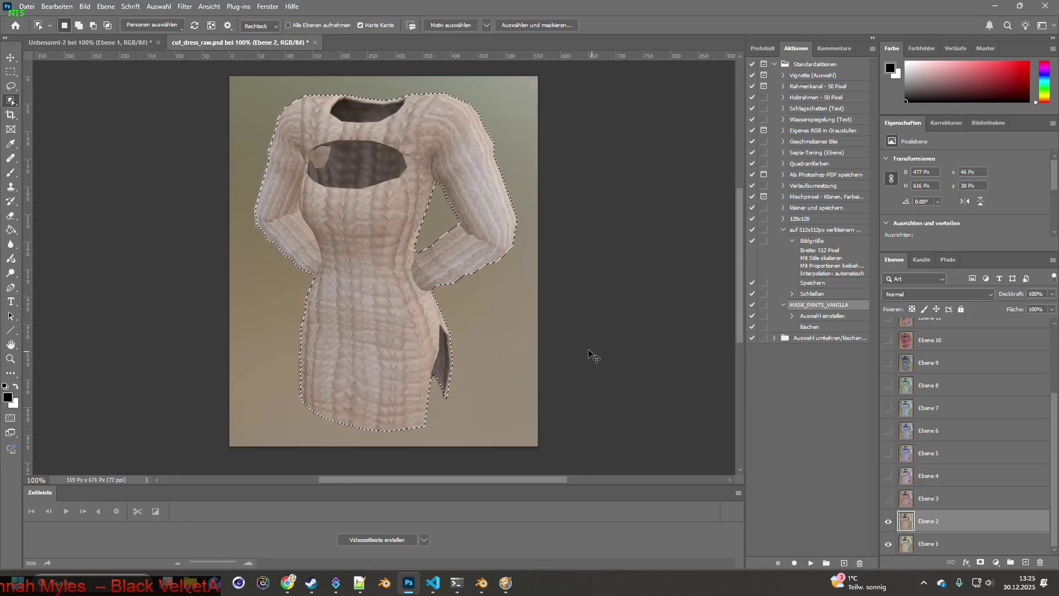
pyautogui.hotkey('ctrl', 'd')
pyautogui.moveTo(241, 83)
pyautogui.mouseDown()
pyautogui.moveTo(472, 303)
pyautogui.moveTo(535, 383)
pyautogui.moveTo(540, 446)
pyautogui.mouseUp()
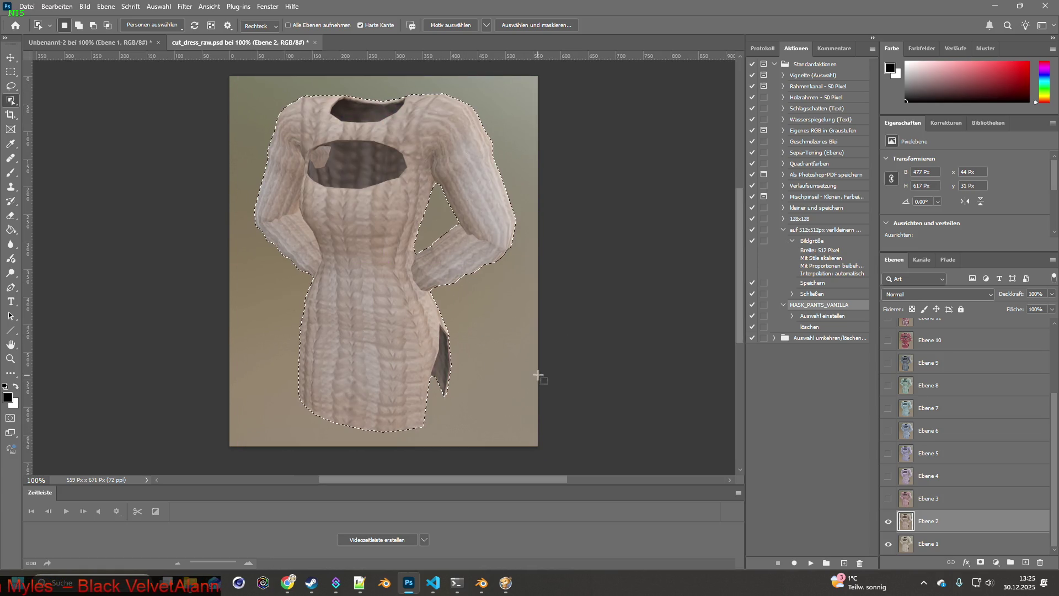
pyautogui.hotkey('ctrl', 'c')
pyautogui.click(94, 43)
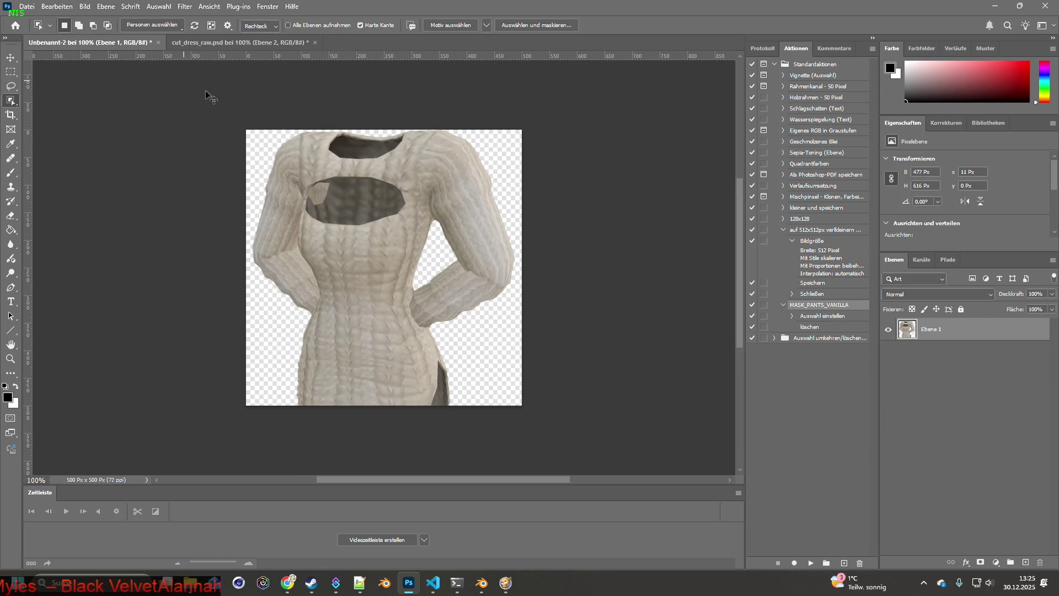
pyautogui.hotkey('ctrl', 'v')
# Back in cut_dress_raw, show Ebene 3 and make it the active layer.
pyautogui.click(197, 41)
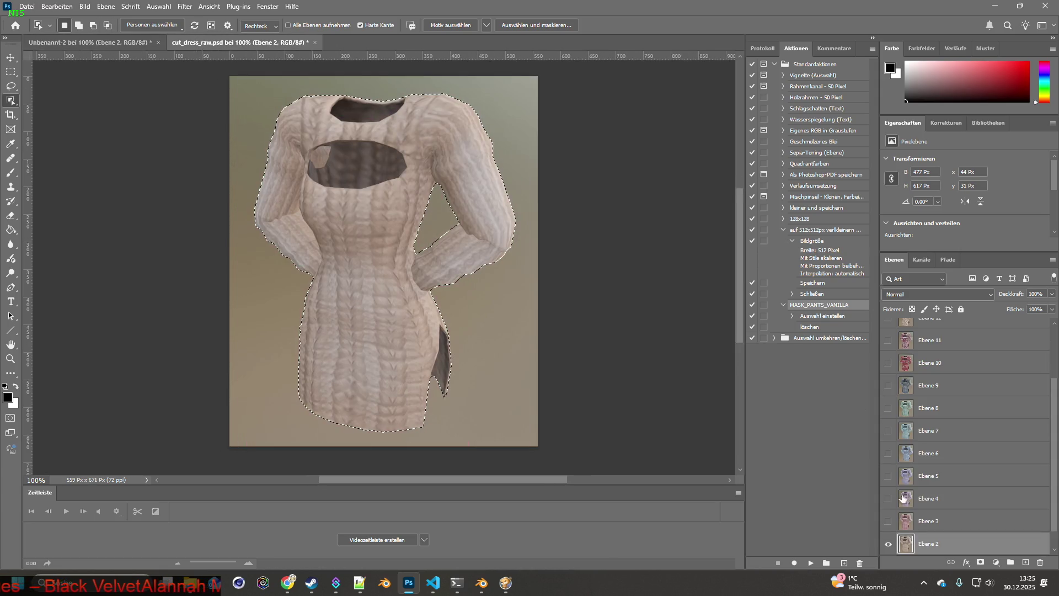
pyautogui.click(888, 521)
pyautogui.click(937, 521)
# Object-select the Ebene 3 dress, then accidentally paste objects into Blender.
pyautogui.hotkey('ctrl', 'd')
pyautogui.moveTo(241, 84)
pyautogui.mouseDown()
pyautogui.moveTo(557, 426)
pyautogui.moveTo(546, 414)
pyautogui.mouseUp()
pyautogui.hotkey('alt', 'Tab')
pyautogui.hotkey('ctrl', 'v')
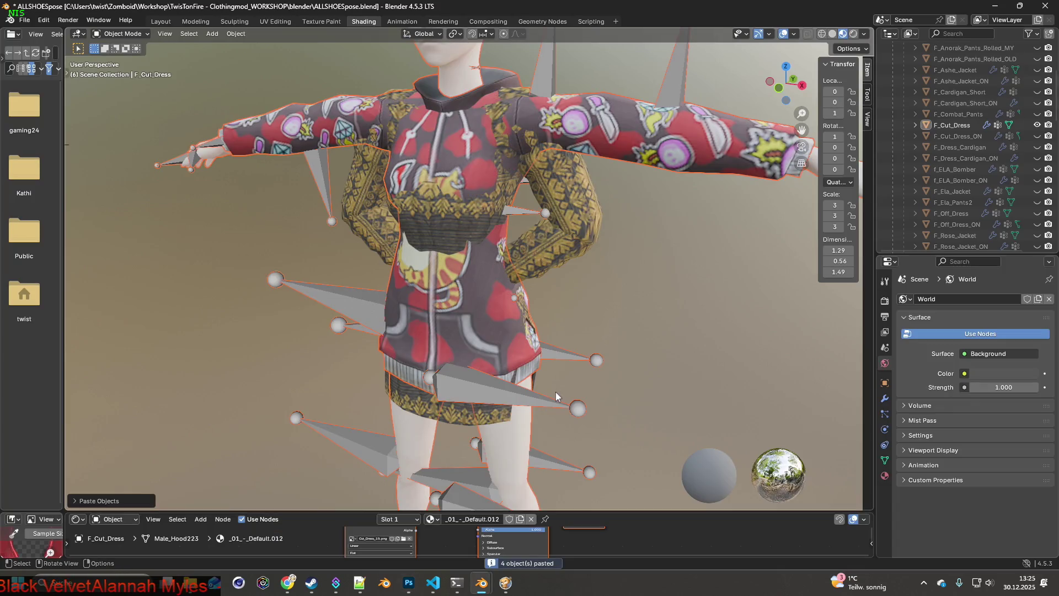
# Undo the pasted hoodie objects in Blender and return to Photoshop's 500×500 document.
pyautogui.scroll(-5, 470, 342)
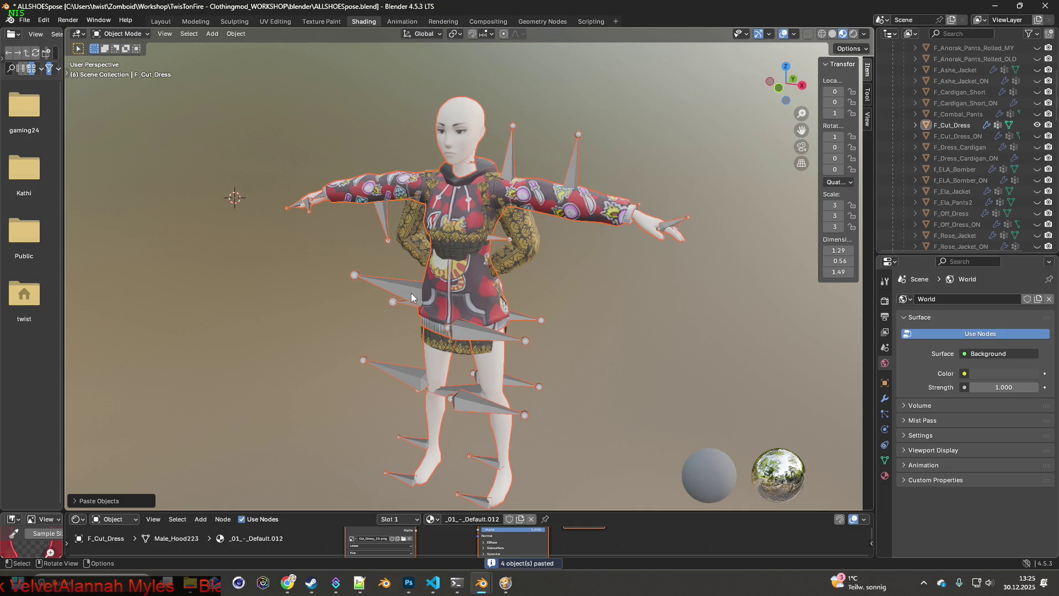
pyautogui.click(44, 20)
pyautogui.click(55, 32)
pyautogui.press('super+Tab')
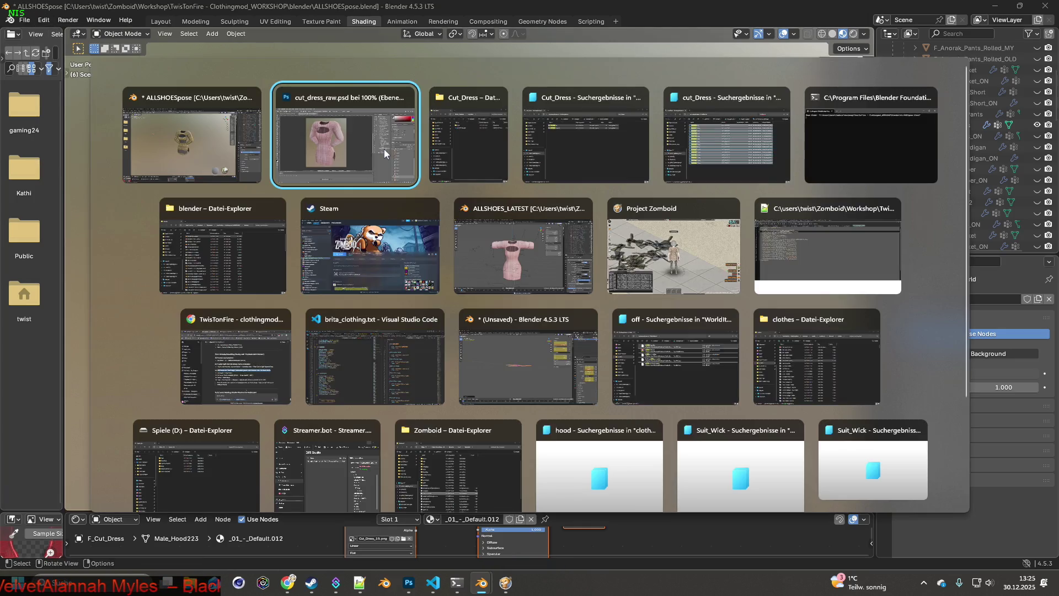
pyautogui.click(384, 149)
pyautogui.click(99, 42)
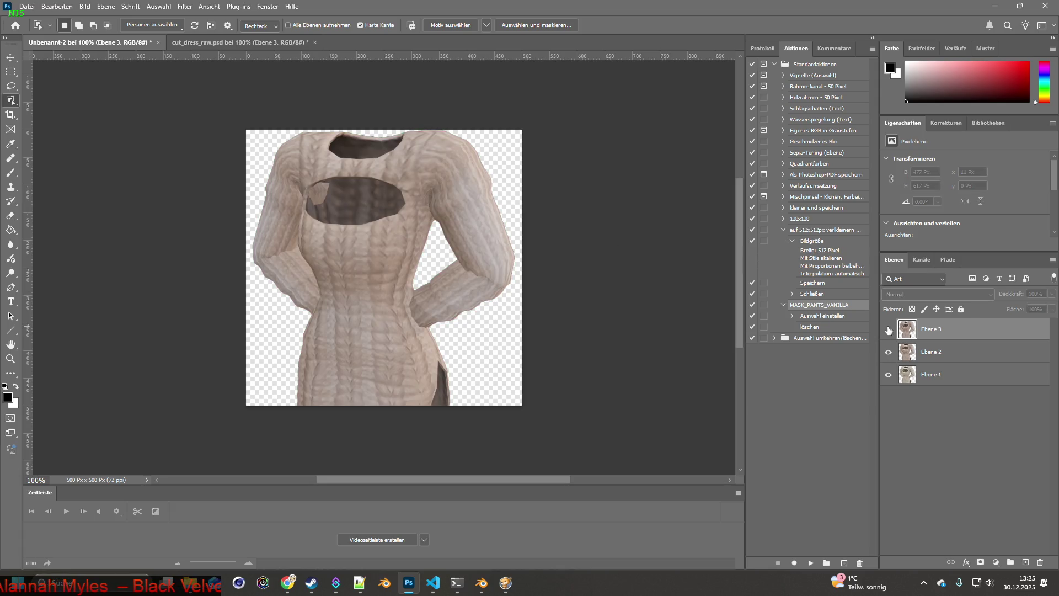
# Return to Photoshop, restore the accidentally deleted Ebene 3 layer, and go back to cut_dress_raw.
pyautogui.hotkey('alt', 'Tab')
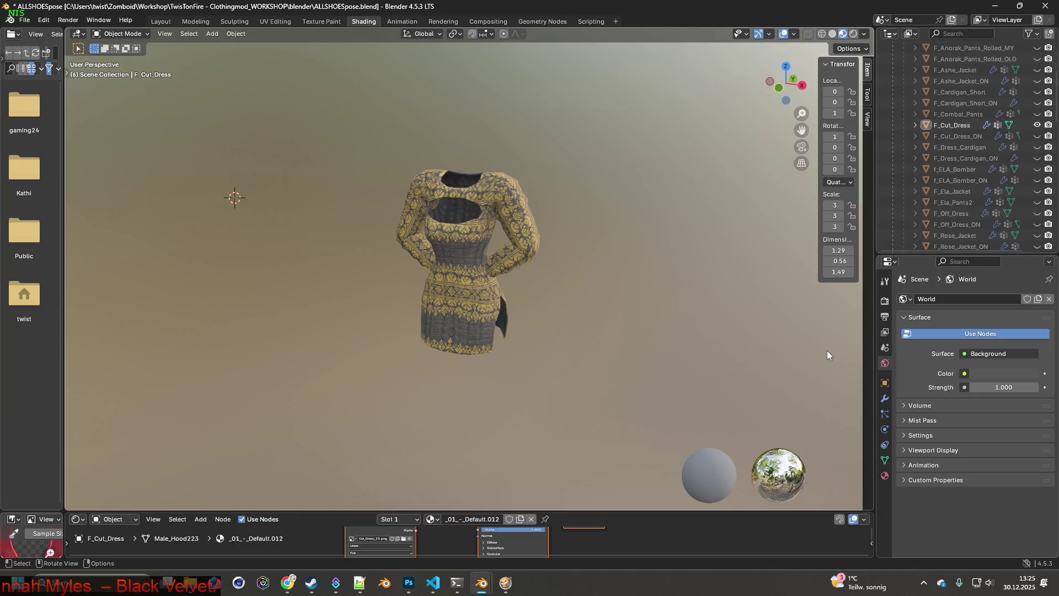
pyautogui.hotkey('alt', 'Tab')
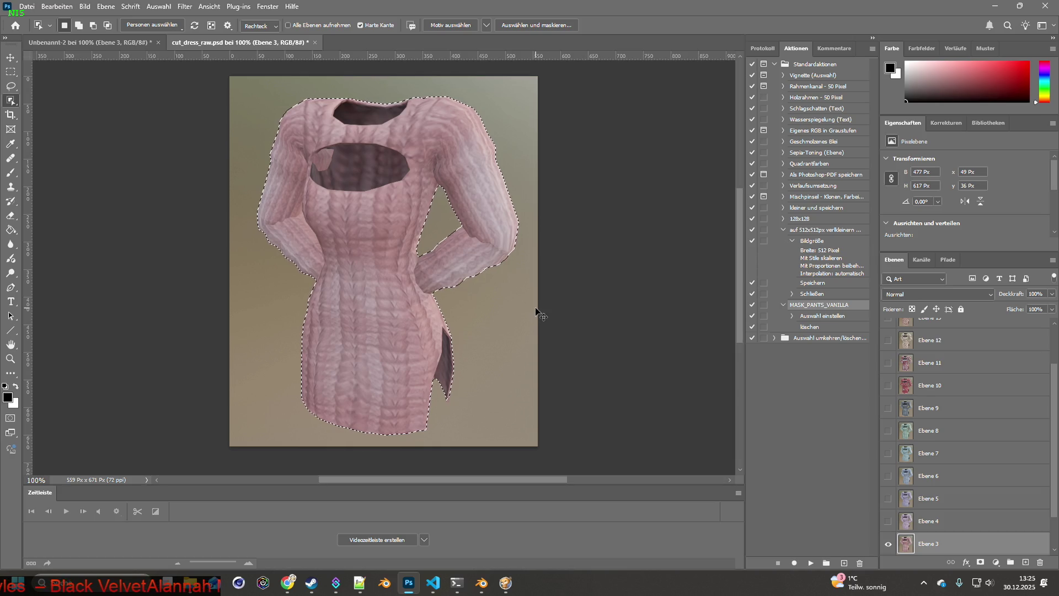
pyautogui.click(111, 45)
pyautogui.moveTo(904, 343)
pyautogui.mouseDown()
pyautogui.moveTo(971, 418)
pyautogui.moveTo(1021, 552)
pyautogui.moveTo(1040, 562)
pyautogui.mouseUp()
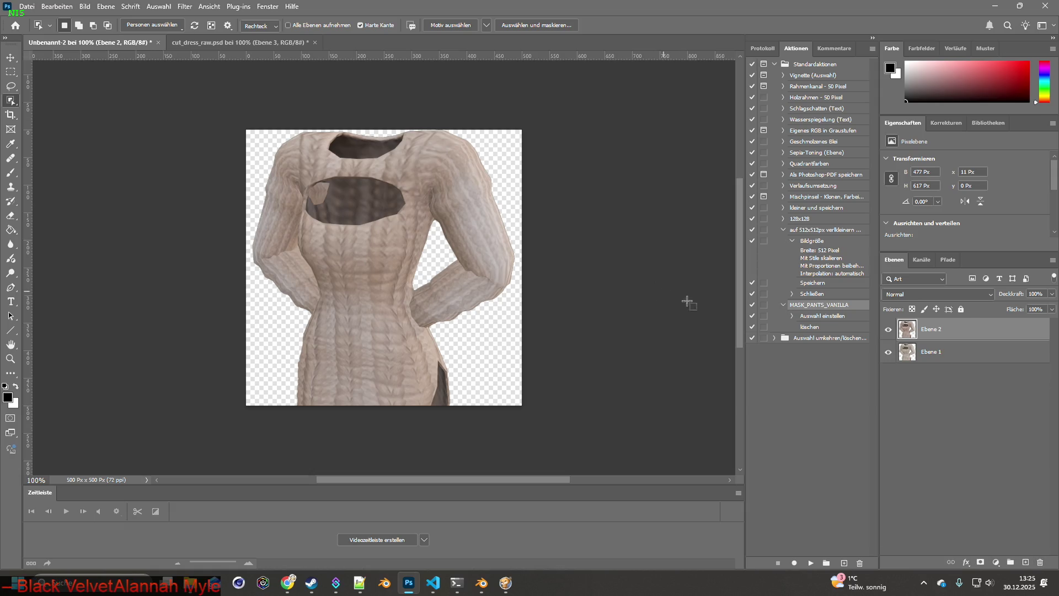
pyautogui.hotkey('ctrl', 'z')
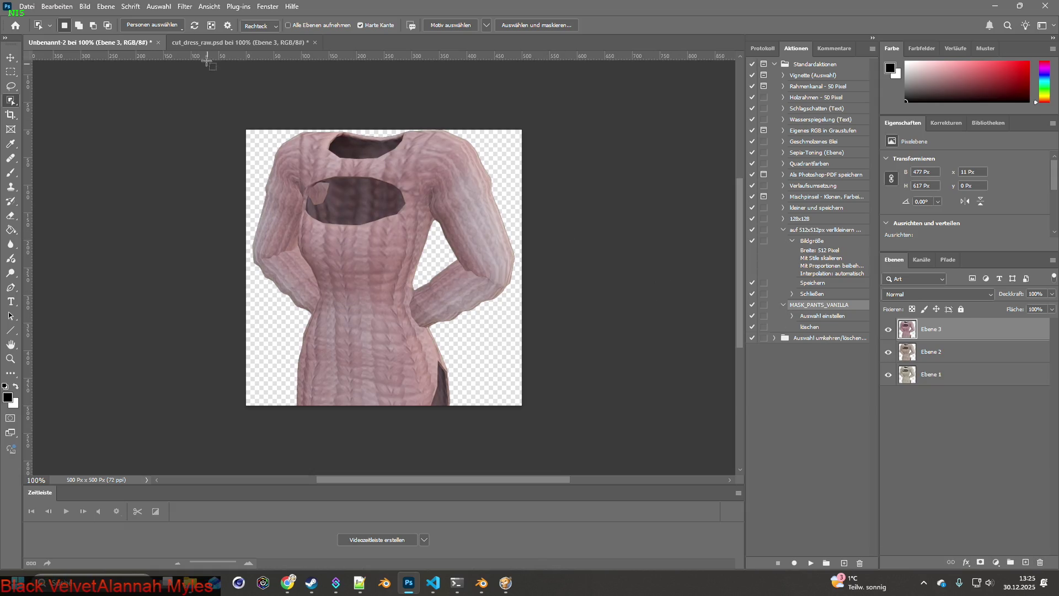
pyautogui.moveTo(206, 61); pyautogui.dragTo(355, 190)
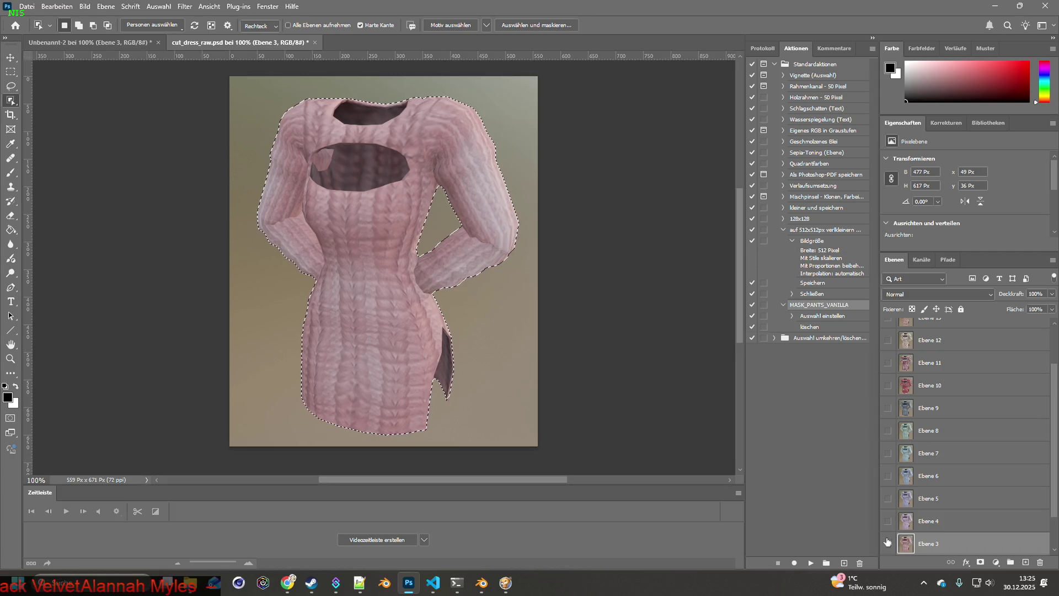
# Hide Ebene 3, show Ebene 4, and copy its purple dress into Unbenannt-2 as a new layer.
pyautogui.click(888, 546)
pyautogui.click(889, 521)
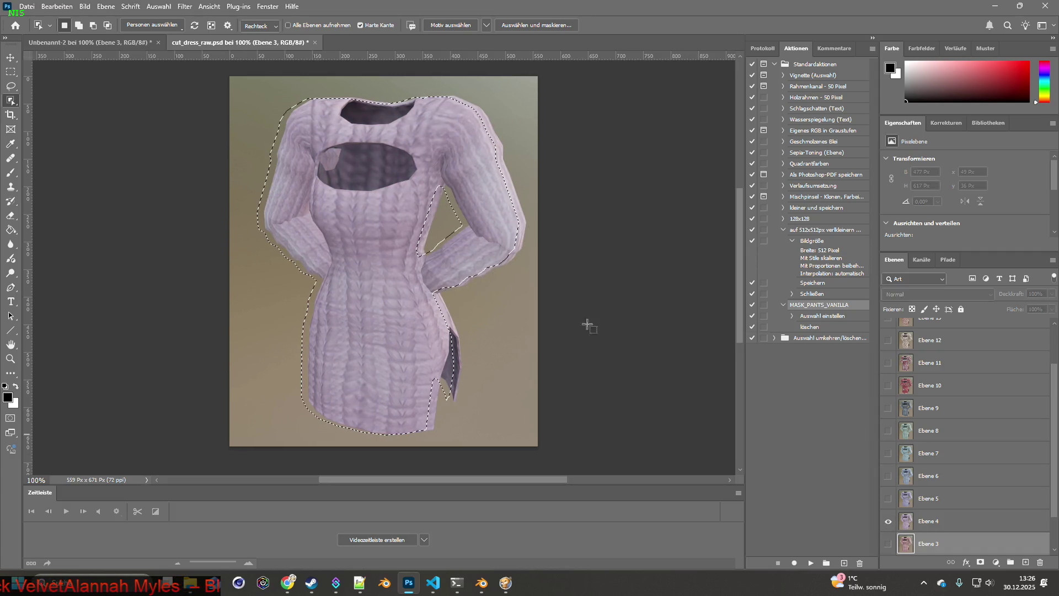
pyautogui.click(933, 521)
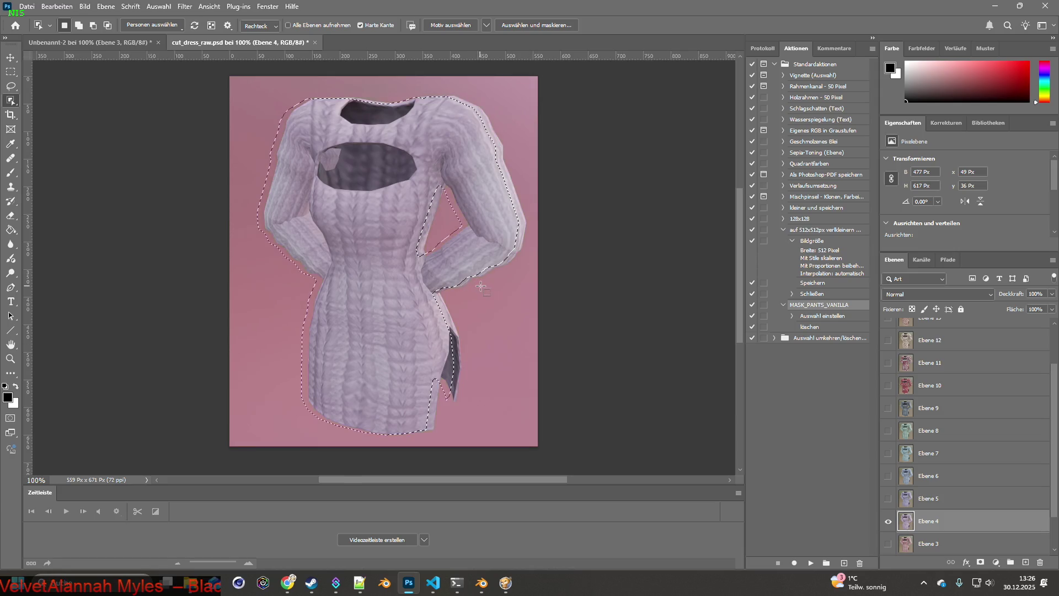
pyautogui.moveTo(234, 78)
pyautogui.mouseDown()
pyautogui.moveTo(473, 290)
pyautogui.moveTo(571, 448)
pyautogui.mouseUp()
pyautogui.hotkey('ctrl', 'c')
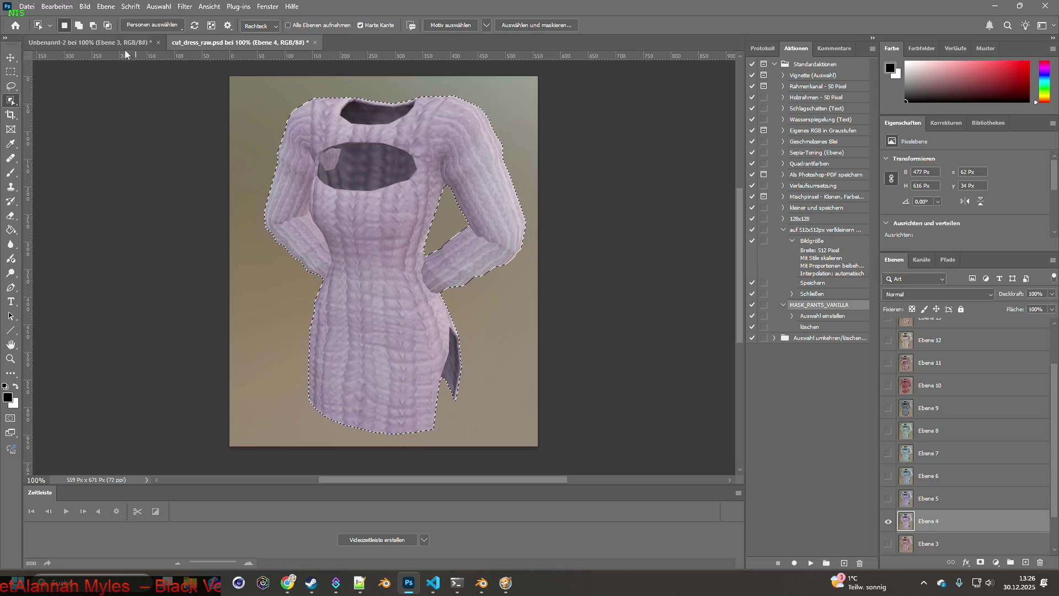
pyautogui.click(125, 43)
pyautogui.hotkey('ctrl', 'v')
# Copy the Ebene 5 dress variant into Unbenannt-2 as a new layer.
pyautogui.click(246, 44)
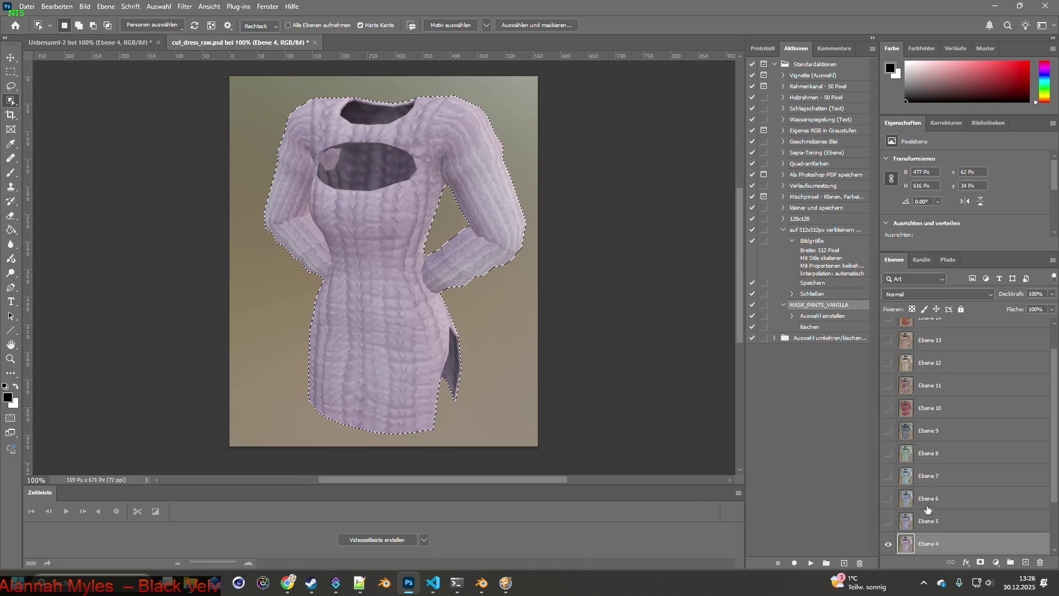
pyautogui.click(932, 521)
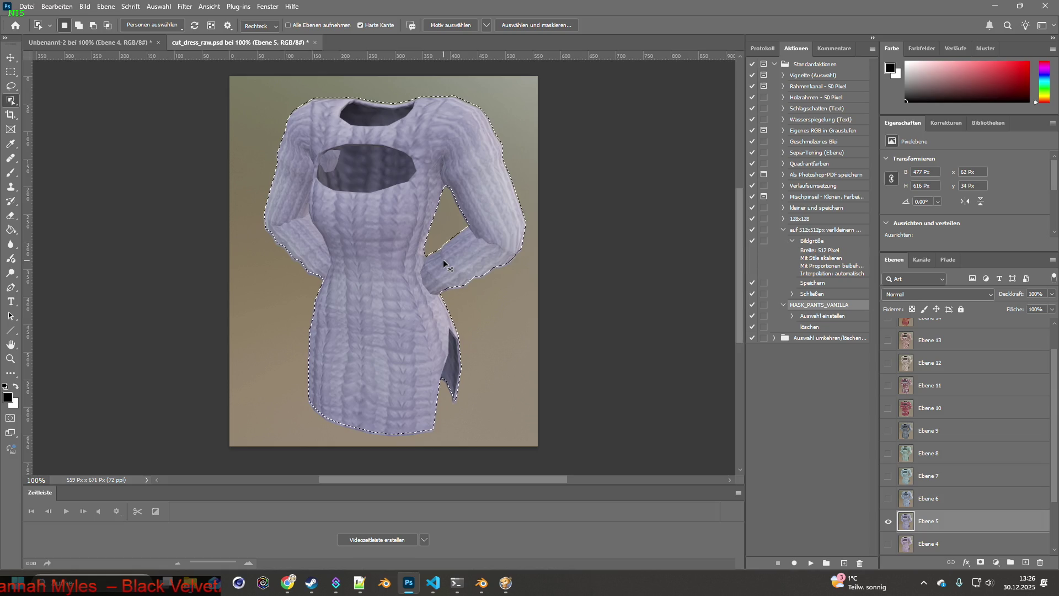
pyautogui.moveTo(234, 78)
pyautogui.mouseDown()
pyautogui.moveTo(348, 153)
pyautogui.moveTo(591, 447)
pyautogui.mouseUp()
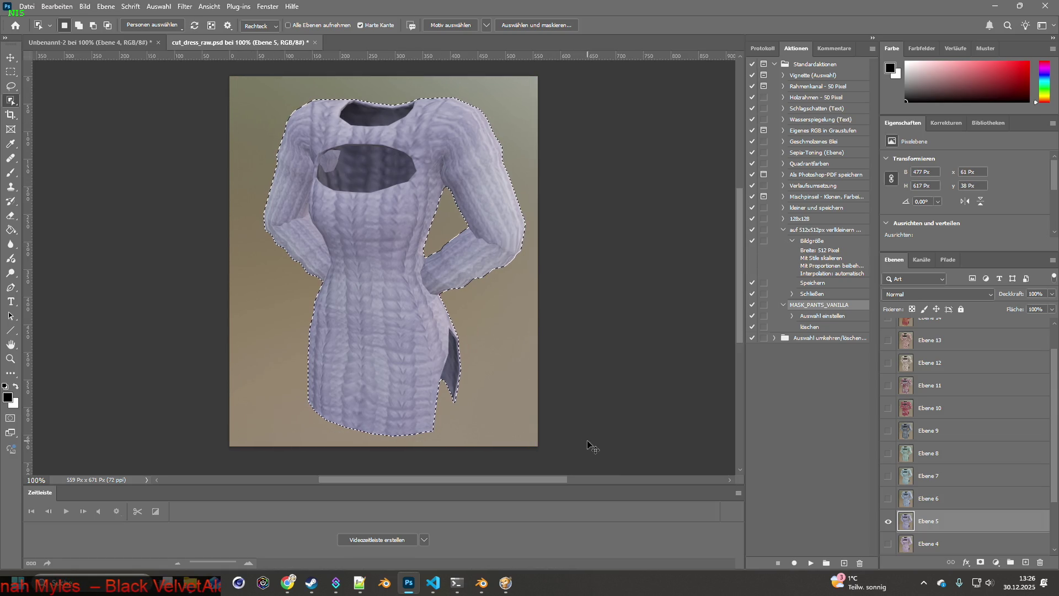
pyautogui.hotkey('ctrl', 'c')
pyautogui.click(96, 43)
pyautogui.hotkey('ctrl', 'v')
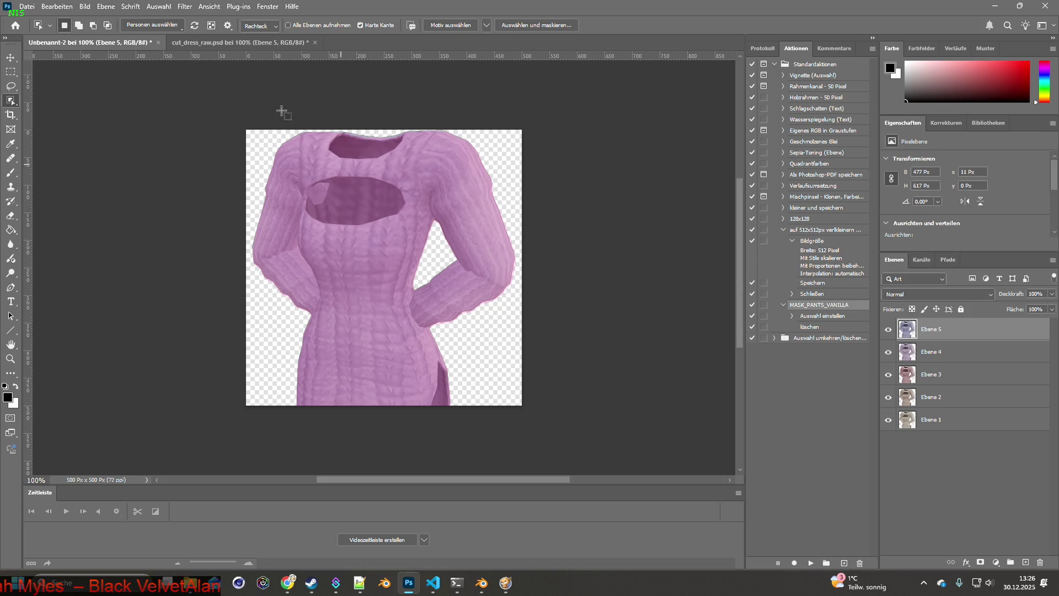
# Copy the Ebene 6 dress from cut_dress_raw and paste it into Unbenannt-2.
pyautogui.hotkey('ctrl', 'Tab')
pyautogui.click(905, 521)
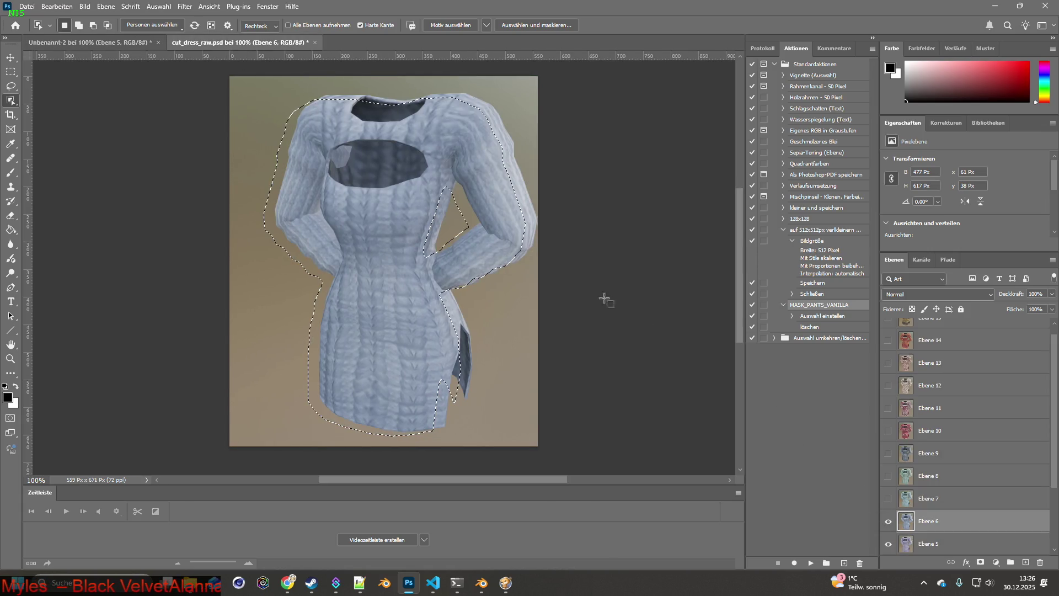
pyautogui.moveTo(245, 84); pyautogui.dragTo(621, 448)
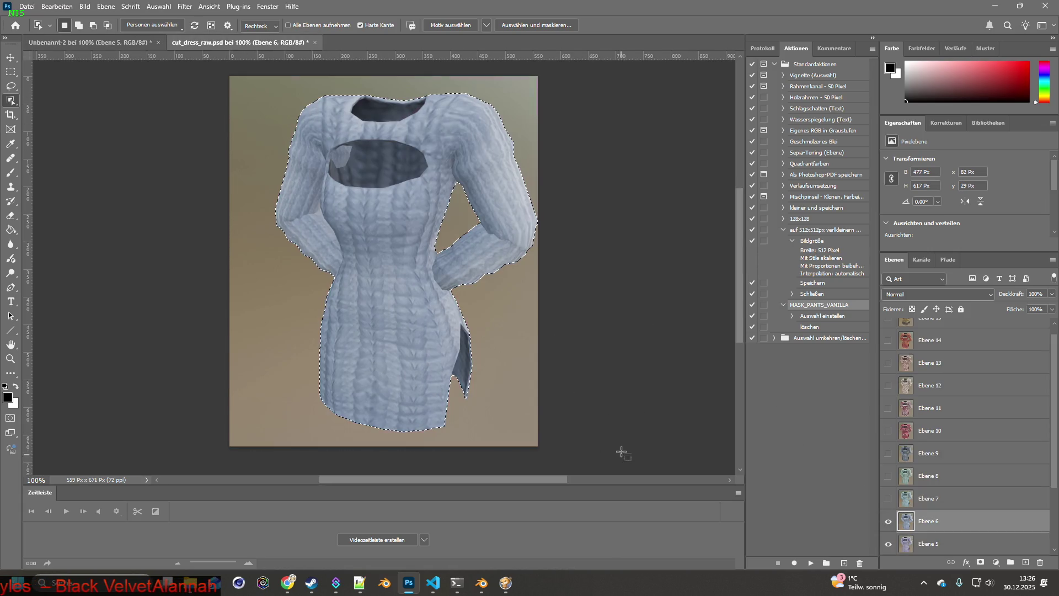
pyautogui.hotkey('ctrl', 'c')
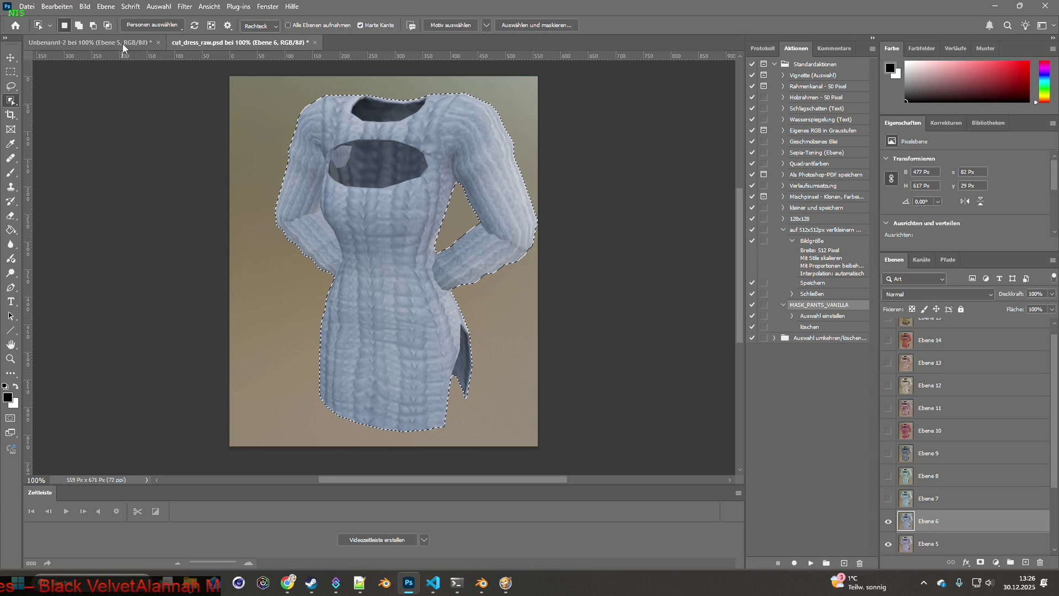
pyautogui.click(123, 43)
pyautogui.hotkey('ctrl', 'v')
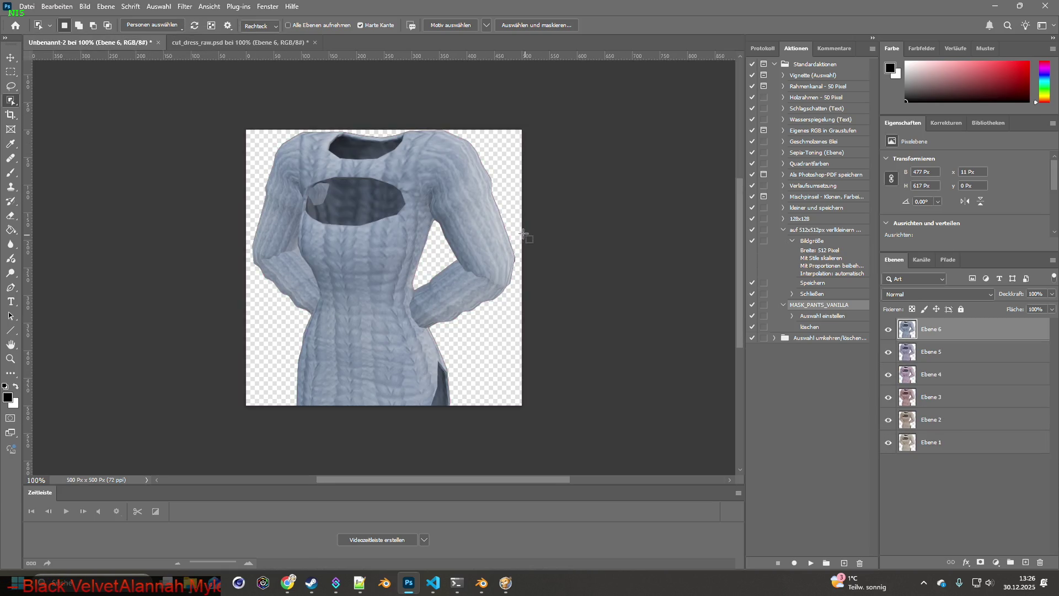
# Show Ebene 7 and select its dress outline with Object Selection.
pyautogui.click(240, 42)
pyautogui.click(888, 509)
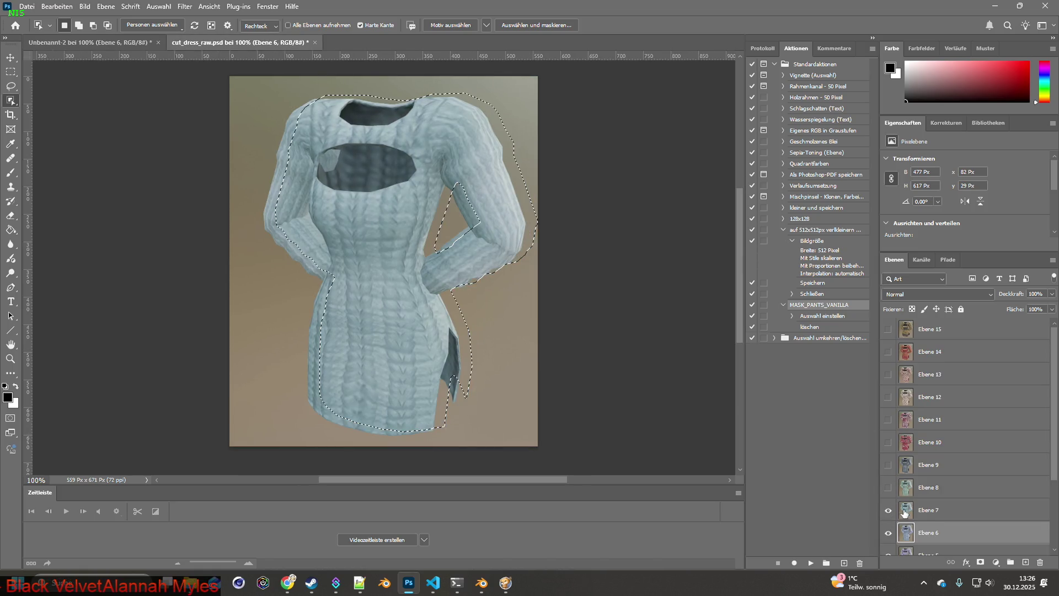
pyautogui.click(929, 510)
pyautogui.moveTo(240, 85); pyautogui.dragTo(641, 463)
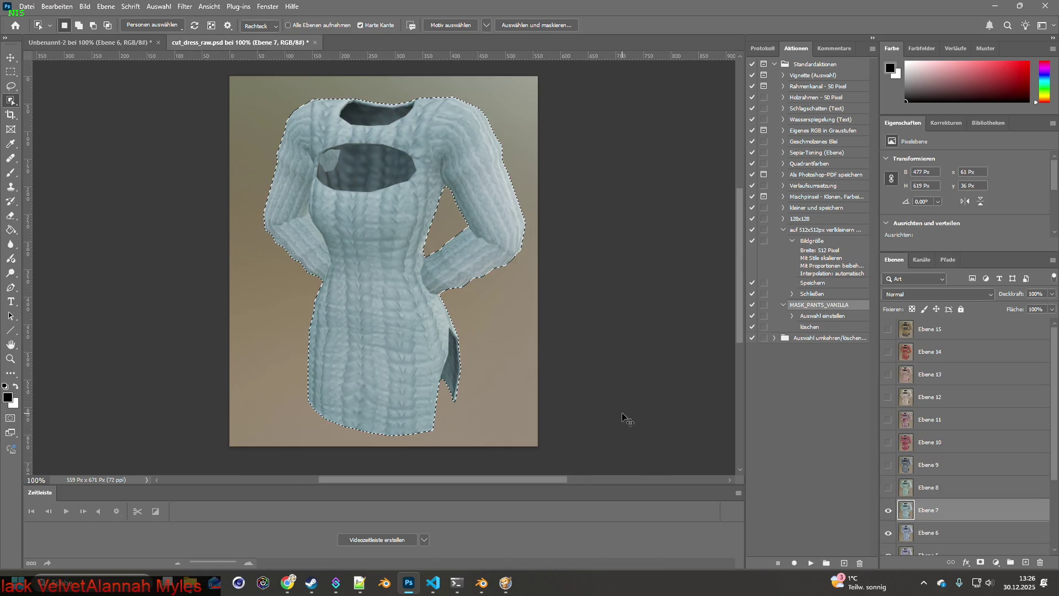
pyautogui.click(101, 43)
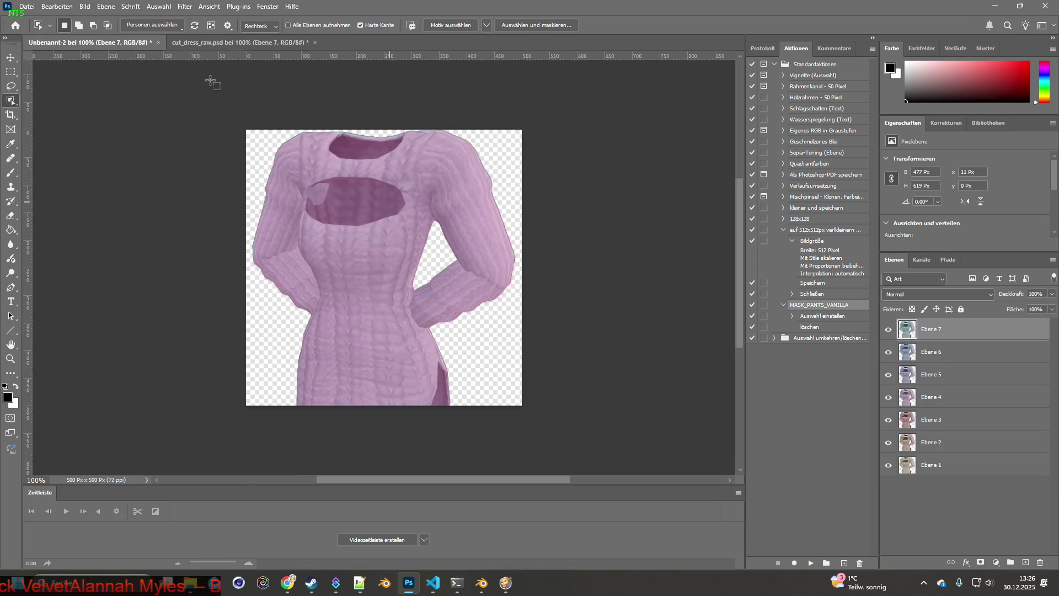
pyautogui.click(243, 42)
# Copy the Ebene 8 dress and paste it into Unbenannt-2 as a new layer.
pyautogui.click(888, 509)
pyautogui.click(888, 487)
pyautogui.click(926, 487)
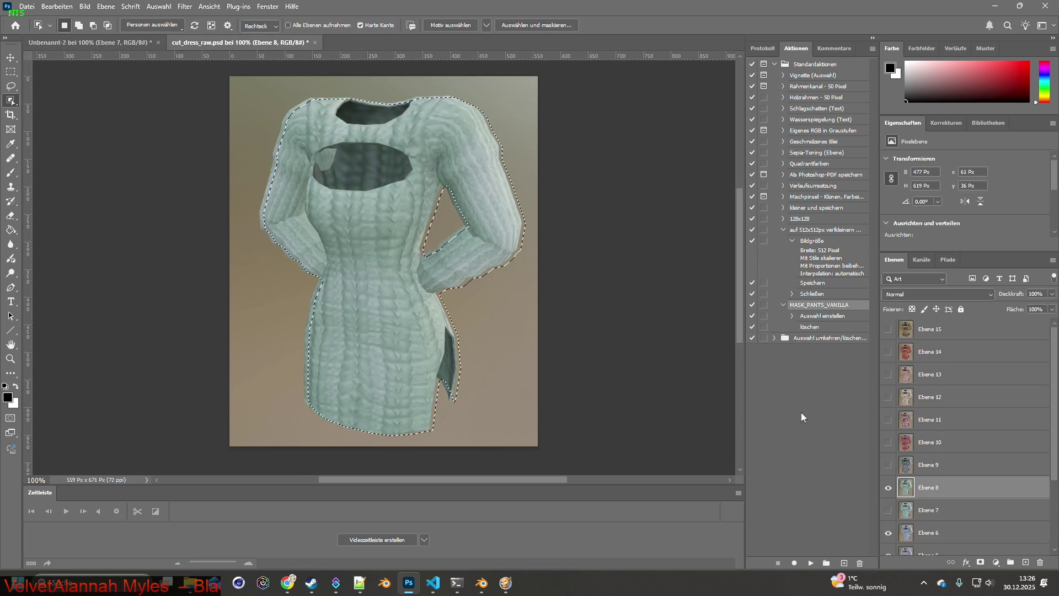
pyautogui.click(246, 94)
pyautogui.moveTo(246, 94); pyautogui.dragTo(567, 426)
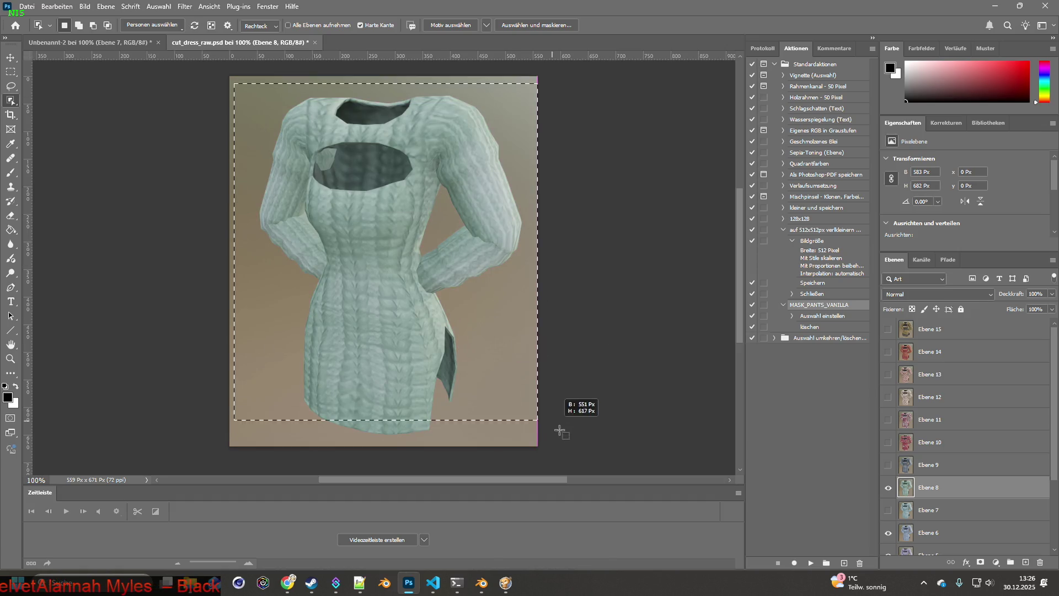
pyautogui.hotkey('ctrl', 'c')
pyautogui.hotkey('ctrl', 'Tab')
pyautogui.hotkey('ctrl', 'v')
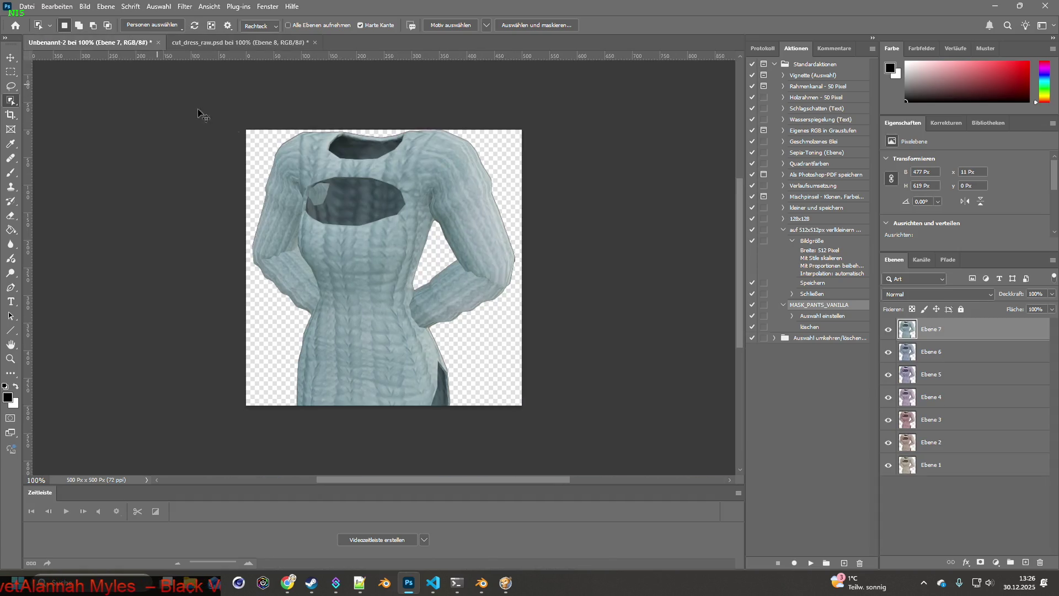
pyautogui.hotkey('alt', 'Tab')
pyautogui.hotkey('alt', 'Tab')
pyautogui.hotkey('ctrl', 'Tab')
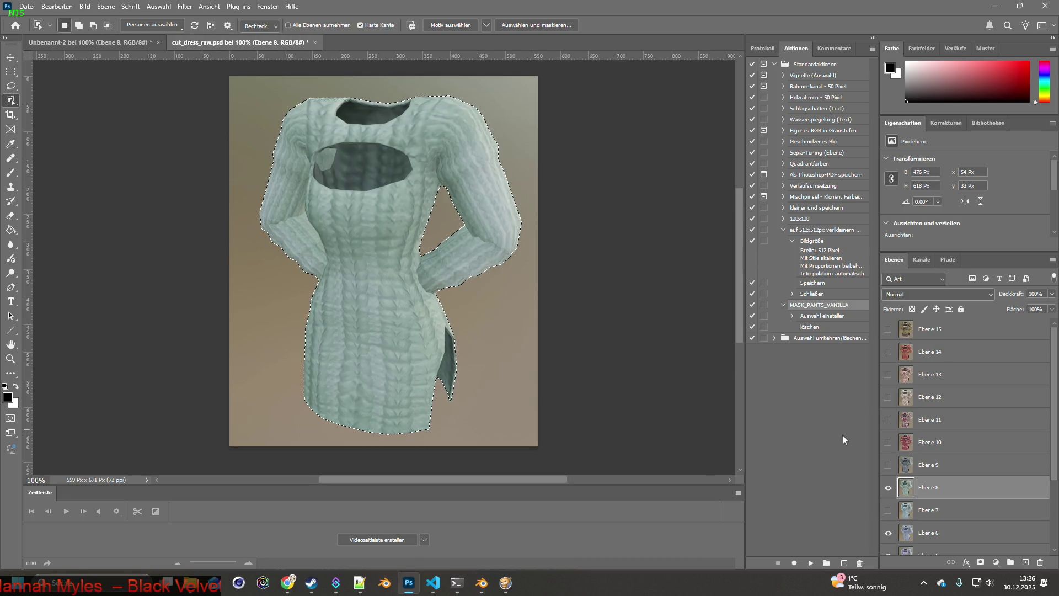
# Select the grey Ebene 9 dress and paste it into Unbenannt-2.
pyautogui.click(888, 487)
pyautogui.click(888, 465)
pyautogui.click(907, 470)
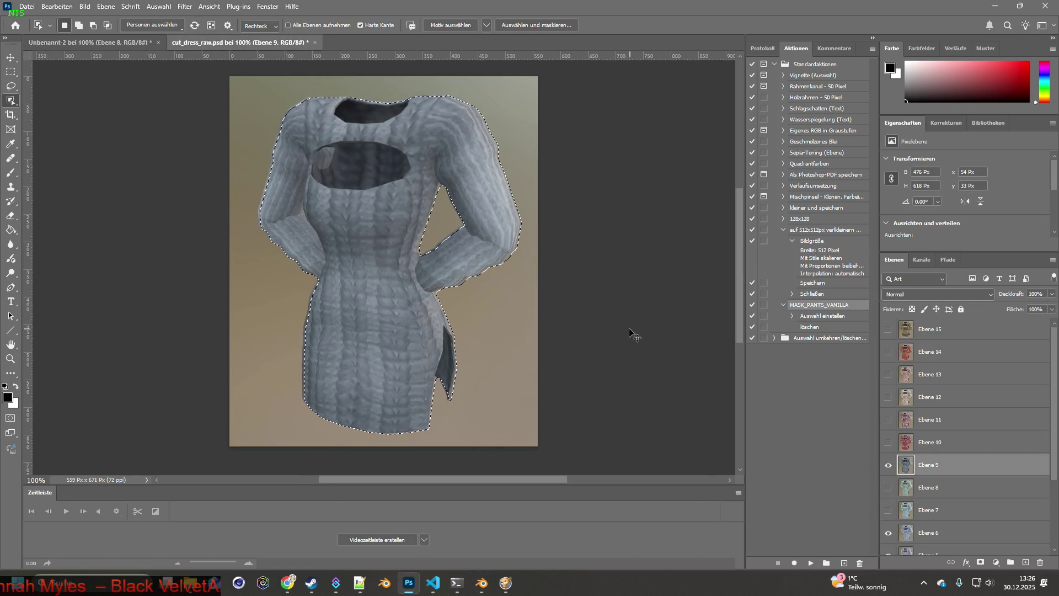
pyautogui.moveTo(244, 89); pyautogui.dragTo(632, 467)
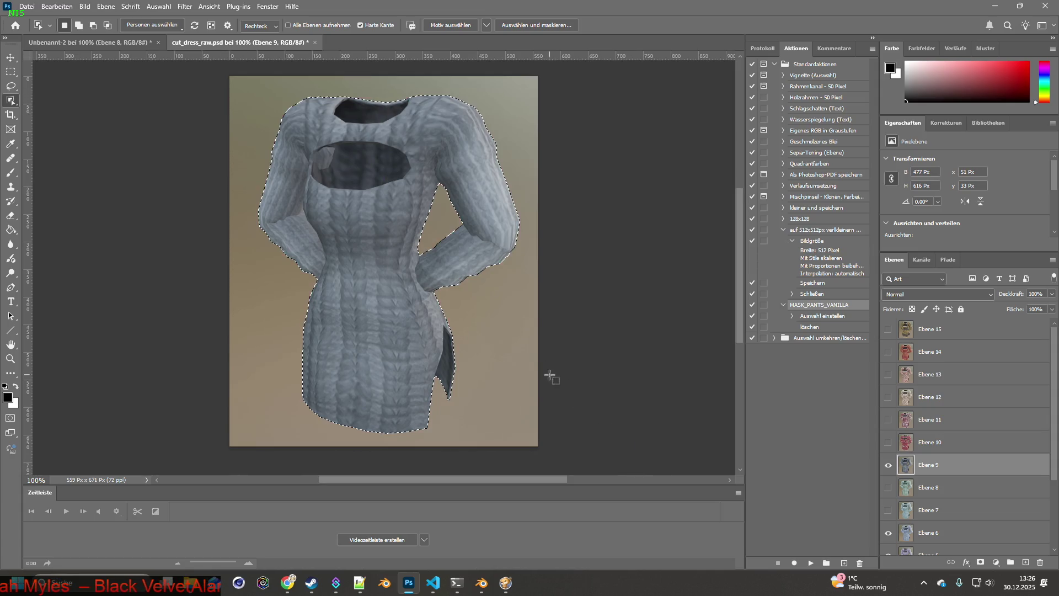
pyautogui.click(107, 44)
pyautogui.hotkey('ctrl', 'v')
# Select the red Ebene 10 dress and paste it into Unbenannt-2.
pyautogui.click(227, 44)
pyautogui.click(888, 465)
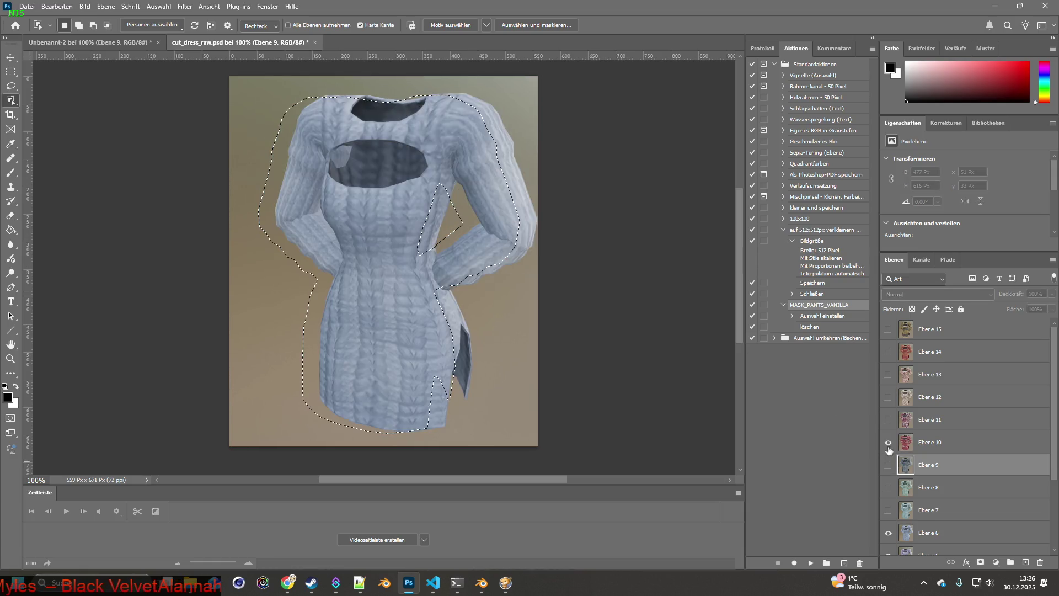
pyautogui.click(888, 442)
pyautogui.hotkey('ctrl', 'd')
pyautogui.moveTo(245, 84)
pyautogui.mouseDown()
pyautogui.moveTo(540, 405)
pyautogui.moveTo(584, 378)
pyautogui.mouseUp()
pyautogui.click(916, 441)
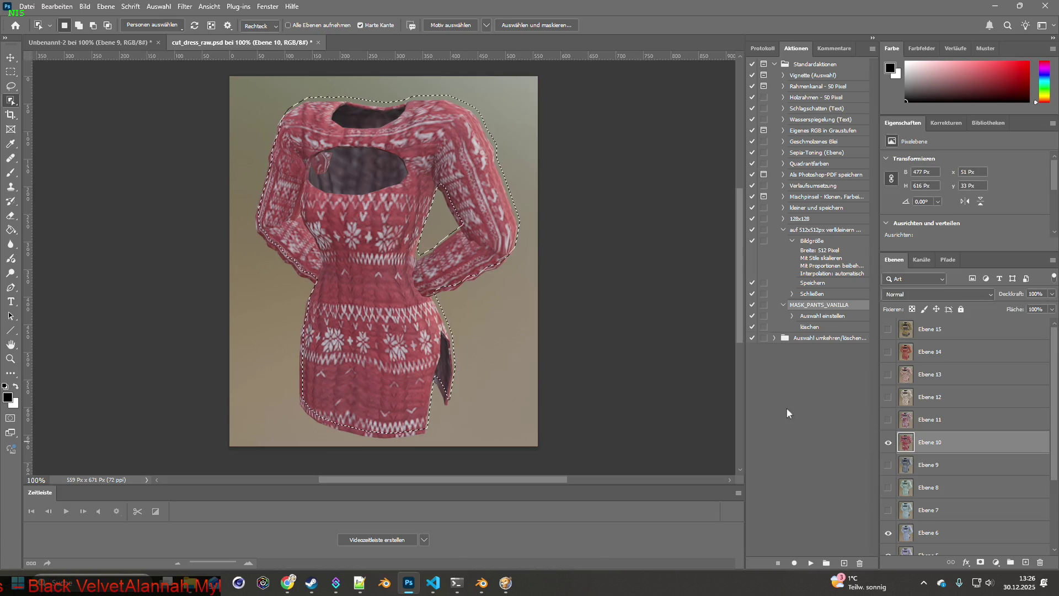
pyautogui.moveTo(252, 87)
pyautogui.mouseDown()
pyautogui.moveTo(552, 405)
pyautogui.moveTo(571, 456)
pyautogui.mouseUp()
pyautogui.click(88, 43)
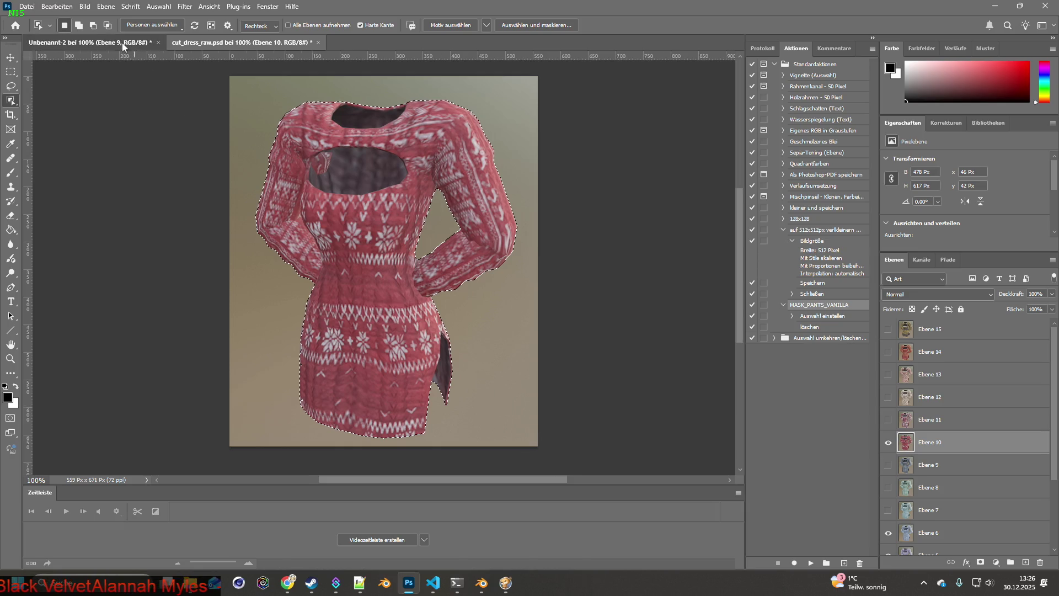
pyautogui.hotkey('ctrl', 'v')
# Copy the Ebene 11 dress and paste it into Unbenannt-2 as a new layer.
pyautogui.click(242, 42)
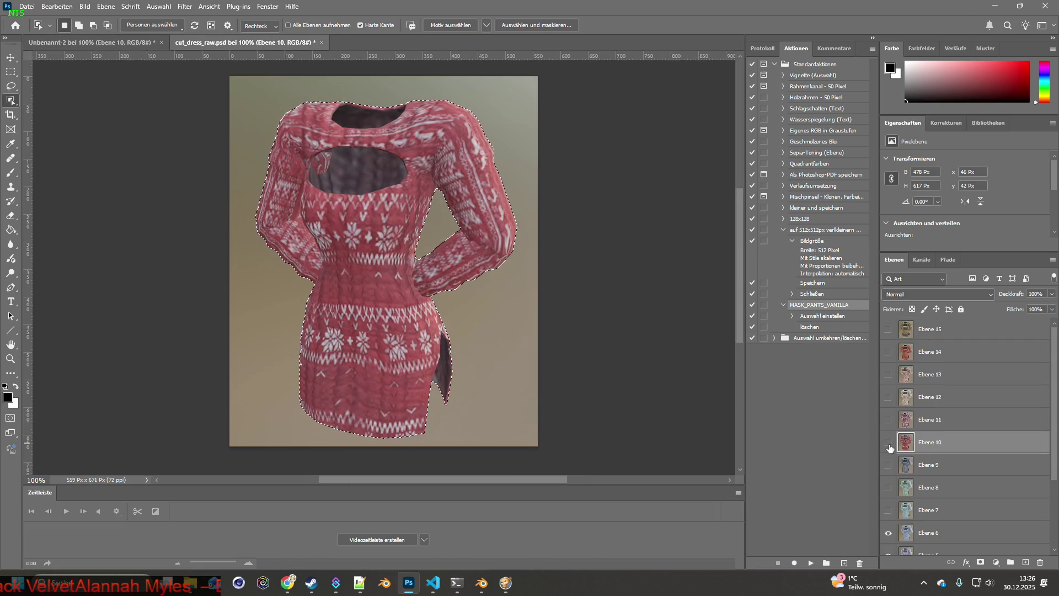
pyautogui.click(888, 420)
pyautogui.click(888, 442)
pyautogui.click(930, 419)
pyautogui.moveTo(252, 74)
pyautogui.mouseDown()
pyautogui.moveTo(378, 148)
pyautogui.moveTo(562, 436)
pyautogui.moveTo(551, 411)
pyautogui.mouseUp()
pyautogui.hotkey('ctrl', 'c')
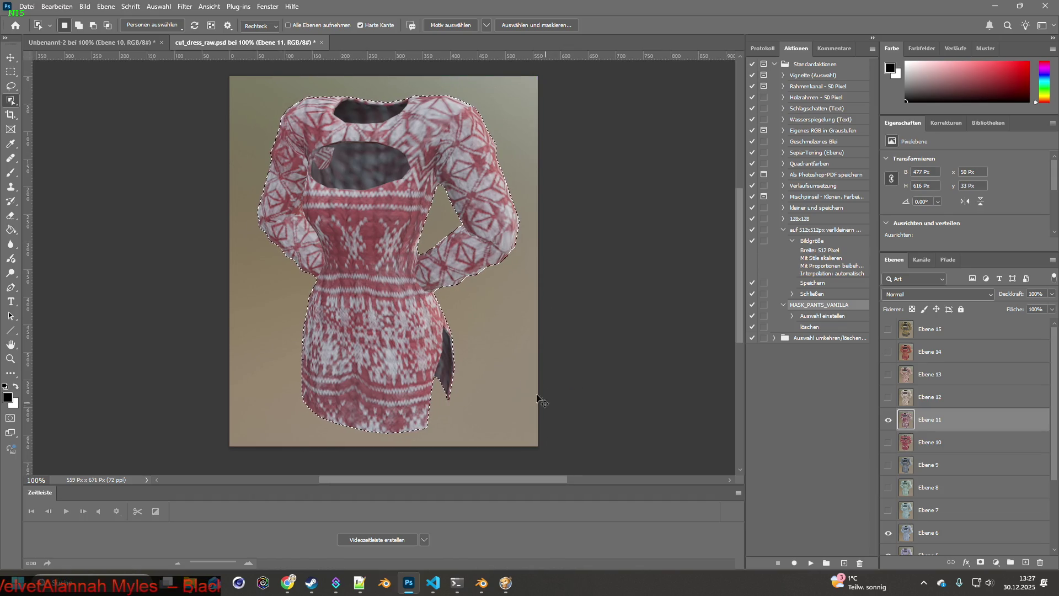
pyautogui.click(88, 42)
pyautogui.hotkey('ctrl', 'v')
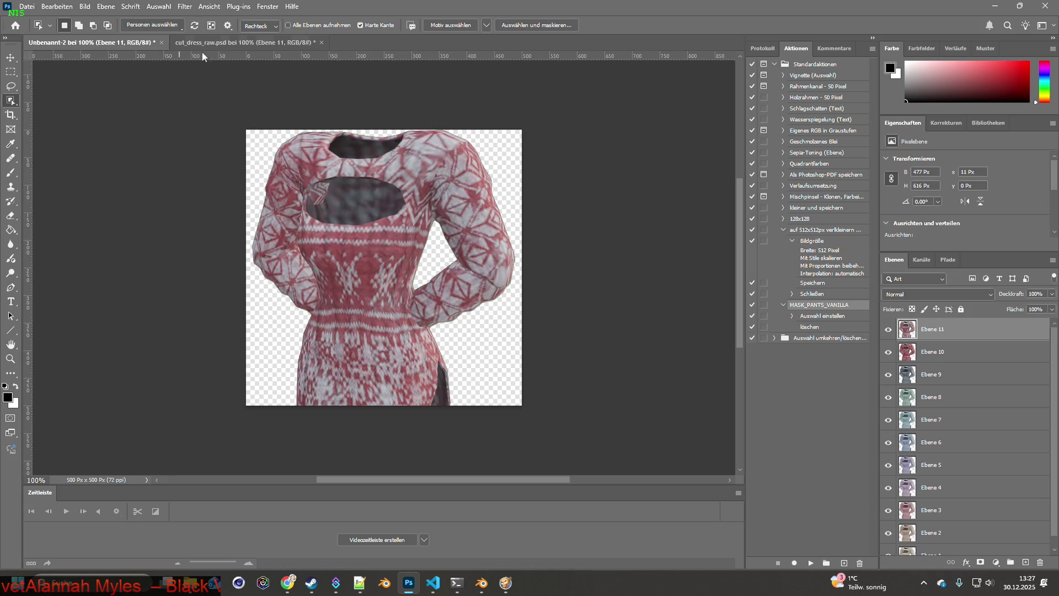
# Show Ebene 12 and select the beige patterned dress for Unbenannt-2.
pyautogui.click(243, 42)
pyautogui.moveTo(888, 420); pyautogui.dragTo(888, 397)
pyautogui.click(938, 398)
pyautogui.moveTo(255, 83); pyautogui.dragTo(594, 458)
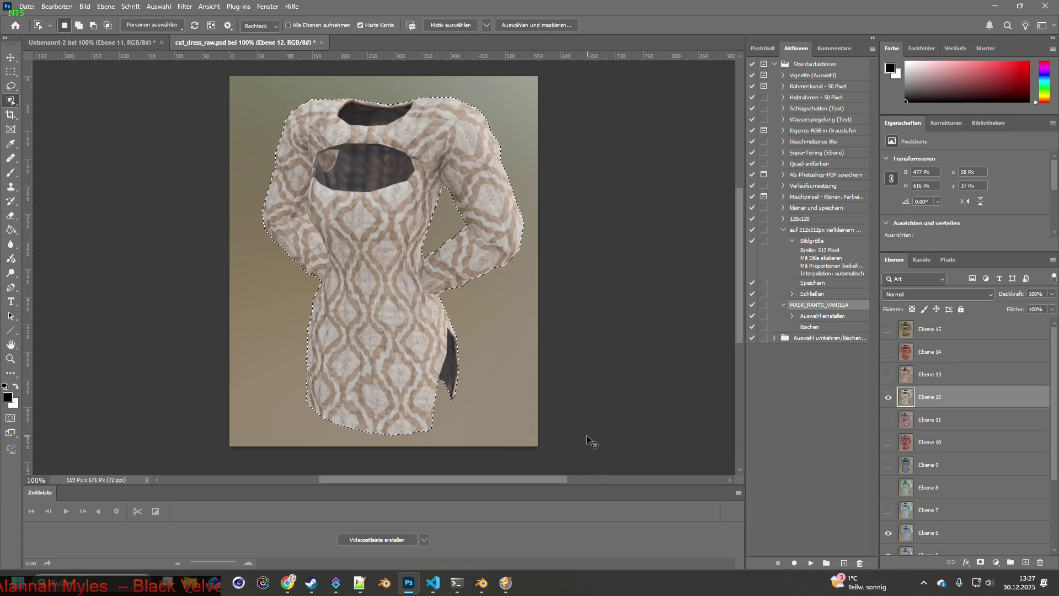
pyautogui.click(125, 44)
pyautogui.click(888, 397)
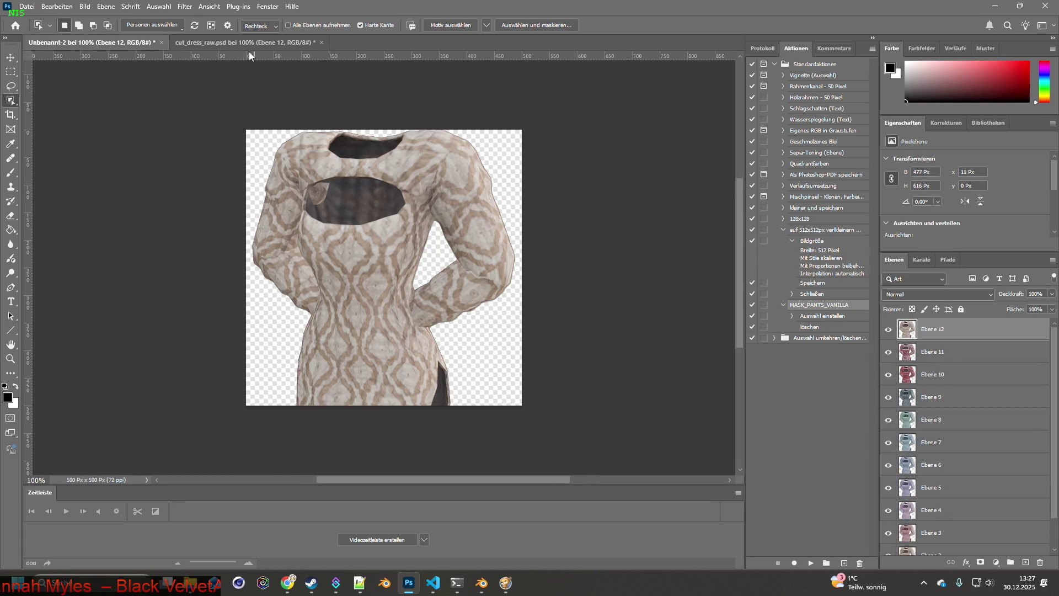
# Select the pink patterned Ebene 13 dress and check its layer in Unbenannt-2.
pyautogui.click(243, 42)
pyautogui.click(888, 397)
pyautogui.click(888, 374)
pyautogui.click(938, 374)
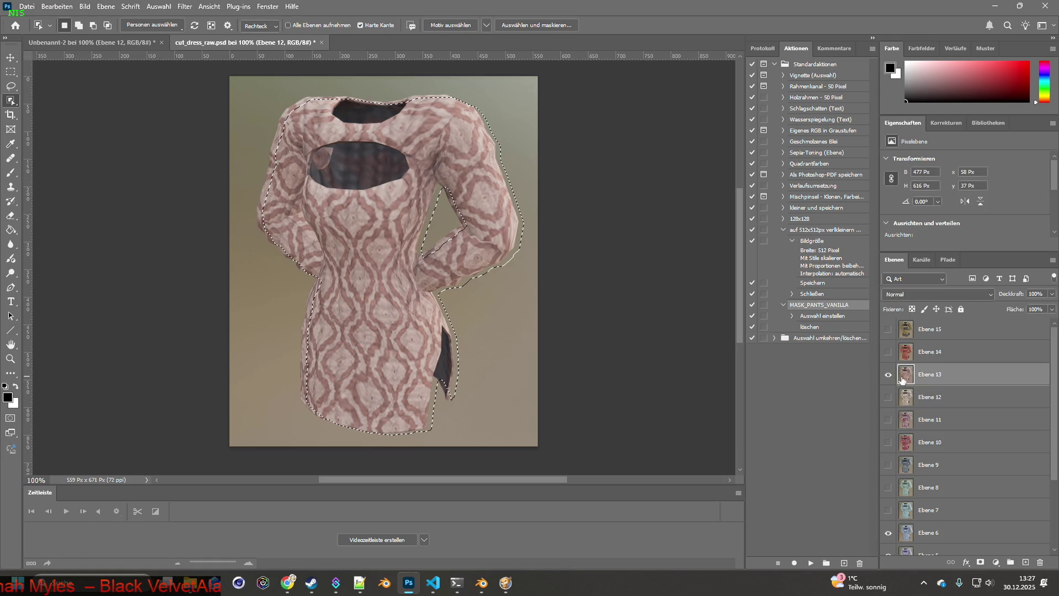
pyautogui.click(237, 84)
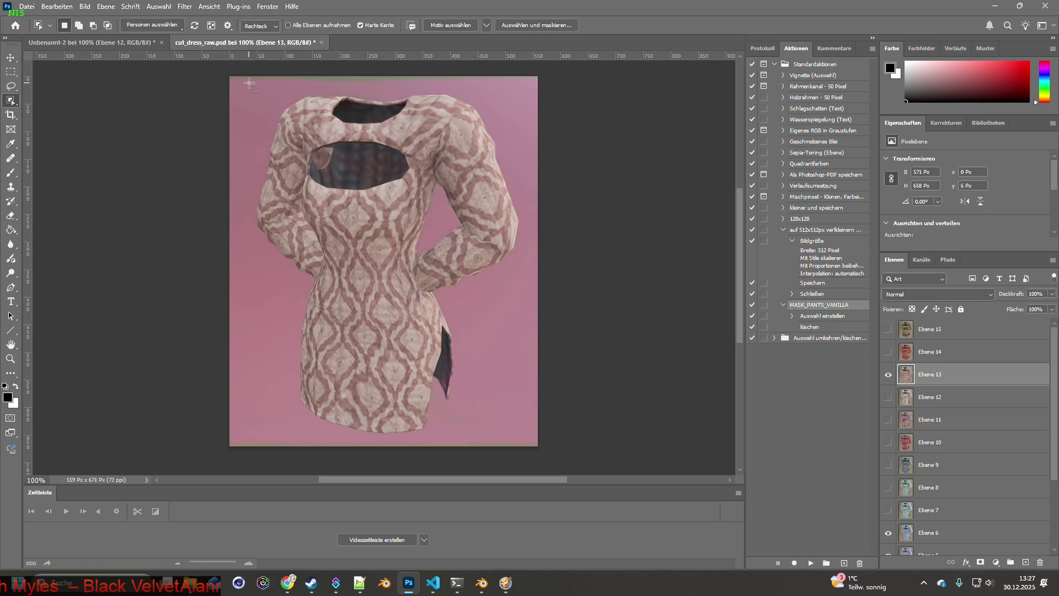
pyautogui.moveTo(236, 83)
pyautogui.mouseDown()
pyautogui.moveTo(444, 239)
pyautogui.moveTo(562, 425)
pyautogui.mouseUp()
pyautogui.click(127, 42)
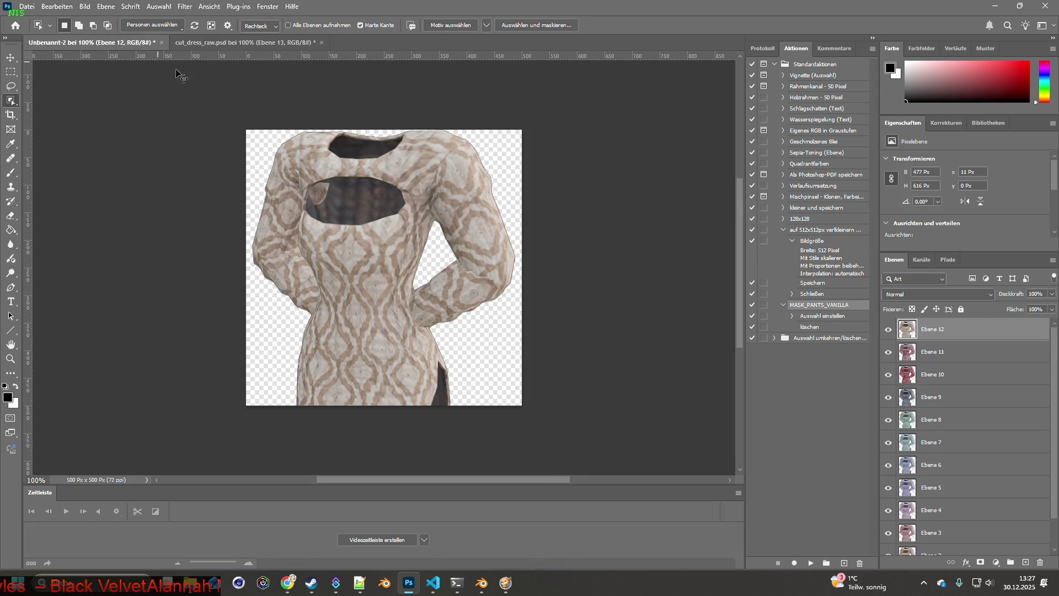
pyautogui.click(246, 43)
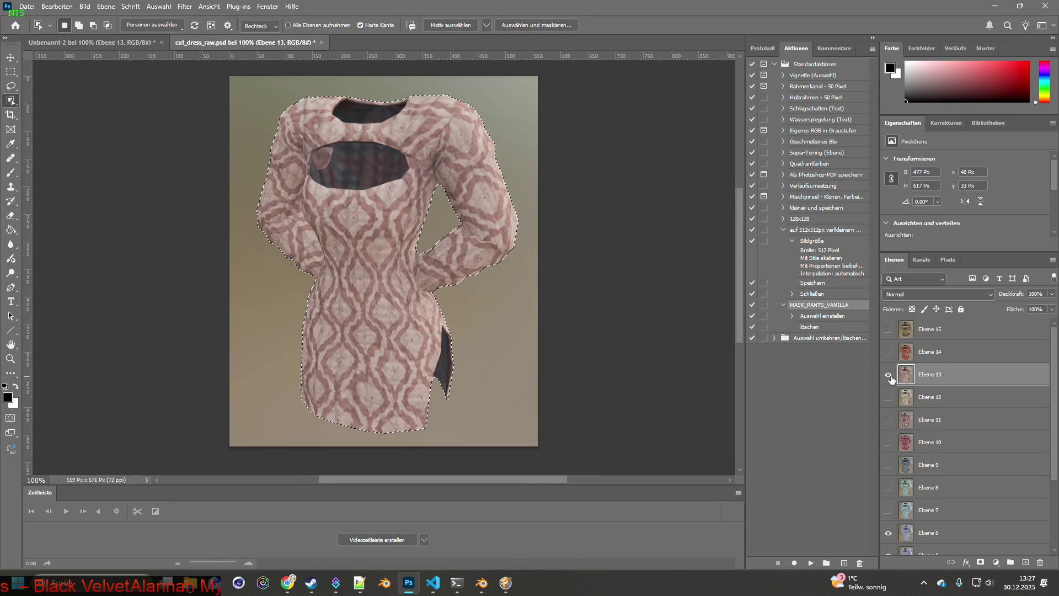
pyautogui.click(112, 43)
pyautogui.click(888, 329)
pyautogui.click(888, 330)
# Copy the orange-red Ebene 14 dress and paste it as the top layer in Unbenannt-2.
pyautogui.click(245, 42)
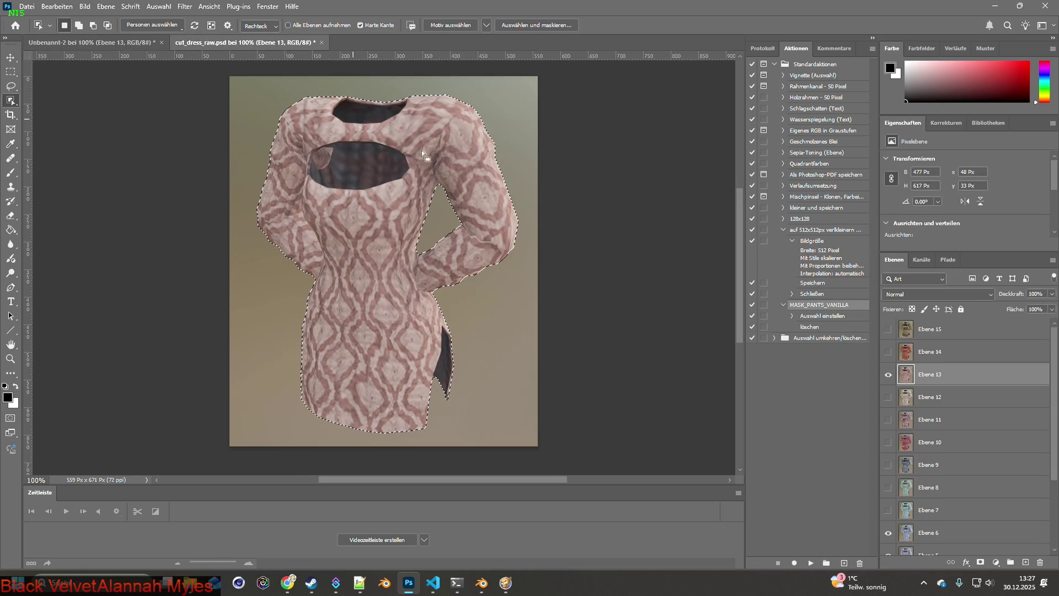
pyautogui.click(888, 374)
pyautogui.click(888, 351)
pyautogui.click(930, 351)
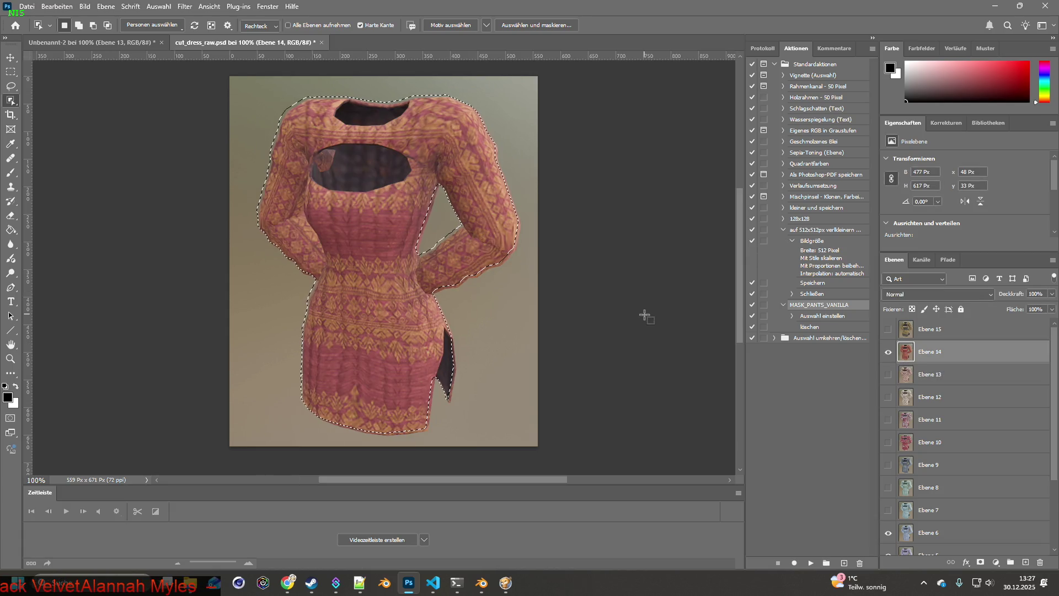
pyautogui.click(248, 100)
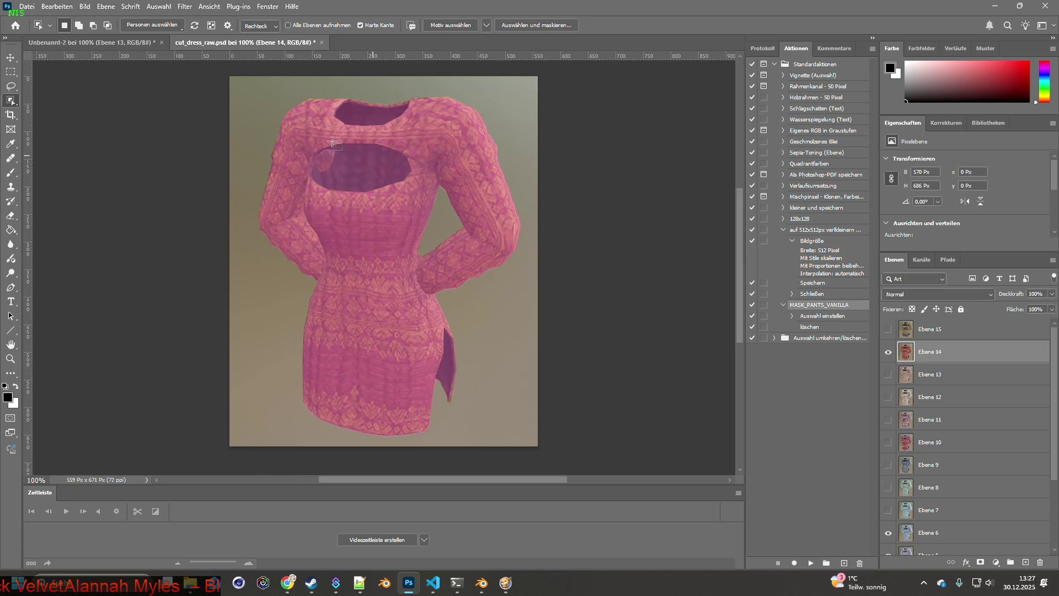
pyautogui.moveTo(231, 76)
pyautogui.mouseDown()
pyautogui.moveTo(519, 331)
pyautogui.moveTo(562, 435)
pyautogui.mouseUp()
pyautogui.hotkey('ctrl', 'c')
pyautogui.click(84, 44)
pyautogui.hotkey('ctrl', 'v')
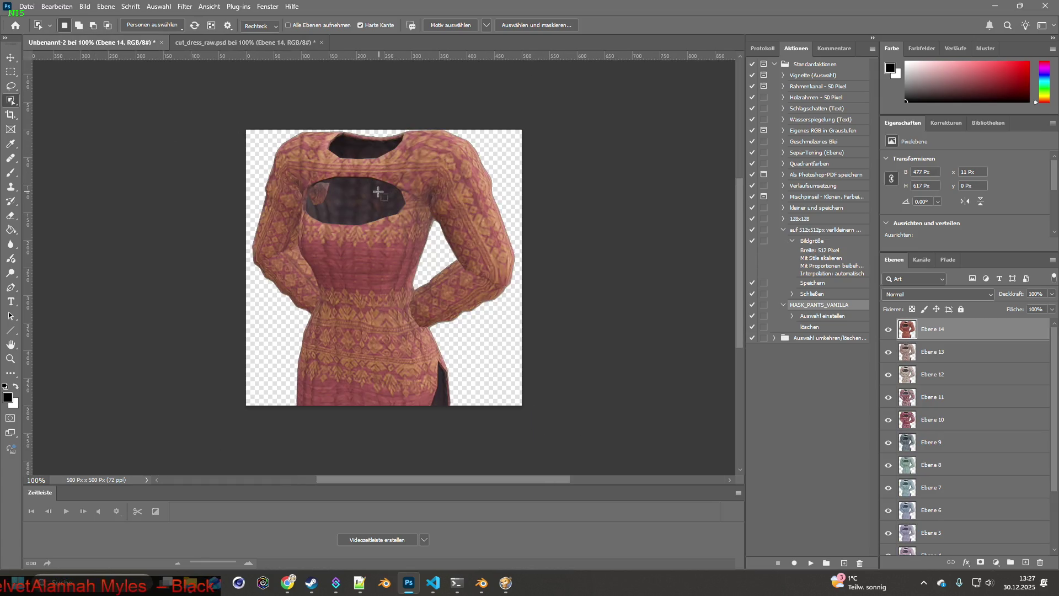
# Copy the yellow-grey Ebene 15 dress and paste it as the top layer in Unbenannt-2.
pyautogui.click(204, 42)
pyautogui.click(889, 330)
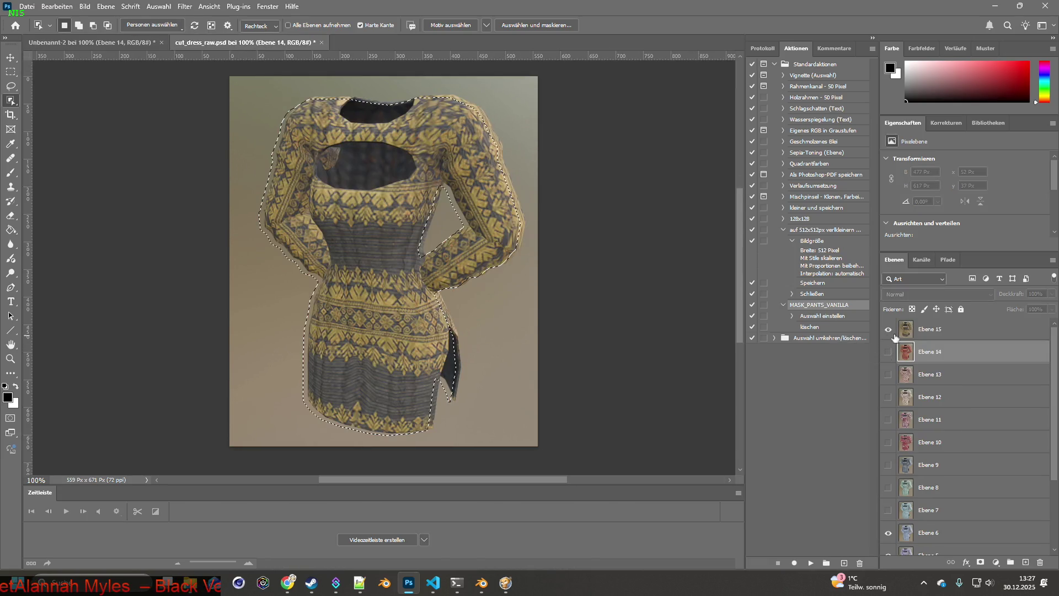
pyautogui.hotkey('ctrl', 'd')
pyautogui.click(932, 330)
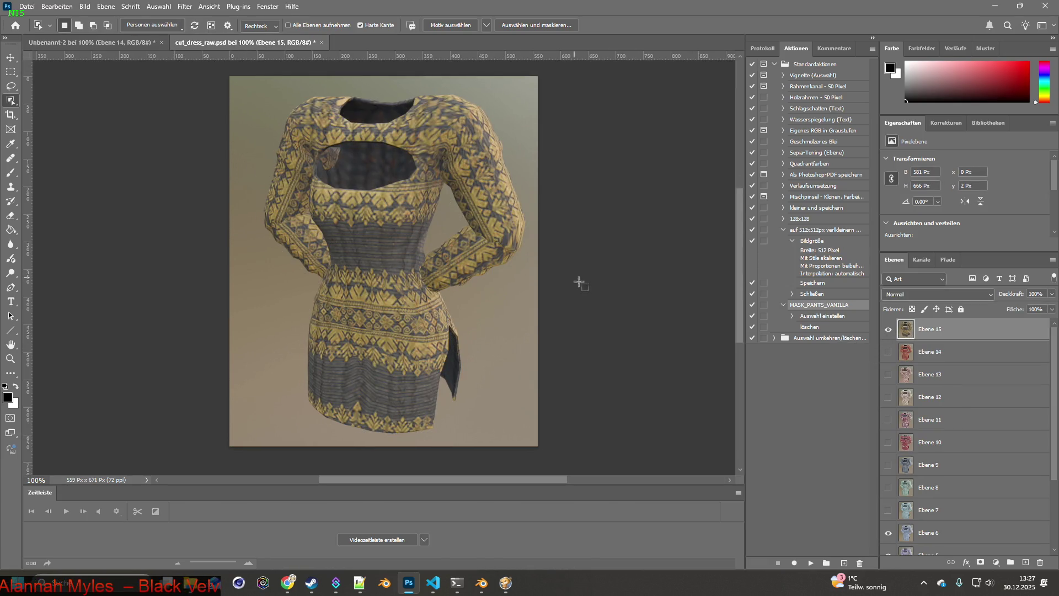
pyautogui.press('F2')
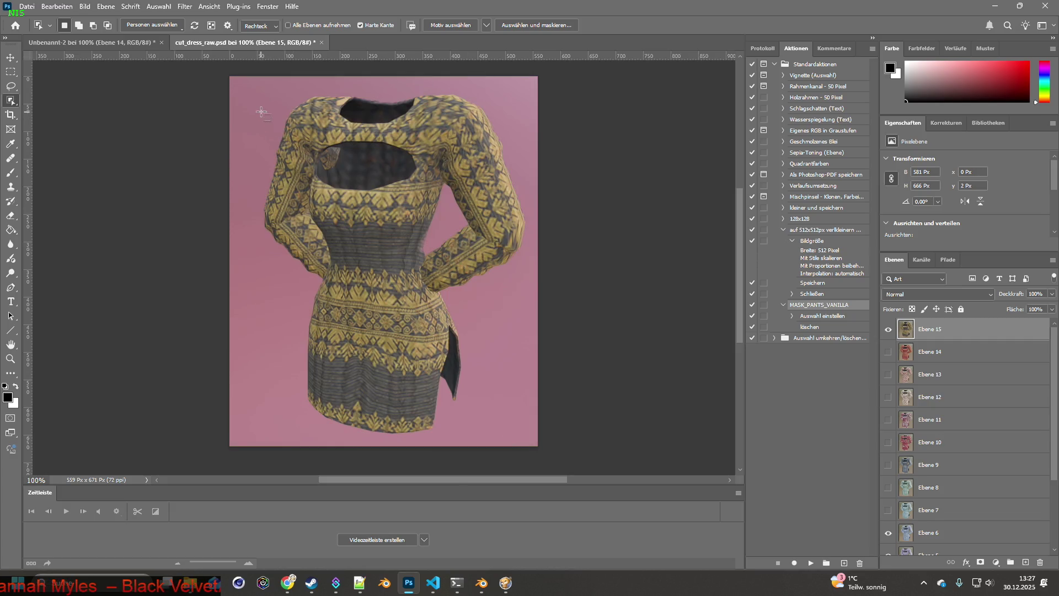
pyautogui.moveTo(249, 93)
pyautogui.mouseDown()
pyautogui.moveTo(558, 441)
pyautogui.moveTo(574, 409)
pyautogui.mouseUp()
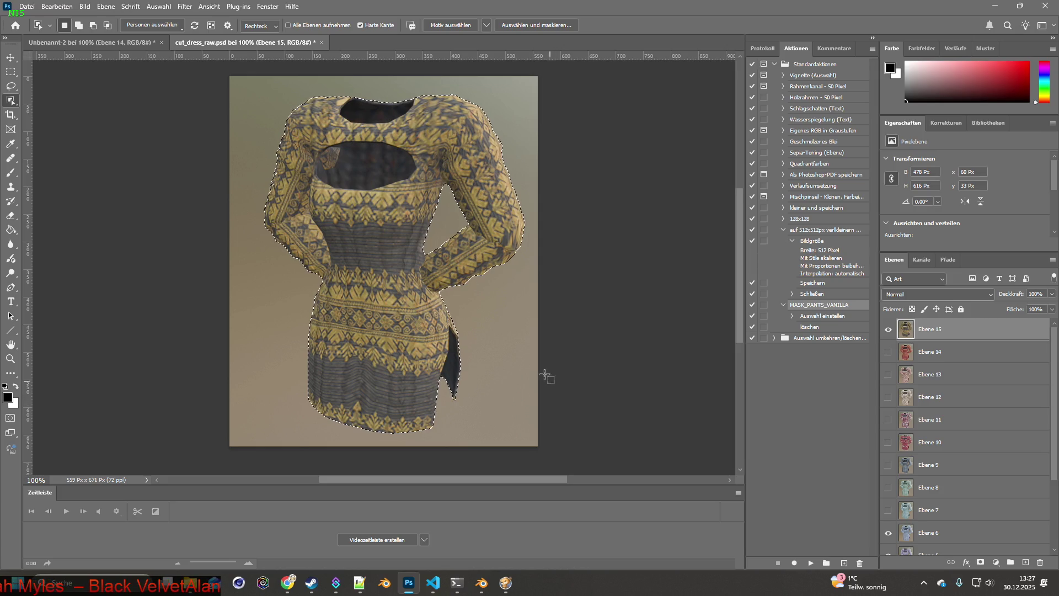
pyautogui.click(104, 43)
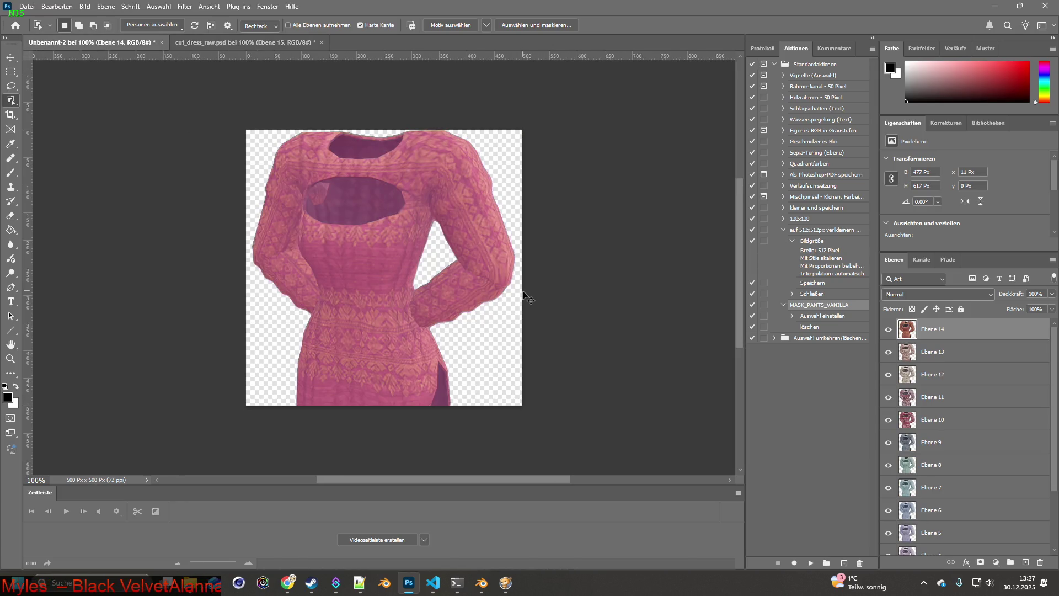
pyautogui.hotkey('ctrl', 'v')
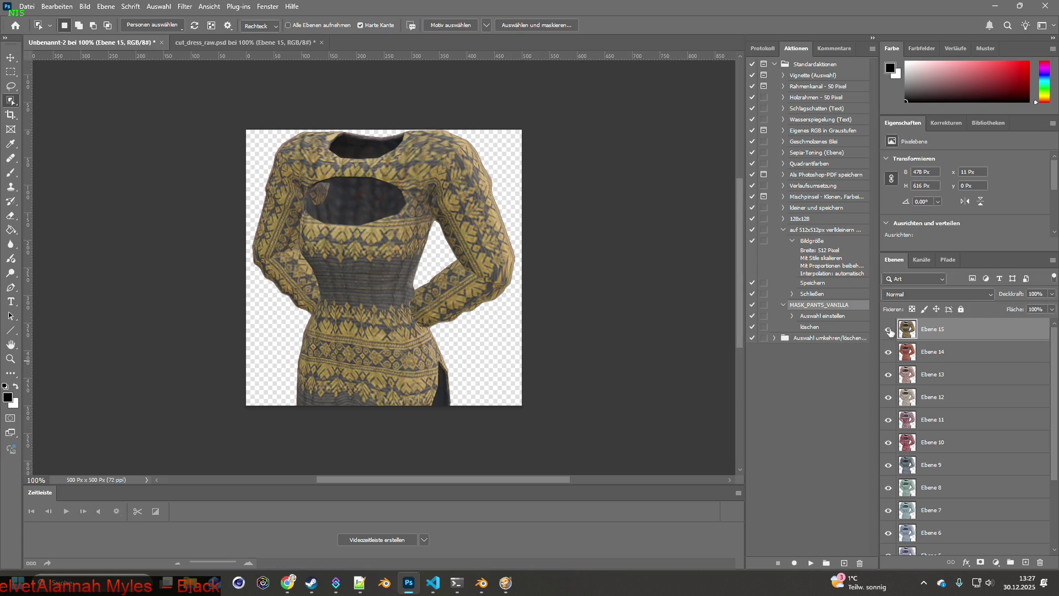
pyautogui.scroll(-3, 916, 390)
# Check the Ebene 15 dress, undo an accidental resize, and commit the transform.
pyautogui.scroll(3, 926, 390)
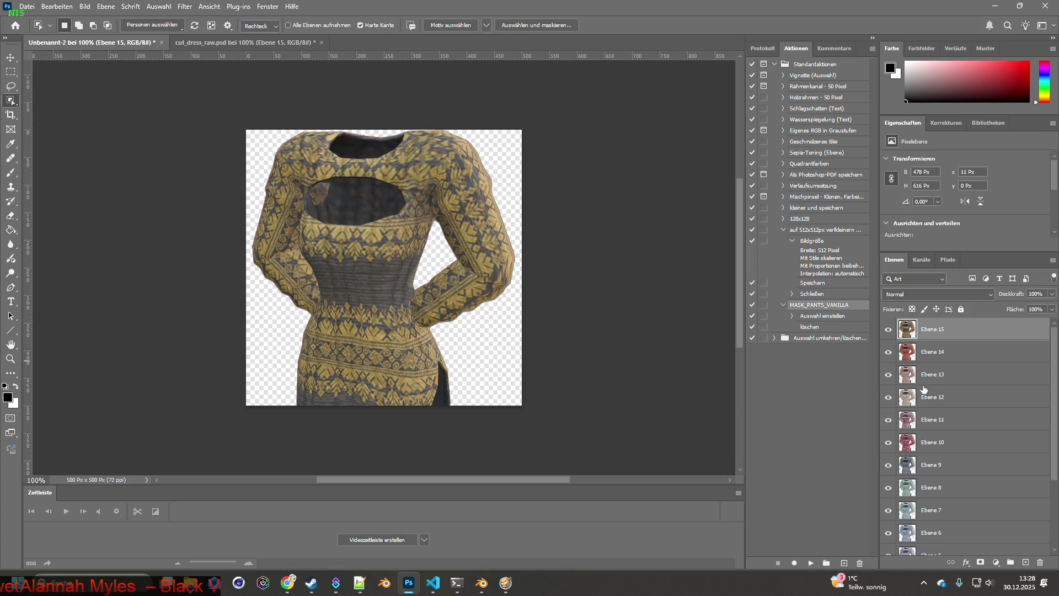
pyautogui.click(889, 329)
pyautogui.click(888, 330)
pyautogui.click(11, 57)
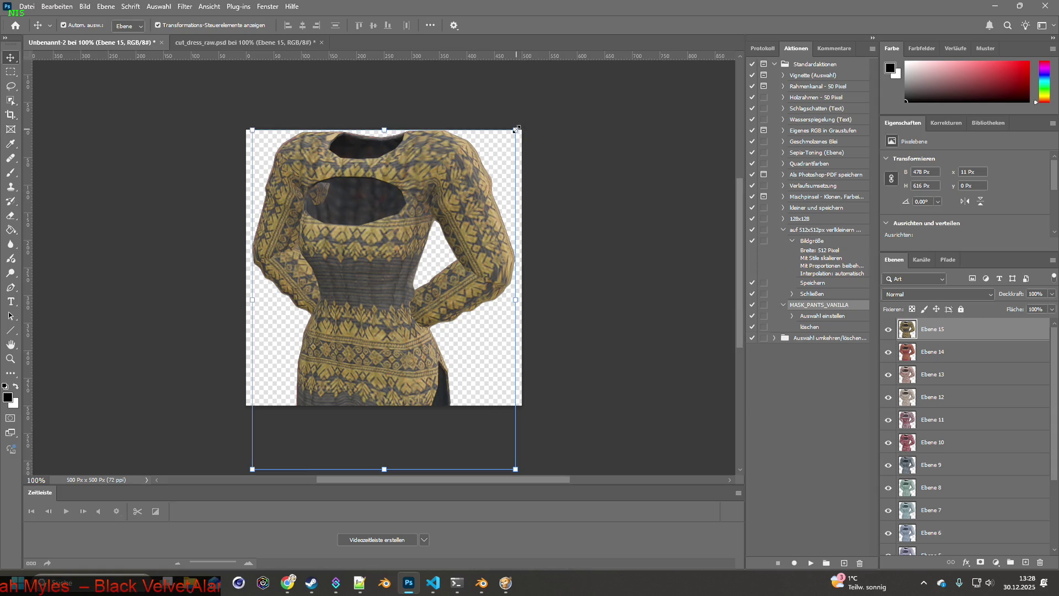
pyautogui.moveTo(516, 129)
pyautogui.mouseDown()
pyautogui.moveTo(495, 174)
pyautogui.moveTo(516, 130)
pyautogui.mouseUp()
pyautogui.click(57, 7)
pyautogui.click(65, 20)
pyautogui.press('Return')
pyautogui.scroll(-3, 964, 423)
# Select all dress layers, scale them to 76.89%, and centre them horizontally on the canvas.
pyautogui.click(938, 351)
pyautogui.click(938, 544)
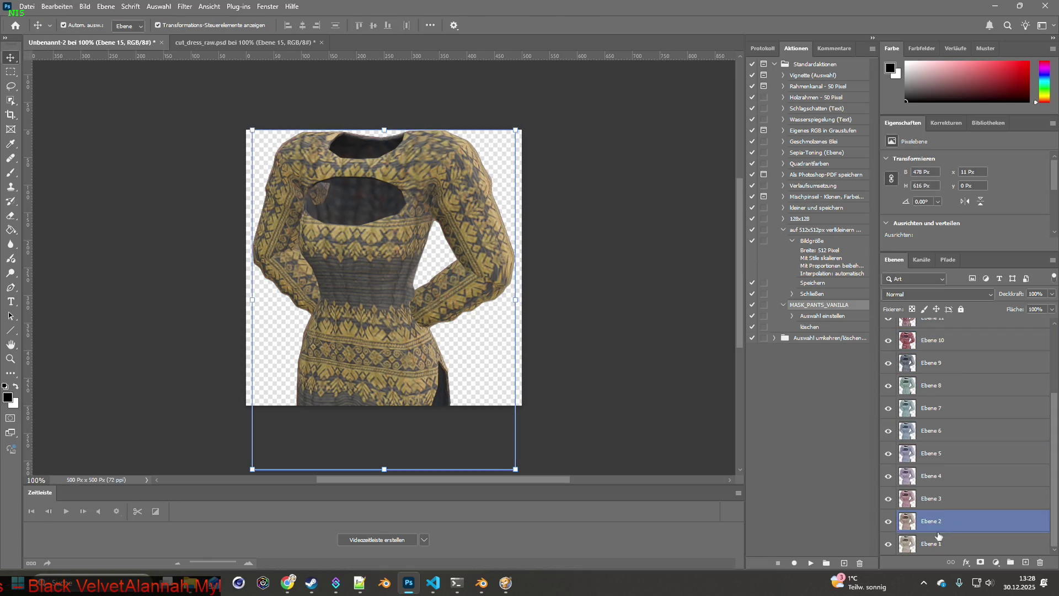
pyautogui.scroll(4, 965, 442)
pyautogui.keyDown('shift'); pyautogui.click(938, 322); pyautogui.keyUp('shift')
pyautogui.moveTo(515, 130); pyautogui.dragTo(463, 196)
pyautogui.moveTo(380, 248); pyautogui.dragTo(406, 190)
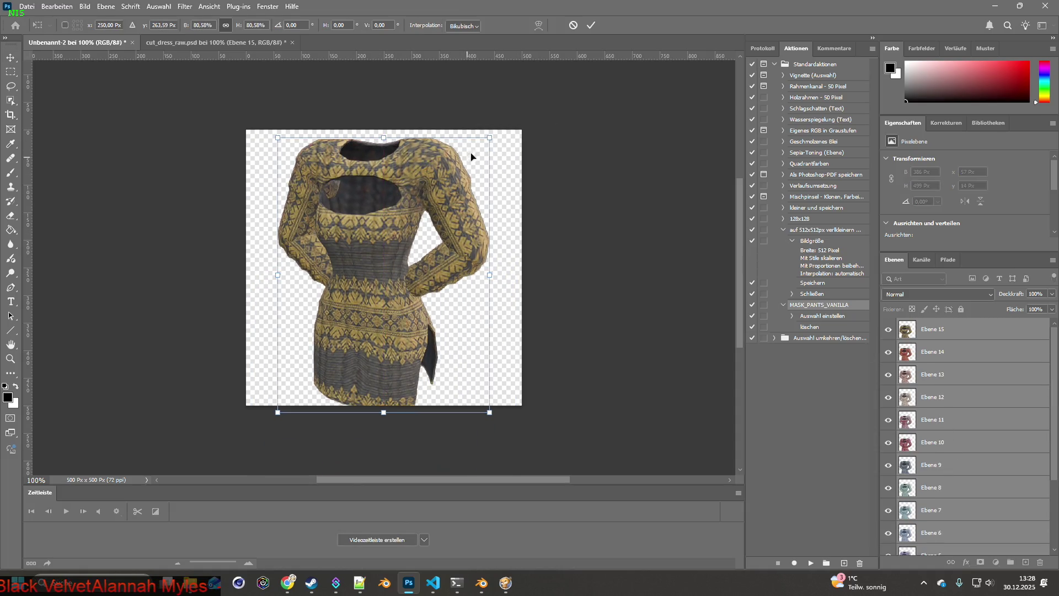
pyautogui.moveTo(488, 139); pyautogui.dragTo(480, 151)
pyautogui.moveTo(377, 225); pyautogui.dragTo(387, 209)
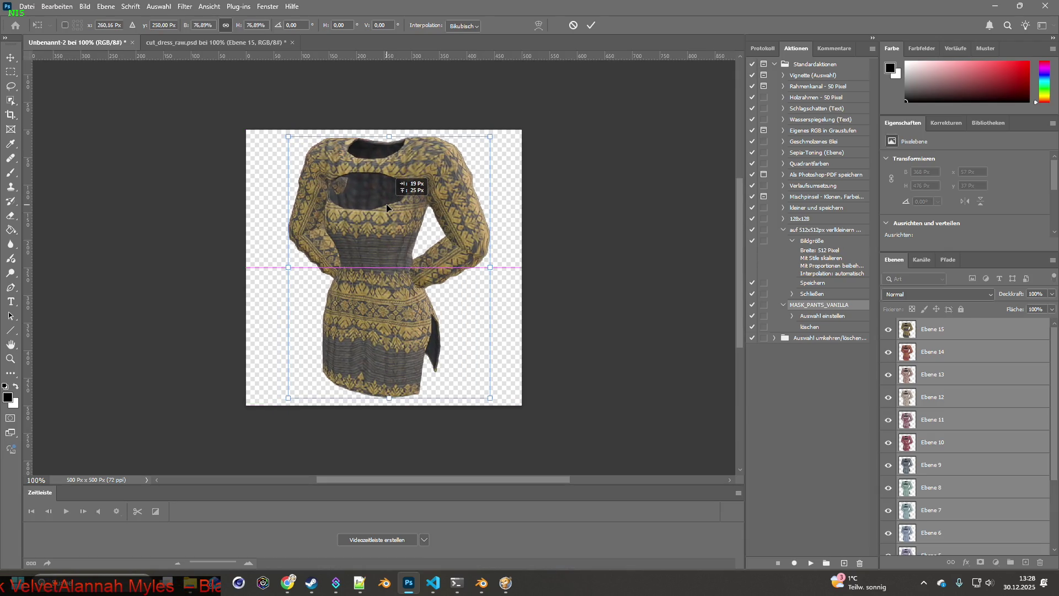
pyautogui.moveTo(386, 208); pyautogui.dragTo(382, 209)
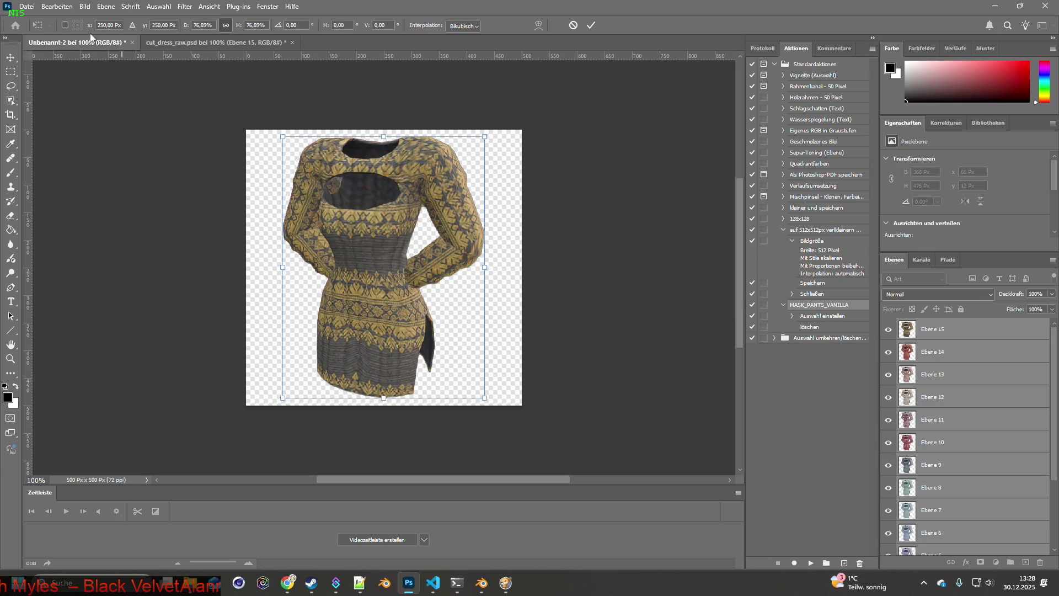
# Switch to brita_clothing.txt and comment out the Cut_Dress Icon line on line 1850.
pyautogui.hotkey('alt', 'Tab')
pyautogui.hotkey('alt', 'Tab')
pyautogui.hotkey('alt', 'Tab')
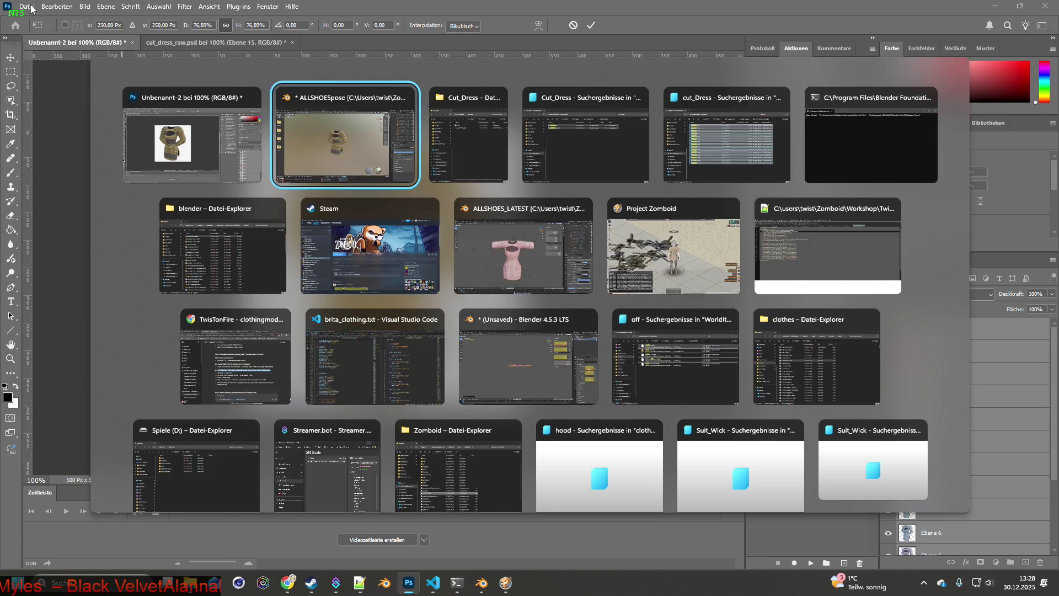
pyautogui.hotkey('alt', 'Tab')
pyautogui.hotkey('alt', 'Tab')
pyautogui.hotkey('alt', 'Tab')
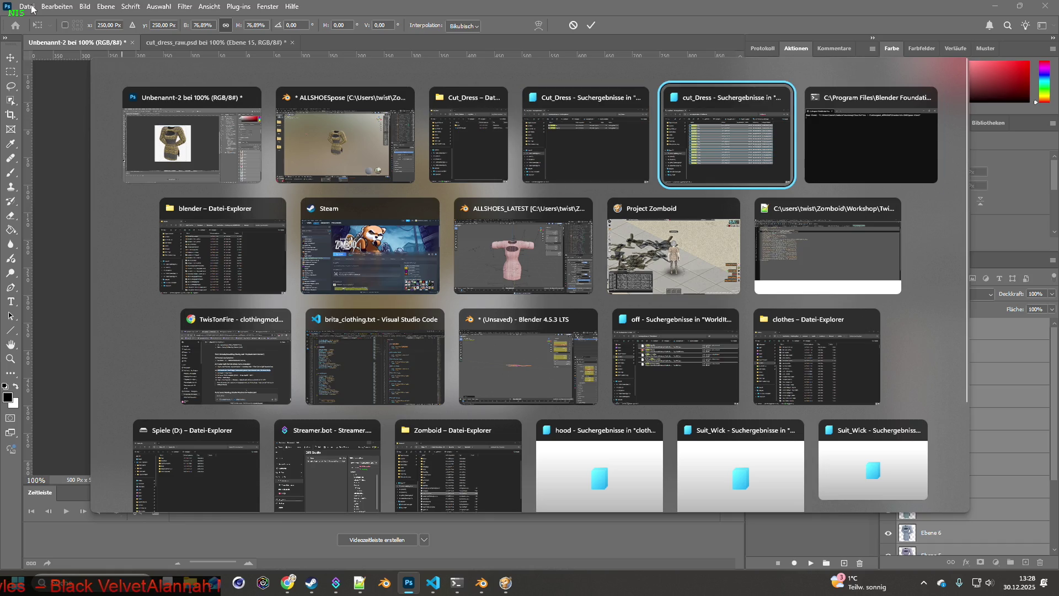
pyautogui.hotkey('alt', 'Tab')
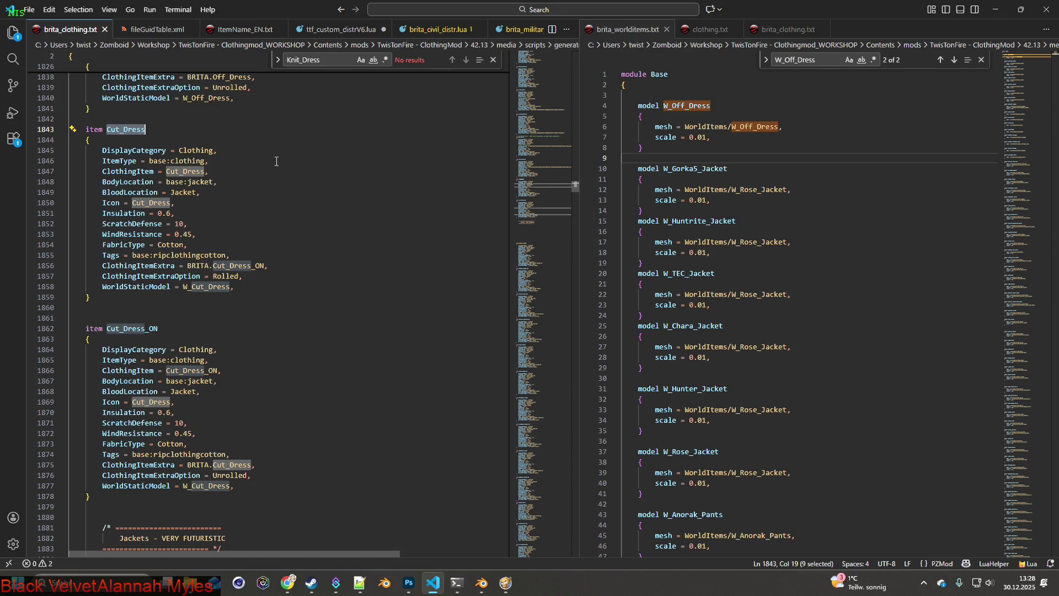
pyautogui.click(174, 128)
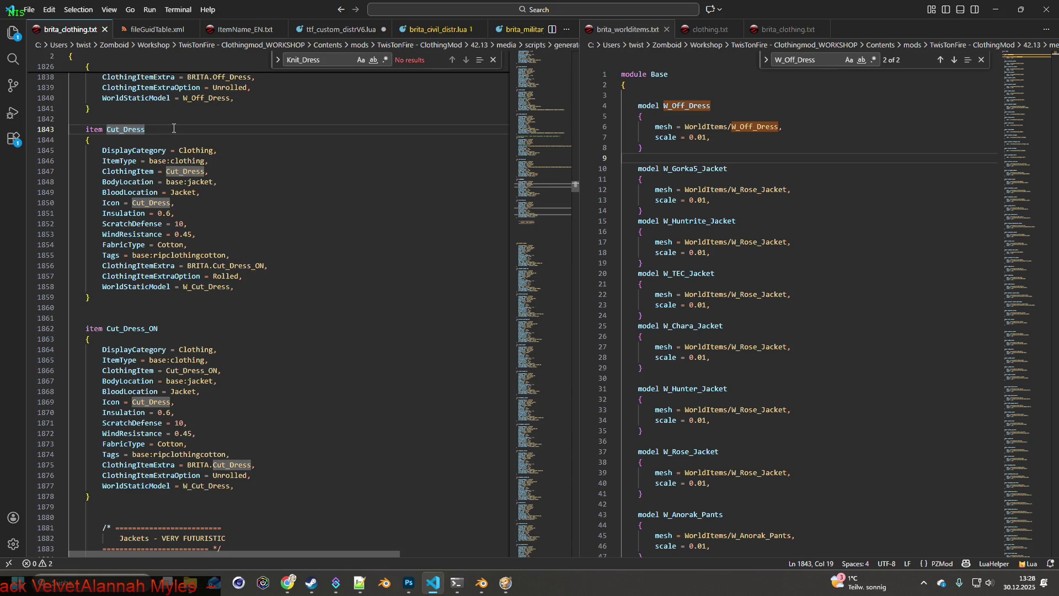
pyautogui.click(103, 203)
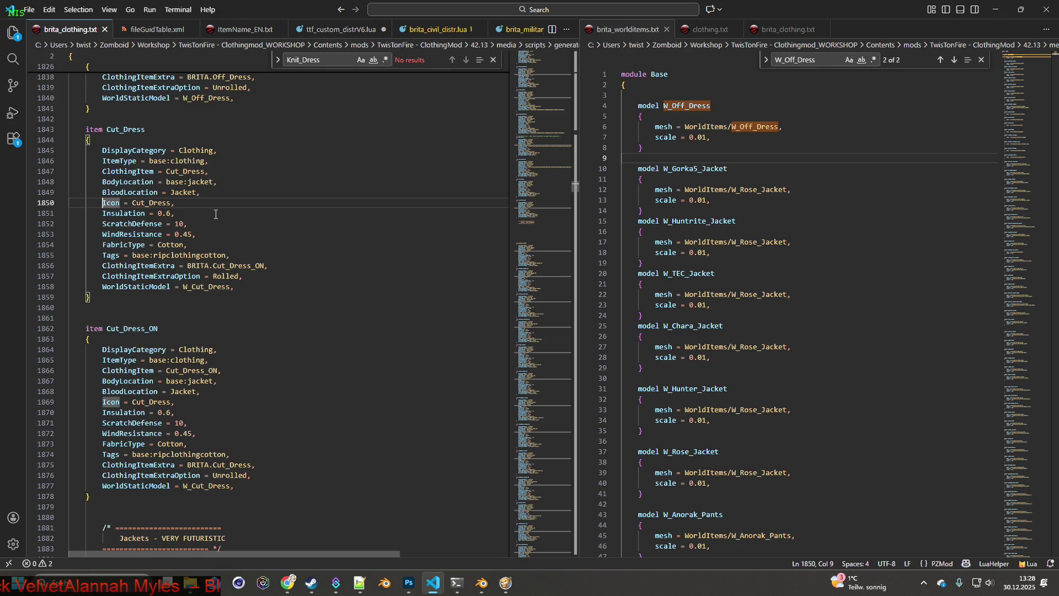
pyautogui.write('/*')
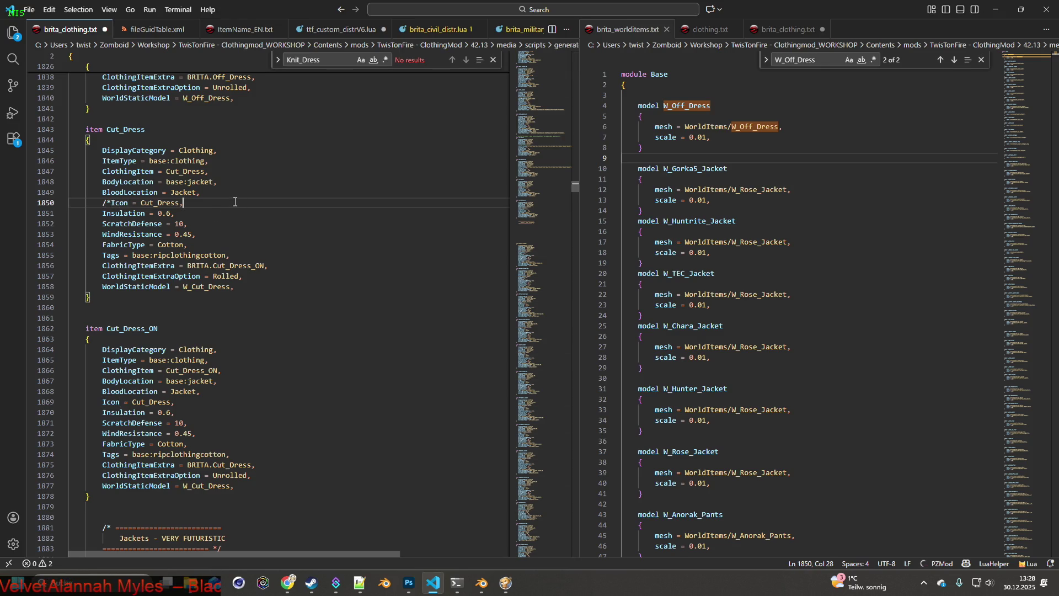
pyautogui.write('/')
# Add an IconsForTexture line listing CutD to CutD15, removing the CutD16 and CutD17 entries.
pyautogui.press('Return')
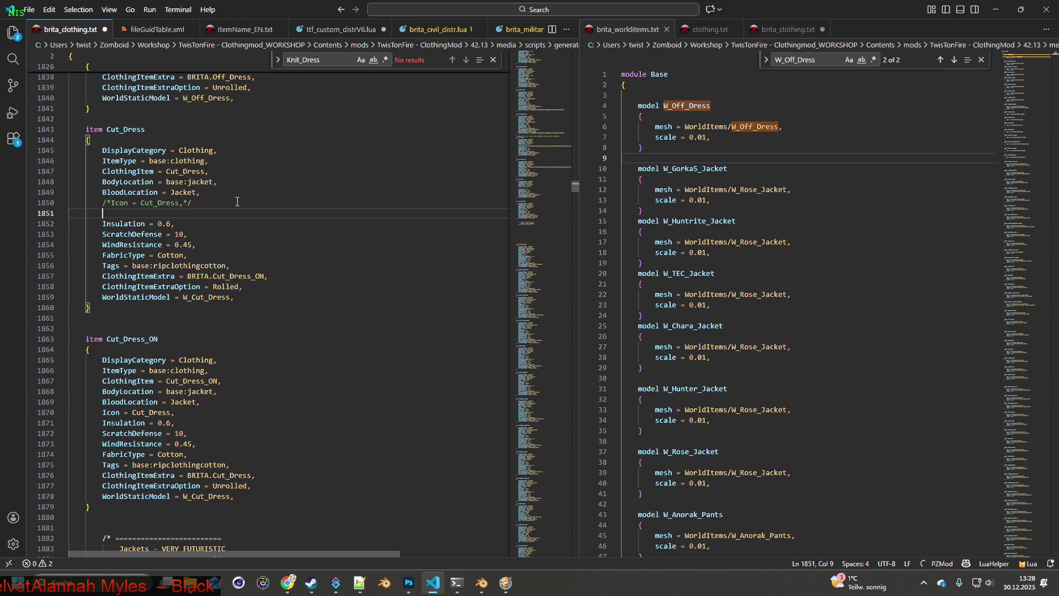
pyautogui.write('IconsForTexture')
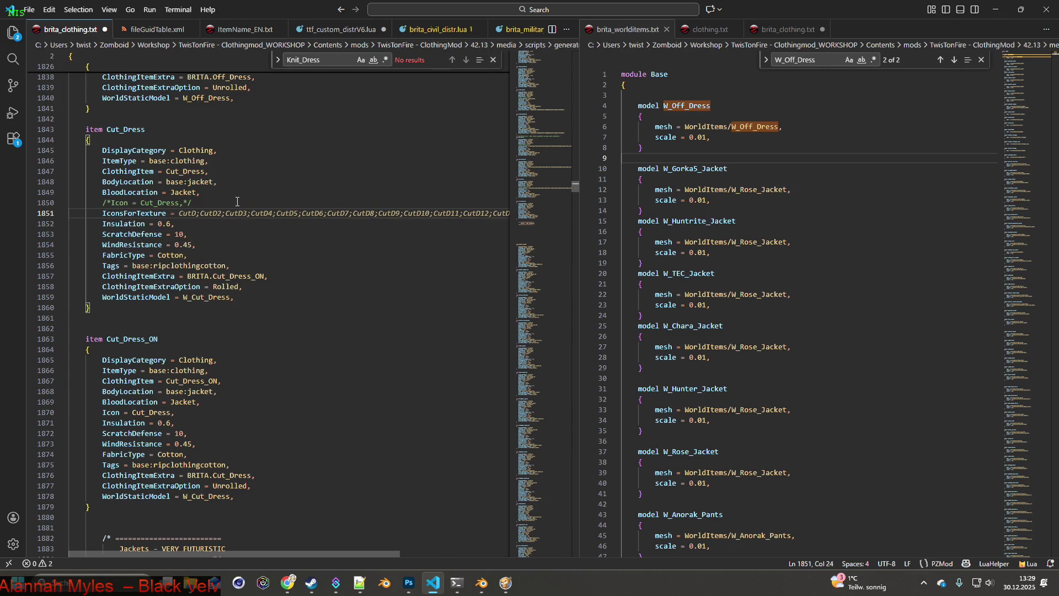
pyautogui.press('Tab')
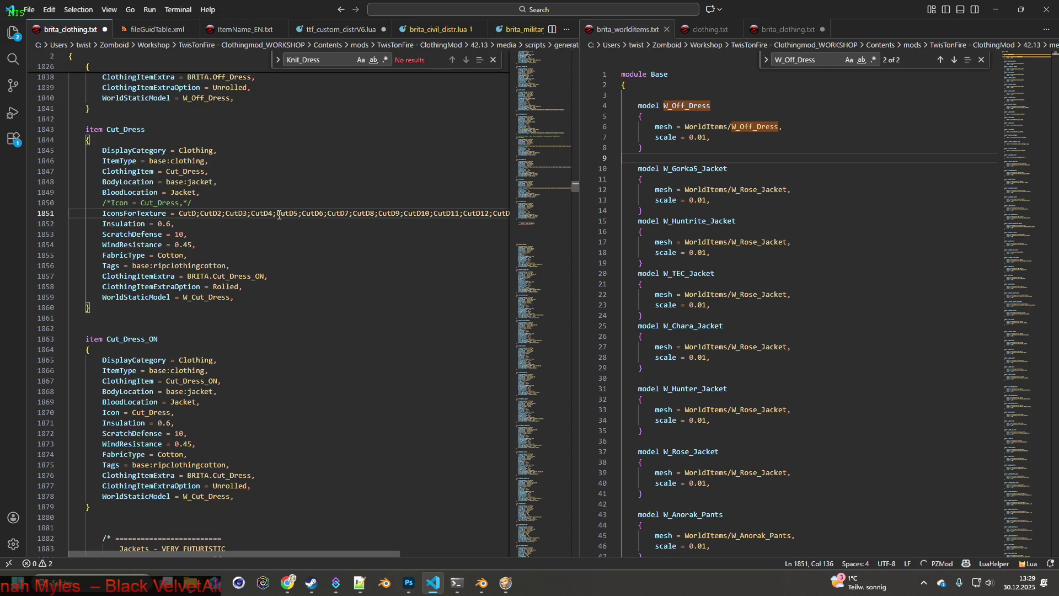
pyautogui.hscroll(5, 442, 486)
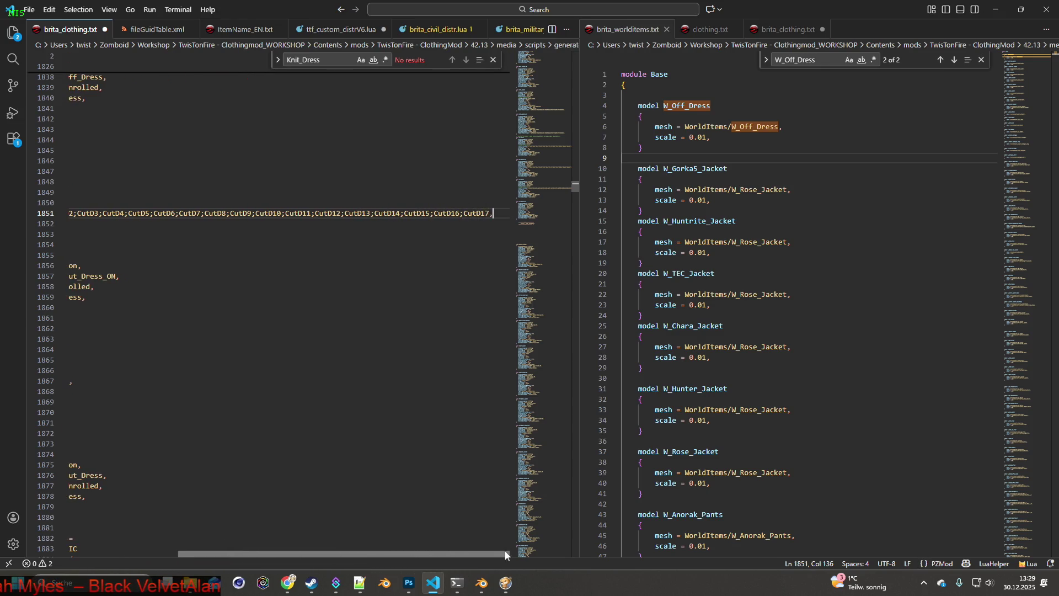
pyautogui.moveTo(430, 213); pyautogui.dragTo(496, 214)
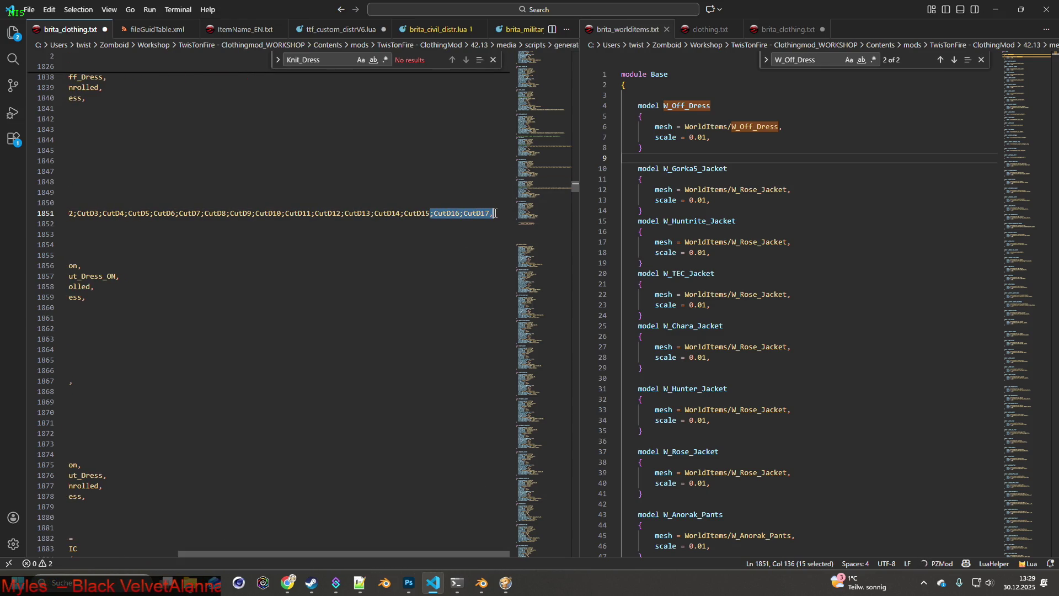
pyautogui.write(',')
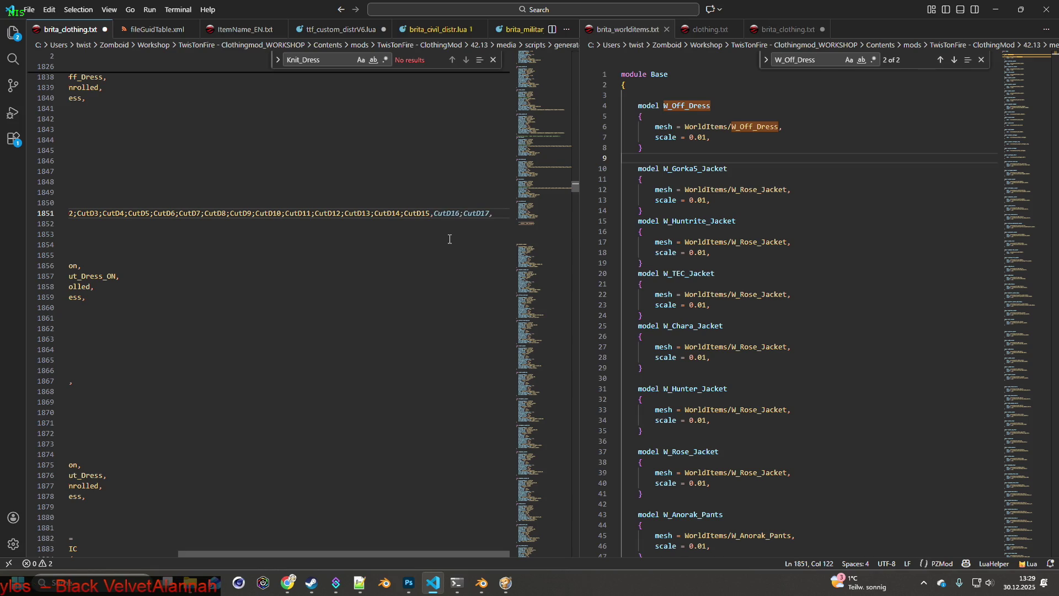
pyautogui.moveTo(497, 212)
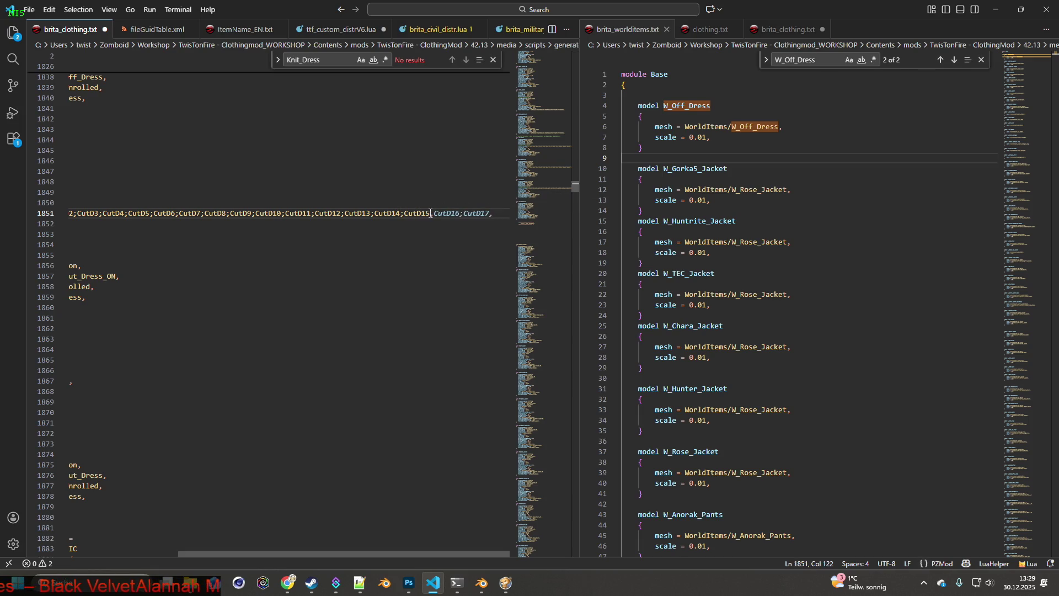